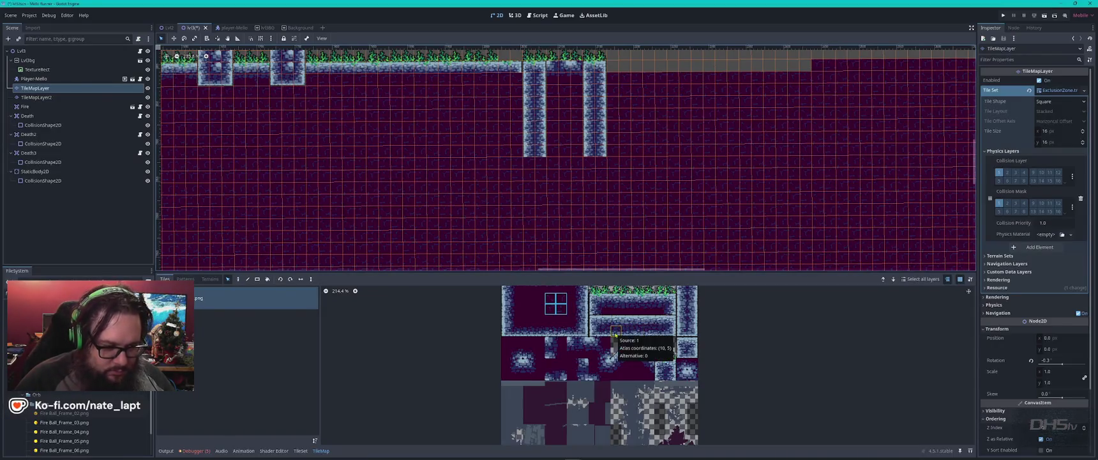
- Paint stone rows under the pit wall and across the bottom to close the U-shaped pit
{"action": "left_click_drag", "start_coordinate": [593, 331], "coordinate": [614, 333]}
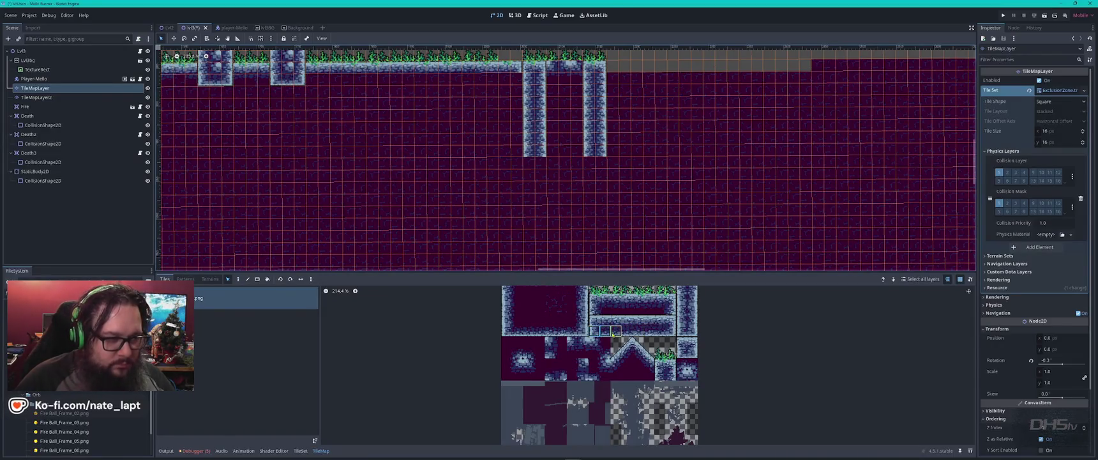
{"action": "left_click", "coordinate": [552, 162]}
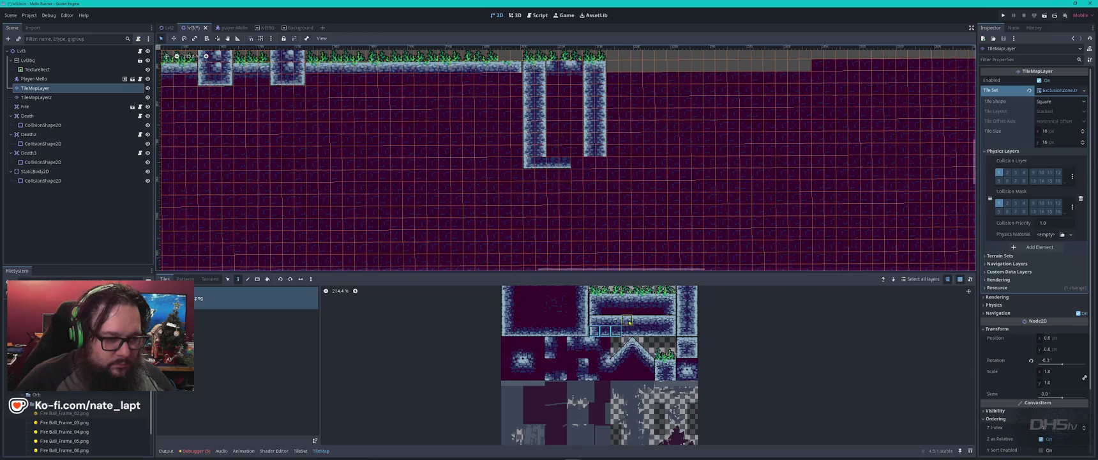
{"action": "left_click_drag", "start_coordinate": [672, 330], "coordinate": [648, 331]}
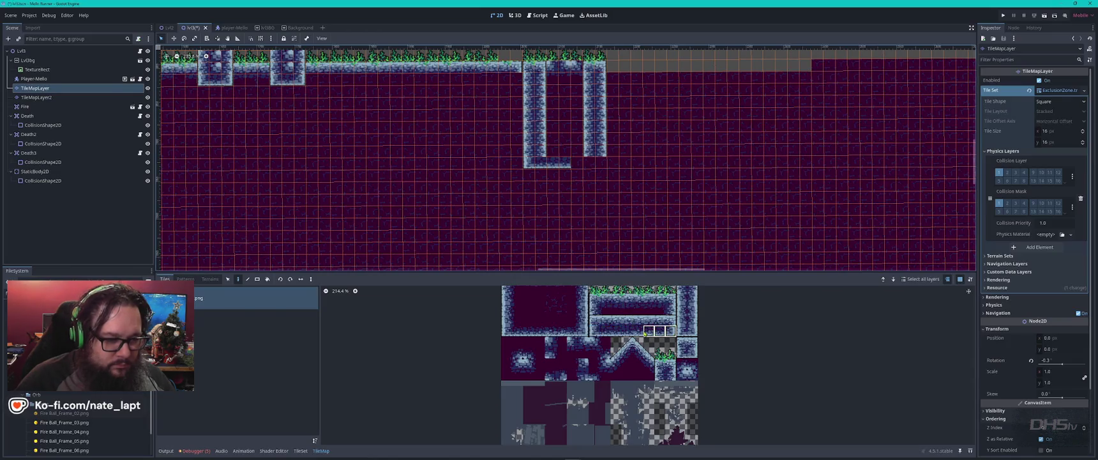
{"action": "left_click", "coordinate": [586, 163]}
{"action": "scroll", "coordinate": [576, 139], "scroll_direction": "up", "scroll_amount": 5}
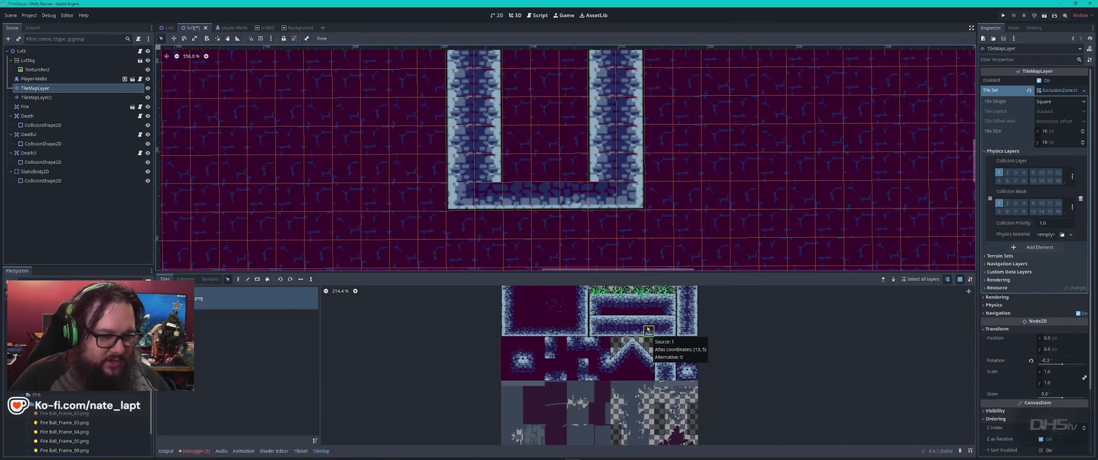
- Fill the inside of the U with a brick row and six dark tiles over the light platform
{"action": "left_click_drag", "start_coordinate": [648, 320], "coordinate": [631, 321]}
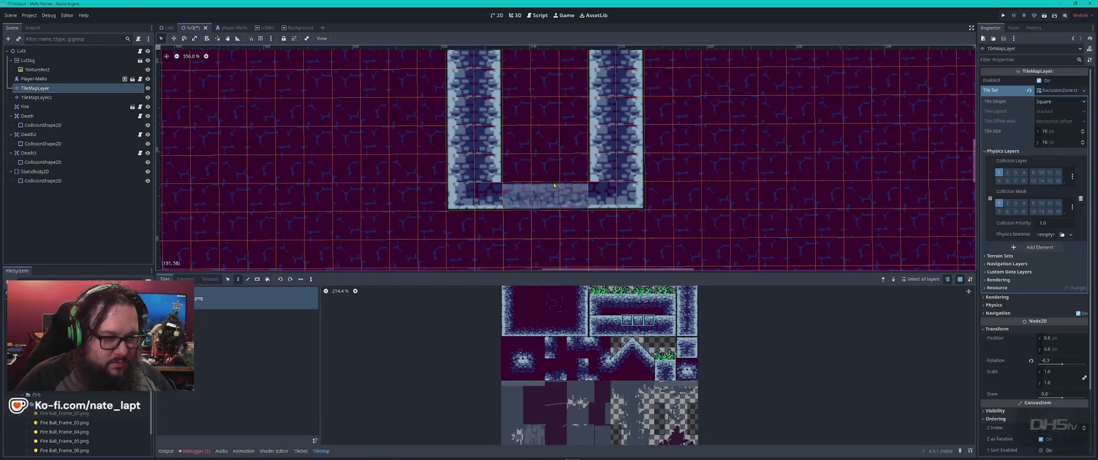
{"action": "left_click", "coordinate": [533, 161]}
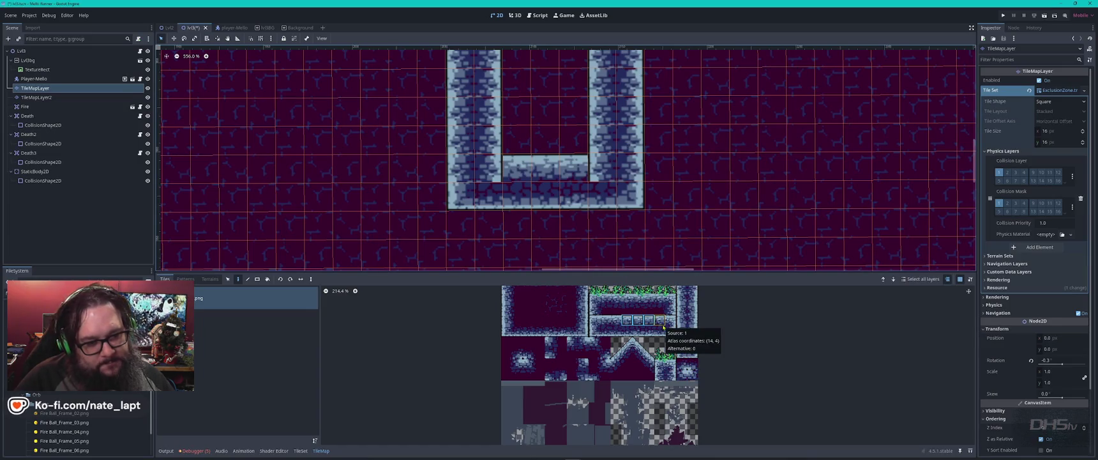
{"action": "left_click_drag", "start_coordinate": [661, 310], "coordinate": [613, 313]}
{"action": "left_click", "coordinate": [546, 169]}
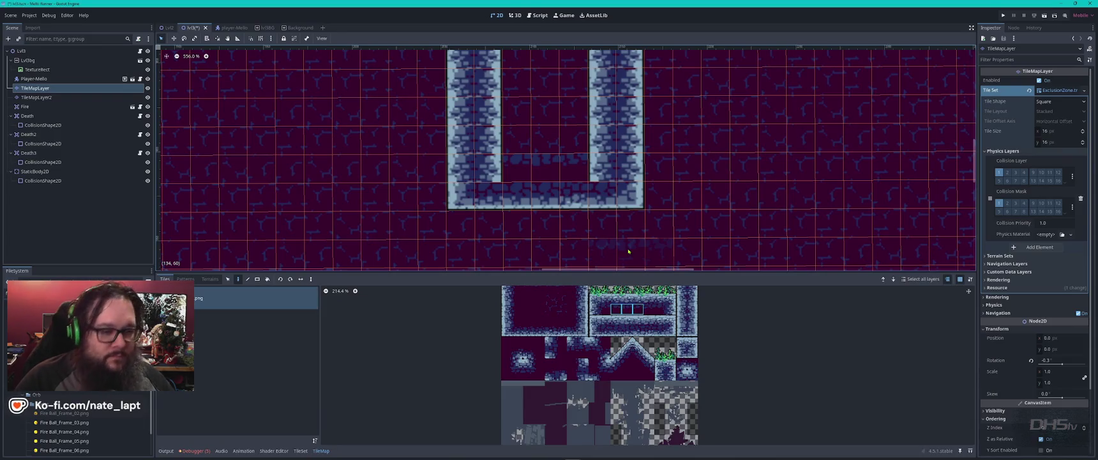
{"action": "left_click", "coordinate": [570, 332]}
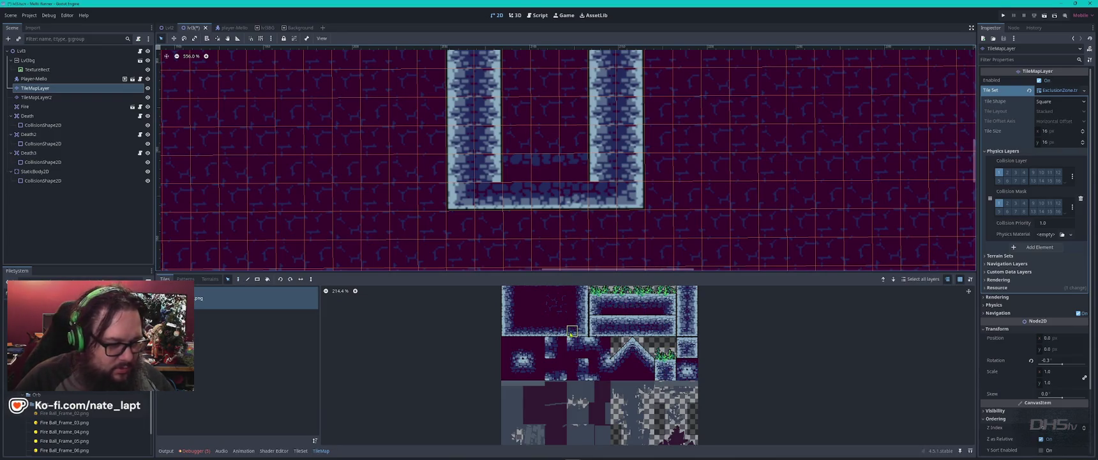
{"action": "left_click", "coordinate": [300, 450]}
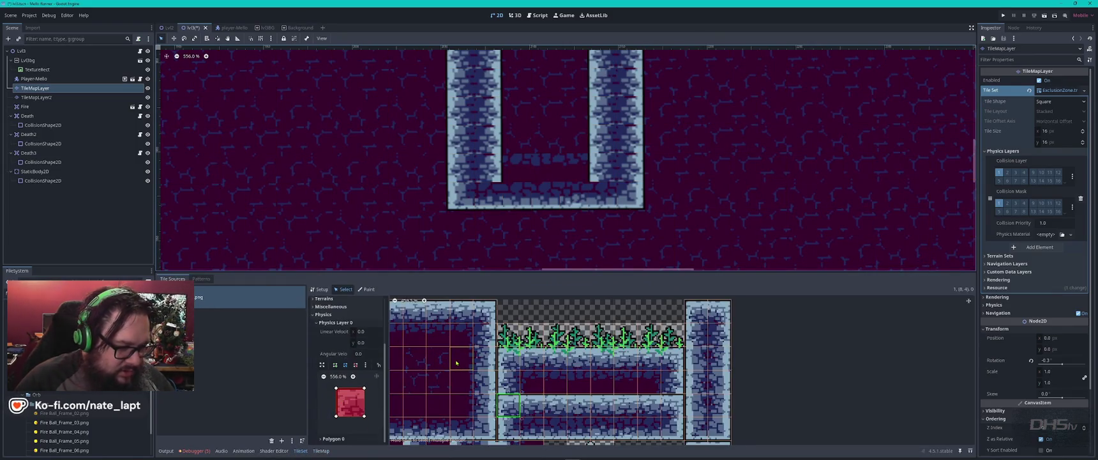
- Slope a stone tile's collision polygon by dragging its corner vertex downward
{"action": "left_click", "coordinate": [461, 358]}
{"action": "scroll", "coordinate": [575, 383], "scroll_direction": "down", "scroll_amount": 2}
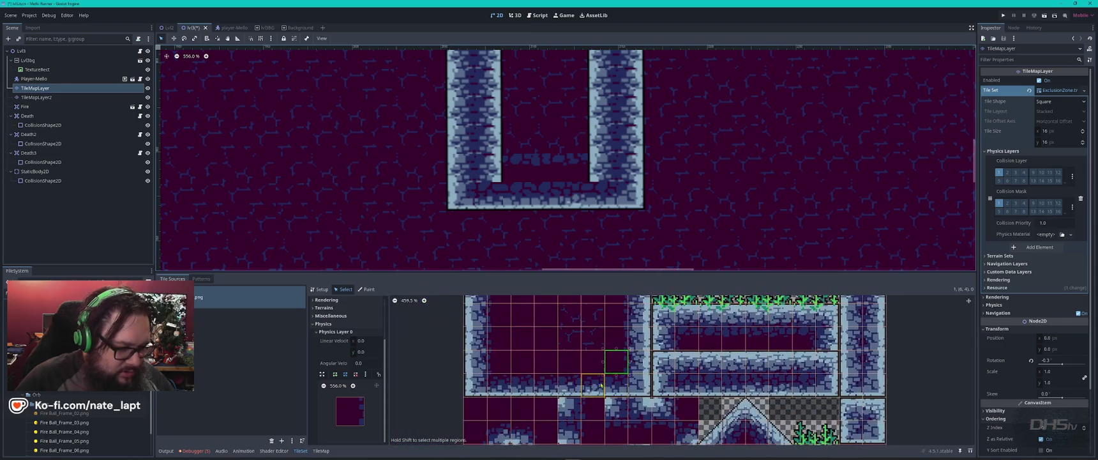
{"action": "left_click", "coordinate": [593, 384]}
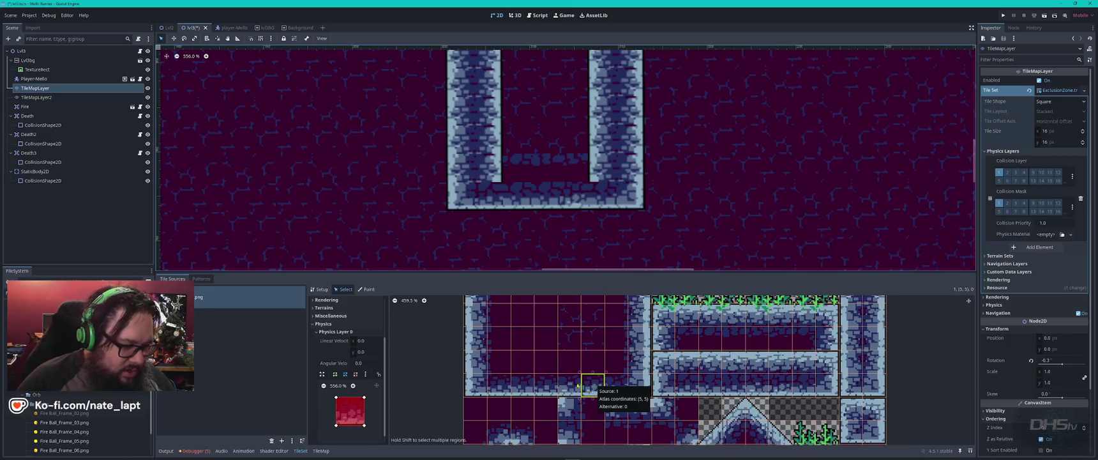
{"action": "left_click_drag", "start_coordinate": [618, 385], "coordinate": [506, 383]}
{"action": "mouse_move", "coordinate": [364, 388]}
{"action": "left_mouse_down"}
{"action": "mouse_move", "coordinate": [365, 401]}
{"action": "mouse_move", "coordinate": [337, 403]}
{"action": "left_mouse_up"}
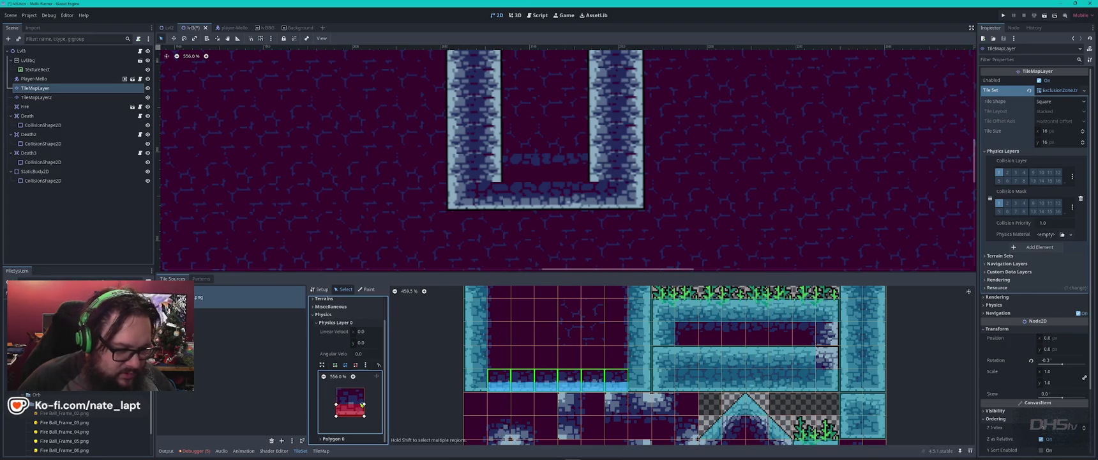
- Select three bottom-row brick tiles in the atlas and review their setup properties
{"action": "left_click", "coordinate": [546, 401]}
{"action": "mouse_move", "coordinate": [522, 378]}
{"action": "left_mouse_down"}
{"action": "mouse_move", "coordinate": [568, 377]}
{"action": "mouse_move", "coordinate": [561, 371]}
{"action": "left_mouse_up"}
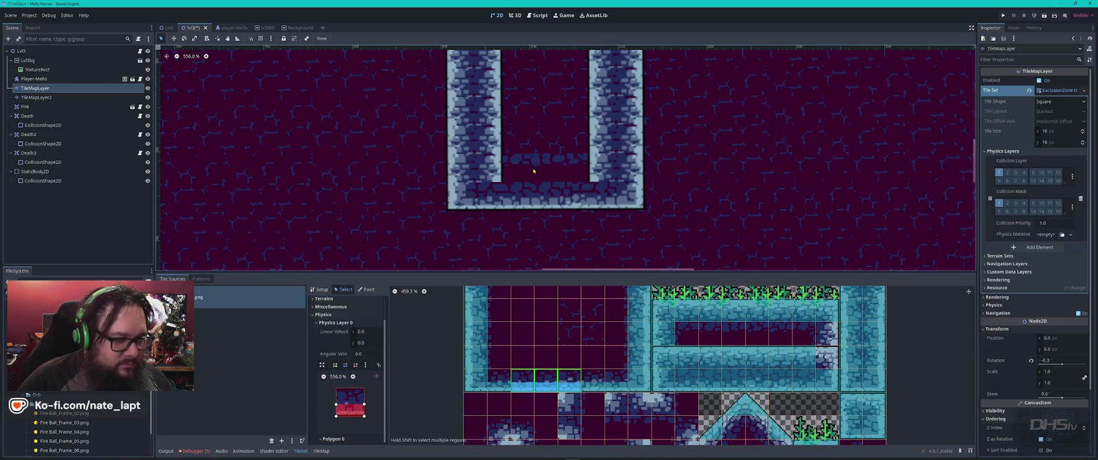
{"action": "left_click", "coordinate": [320, 289]}
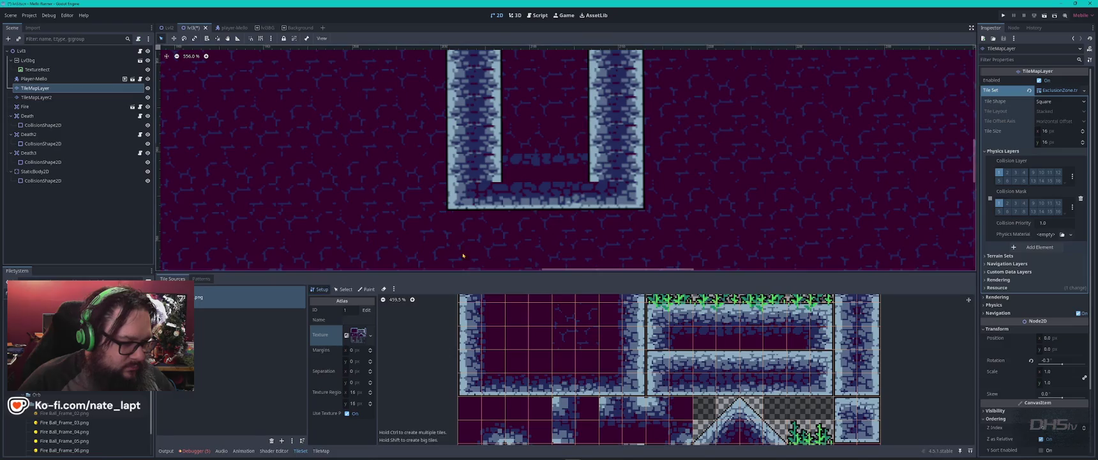
{"action": "left_click", "coordinate": [320, 450]}
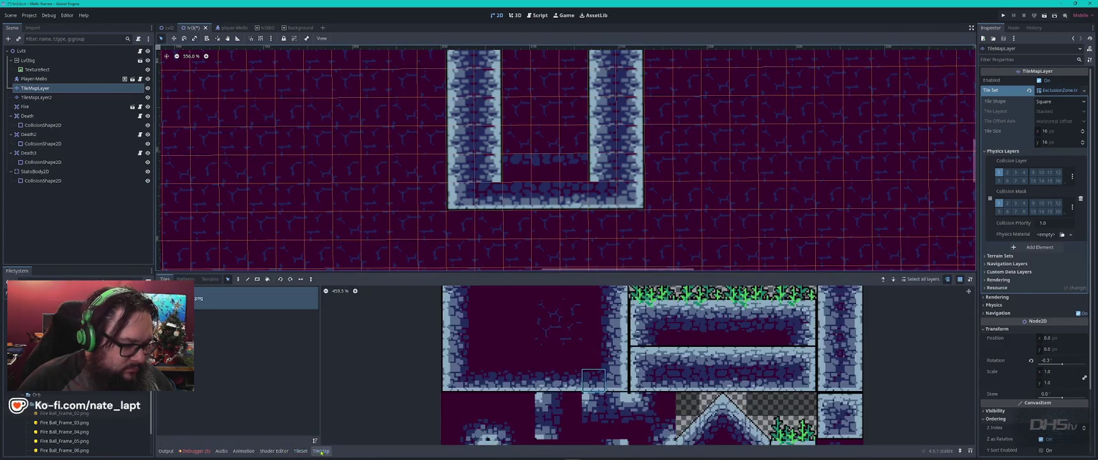
- Paint three brick tiles between the pit walls, then pick up the existing wall tiles from the canvas
{"action": "left_click_drag", "start_coordinate": [500, 380], "coordinate": [552, 386]}
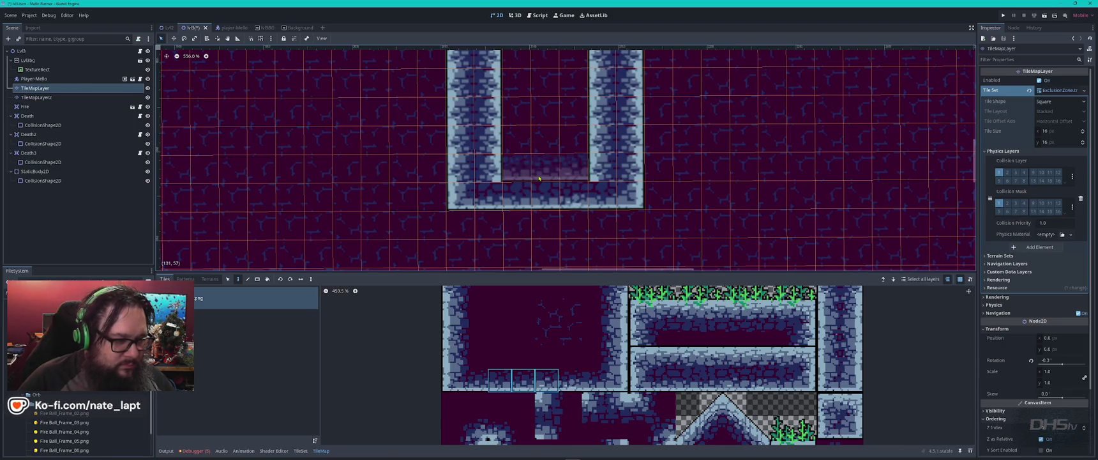
{"action": "left_click", "coordinate": [539, 179]}
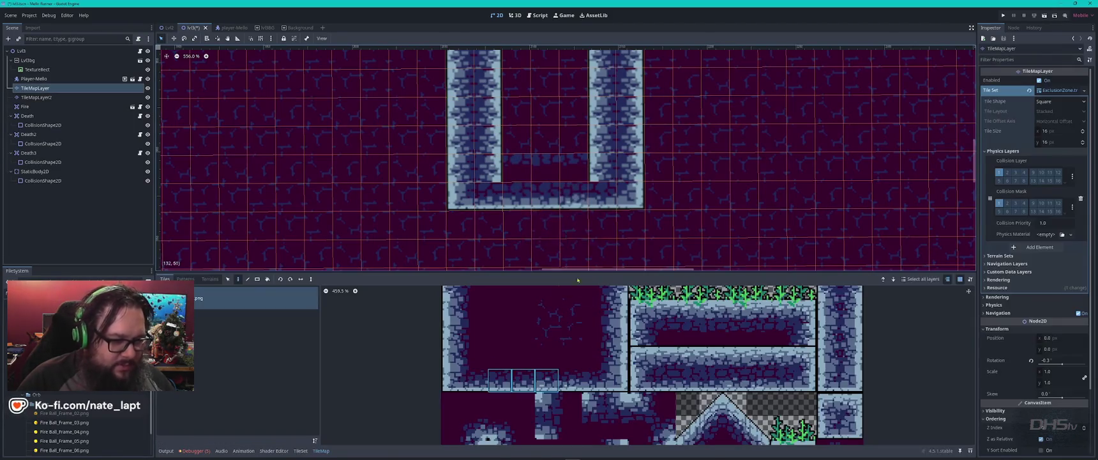
{"action": "scroll", "coordinate": [540, 303], "scroll_direction": "down", "scroll_amount": 2}
{"action": "scroll", "coordinate": [540, 303], "scroll_direction": "down", "scroll_amount": 1}
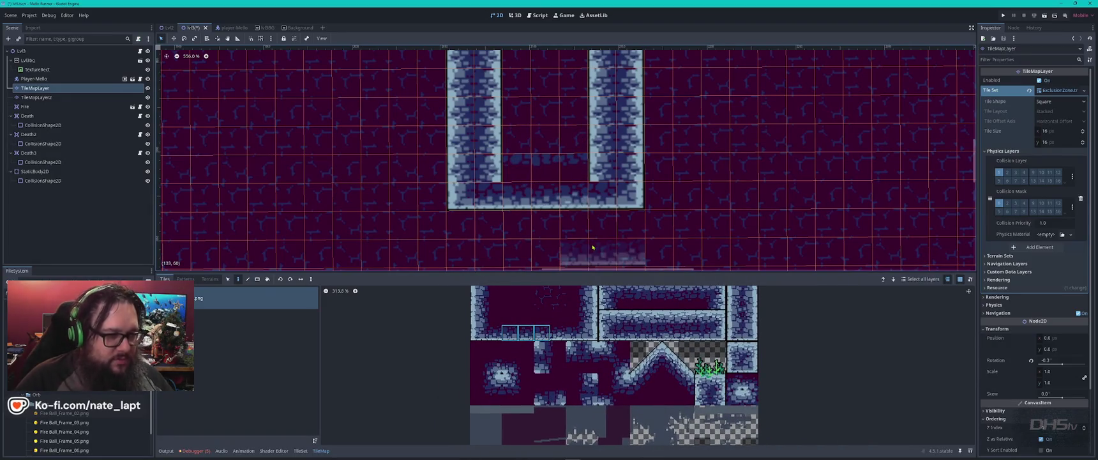
{"action": "left_click_drag", "start_coordinate": [503, 125], "coordinate": [587, 181], "text": "ctrl"}
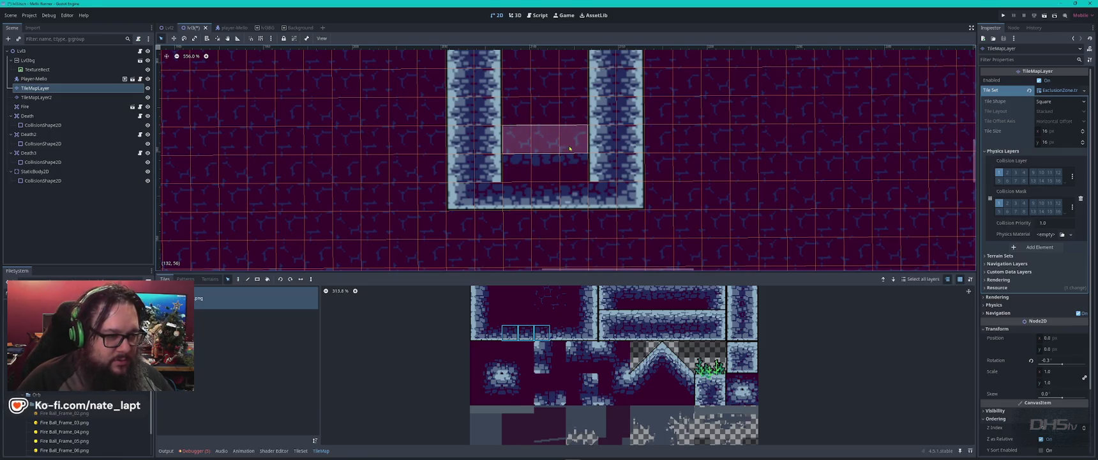
{"action": "left_click", "coordinate": [543, 205], "text": "ctrl"}
{"action": "left_click", "coordinate": [300, 450]}
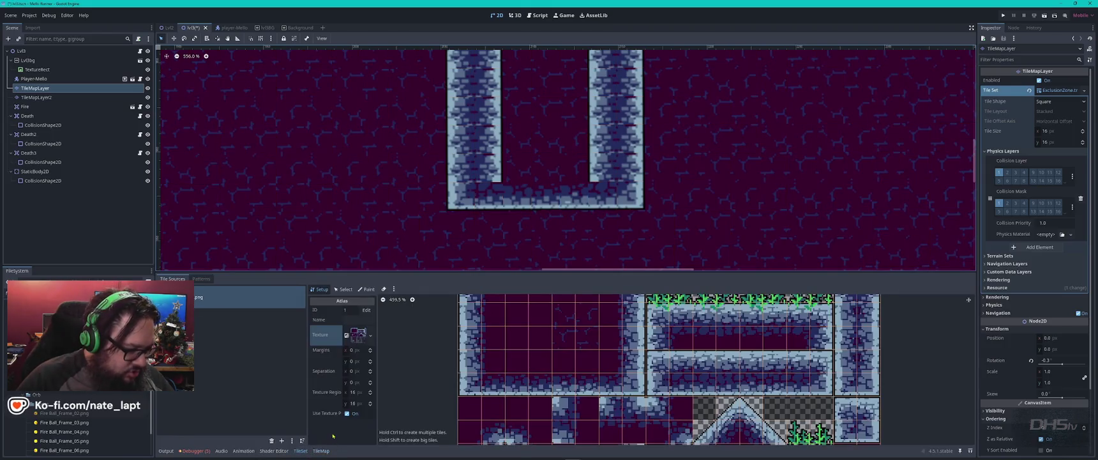
- Inspect atlas tiles' Physics Layer 0 polygons, confirming the wall tile covers the full square
{"action": "left_click", "coordinate": [344, 289]}
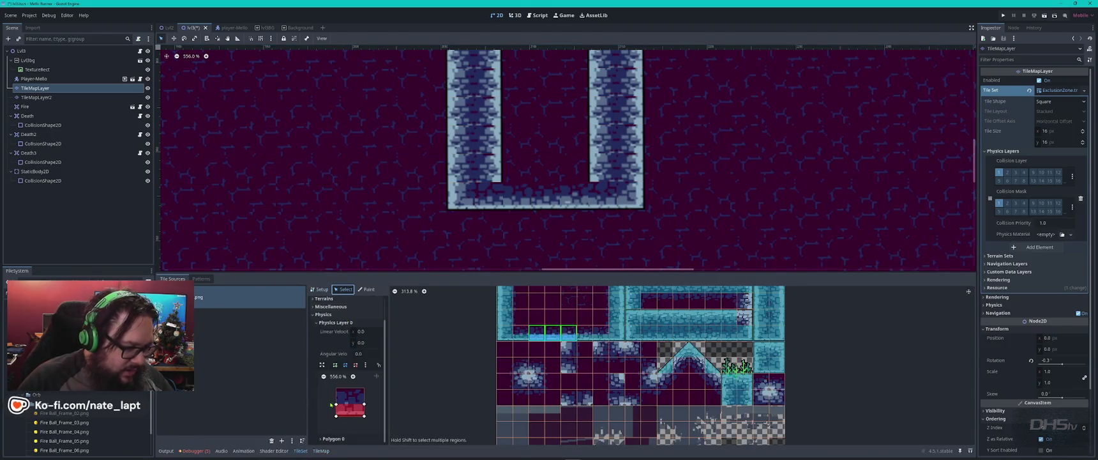
{"action": "left_click", "coordinate": [528, 336]}
{"action": "scroll", "coordinate": [377, 383], "scroll_direction": "down", "scroll_amount": 2}
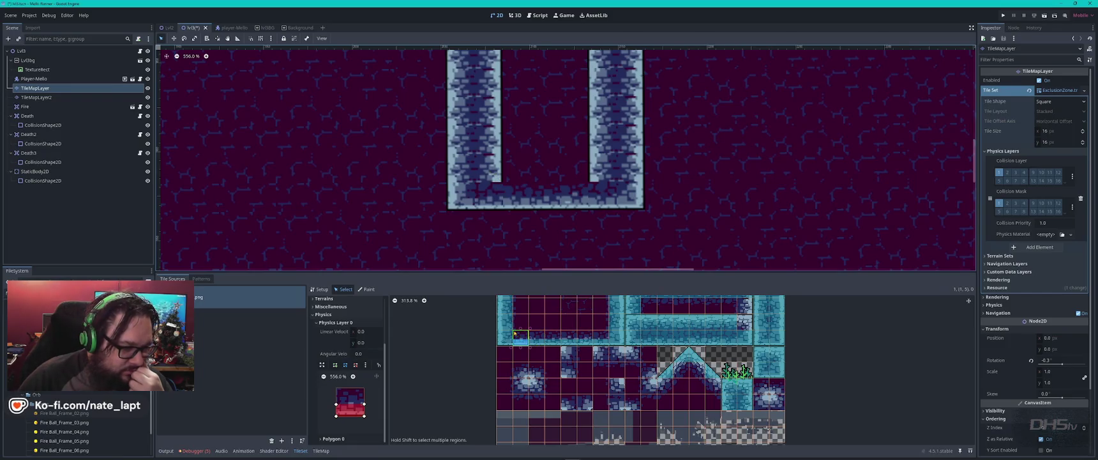
{"action": "left_click", "coordinate": [513, 328]}
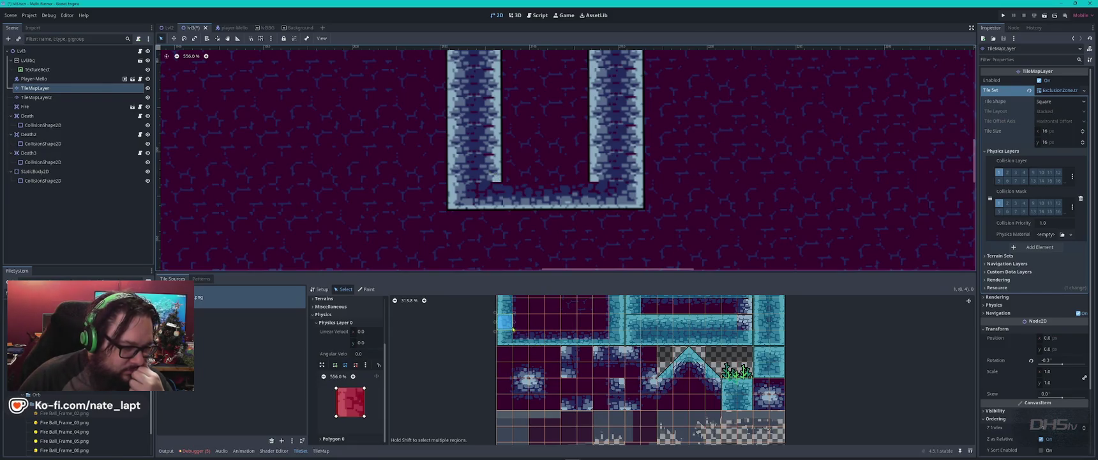
{"action": "left_click", "coordinate": [491, 171]}
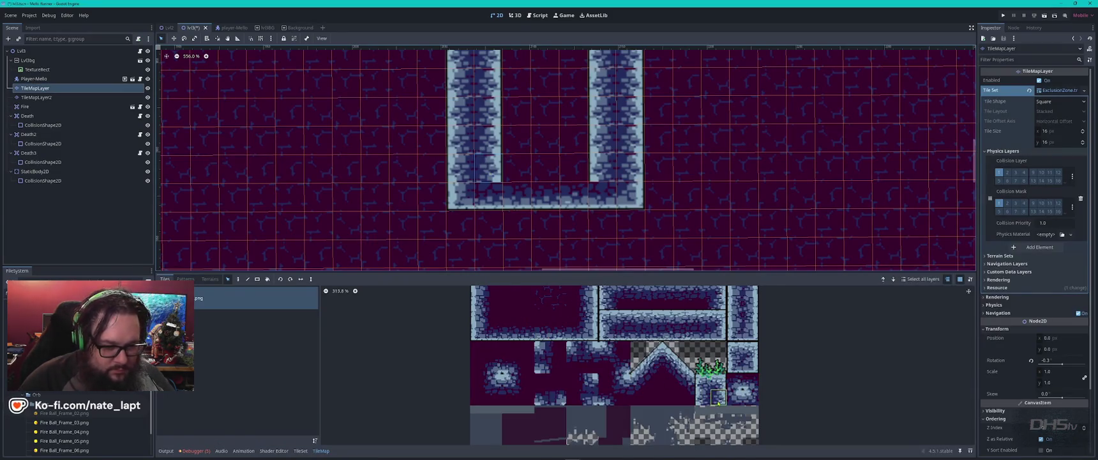
{"action": "left_click", "coordinate": [300, 450]}
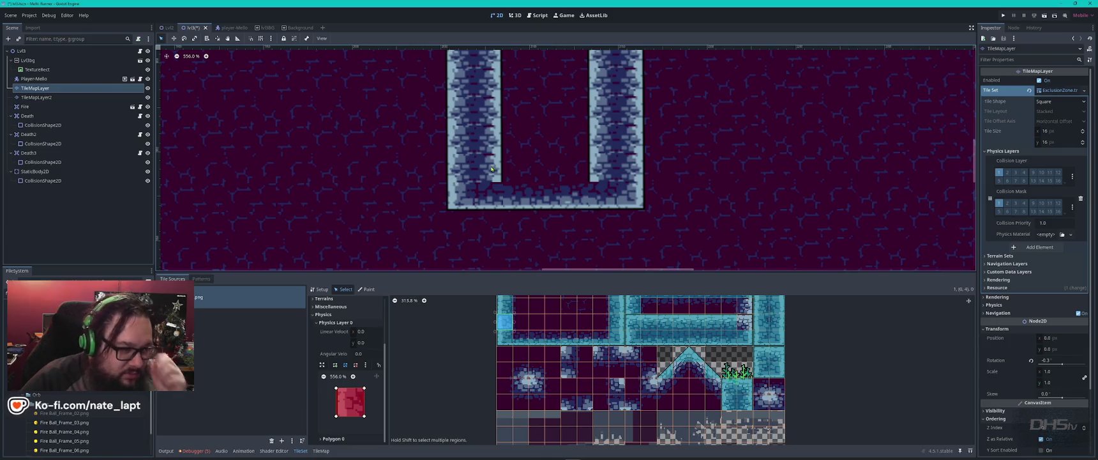
{"action": "key", "text": "f"}
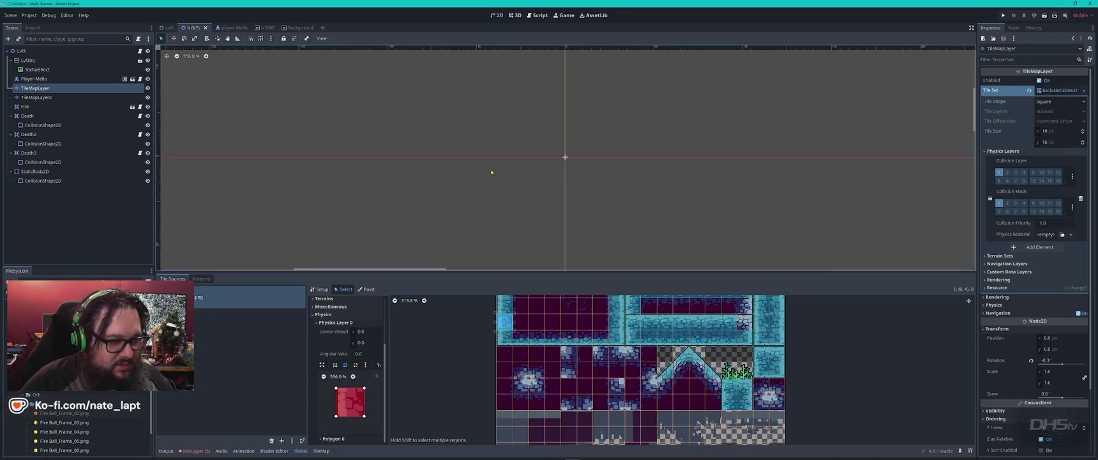
{"action": "scroll", "coordinate": [587, 167], "scroll_direction": "down", "scroll_amount": 8}
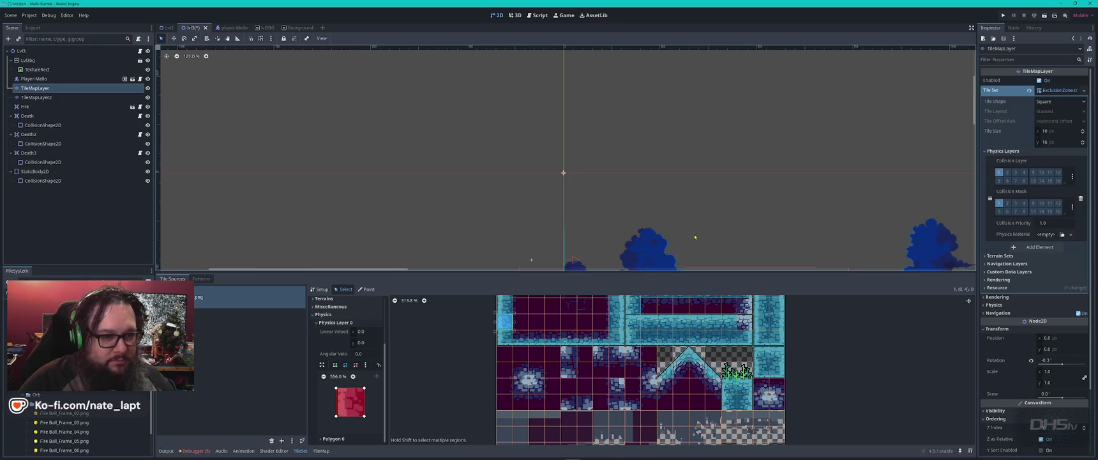
{"action": "left_click_drag", "start_coordinate": [630, 244], "coordinate": [609, 105]}
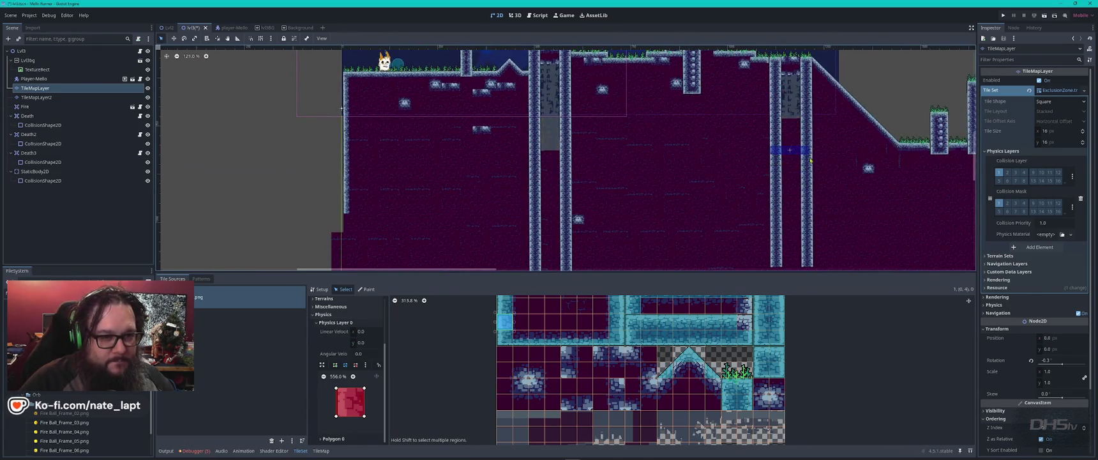
{"action": "scroll", "coordinate": [591, 217], "scroll_direction": "up", "scroll_amount": 12}
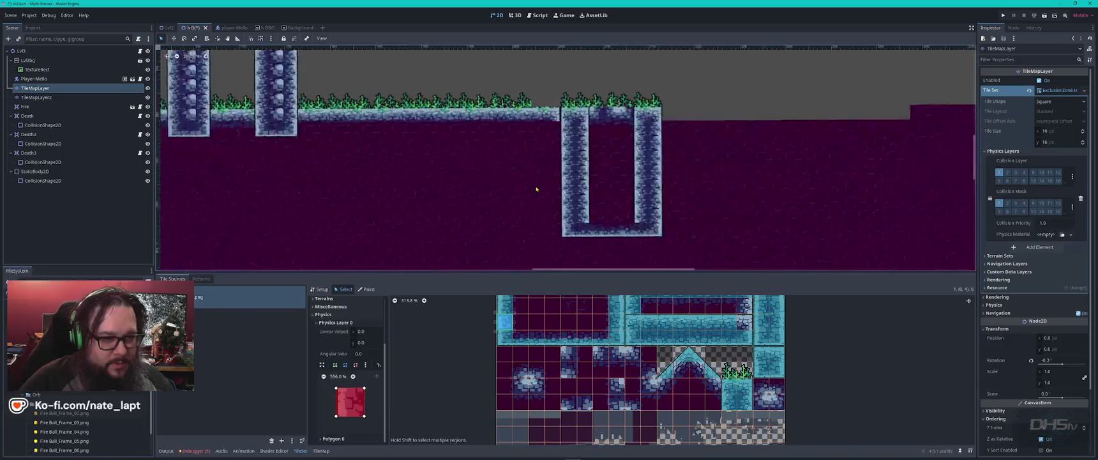
{"action": "left_click", "coordinate": [590, 221]}
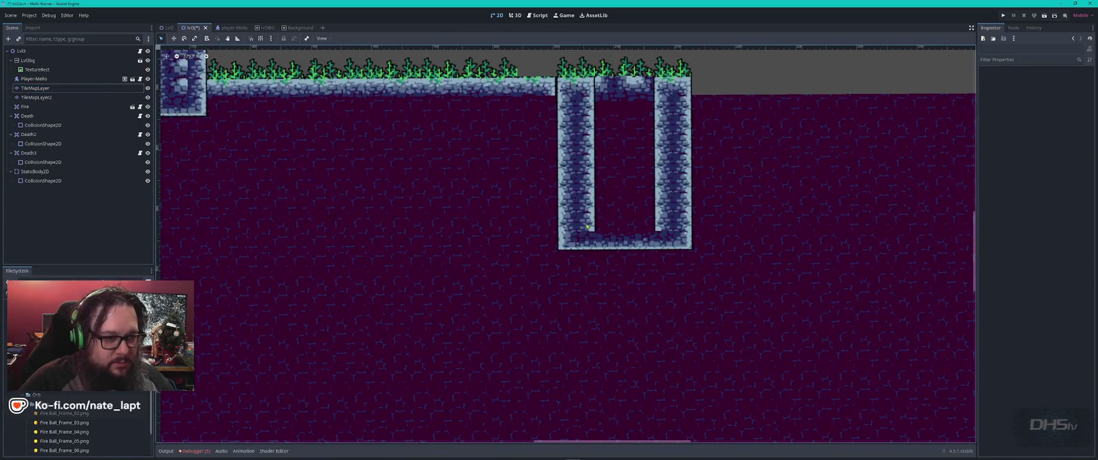
{"action": "left_click", "coordinate": [584, 224]}
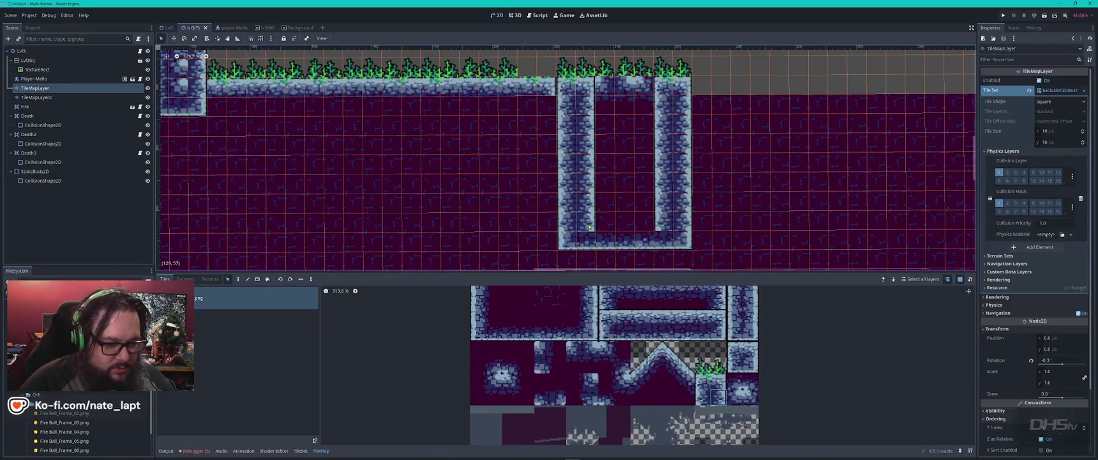
{"action": "left_click", "coordinate": [300, 450]}
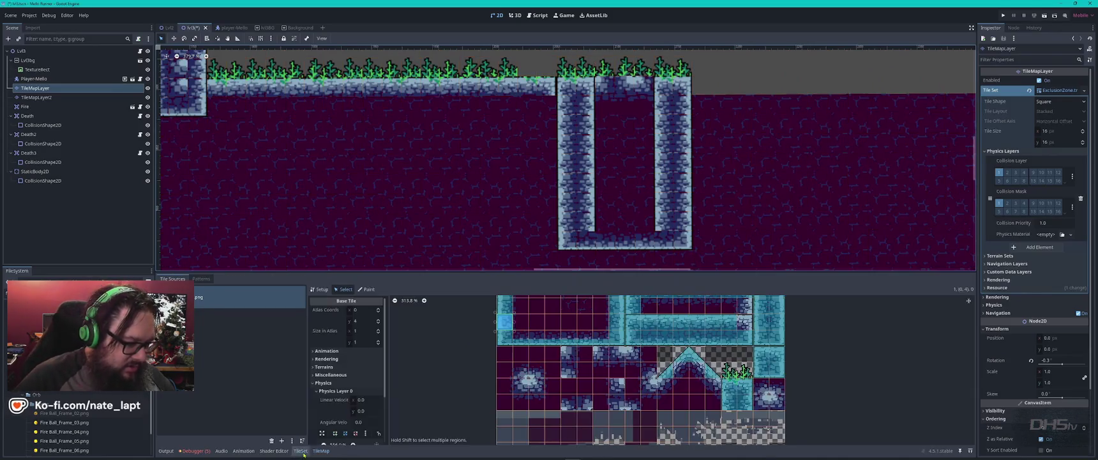
{"action": "left_click", "coordinate": [746, 406]}
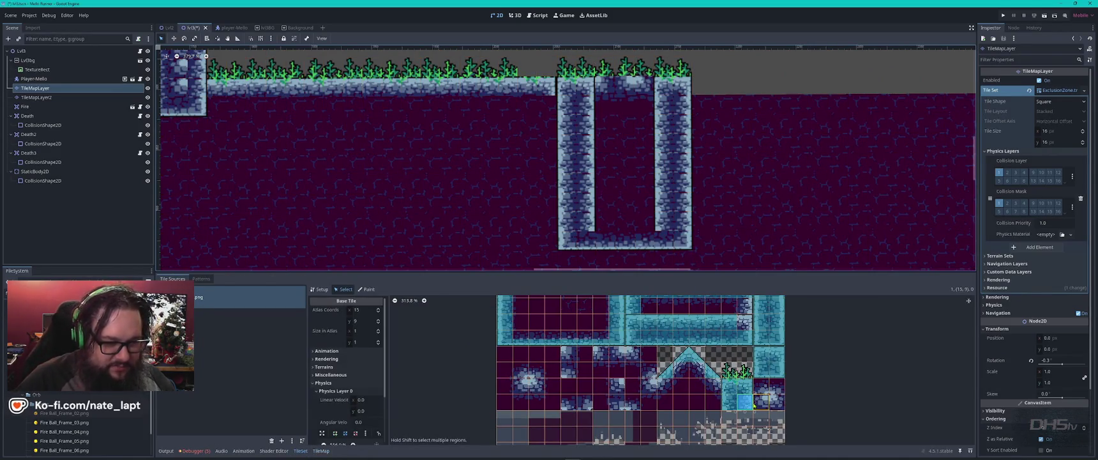
{"action": "left_click", "coordinate": [781, 213]}
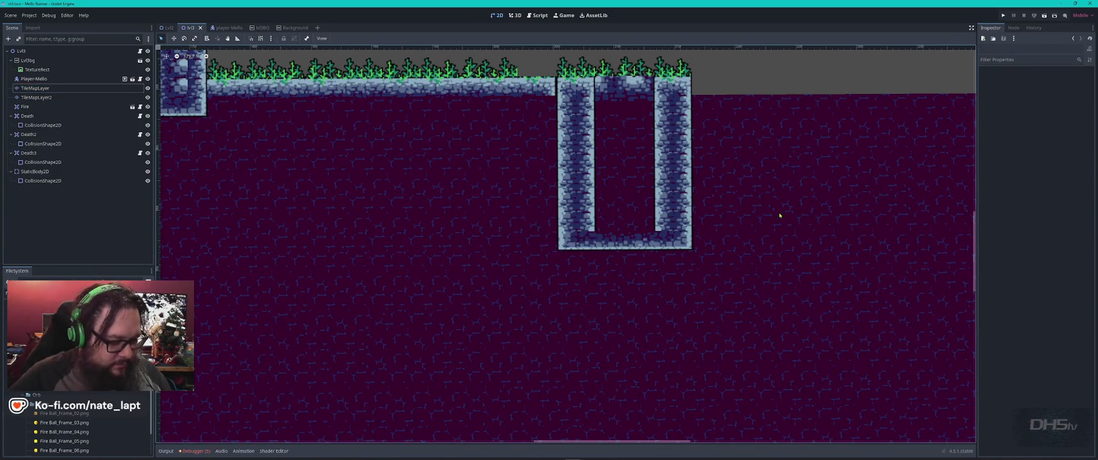
- Run the game with F5, start it, and jump right onto and beside the pillars
{"action": "key", "text": "F5"}
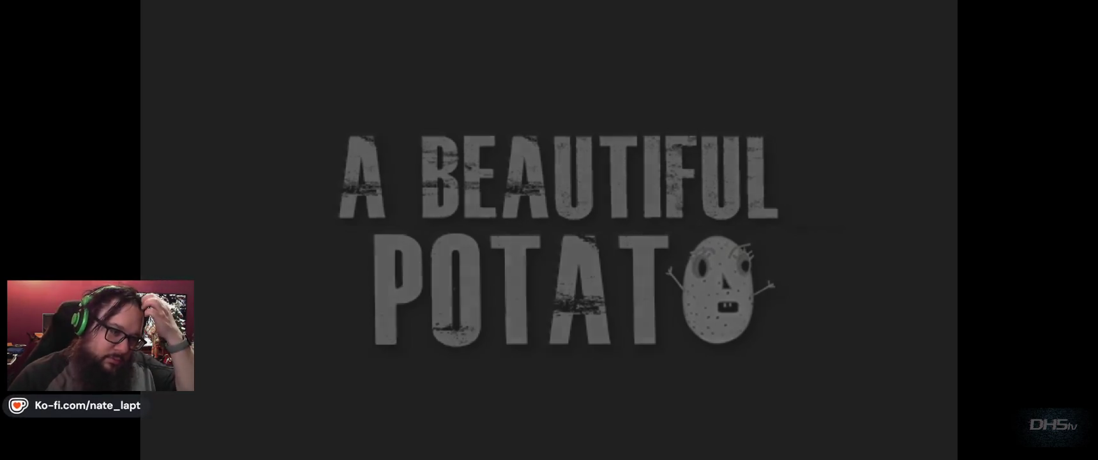
{"action": "key", "text": "Return"}
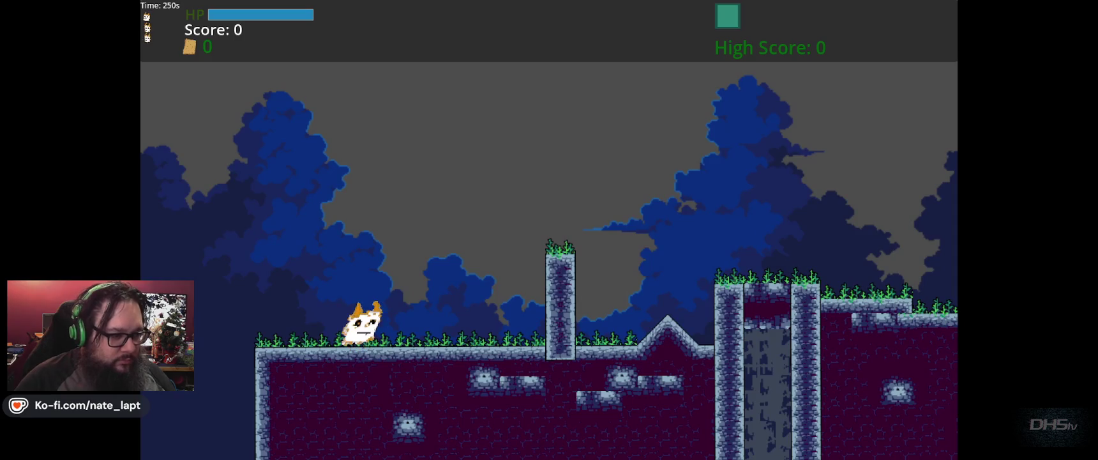
{"action": "key", "text": "Right"}
{"action": "key", "text": "space"}
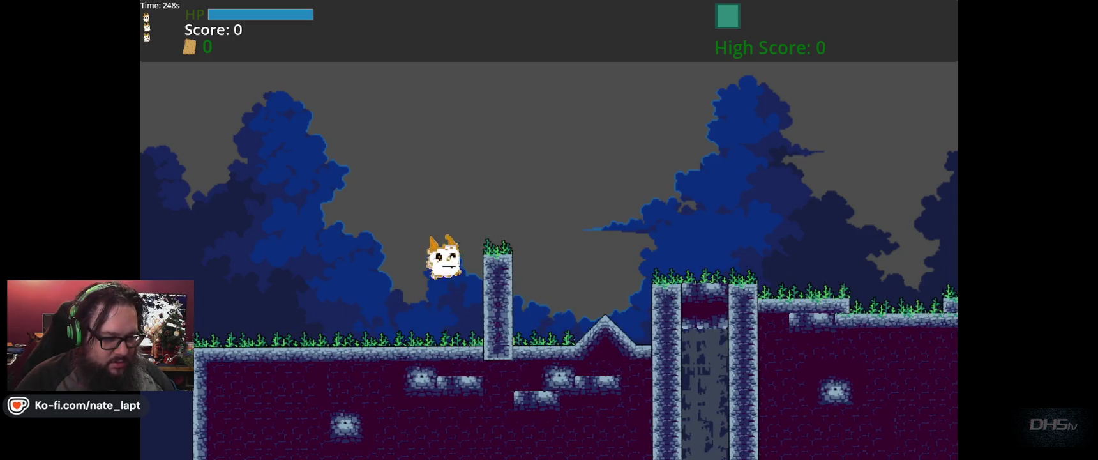
{"action": "key", "text": "space"}
{"action": "key", "text": "space"}
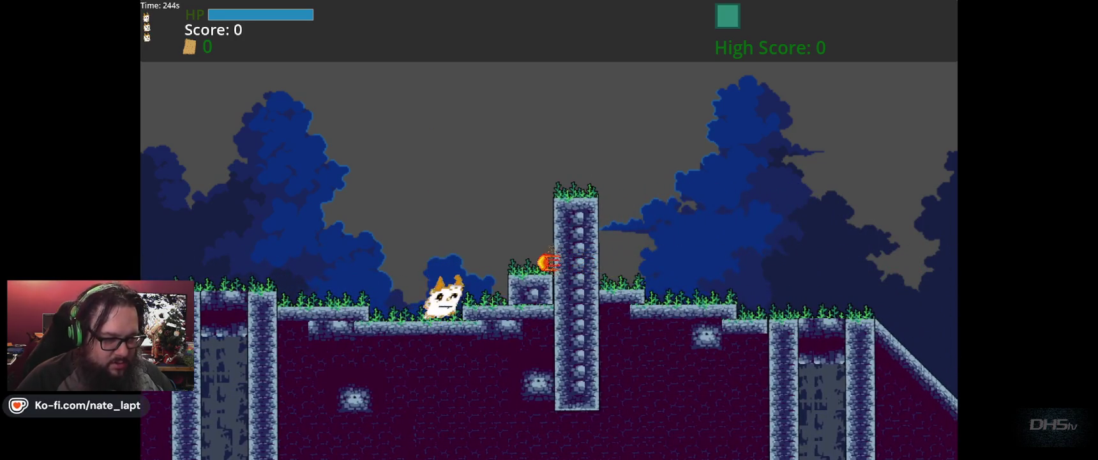
{"action": "key", "text": "Right"}
{"action": "key", "text": "space"}
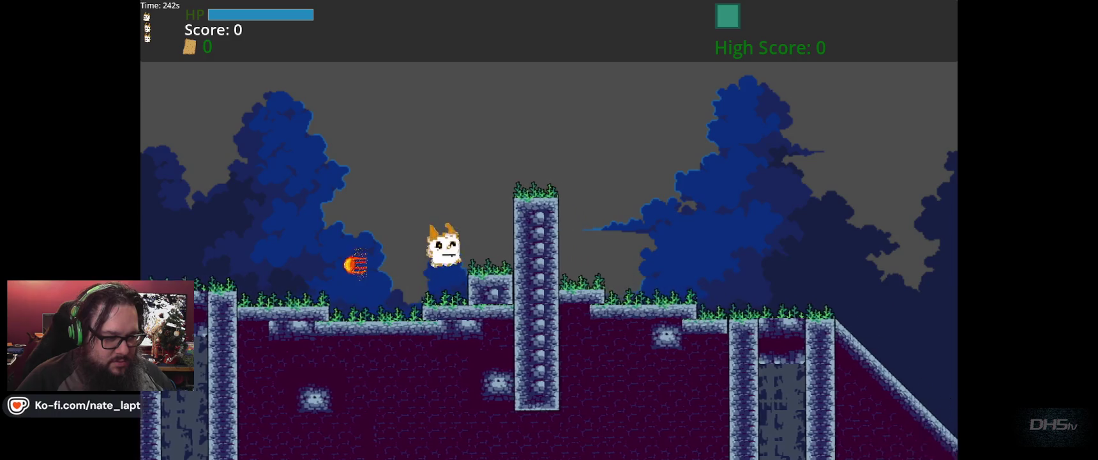
{"action": "key", "text": "space"}
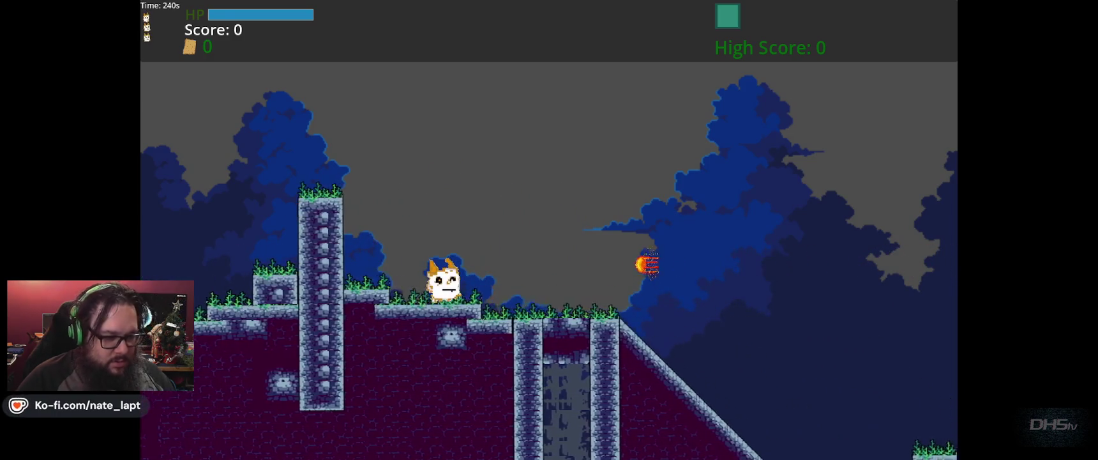
- Jump over the slope and past the pillars, then drop onto the pit's floor
{"action": "key", "text": "space"}
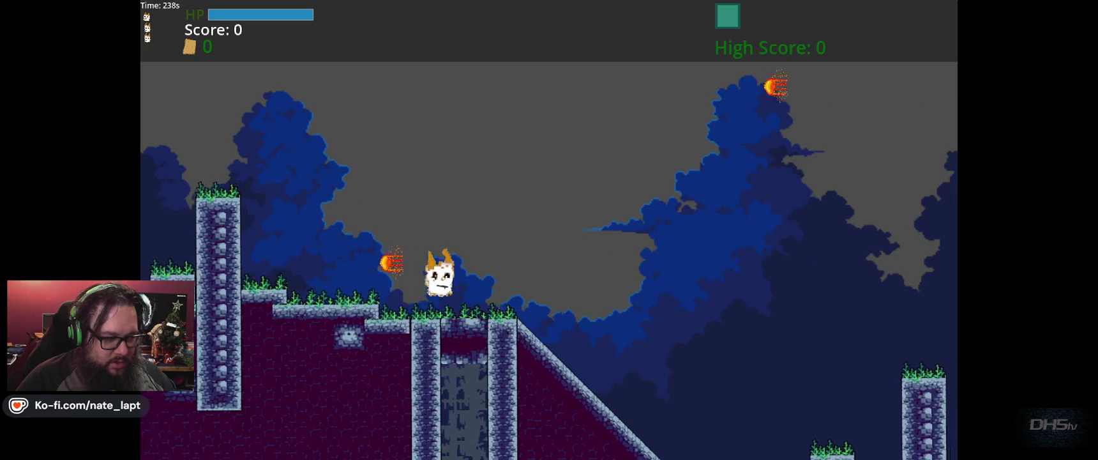
{"action": "key", "text": "space"}
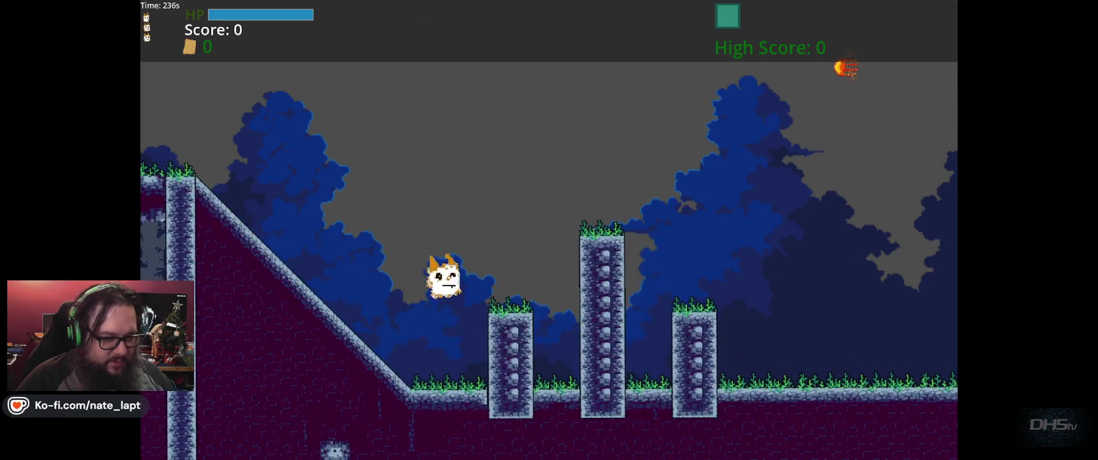
{"action": "key", "text": "Right"}
{"action": "key", "text": "space"}
{"action": "key", "text": "space"}
{"action": "key", "text": "Right"}
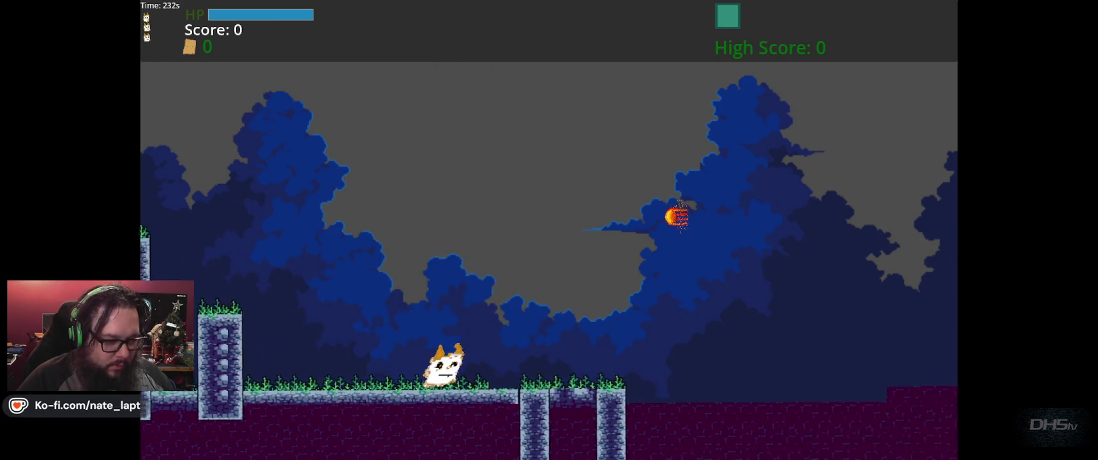
{"action": "key", "text": "space"}
{"action": "key", "text": "space"}
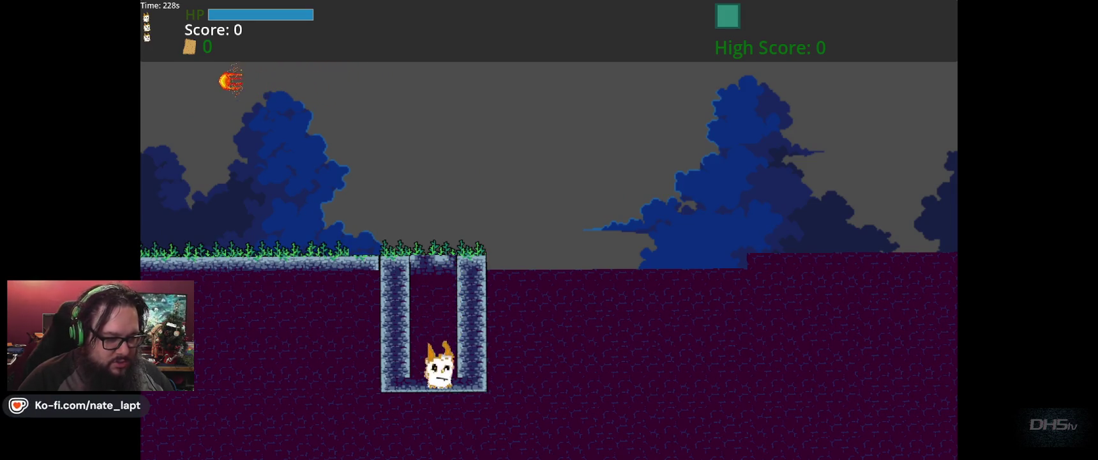
{"action": "key", "text": "space"}
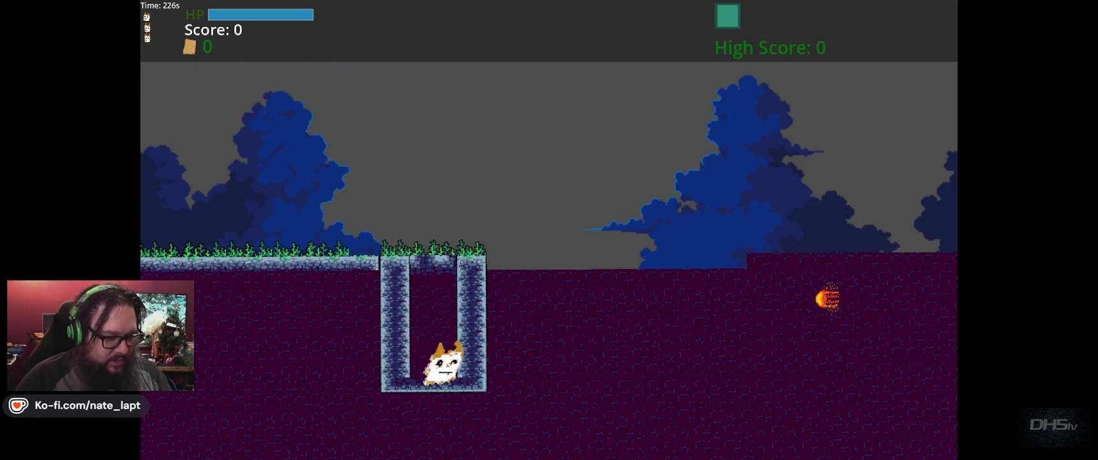
- Stop the game and move the pit's bottom tile rows upward to raise its floor
{"action": "key", "text": "F8"}
{"action": "left_click", "coordinate": [687, 240]}
{"action": "mouse_move", "coordinate": [686, 240]}
{"action": "left_mouse_down"}
{"action": "mouse_move", "coordinate": [565, 241]}
{"action": "mouse_move", "coordinate": [578, 198]}
{"action": "left_mouse_up"}
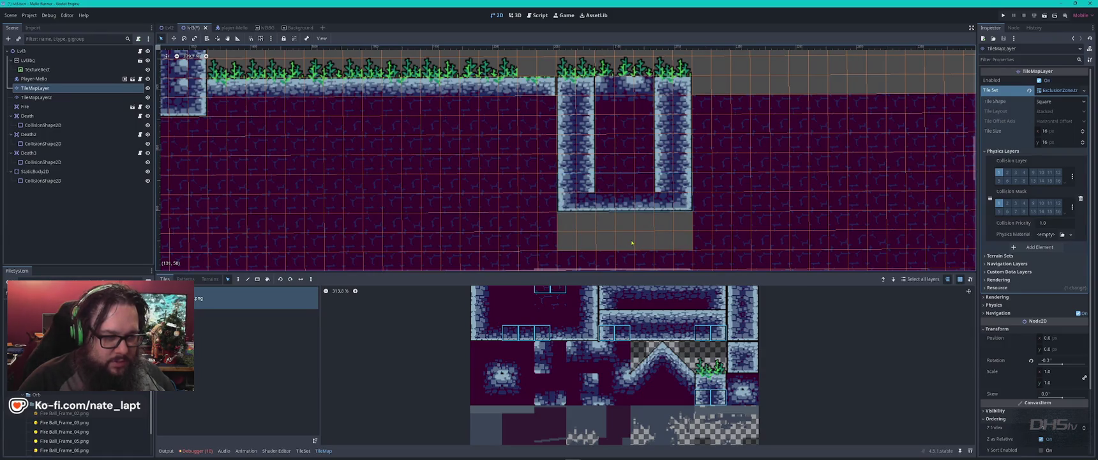
{"action": "mouse_move", "coordinate": [461, 213]}
{"action": "left_mouse_down"}
{"action": "mouse_move", "coordinate": [523, 250]}
{"action": "mouse_move", "coordinate": [623, 235]}
{"action": "mouse_move", "coordinate": [613, 253]}
{"action": "left_mouse_up"}
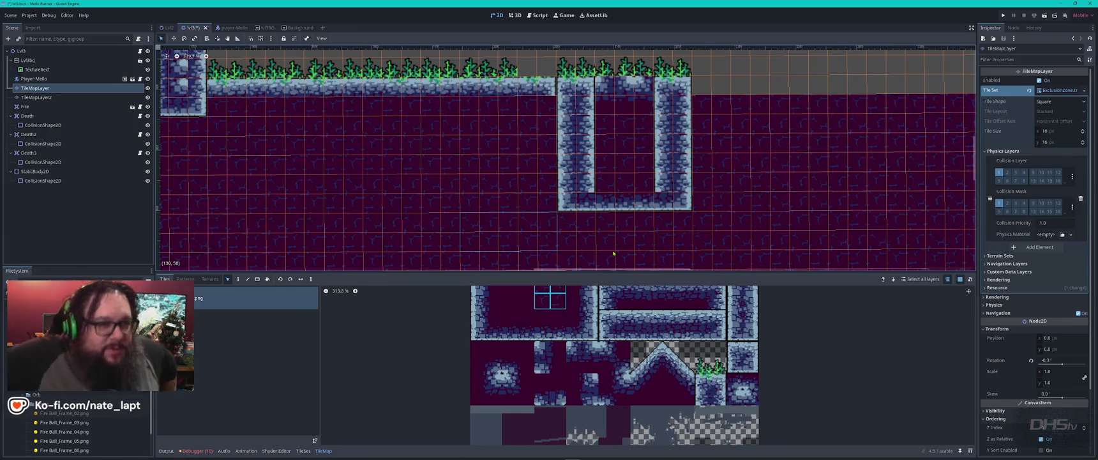
{"action": "scroll", "coordinate": [617, 247], "scroll_direction": "down", "scroll_amount": 4}
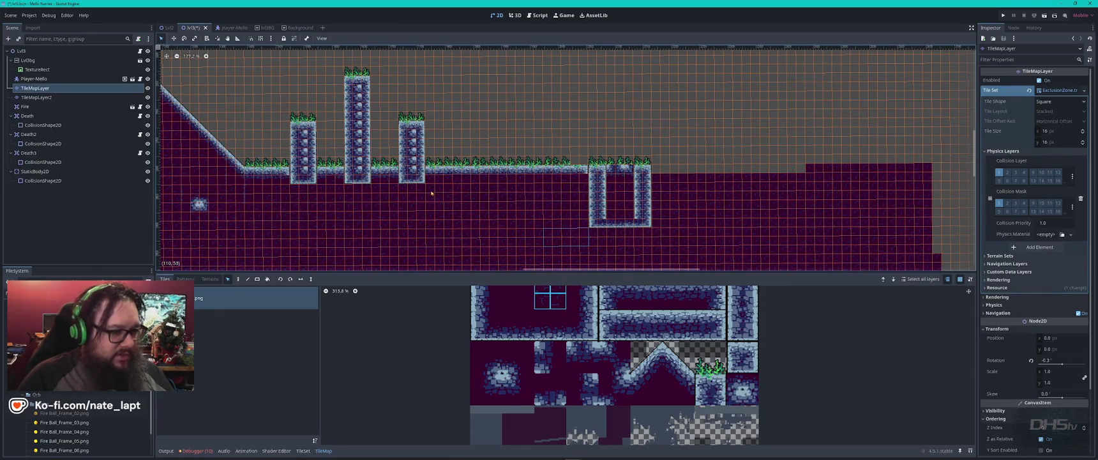
{"action": "left_click", "coordinate": [51, 50]}
{"action": "key", "text": "ctrl+a"}
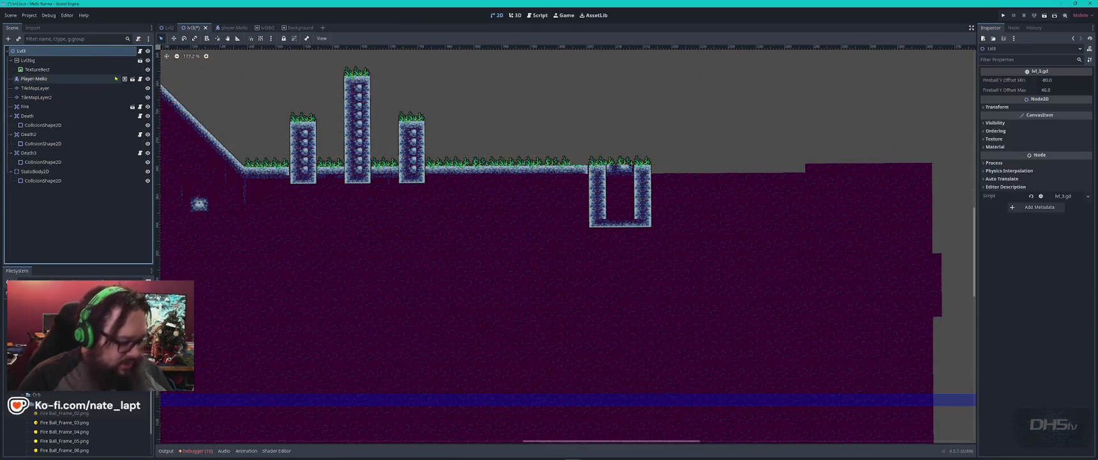
- Add a Node2D under Lvl3 and rename it Baddies
{"action": "type", "text": "node"}
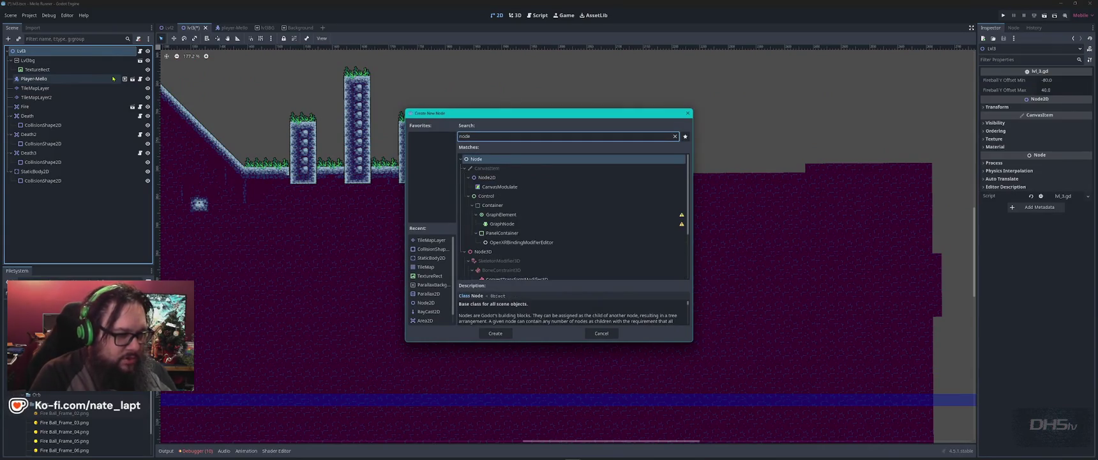
{"action": "type", "text": "2d"}
{"action": "key", "text": "Return"}
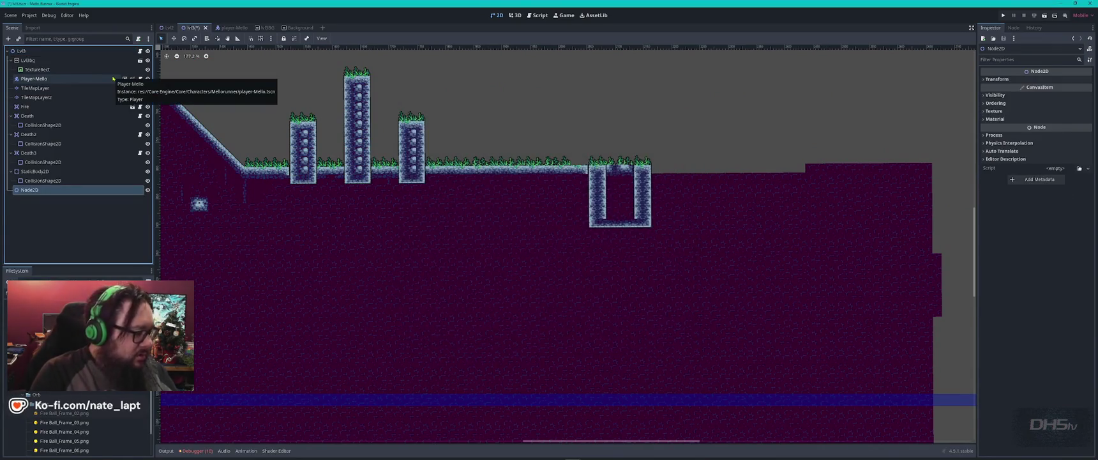
{"action": "key", "text": "F2"}
{"action": "type", "text": "Baddies"}
{"action": "key", "text": "Return"}
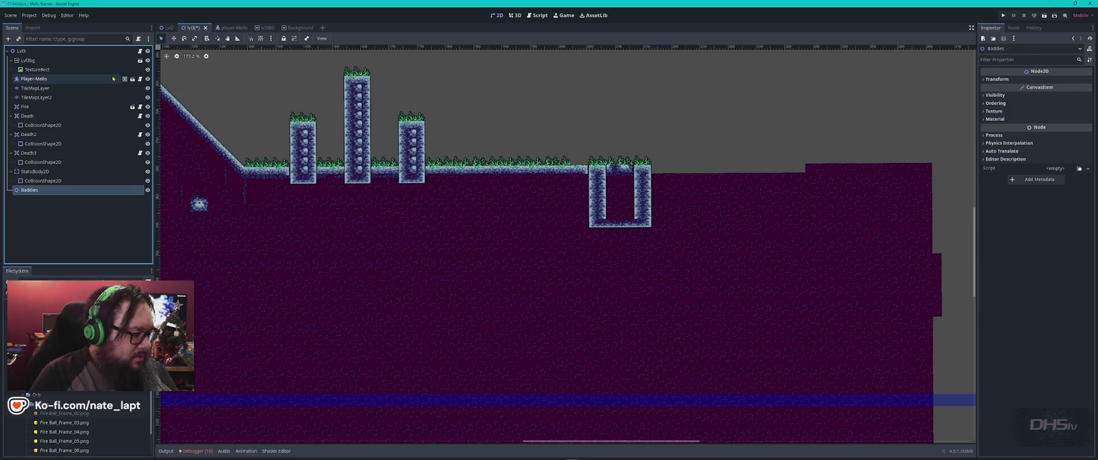
- Instance the Mello.tscn enemy under Baddies from the FileSystem dock
{"action": "left_click", "coordinate": [96, 319]}
{"action": "scroll", "coordinate": [96, 320], "scroll_direction": "up", "scroll_amount": 5}
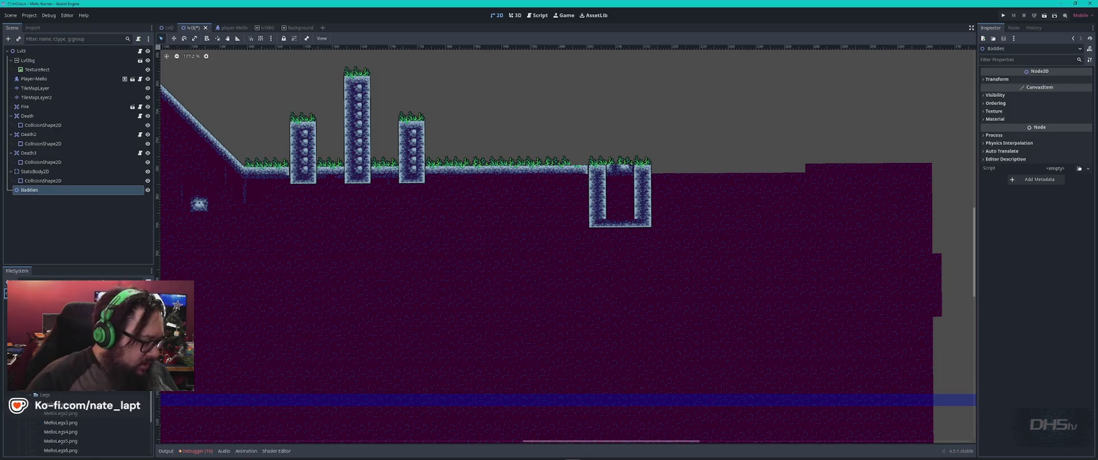
{"action": "scroll", "coordinate": [96, 357], "scroll_direction": "down", "scroll_amount": 3}
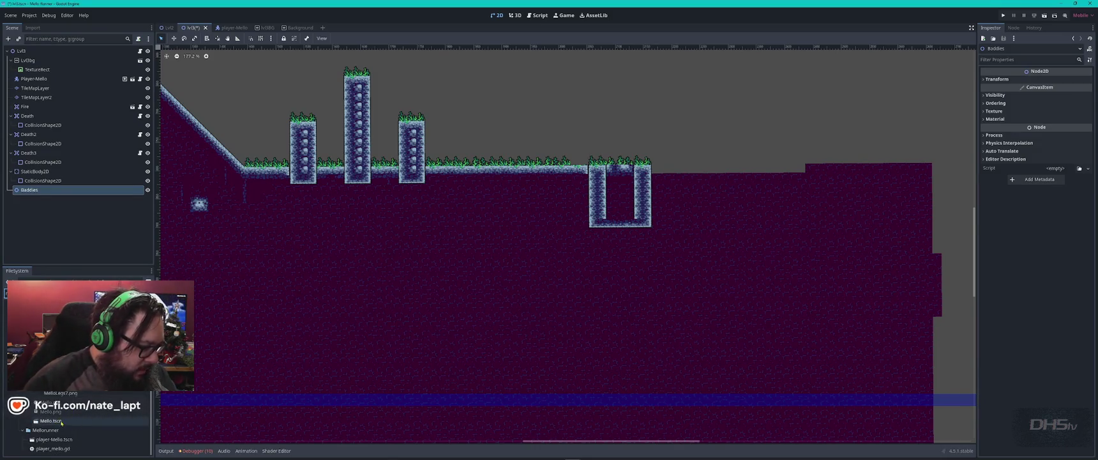
{"action": "left_click", "coordinate": [52, 422]}
{"action": "left_click_drag", "start_coordinate": [87, 248], "coordinate": [64, 189]}
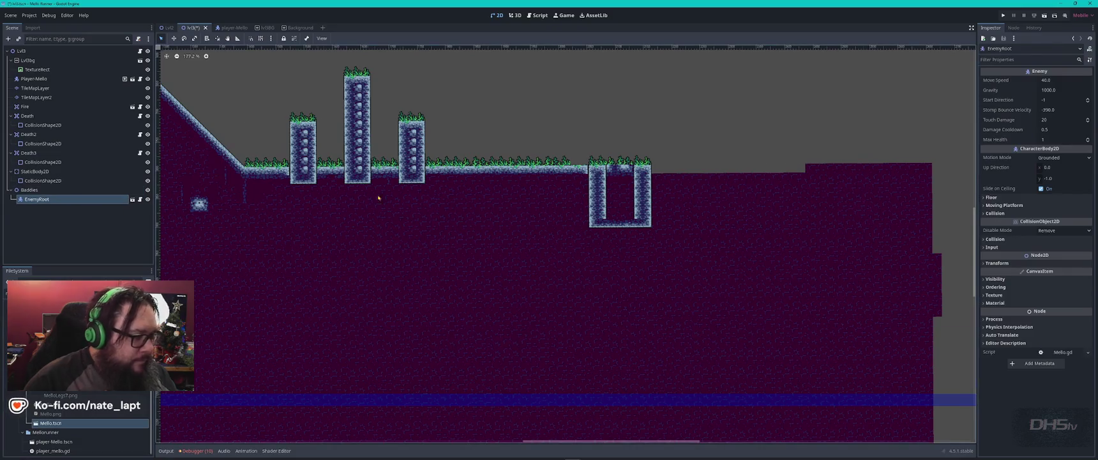
- Place the first EnemyRoot and spread duplicates along the slope, between the pillars and inside the pit
{"action": "scroll", "coordinate": [406, 196], "scroll_direction": "down", "scroll_amount": 5}
{"action": "scroll", "coordinate": [231, 105], "scroll_direction": "up", "scroll_amount": 6}
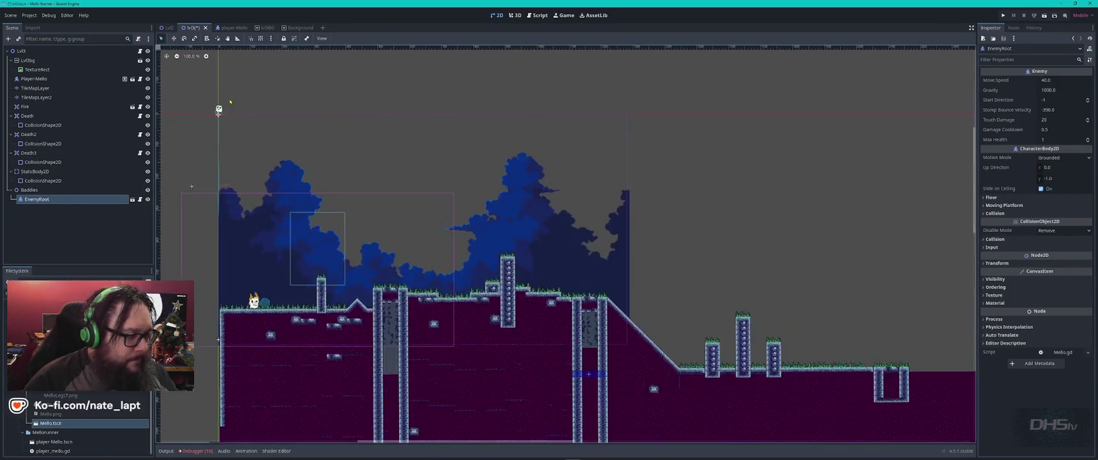
{"action": "mouse_move", "coordinate": [209, 128]}
{"action": "left_mouse_down"}
{"action": "mouse_move", "coordinate": [596, 262]}
{"action": "mouse_move", "coordinate": [895, 400]}
{"action": "mouse_move", "coordinate": [848, 390]}
{"action": "mouse_move", "coordinate": [863, 380]}
{"action": "mouse_move", "coordinate": [526, 246]}
{"action": "mouse_move", "coordinate": [617, 345]}
{"action": "mouse_move", "coordinate": [526, 296]}
{"action": "left_mouse_up"}
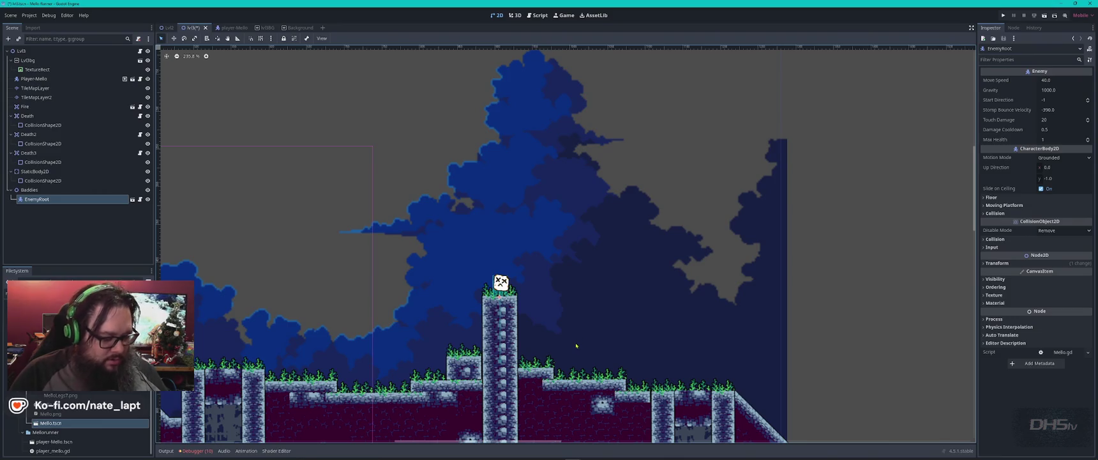
{"action": "key", "text": "ctrl+d"}
{"action": "mouse_move", "coordinate": [510, 289]}
{"action": "left_mouse_down"}
{"action": "mouse_move", "coordinate": [872, 408]}
{"action": "mouse_move", "coordinate": [537, 182]}
{"action": "mouse_move", "coordinate": [512, 177]}
{"action": "mouse_move", "coordinate": [669, 297]}
{"action": "mouse_move", "coordinate": [666, 313]}
{"action": "left_mouse_up"}
{"action": "key", "text": "ctrl+d"}
{"action": "left_click_drag", "start_coordinate": [658, 313], "coordinate": [736, 313]}
{"action": "key", "text": "ctrl+d"}
{"action": "left_click_drag", "start_coordinate": [830, 308], "coordinate": [488, 220]}
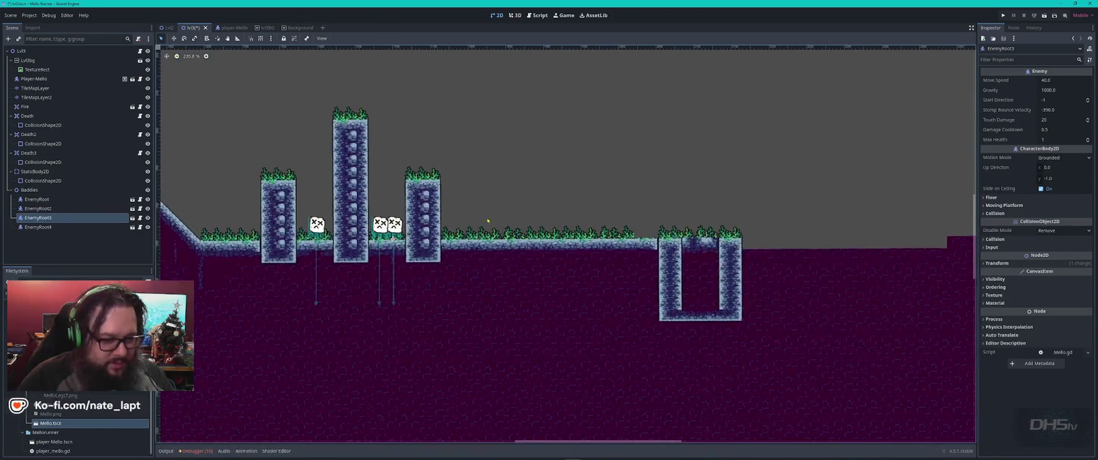
{"action": "key", "text": "ctrl+d"}
{"action": "mouse_move", "coordinate": [395, 227]}
{"action": "left_mouse_down"}
{"action": "mouse_move", "coordinate": [578, 233]}
{"action": "mouse_move", "coordinate": [694, 281]}
{"action": "mouse_move", "coordinate": [696, 299]}
{"action": "left_mouse_up"}
{"action": "scroll", "coordinate": [818, 264], "scroll_direction": "down", "scroll_amount": 8}
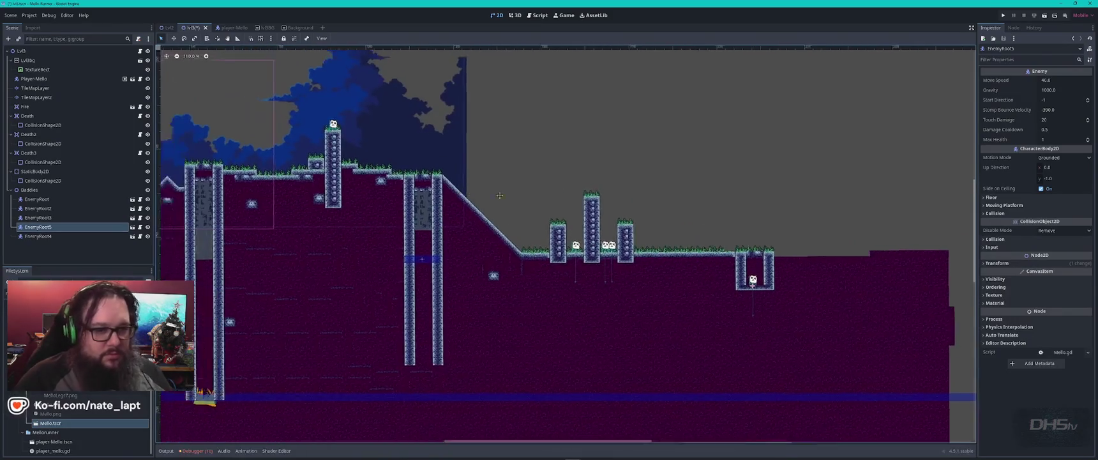
{"action": "left_click_drag", "start_coordinate": [301, 204], "coordinate": [555, 209]}
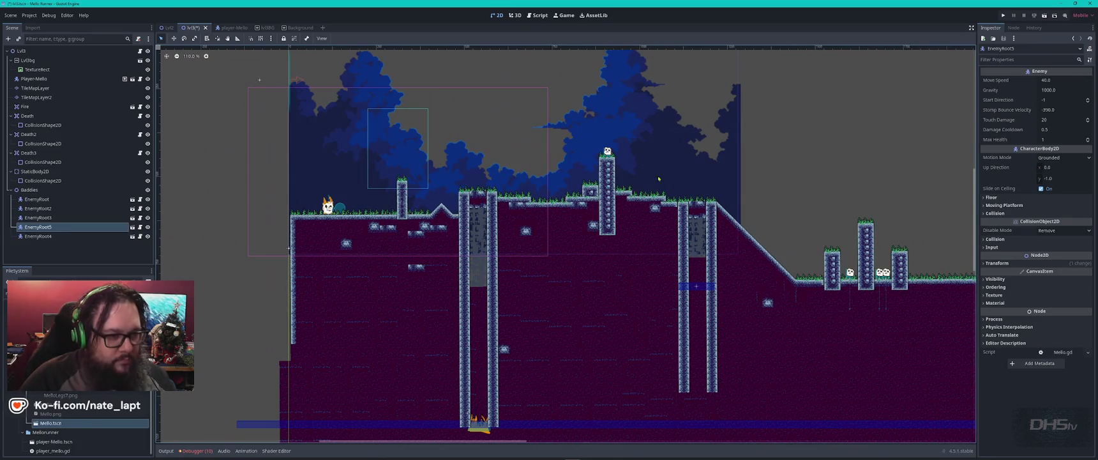
- Duplicate one more EnemyRoot onto the ground beside the pillars and add a Blob enemy under Baddies
{"action": "left_click", "coordinate": [608, 152]}
{"action": "key", "text": "ctrl+d"}
{"action": "left_click_drag", "start_coordinate": [607, 151], "coordinate": [507, 189]}
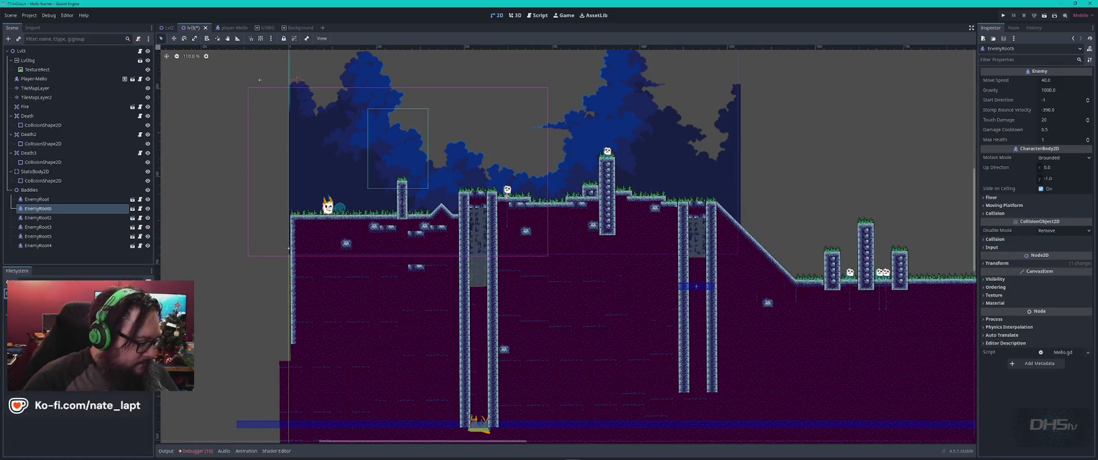
{"action": "left_click_drag", "start_coordinate": [39, 294], "coordinate": [52, 192]}
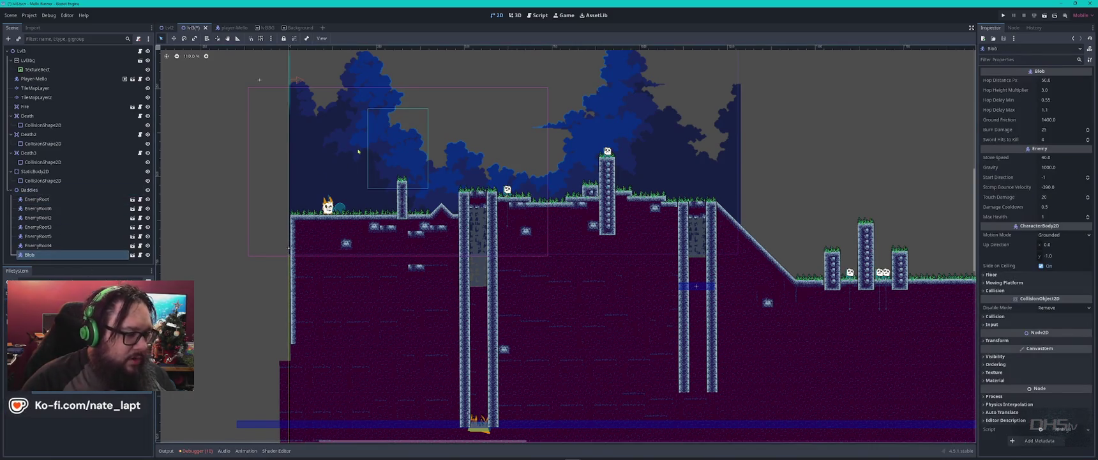
- Set the Blob down onto the ground and duplicate it as Blob2
{"action": "scroll", "coordinate": [366, 195], "scroll_direction": "up", "scroll_amount": 2}
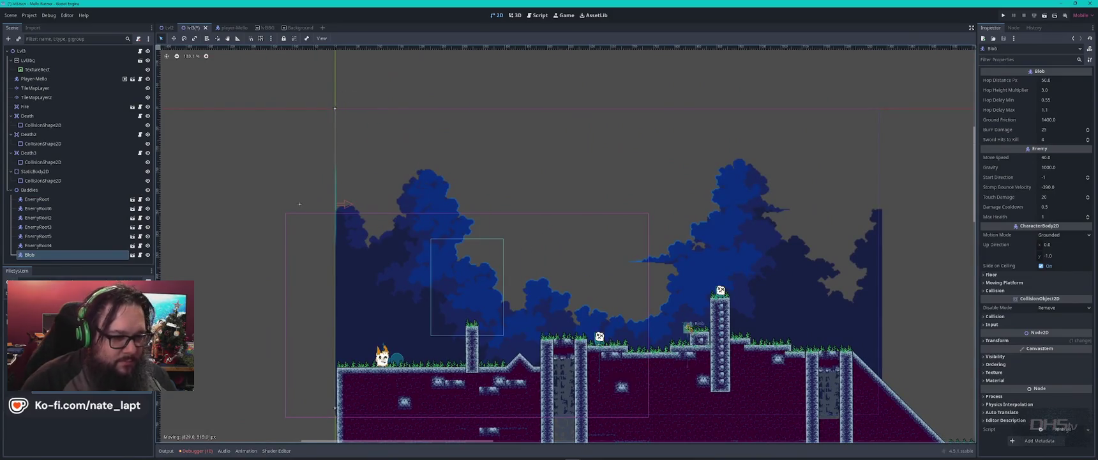
{"action": "scroll", "coordinate": [682, 341], "scroll_direction": "up", "scroll_amount": 11}
{"action": "left_click_drag", "start_coordinate": [592, 340], "coordinate": [585, 362]}
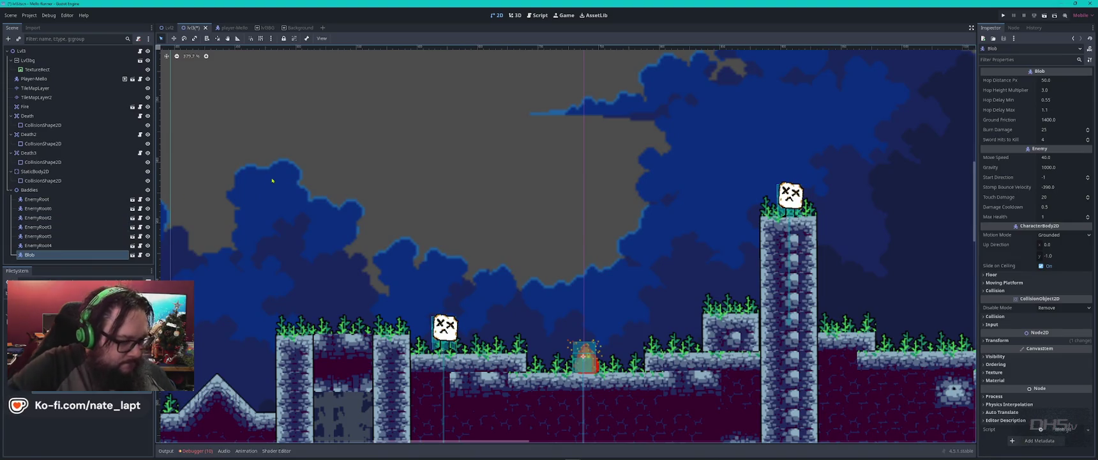
{"action": "scroll", "coordinate": [272, 181], "scroll_direction": "down", "scroll_amount": 8}
{"action": "key", "text": "ctrl+d"}
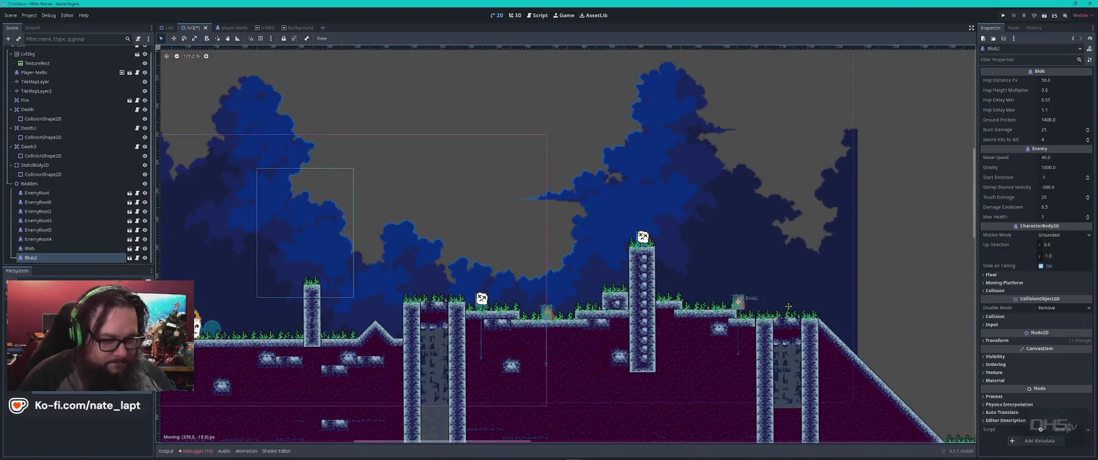
- Pan across the level and drag a Crackerman enemy in under Baddies
{"action": "mouse_move", "coordinate": [952, 396]}
{"action": "left_mouse_down"}
{"action": "mouse_move", "coordinate": [696, 194]}
{"action": "mouse_move", "coordinate": [434, 219]}
{"action": "mouse_move", "coordinate": [684, 276]}
{"action": "mouse_move", "coordinate": [753, 311]}
{"action": "mouse_move", "coordinate": [696, 266]}
{"action": "mouse_move", "coordinate": [648, 292]}
{"action": "left_mouse_up"}
{"action": "scroll", "coordinate": [692, 272], "scroll_direction": "up", "scroll_amount": 11}
{"action": "scroll", "coordinate": [648, 292], "scroll_direction": "down", "scroll_amount": 10}
{"action": "scroll", "coordinate": [650, 292], "scroll_direction": "down", "scroll_amount": 4}
{"action": "left_click_drag", "start_coordinate": [362, 261], "coordinate": [801, 307]}
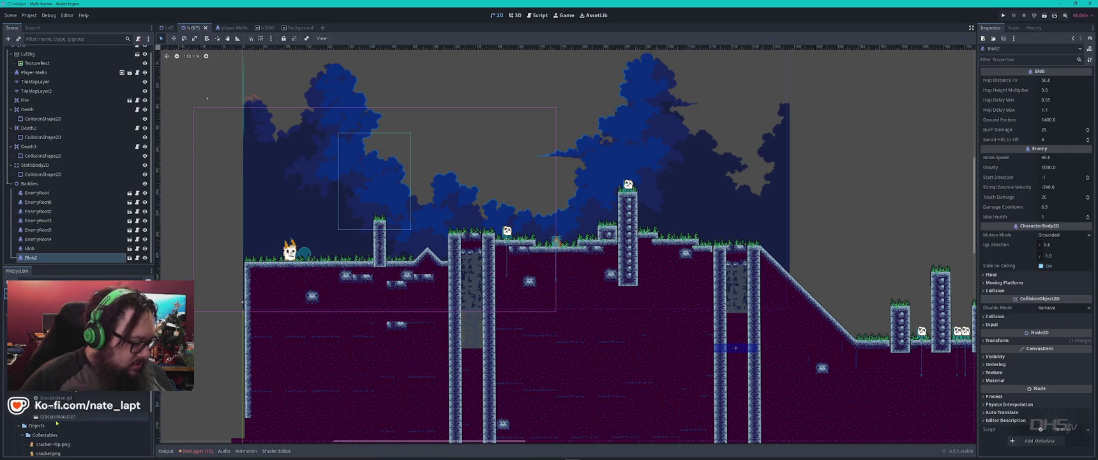
{"action": "left_click_drag", "start_coordinate": [57, 418], "coordinate": [46, 186]}
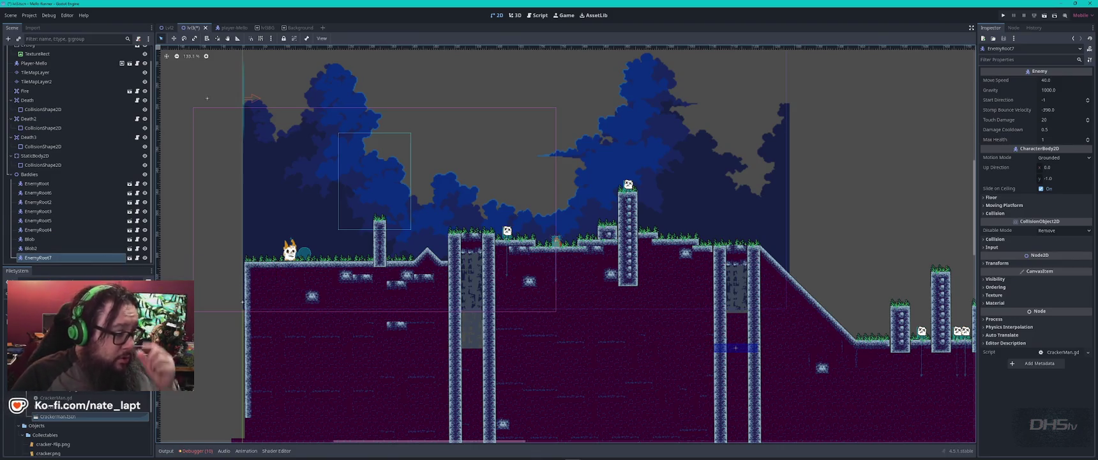
- Open the Crackerman instance's scene and select its EnemyRoot node
{"action": "left_click", "coordinate": [129, 257]}
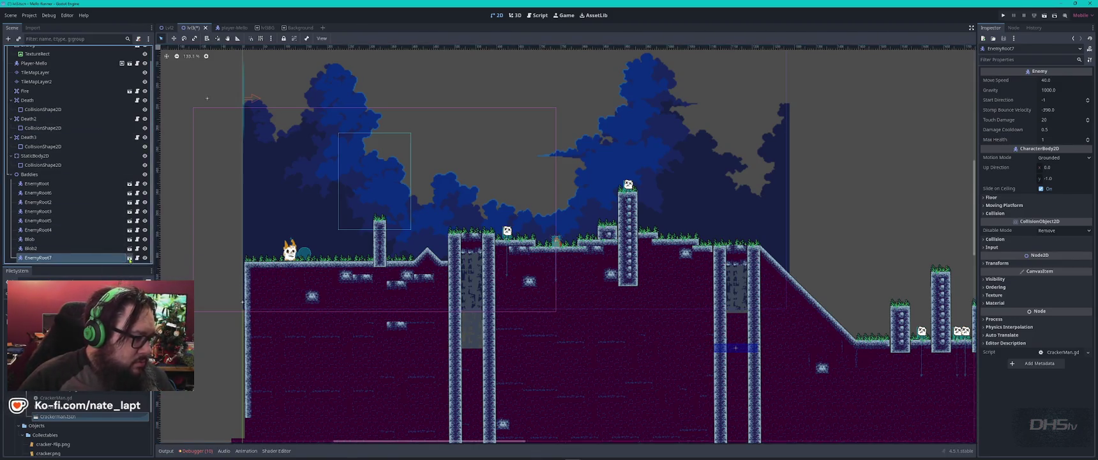
{"action": "left_click", "coordinate": [32, 51]}
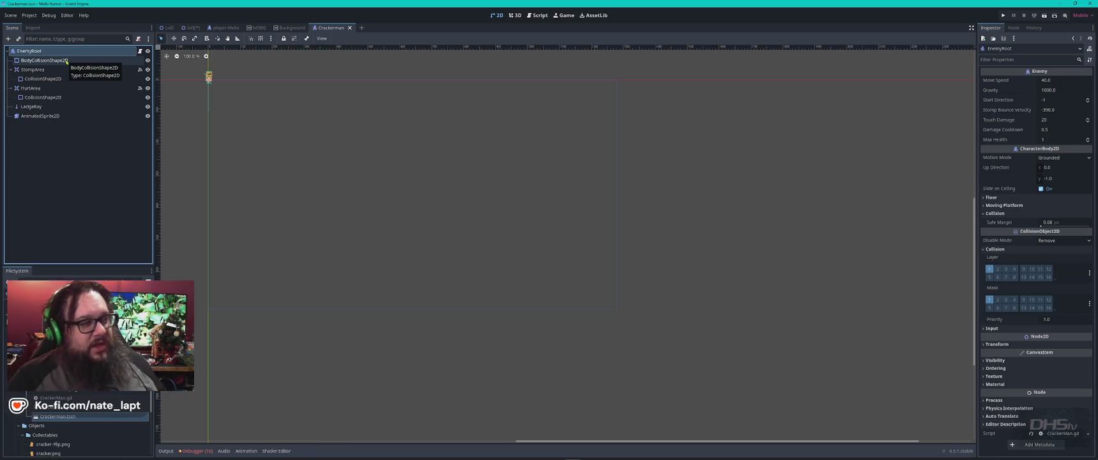
- Search the Crackerman root node's script for 'enemyroot'
{"action": "left_click", "coordinate": [139, 51]}
{"action": "key", "text": "ctrl+f"}
{"action": "type", "text": "enemyroot"}
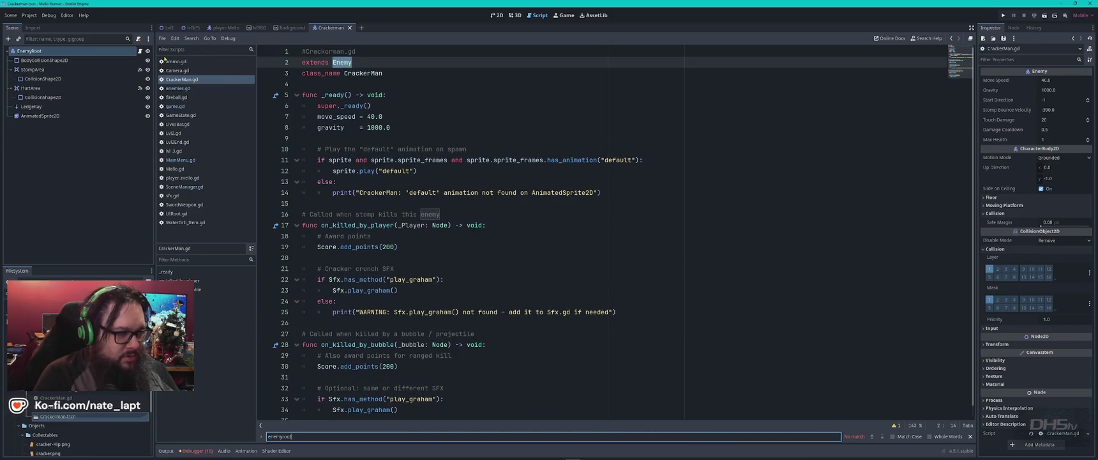
{"action": "key", "text": "Escape"}
- Rename the Crackerman scene's root node to CrackerMan
{"action": "double_click", "coordinate": [62, 50]}
{"action": "type", "text": "Cracker"}
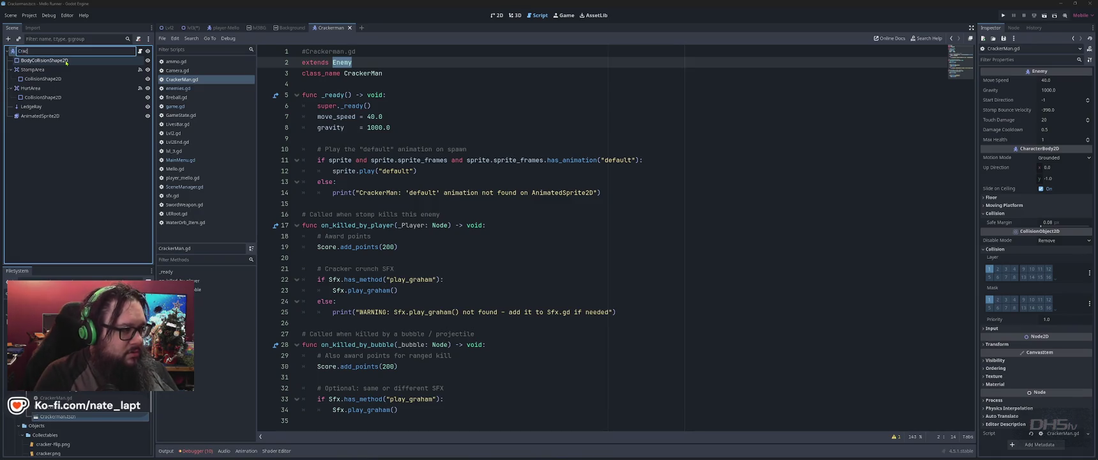
{"action": "type", "text": "Man"}
{"action": "key", "text": "Return"}
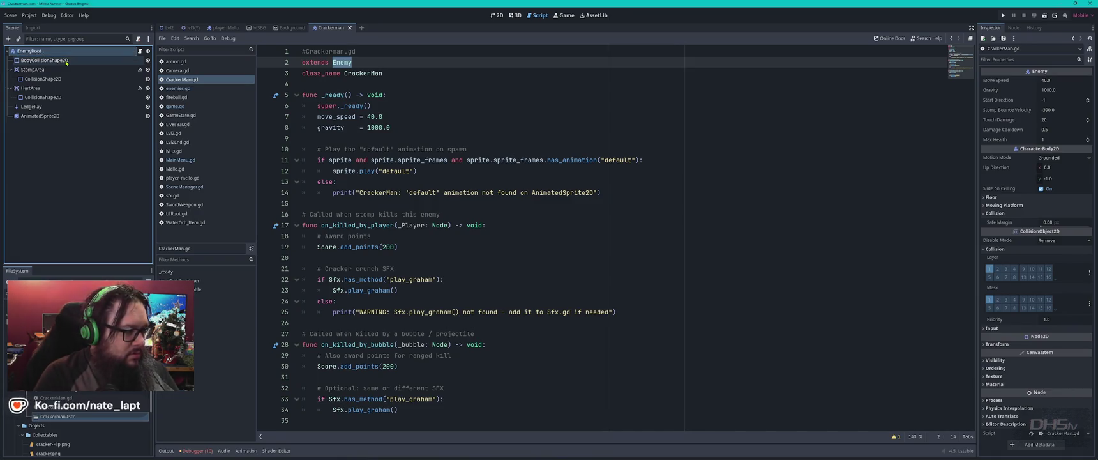
- Save and close the Crackerman scene, close Background and lvl3BG, and return to lvl3
{"action": "middle_click", "coordinate": [336, 29]}
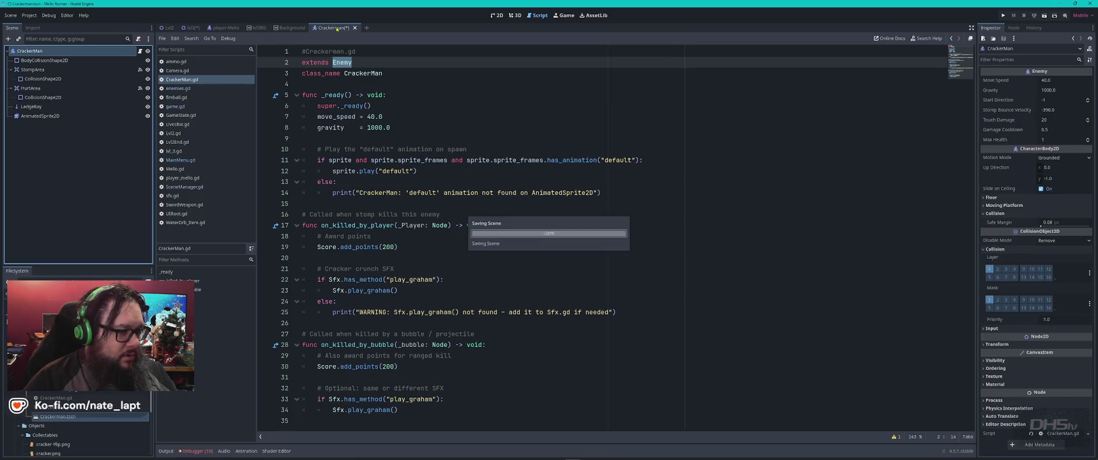
{"action": "key", "text": "Return"}
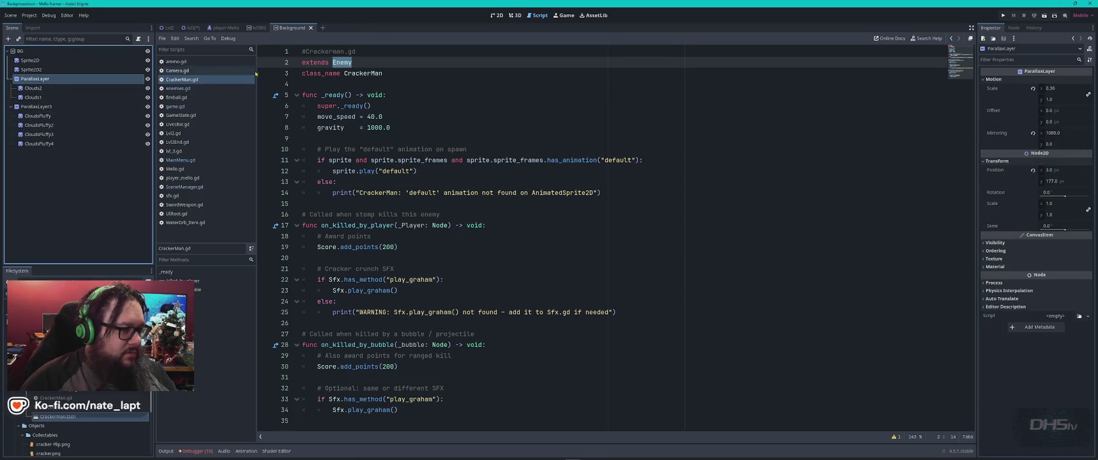
{"action": "middle_click", "coordinate": [291, 27]}
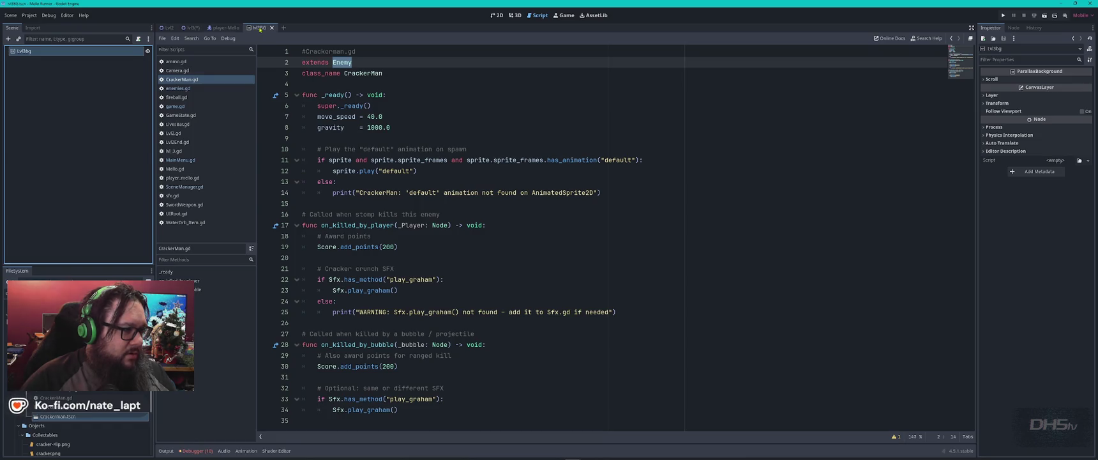
{"action": "middle_click", "coordinate": [259, 28]}
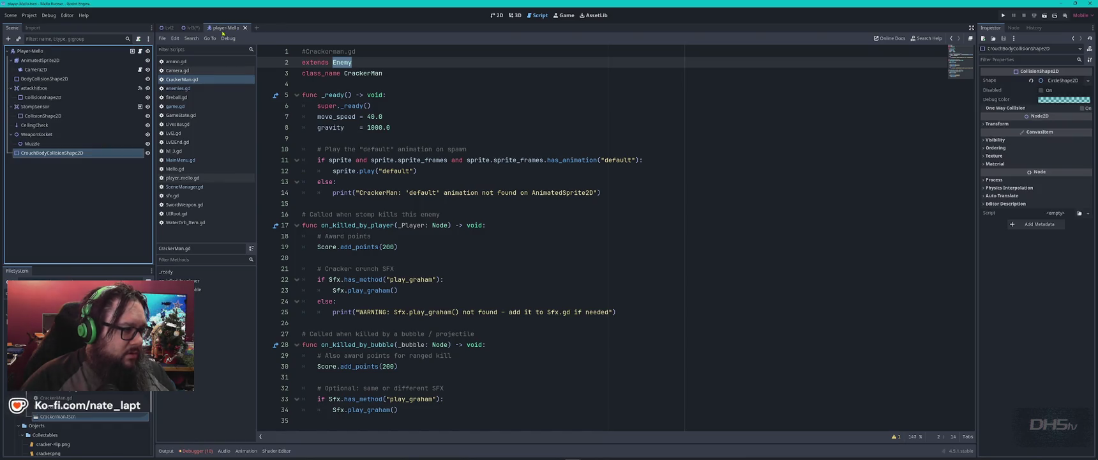
{"action": "left_click", "coordinate": [191, 27]}
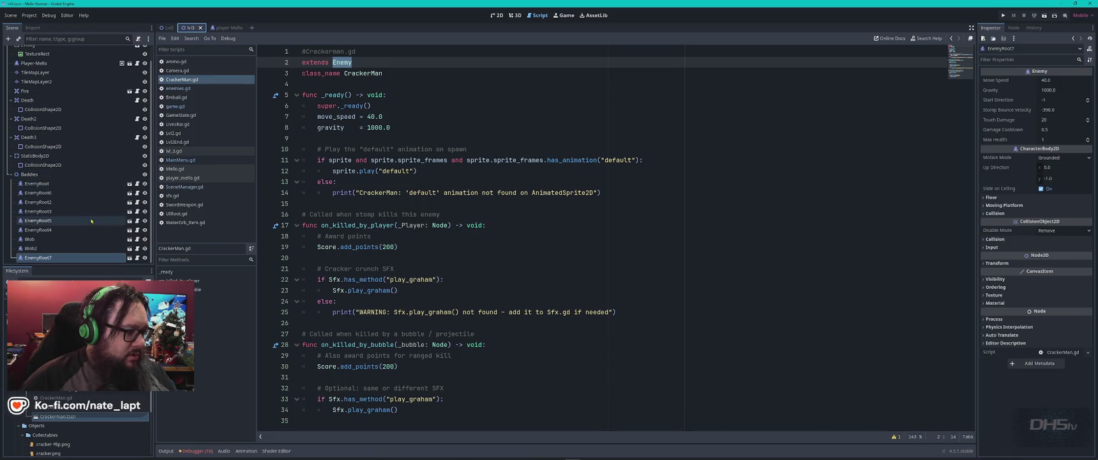
- Add a Crackerman instance under Baddies and rename EnemyRoot4's scene root to Mello
{"action": "left_click", "coordinate": [86, 184]}
{"action": "mouse_move", "coordinate": [57, 417]}
{"action": "left_mouse_down"}
{"action": "mouse_move", "coordinate": [46, 168]}
{"action": "mouse_move", "coordinate": [47, 179]}
{"action": "left_mouse_up"}
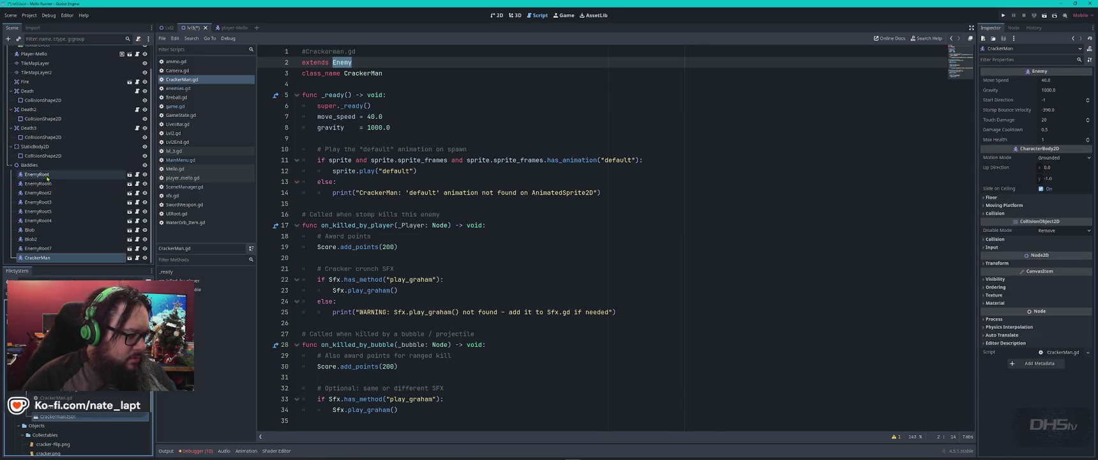
{"action": "left_click", "coordinate": [44, 221]}
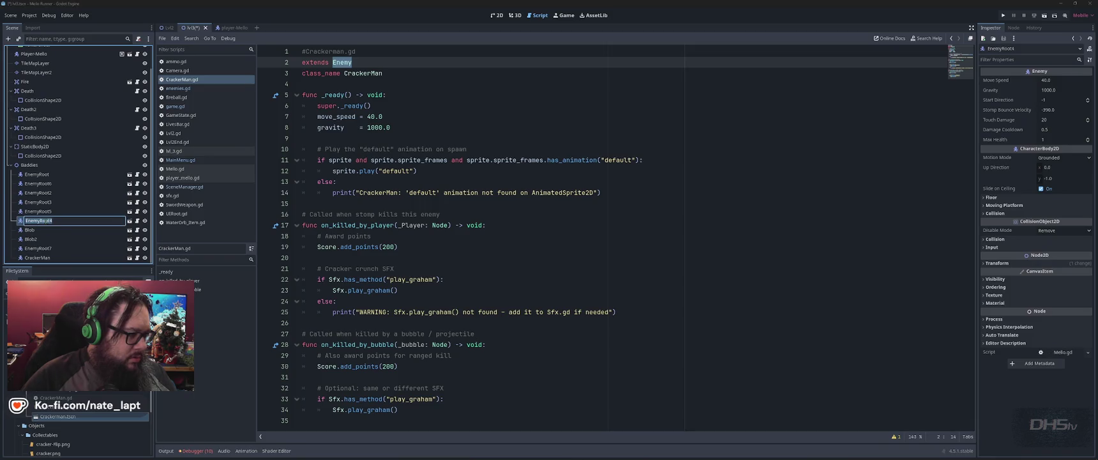
{"action": "left_click", "coordinate": [130, 221]}
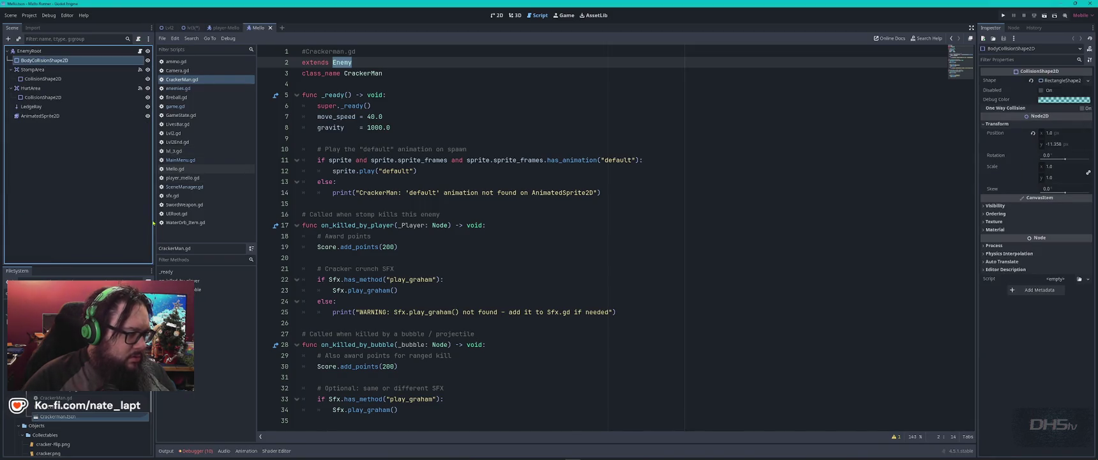
{"action": "left_click", "coordinate": [34, 52]}
{"action": "key", "text": "F2"}
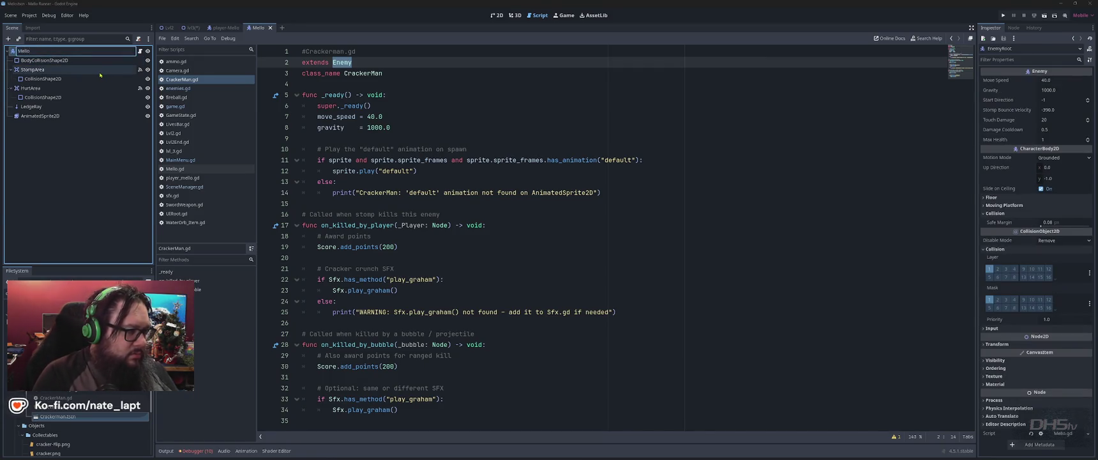
{"action": "key", "text": "Return"}
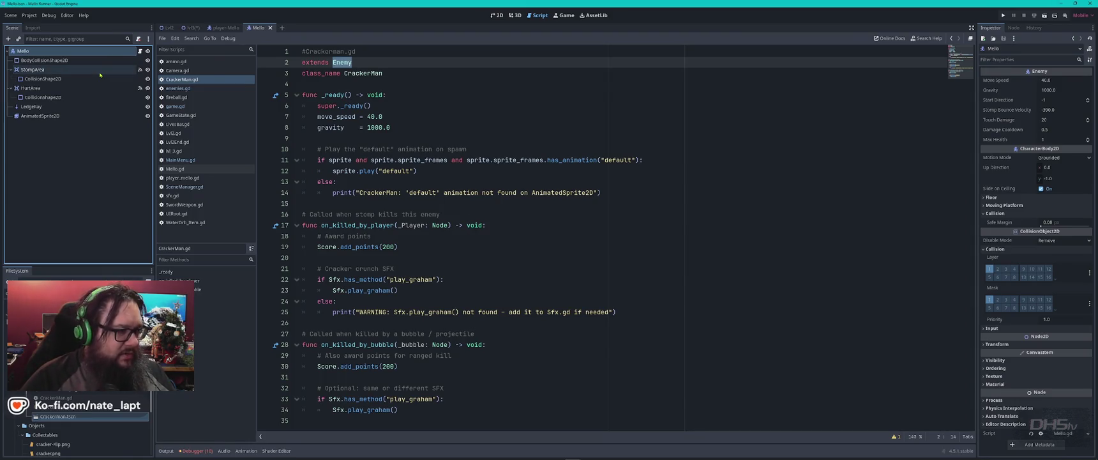
{"action": "left_click", "coordinate": [270, 27]}
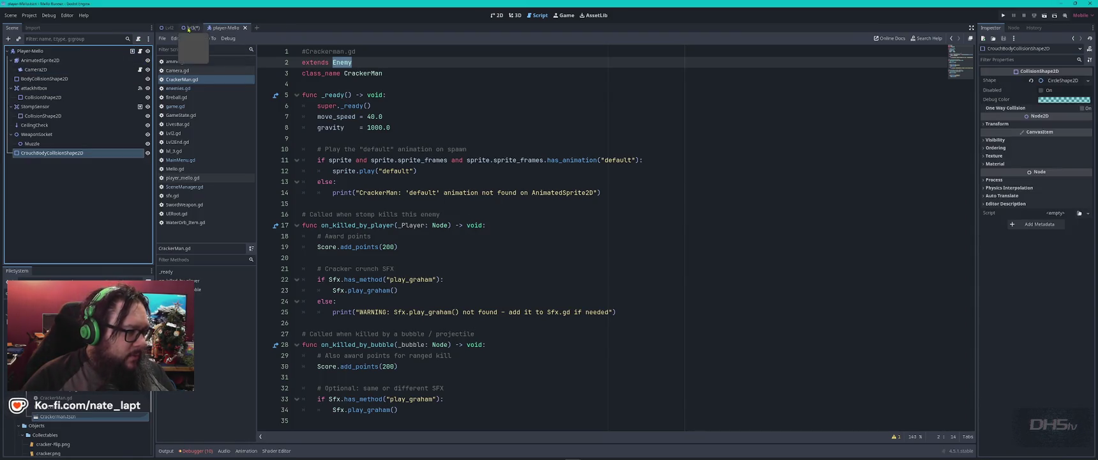
- Reopen lvl3, select EnemyRoot7, and view the level in 2D
{"action": "left_click", "coordinate": [188, 29]}
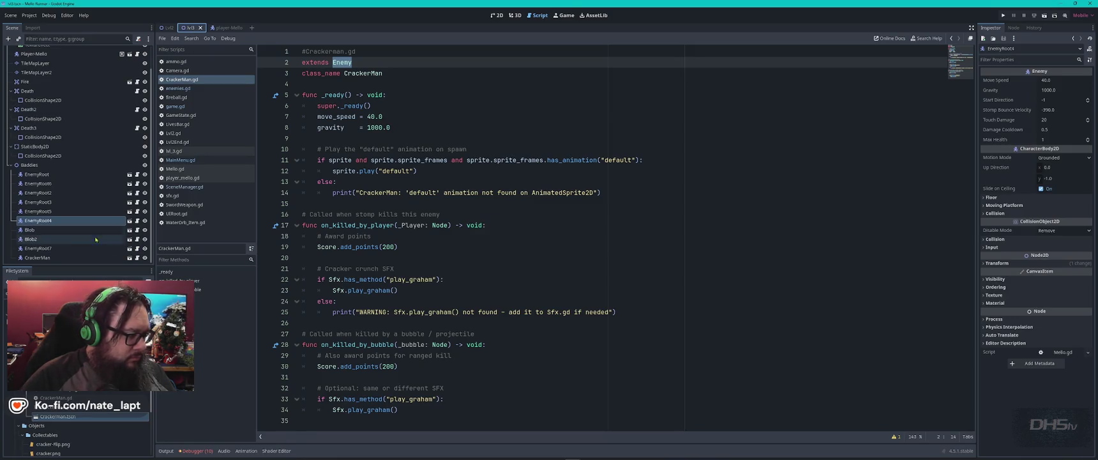
{"action": "left_click", "coordinate": [201, 28]}
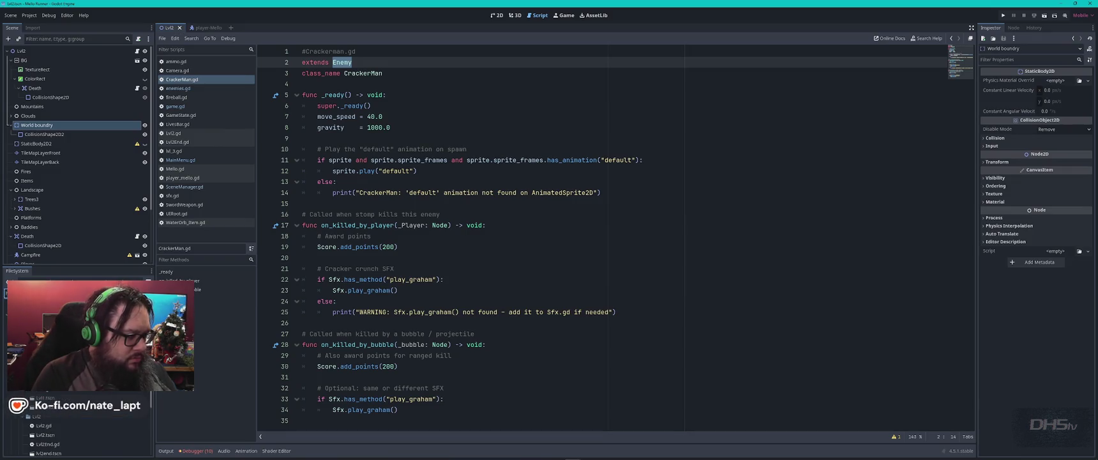
{"action": "double_click", "coordinate": [48, 392]}
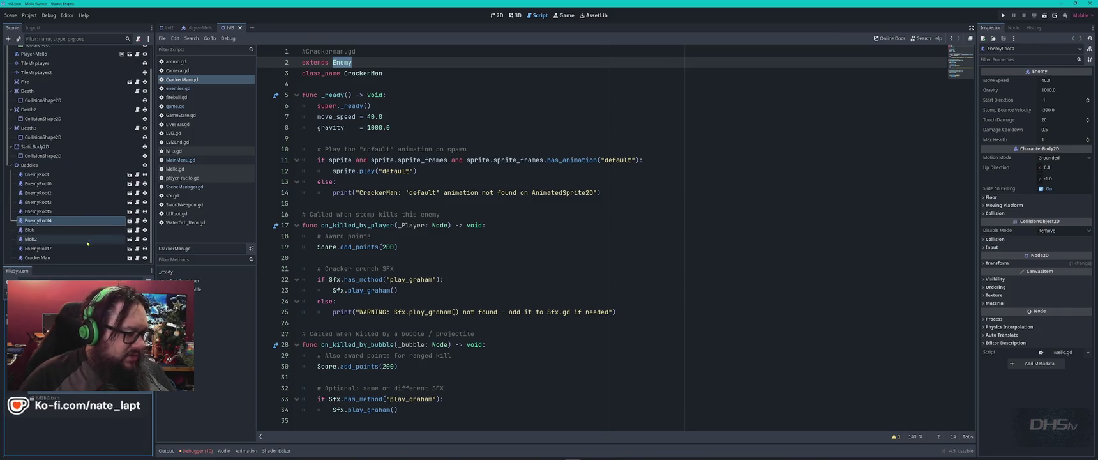
{"action": "left_click", "coordinate": [96, 249]}
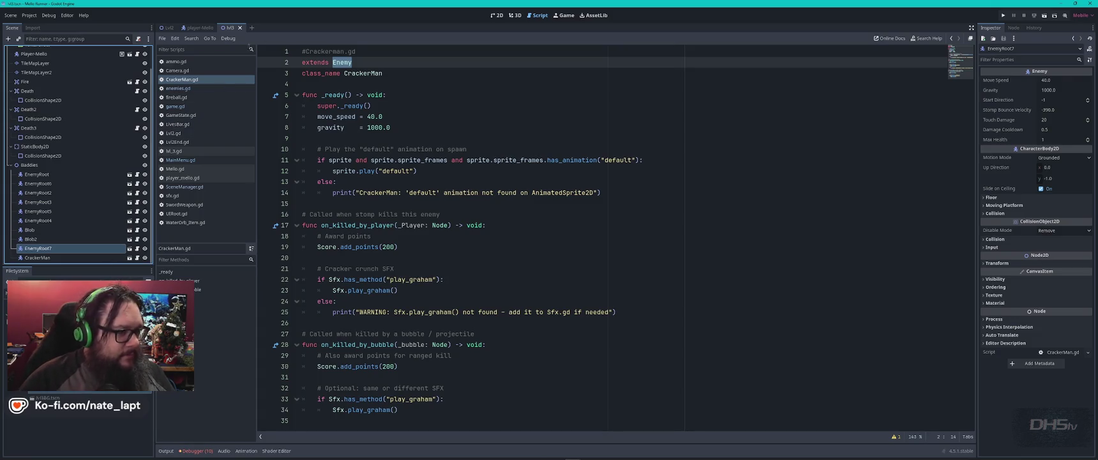
{"action": "left_click", "coordinate": [496, 14]}
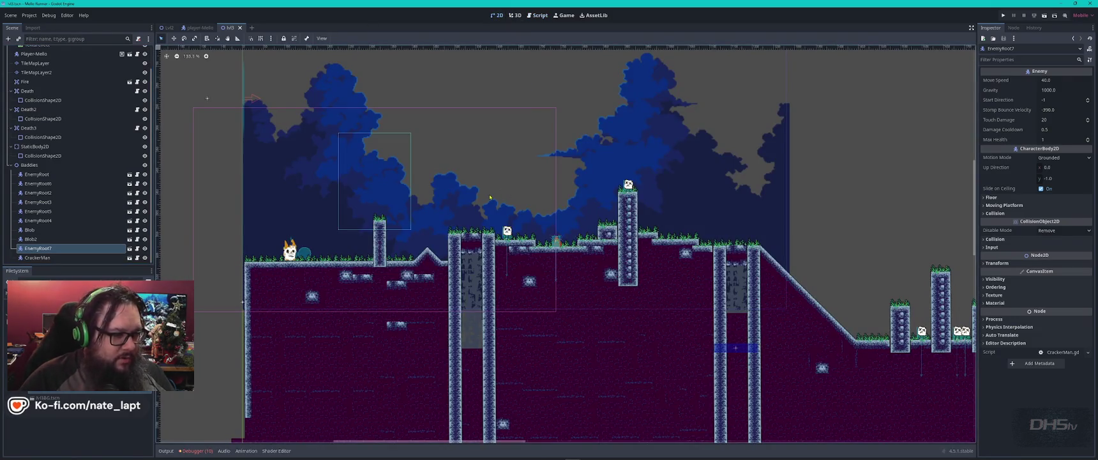
- Delete EnemyRoot7 and move CrackerMan down onto the ground
{"action": "left_click_drag", "start_coordinate": [341, 136], "coordinate": [445, 339]}
{"action": "left_click_drag", "start_coordinate": [340, 195], "coordinate": [394, 204]}
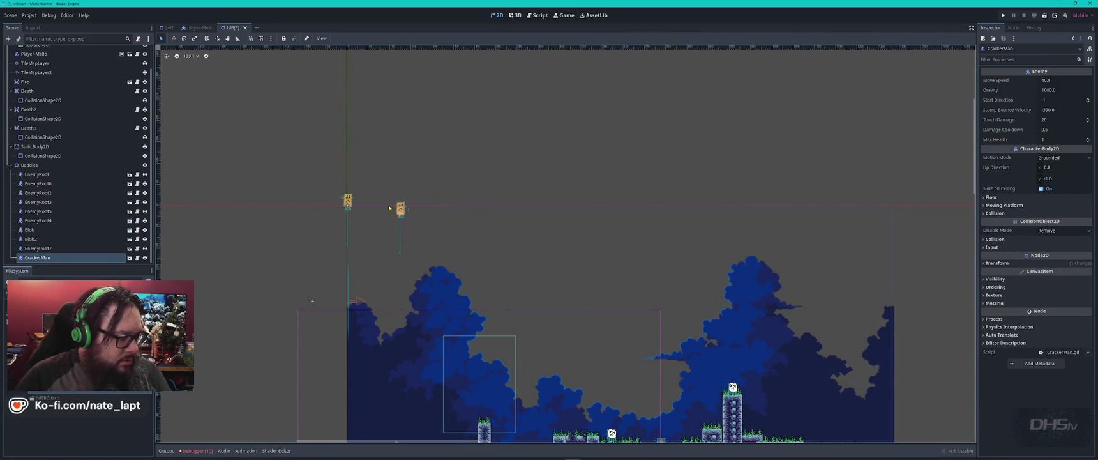
{"action": "left_click", "coordinate": [351, 202]}
{"action": "key", "text": "Delete"}
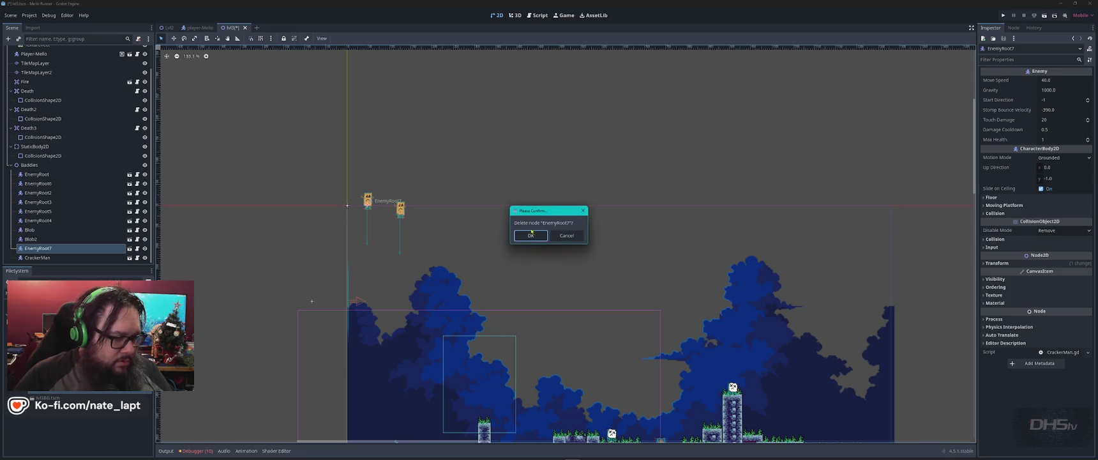
{"action": "left_click", "coordinate": [530, 235]}
{"action": "mouse_move", "coordinate": [423, 214]}
{"action": "left_mouse_down"}
{"action": "mouse_move", "coordinate": [484, 242]}
{"action": "mouse_move", "coordinate": [613, 403]}
{"action": "mouse_move", "coordinate": [562, 259]}
{"action": "mouse_move", "coordinate": [496, 146]}
{"action": "mouse_move", "coordinate": [404, 175]}
{"action": "mouse_move", "coordinate": [387, 197]}
{"action": "mouse_move", "coordinate": [664, 176]}
{"action": "left_mouse_up"}
- Duplicate CrackerMan into CrackerMan2–CrackerMan4 and Blob2 into Blob3, placing them on the floors
{"action": "key", "text": "ctrl+d"}
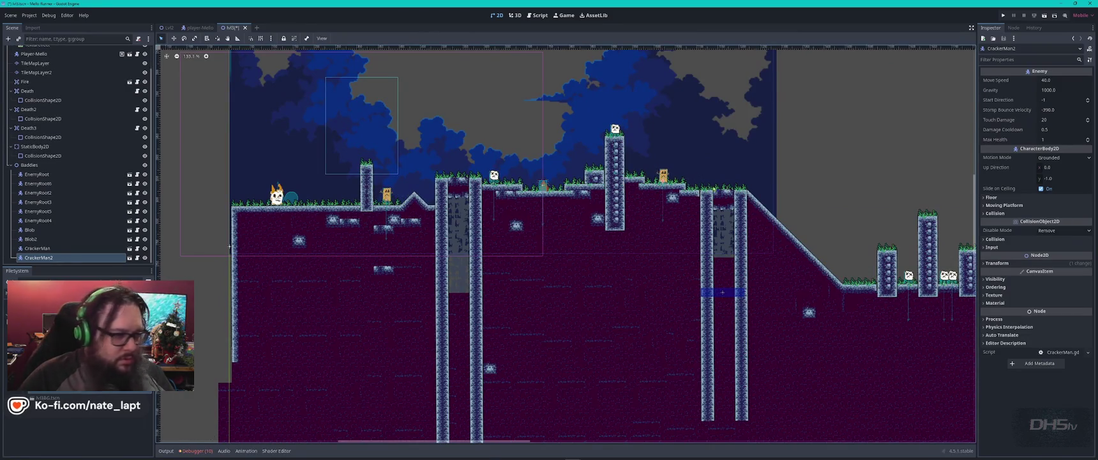
{"action": "key", "text": "ctrl+d"}
{"action": "left_click_drag", "start_coordinate": [664, 177], "coordinate": [678, 175]}
{"action": "left_click_drag", "start_coordinate": [771, 182], "coordinate": [470, 164]}
{"action": "key", "text": "ctrl+d"}
{"action": "mouse_move", "coordinate": [336, 152]}
{"action": "left_mouse_down"}
{"action": "mouse_move", "coordinate": [729, 227]}
{"action": "mouse_move", "coordinate": [673, 253]}
{"action": "mouse_move", "coordinate": [694, 255]}
{"action": "mouse_move", "coordinate": [471, 252]}
{"action": "mouse_move", "coordinate": [530, 249]}
{"action": "left_mouse_up"}
{"action": "scroll", "coordinate": [728, 253], "scroll_direction": "up", "scroll_amount": 5}
{"action": "key", "text": "ctrl+d"}
{"action": "left_click_drag", "start_coordinate": [499, 277], "coordinate": [756, 296]}
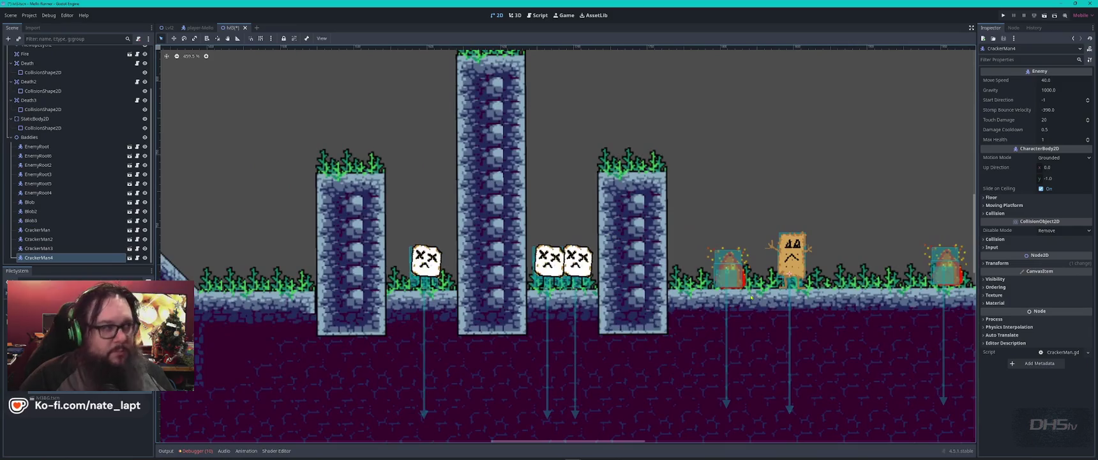
{"action": "scroll", "coordinate": [657, 233], "scroll_direction": "down", "scroll_amount": 3}
{"action": "mouse_move", "coordinate": [524, 256]}
{"action": "left_mouse_down"}
{"action": "mouse_move", "coordinate": [700, 314]}
{"action": "mouse_move", "coordinate": [607, 316]}
{"action": "left_mouse_up"}
- Delete EnemyRoot2 and its duplicate EnemyRoot7 from the lower floor
{"action": "left_click", "coordinate": [700, 314]}
{"action": "key", "text": "ctrl+d"}
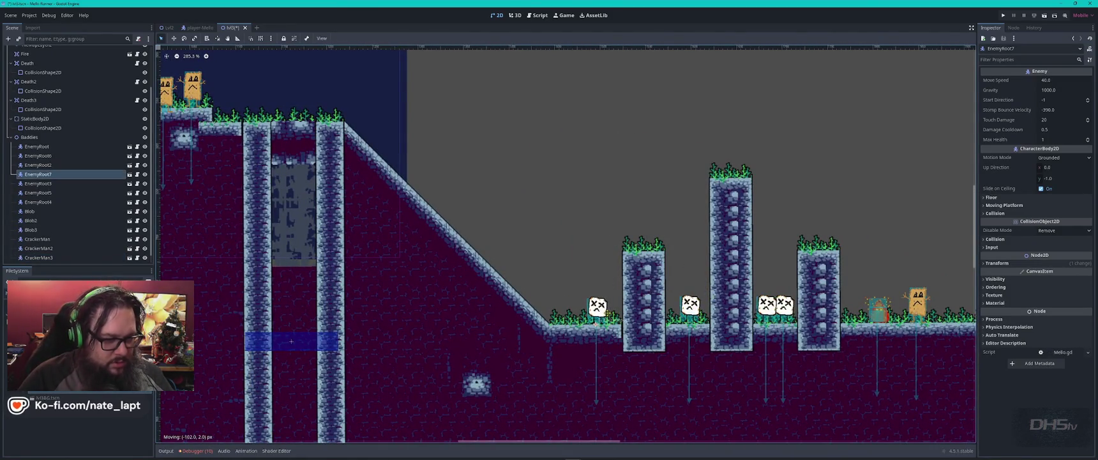
{"action": "left_click_drag", "start_coordinate": [292, 243], "coordinate": [537, 253]}
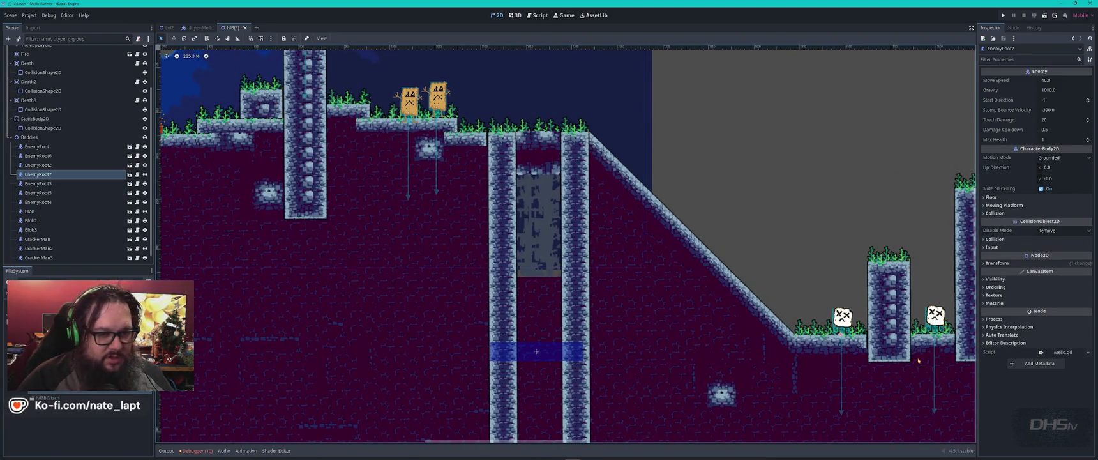
{"action": "left_click", "coordinate": [935, 315]}
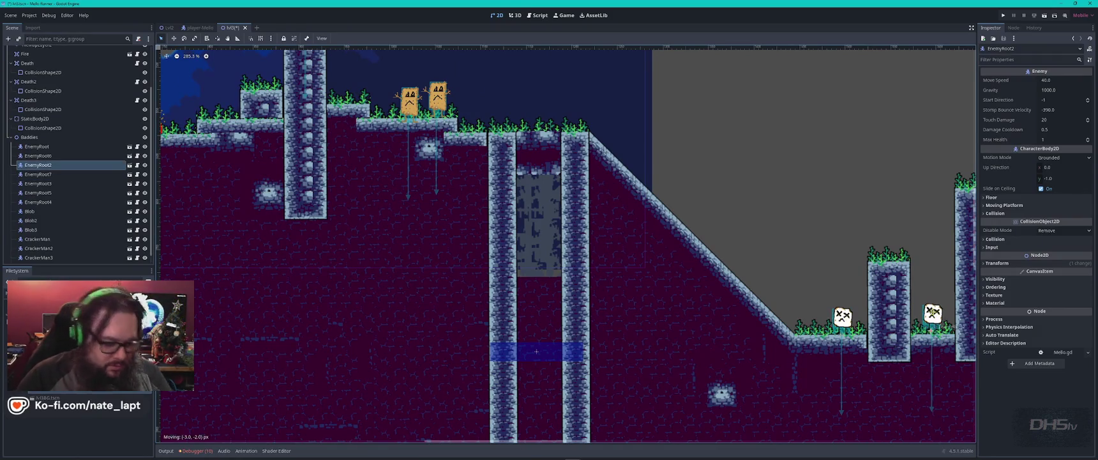
{"action": "key", "text": "Delete"}
{"action": "key", "text": "Return"}
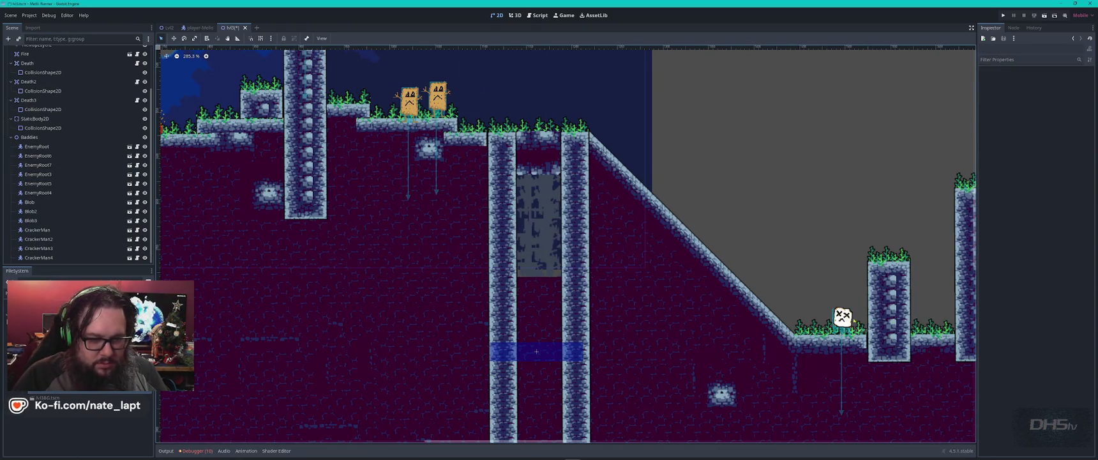
{"action": "key", "text": "Delete"}
{"action": "key", "text": "Return"}
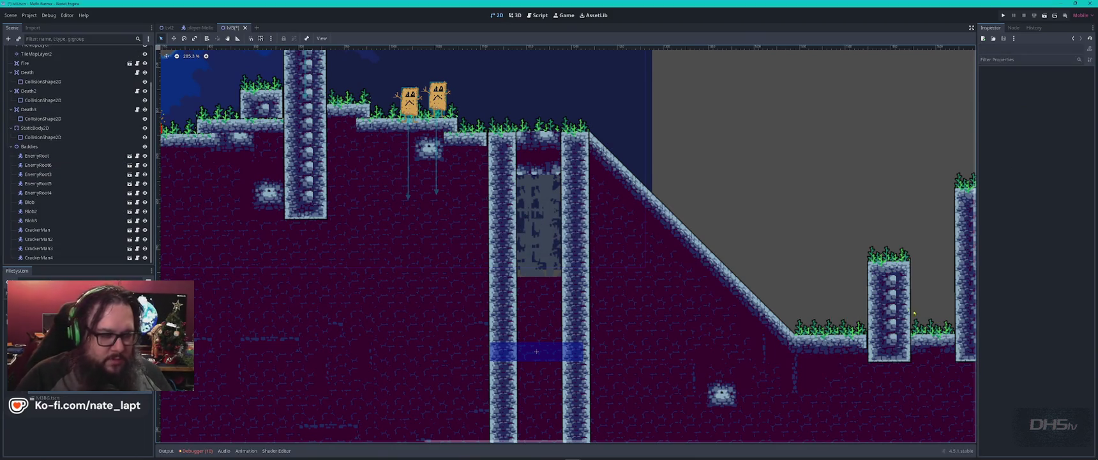
- Delete the skull enemies EnemyRoot6 and EnemyRoot
{"action": "scroll", "coordinate": [676, 243], "scroll_direction": "left", "scroll_amount": 5}
{"action": "scroll", "coordinate": [676, 242], "scroll_direction": "up", "scroll_amount": 2}
{"action": "left_click", "coordinate": [471, 188]}
{"action": "key", "text": "Delete"}
{"action": "key", "text": "Return"}
{"action": "left_click", "coordinate": [733, 90]}
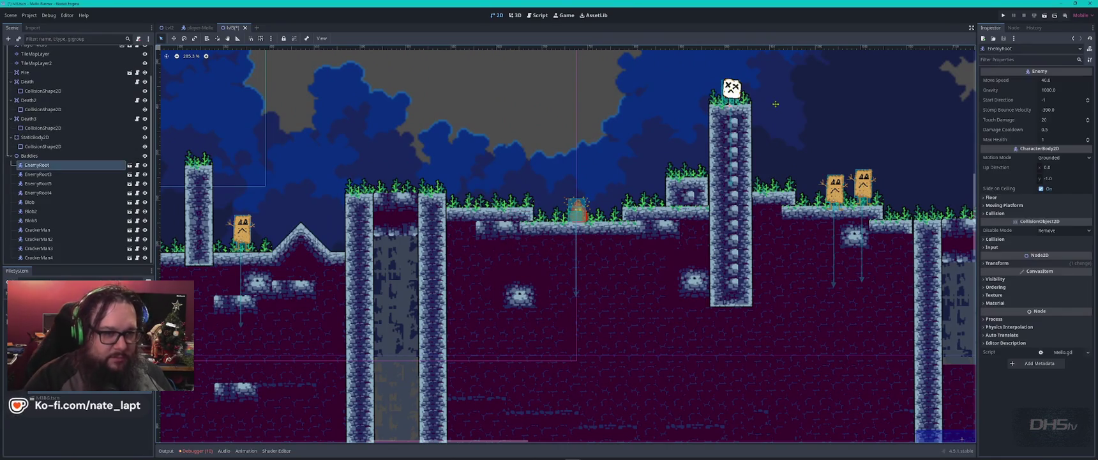
{"action": "key", "text": "Delete"}
{"action": "key", "text": "Return"}
- Nudge CrackerMan left on the upper ledge and delete EnemyRoot3, EnemyRoot4 and EnemyRoot5
{"action": "scroll", "coordinate": [777, 107], "scroll_direction": "left", "scroll_amount": 5}
{"action": "left_click", "coordinate": [483, 220]}
{"action": "left_click_drag", "start_coordinate": [483, 221], "coordinate": [477, 220]}
{"action": "scroll", "coordinate": [477, 220], "scroll_direction": "right", "scroll_amount": 10}
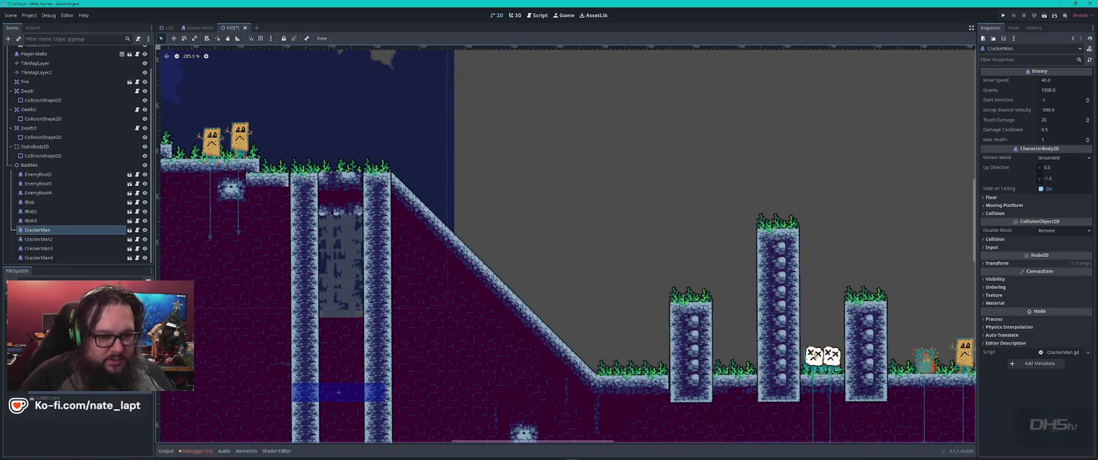
{"action": "scroll", "coordinate": [478, 220], "scroll_direction": "right", "scroll_amount": 5}
{"action": "left_click", "coordinate": [603, 276]}
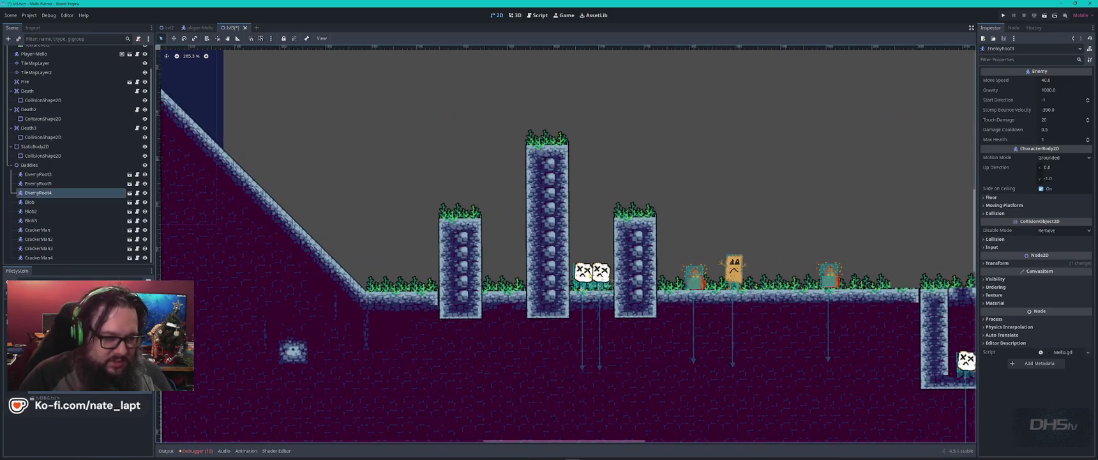
{"action": "key", "text": "Delete"}
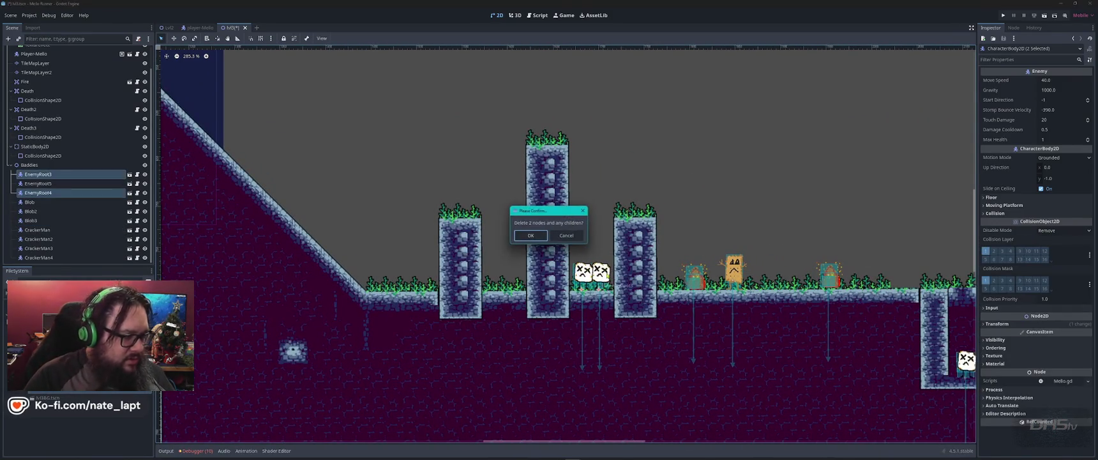
{"action": "key", "text": "Return"}
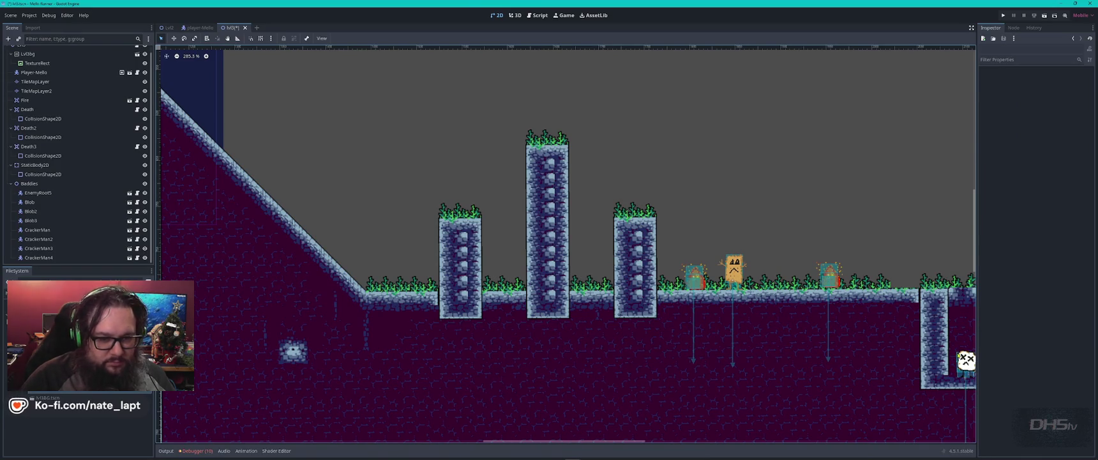
{"action": "left_click", "coordinate": [962, 360]}
{"action": "key", "text": "Delete"}
{"action": "key", "text": "Return"}
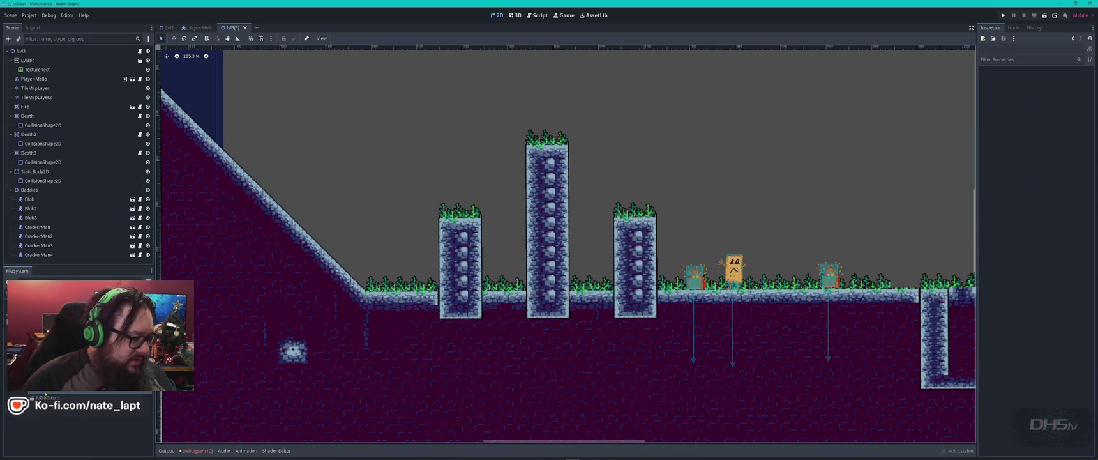
{"action": "scroll", "coordinate": [77, 425], "scroll_direction": "up", "scroll_amount": 5}
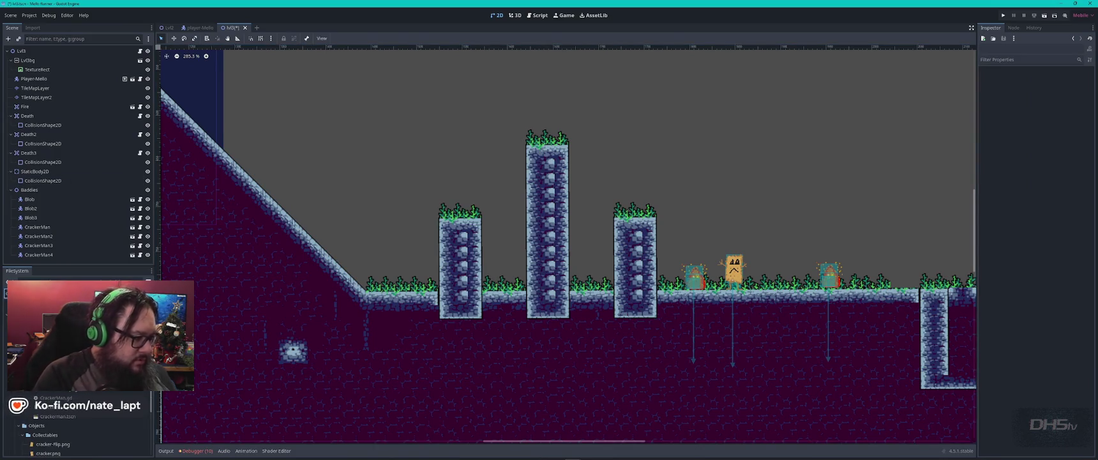
- Add a fifth CrackerMan under Baddies and place it near the platforms
{"action": "left_click_drag", "start_coordinate": [58, 417], "coordinate": [34, 192]}
{"action": "scroll", "coordinate": [330, 150], "scroll_direction": "down", "scroll_amount": 5}
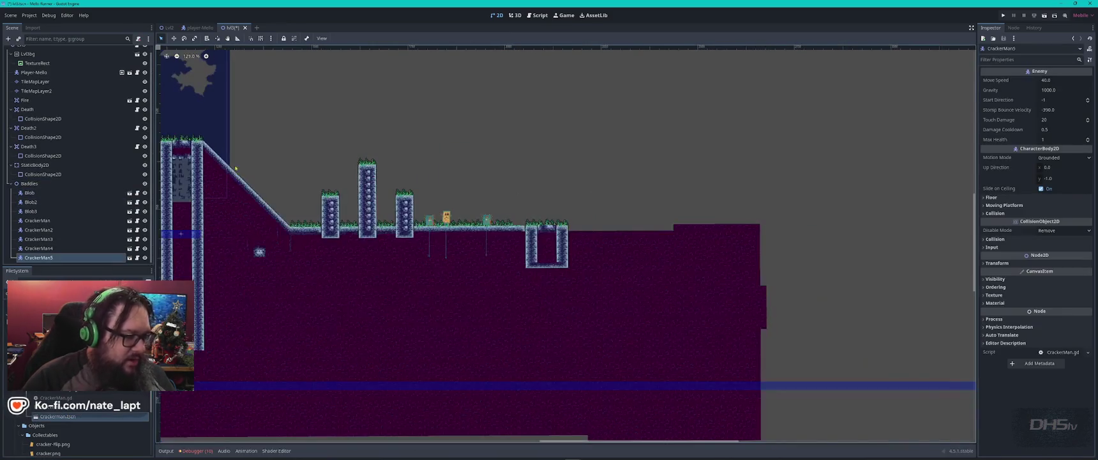
{"action": "mouse_move", "coordinate": [226, 101]}
{"action": "left_mouse_down"}
{"action": "mouse_move", "coordinate": [702, 283]}
{"action": "mouse_move", "coordinate": [640, 327]}
{"action": "mouse_move", "coordinate": [523, 317]}
{"action": "left_mouse_up"}
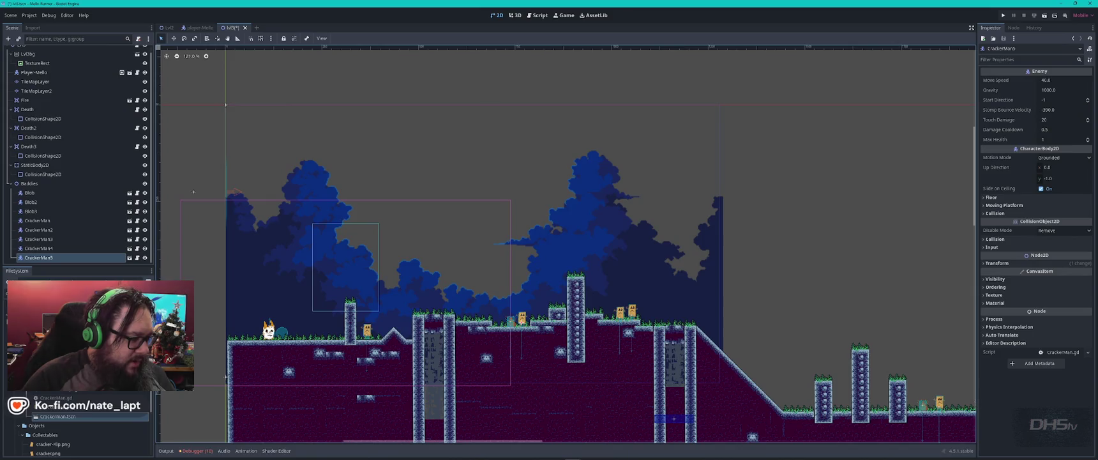
{"action": "scroll", "coordinate": [76, 425], "scroll_direction": "down", "scroll_amount": 5}
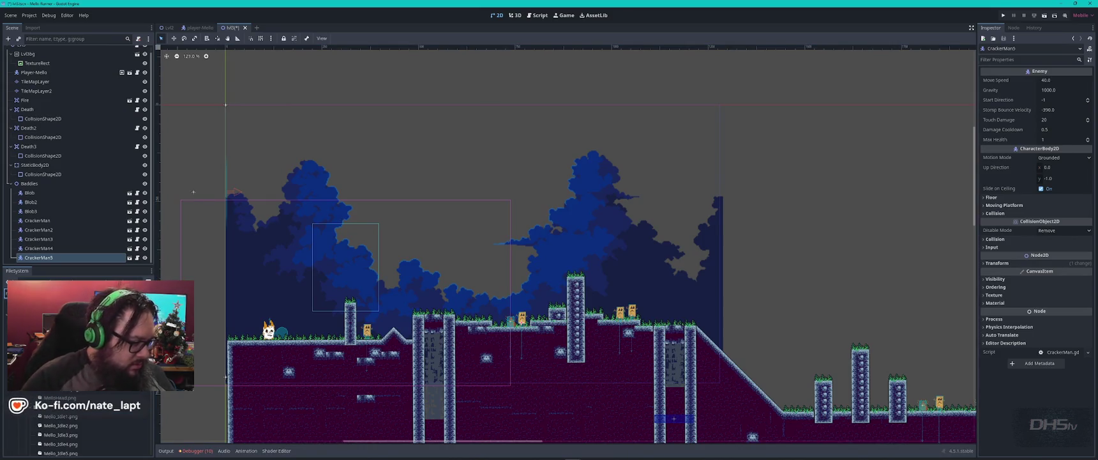
{"action": "scroll", "coordinate": [77, 425], "scroll_direction": "down", "scroll_amount": 5}
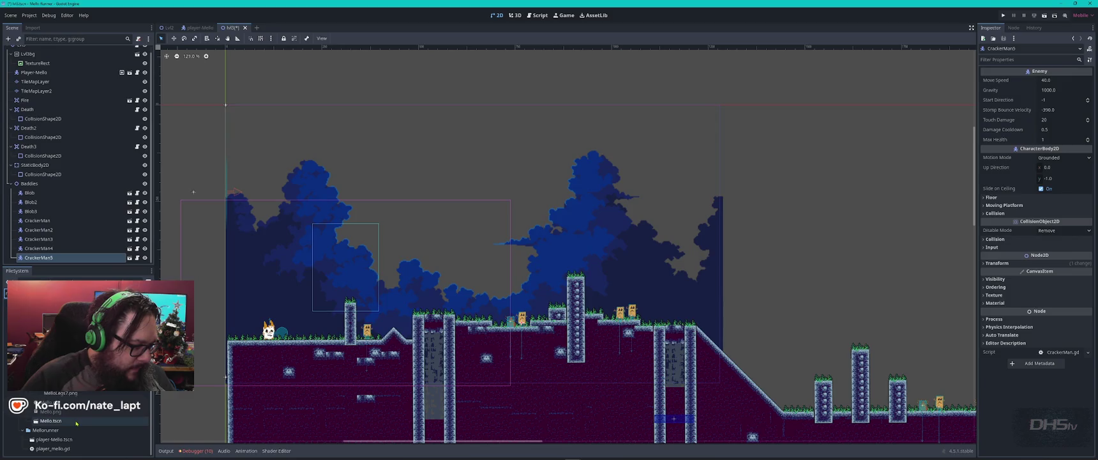
- Instance Mello.tscn under Baddies and duplicate it into Mello2 and Mello3 along the level
{"action": "left_click_drag", "start_coordinate": [53, 422], "coordinate": [315, 327]}
{"action": "left_click_drag", "start_coordinate": [315, 307], "coordinate": [96, 261]}
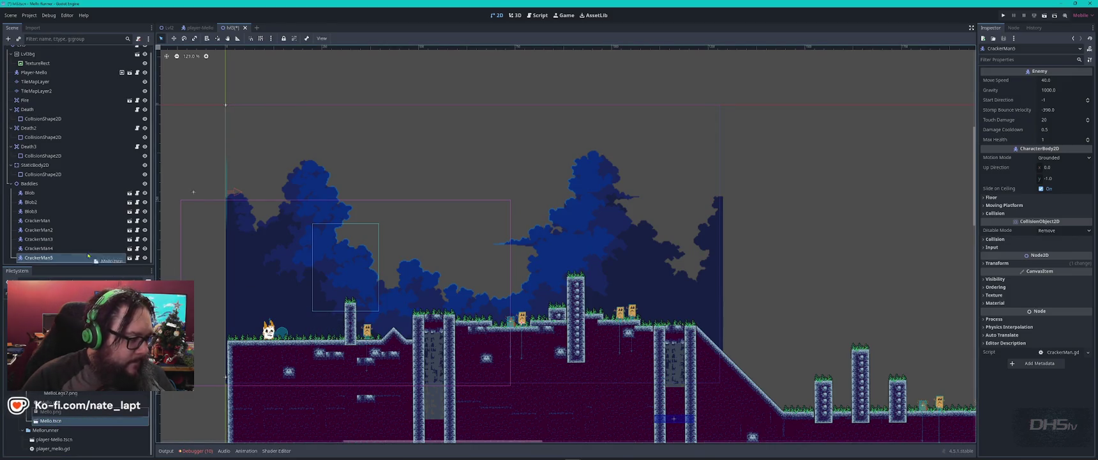
{"action": "left_click_drag", "start_coordinate": [33, 190], "coordinate": [32, 185]}
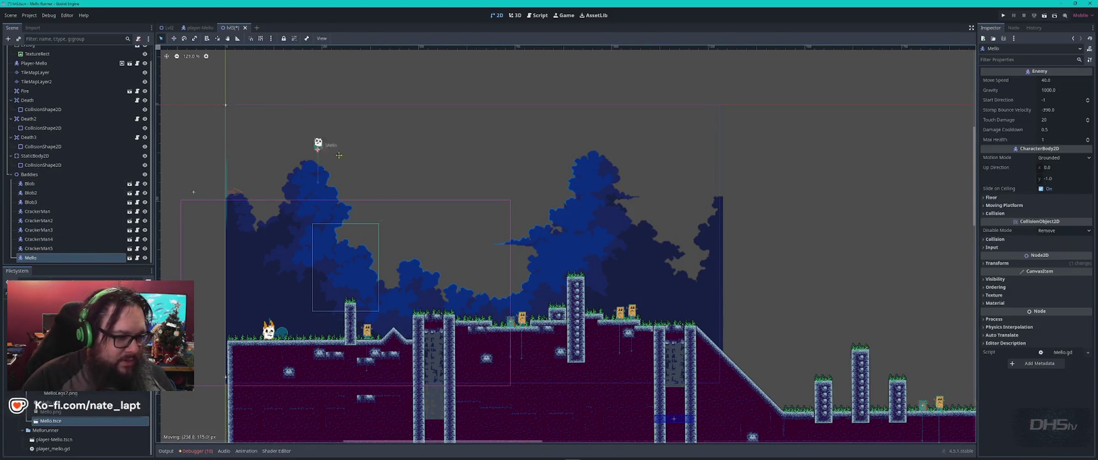
{"action": "scroll", "coordinate": [512, 331], "scroll_direction": "up", "scroll_amount": 6}
{"action": "mouse_move", "coordinate": [405, 296]}
{"action": "left_mouse_down"}
{"action": "mouse_move", "coordinate": [199, 313]}
{"action": "mouse_move", "coordinate": [204, 292]}
{"action": "mouse_move", "coordinate": [547, 289]}
{"action": "mouse_move", "coordinate": [312, 319]}
{"action": "mouse_move", "coordinate": [338, 330]}
{"action": "left_mouse_up"}
{"action": "key", "text": "ctrl+d"}
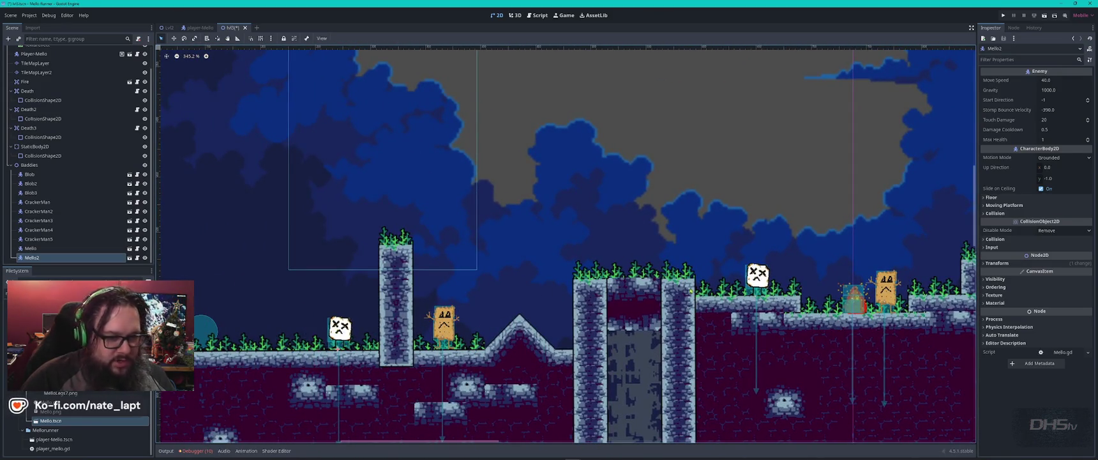
{"action": "left_click_drag", "start_coordinate": [692, 291], "coordinate": [207, 233]}
{"action": "key", "text": "ctrl+d"}
{"action": "mouse_move", "coordinate": [300, 245]}
{"action": "left_mouse_down"}
{"action": "mouse_move", "coordinate": [790, 251]}
{"action": "mouse_move", "coordinate": [473, 239]}
{"action": "mouse_move", "coordinate": [321, 212]}
{"action": "mouse_move", "coordinate": [268, 104]}
{"action": "mouse_move", "coordinate": [625, 175]}
{"action": "mouse_move", "coordinate": [941, 347]}
{"action": "mouse_move", "coordinate": [777, 336]}
{"action": "mouse_move", "coordinate": [546, 237]}
{"action": "mouse_move", "coordinate": [600, 328]}
{"action": "mouse_move", "coordinate": [590, 348]}
{"action": "mouse_move", "coordinate": [698, 351]}
{"action": "mouse_move", "coordinate": [642, 171]}
{"action": "left_mouse_up"}
- Duplicate more Mello copies, up to Mello10, onto the pillars and floors
{"action": "key", "text": "ctrl+d"}
{"action": "key", "text": "ctrl+d"}
{"action": "key", "text": "ctrl+d"}
{"action": "left_click_drag", "start_coordinate": [728, 217], "coordinate": [360, 186]}
{"action": "key", "text": "ctrl+d"}
{"action": "mouse_move", "coordinate": [287, 143]}
{"action": "left_mouse_down"}
{"action": "mouse_move", "coordinate": [741, 318]}
{"action": "mouse_move", "coordinate": [559, 316]}
{"action": "left_mouse_up"}
{"action": "key", "text": "ctrl+d"}
{"action": "scroll", "coordinate": [473, 295], "scroll_direction": "down", "scroll_amount": 1}
{"action": "scroll", "coordinate": [473, 295], "scroll_direction": "down", "scroll_amount": 8}
{"action": "scroll", "coordinate": [683, 279], "scroll_direction": "up", "scroll_amount": 3}
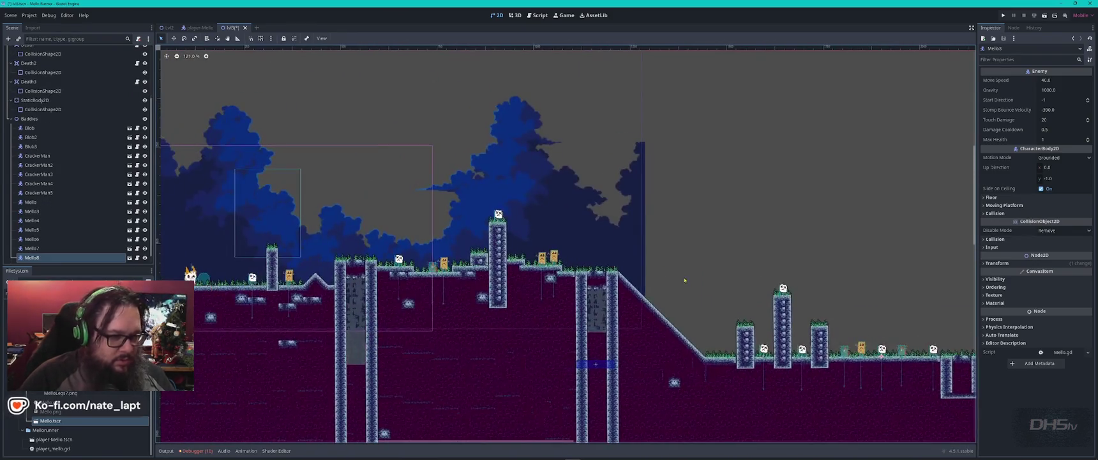
{"action": "key", "text": "ctrl+d"}
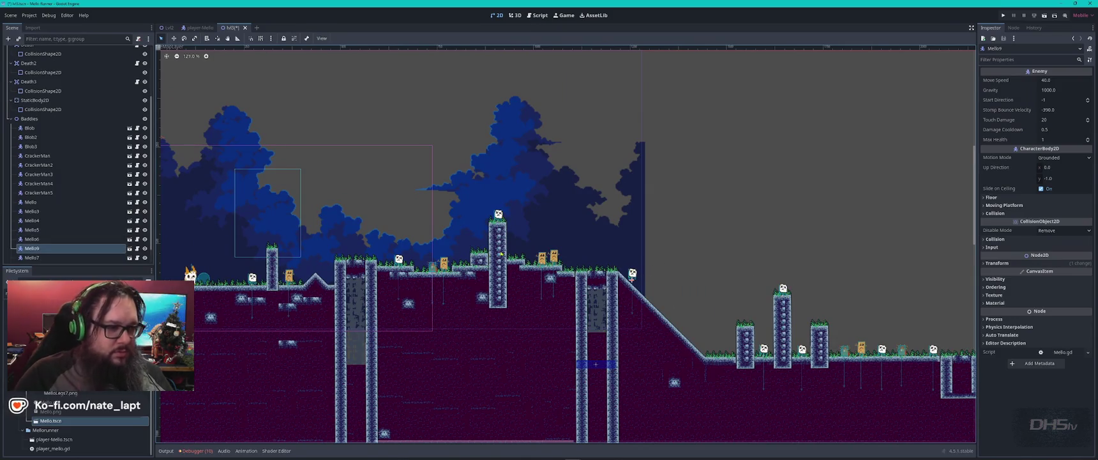
{"action": "left_click", "coordinate": [498, 214]}
{"action": "key", "text": "ctrl+d"}
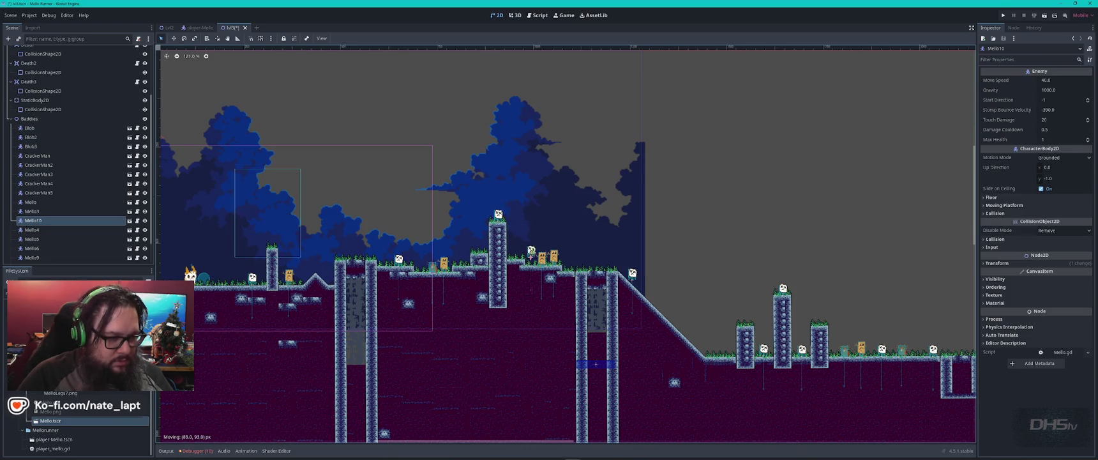
{"action": "left_click_drag", "start_coordinate": [385, 244], "coordinate": [628, 230]}
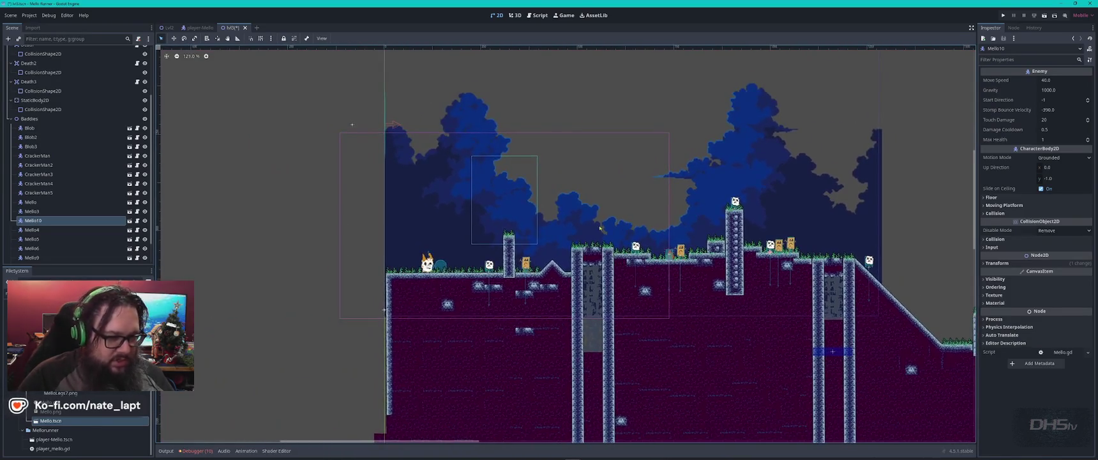
{"action": "scroll", "coordinate": [604, 233], "scroll_direction": "up", "scroll_amount": 5}
{"action": "left_click", "coordinate": [793, 311]}
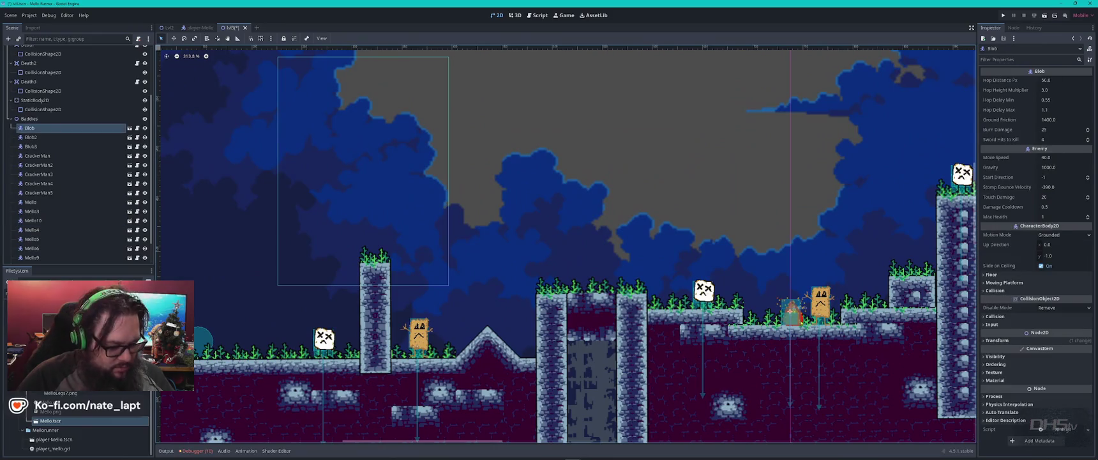
{"action": "key", "text": "ctrl+d"}
{"action": "mouse_move", "coordinate": [793, 311]}
{"action": "left_mouse_down"}
{"action": "mouse_move", "coordinate": [554, 281]}
{"action": "mouse_move", "coordinate": [524, 345]}
{"action": "left_mouse_up"}
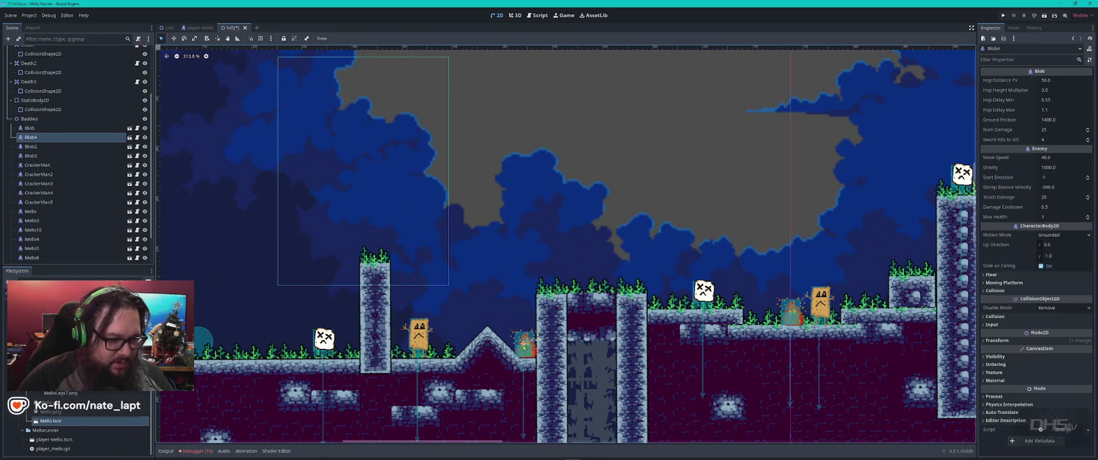
{"action": "scroll", "coordinate": [360, 235], "scroll_direction": "down", "scroll_amount": 2}
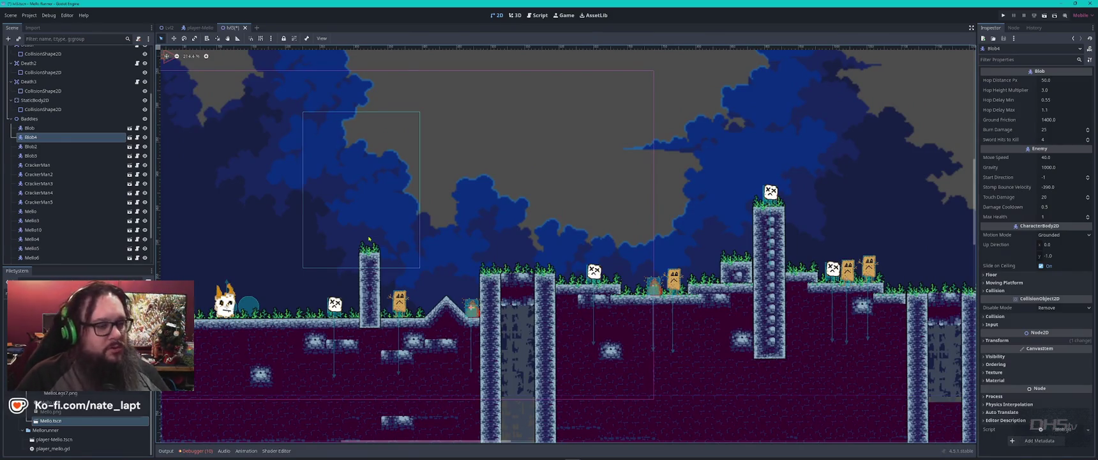
{"action": "scroll", "coordinate": [620, 277], "scroll_direction": "down", "scroll_amount": 3}
{"action": "key", "text": "ctrl+s"}
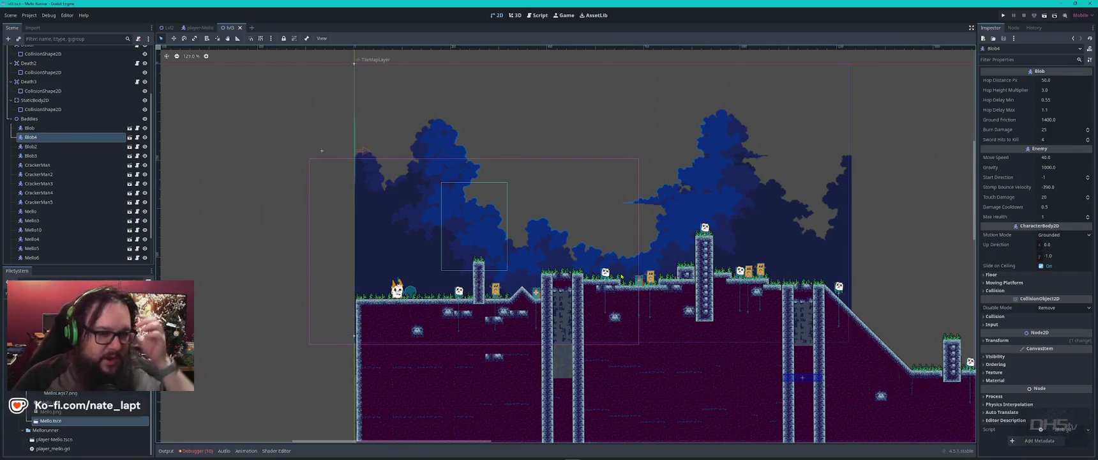
{"action": "scroll", "coordinate": [666, 274], "scroll_direction": "down", "scroll_amount": 2}
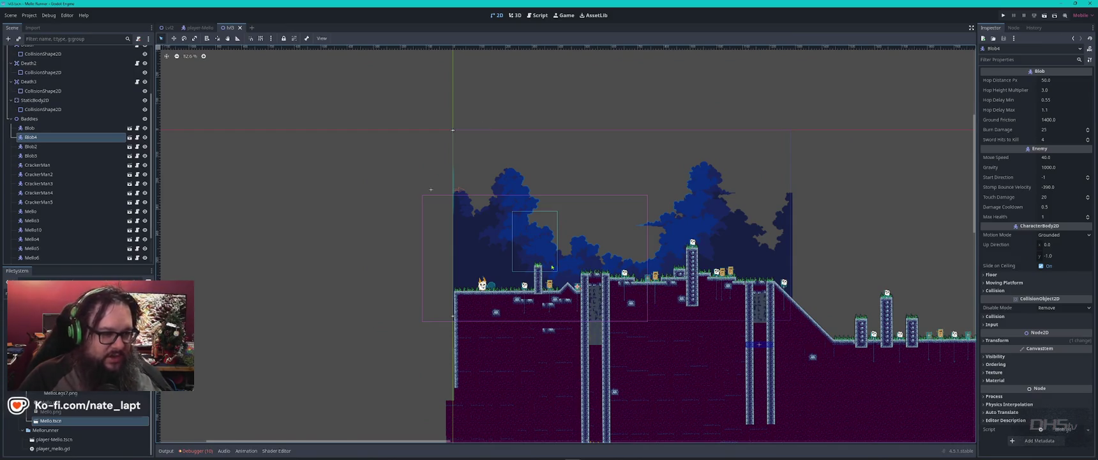
{"action": "scroll", "coordinate": [568, 269], "scroll_direction": "up", "scroll_amount": 7}
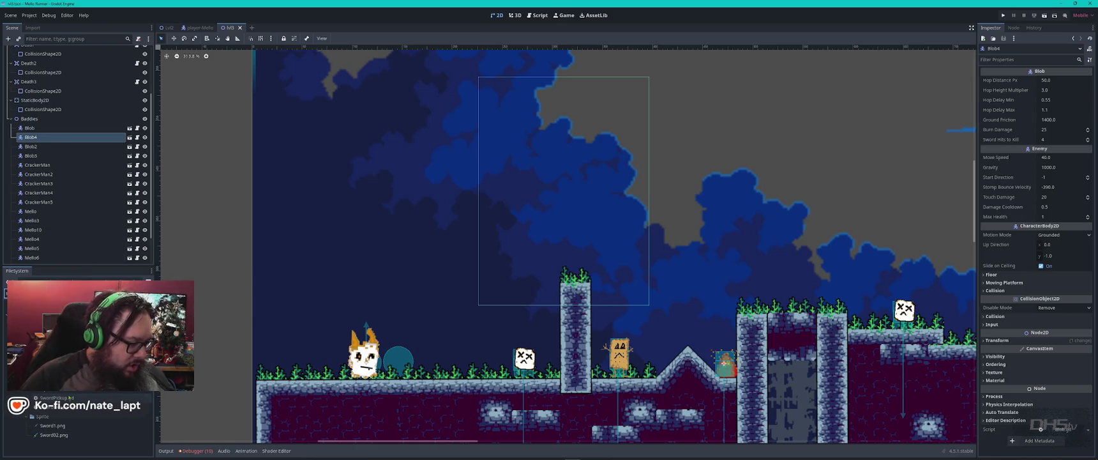
- Add a Sword02 instance to lvl3 and place it next to the player at the start
{"action": "mouse_move", "coordinate": [57, 383]}
{"action": "left_mouse_down"}
{"action": "mouse_move", "coordinate": [439, 353]}
{"action": "mouse_move", "coordinate": [384, 354]}
{"action": "mouse_move", "coordinate": [44, 131]}
{"action": "left_mouse_up"}
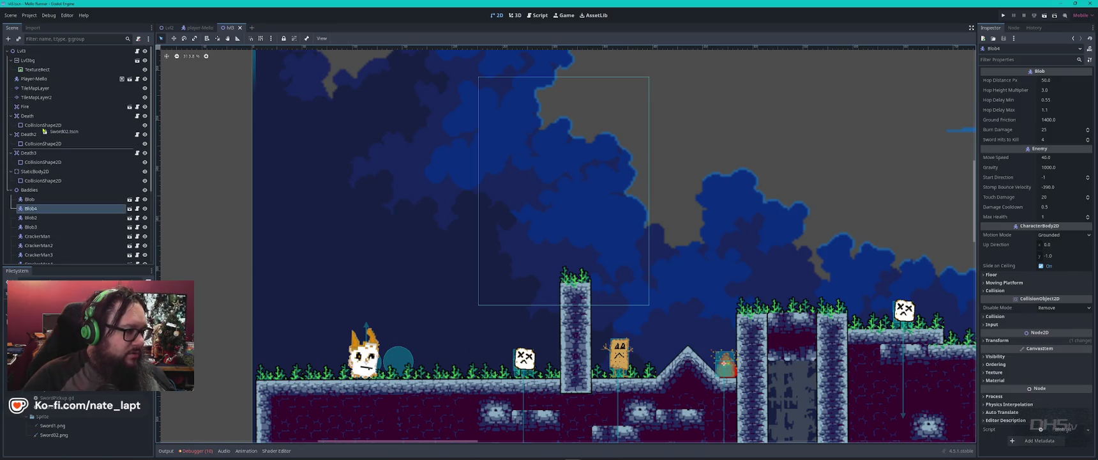
{"action": "left_click_drag", "start_coordinate": [31, 49], "coordinate": [32, 49]}
{"action": "scroll", "coordinate": [304, 78], "scroll_direction": "down", "scroll_amount": 5}
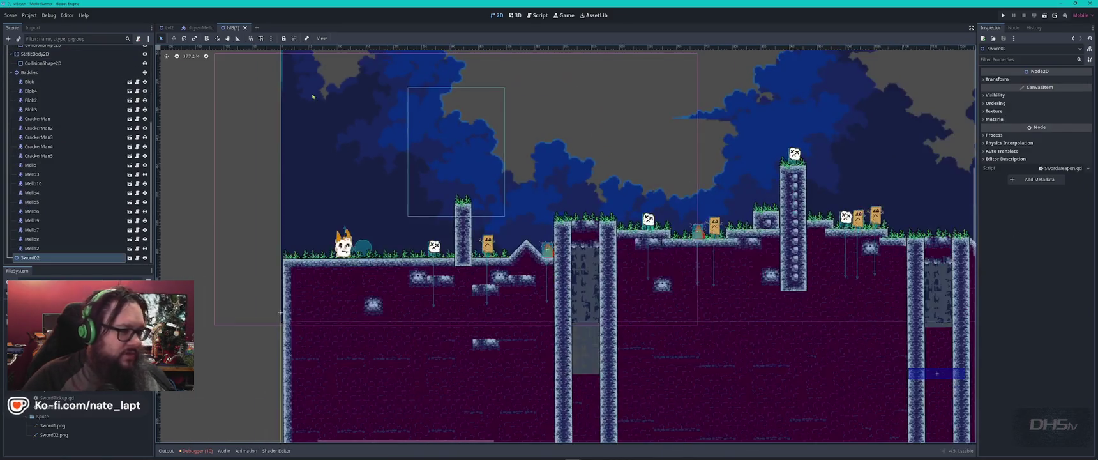
{"action": "left_click_drag", "start_coordinate": [304, 78], "coordinate": [334, 118]}
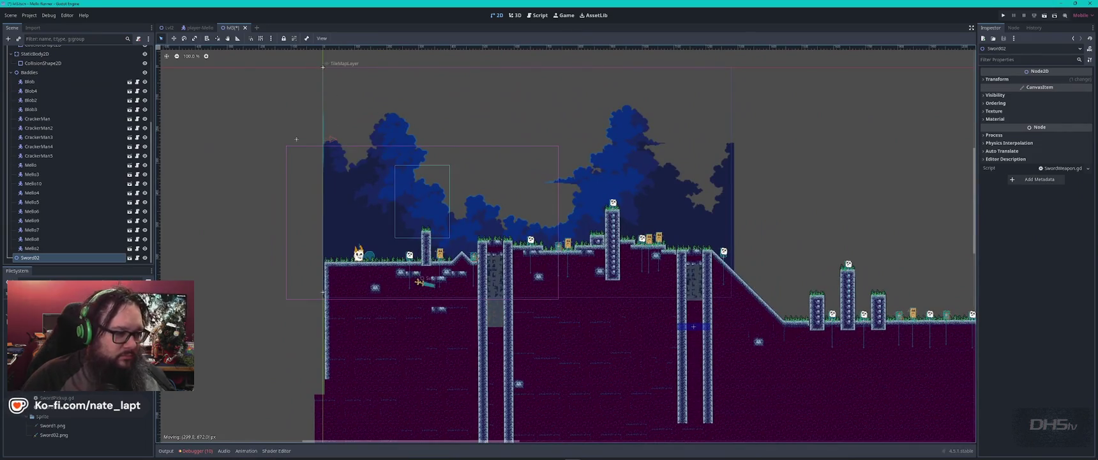
{"action": "scroll", "coordinate": [387, 254], "scroll_direction": "up", "scroll_amount": 7}
{"action": "mouse_move", "coordinate": [387, 255]}
{"action": "left_mouse_down"}
{"action": "mouse_move", "coordinate": [319, 237]}
{"action": "mouse_move", "coordinate": [273, 242]}
{"action": "left_mouse_up"}
{"action": "scroll", "coordinate": [70, 153], "scroll_direction": "up", "scroll_amount": 5}
- Open the player-Mello scene and select its attack hitbox CollisionShape2D
{"action": "left_click", "coordinate": [119, 51]}
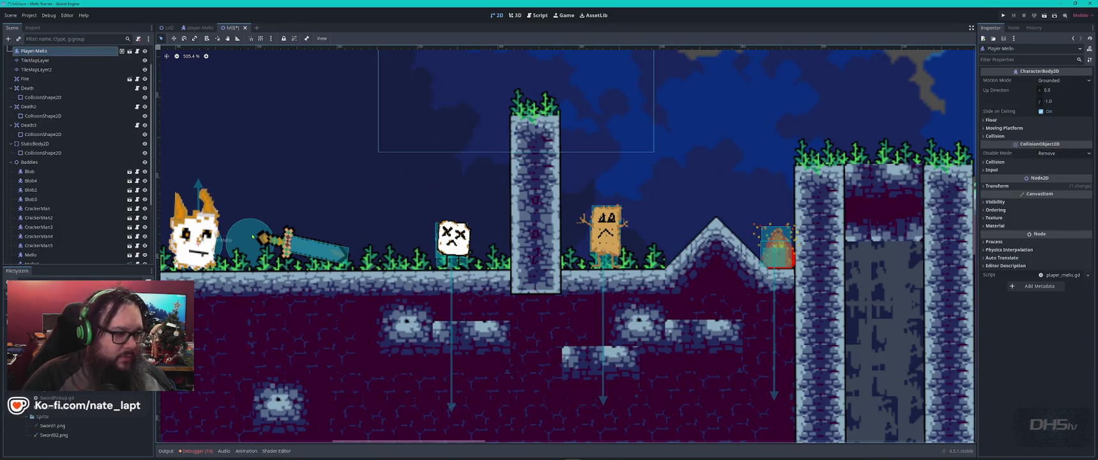
{"action": "left_click", "coordinate": [121, 51]}
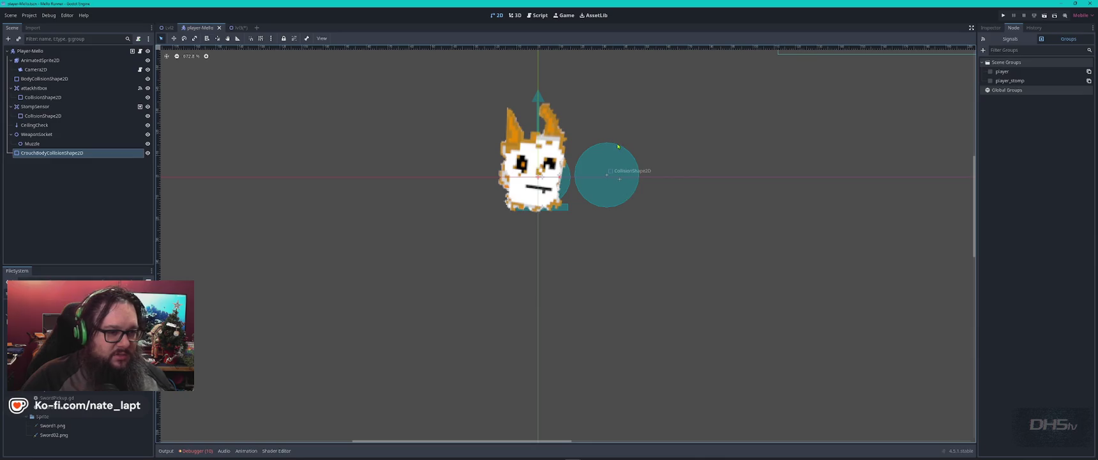
{"action": "left_click", "coordinate": [618, 146]}
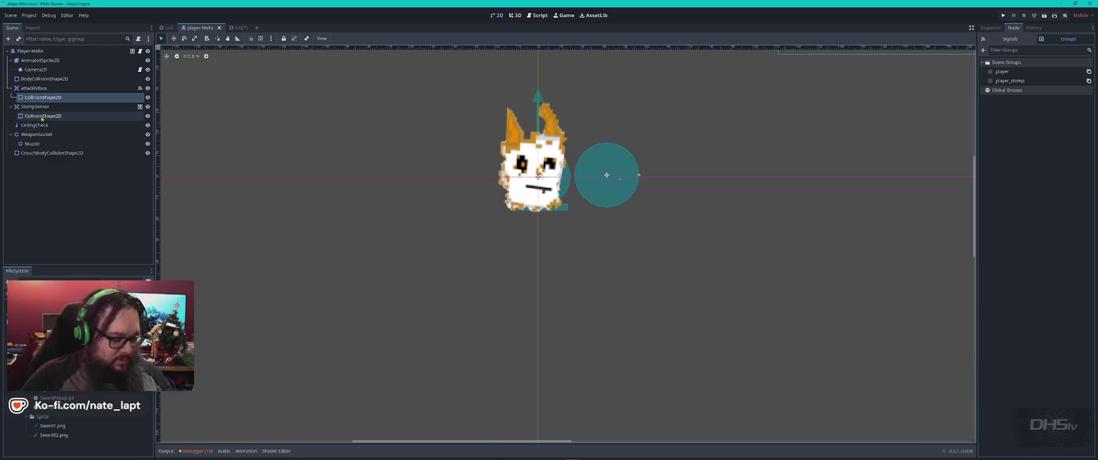
- Test-run the game from the title menu, walk right and jump, then stop it
{"action": "key", "text": "F5"}
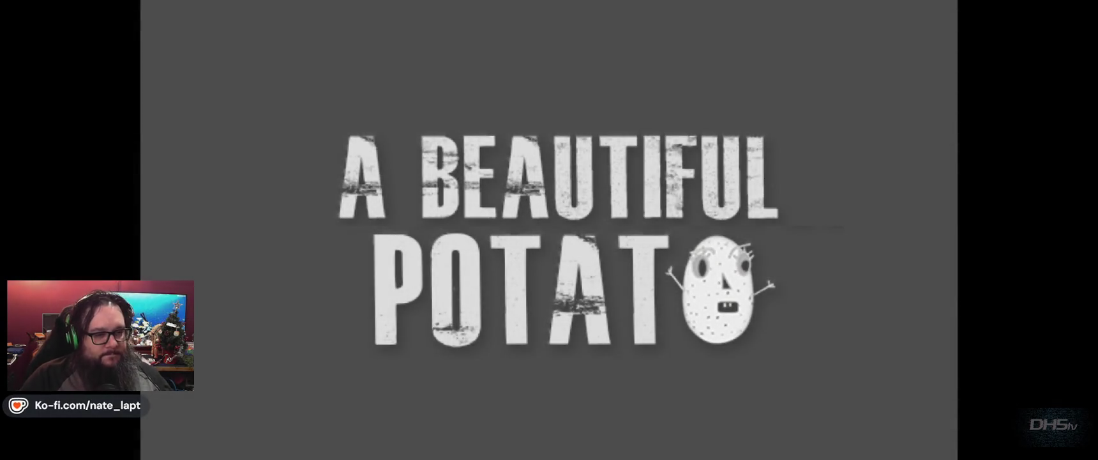
{"action": "key", "text": "Return"}
{"action": "key", "text": "Right"}
{"action": "key", "text": "space"}
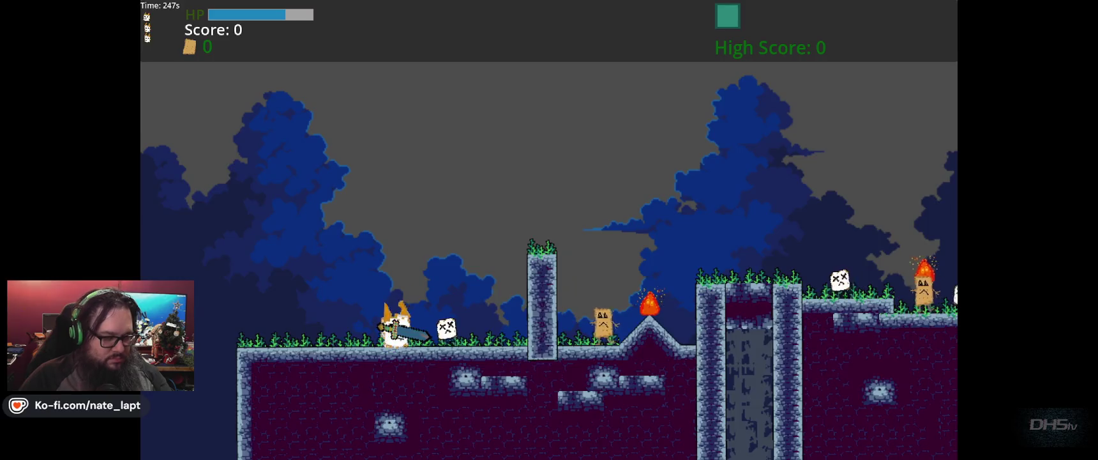
{"action": "key", "text": "F8"}
{"action": "left_click", "coordinate": [169, 28]}
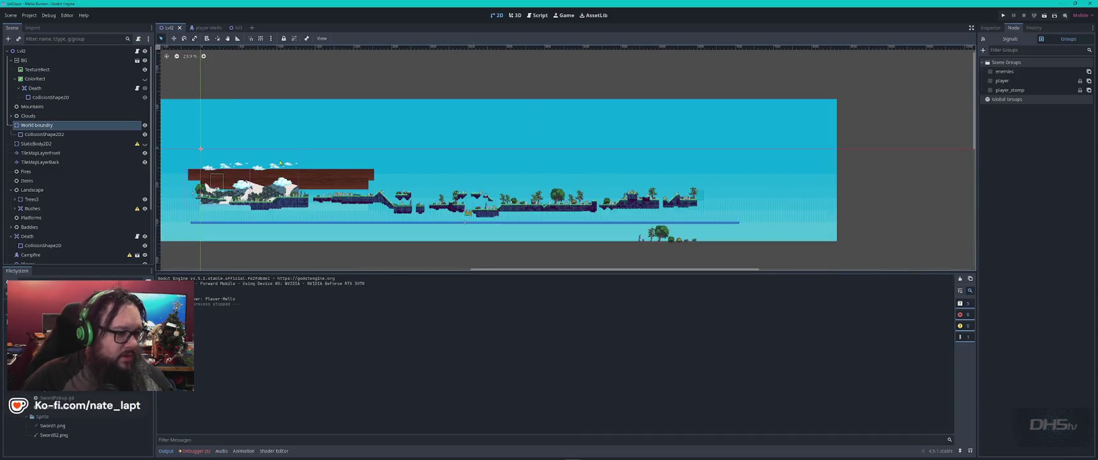
- Back in lvl3, delete the Sword02 node beside the player
{"action": "left_click", "coordinate": [238, 27]}
{"action": "scroll", "coordinate": [411, 124], "scroll_direction": "up", "scroll_amount": 10}
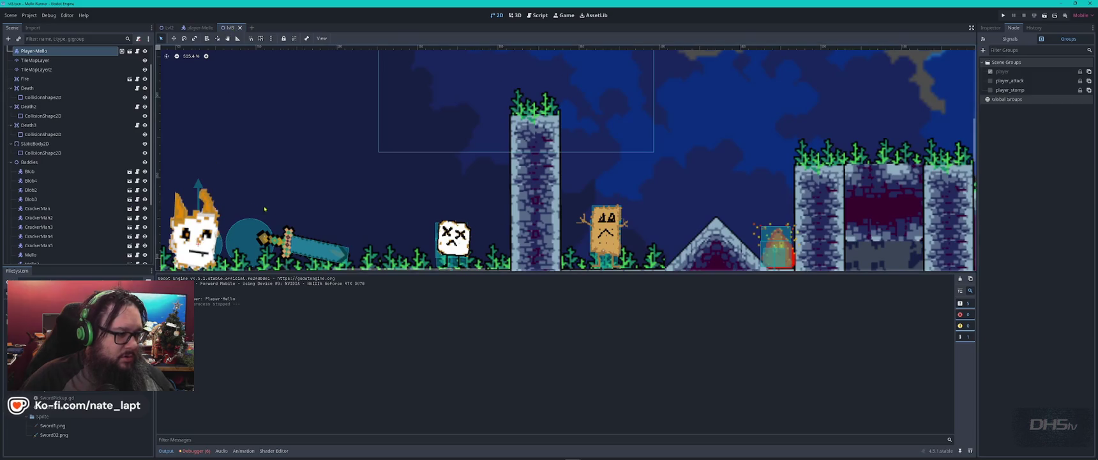
{"action": "scroll", "coordinate": [412, 125], "scroll_direction": "down", "scroll_amount": 3}
{"action": "left_click_drag", "start_coordinate": [452, 128], "coordinate": [424, 154]}
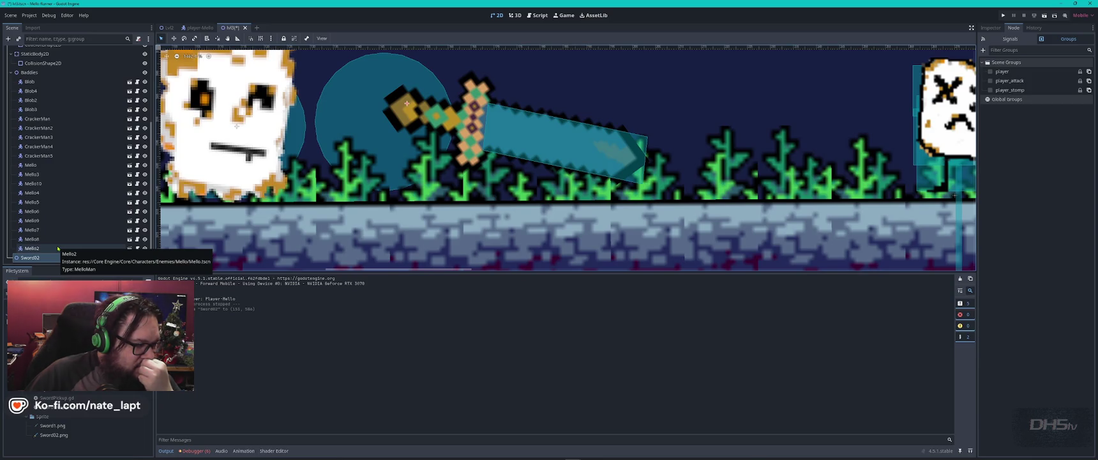
{"action": "key", "text": "Delete"}
{"action": "key", "text": "Return"}
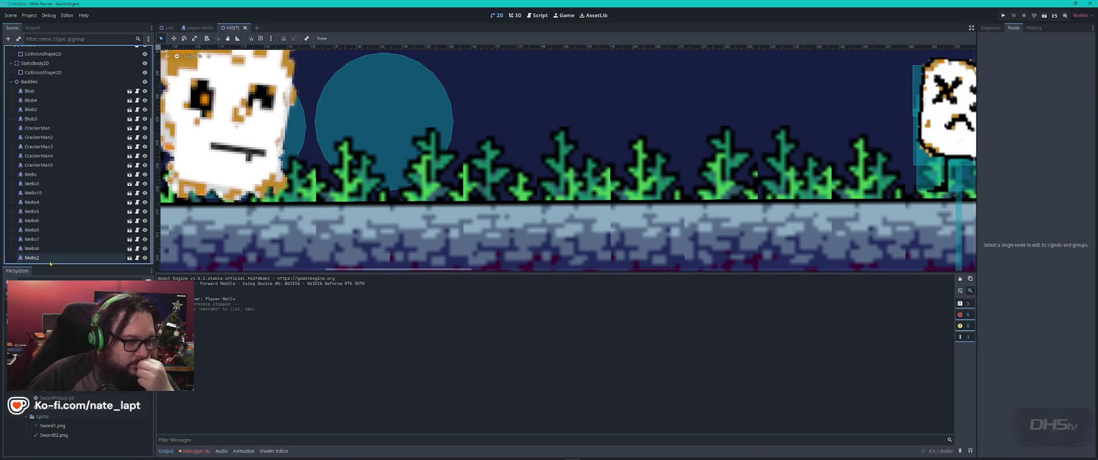
- Add a Sword02_Item pickup beside the player at the start and launch a test run
{"action": "scroll", "coordinate": [286, 165], "scroll_direction": "down", "scroll_amount": 5}
{"action": "scroll", "coordinate": [286, 165], "scroll_direction": "down", "scroll_amount": 9}
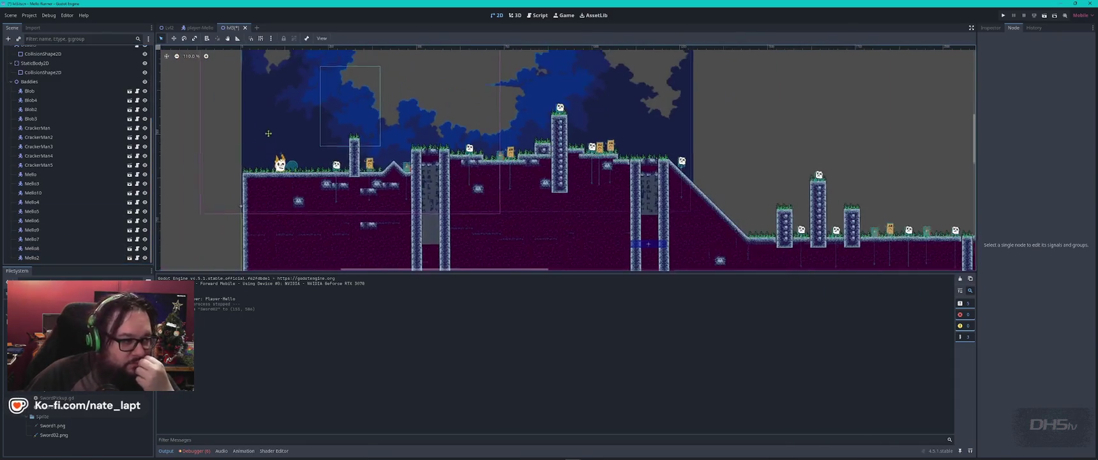
{"action": "mouse_move", "coordinate": [58, 387]}
{"action": "left_mouse_down"}
{"action": "mouse_move", "coordinate": [64, 249]}
{"action": "mouse_move", "coordinate": [30, 56]}
{"action": "left_mouse_up"}
{"action": "scroll", "coordinate": [316, 110], "scroll_direction": "down", "scroll_amount": 4}
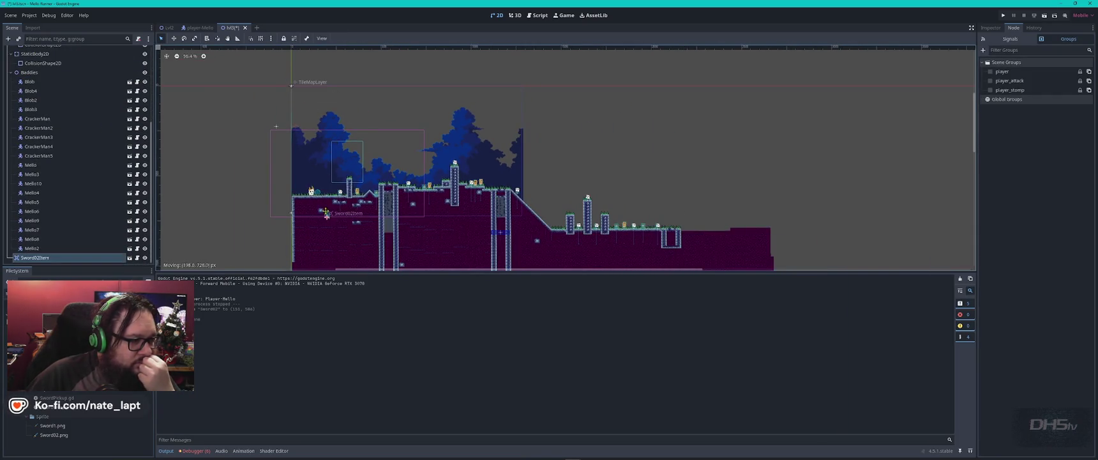
{"action": "scroll", "coordinate": [319, 192], "scroll_direction": "up", "scroll_amount": 14}
{"action": "mouse_move", "coordinate": [308, 198]}
{"action": "left_mouse_down"}
{"action": "mouse_move", "coordinate": [319, 186]}
{"action": "mouse_move", "coordinate": [319, 205]}
{"action": "left_mouse_up"}
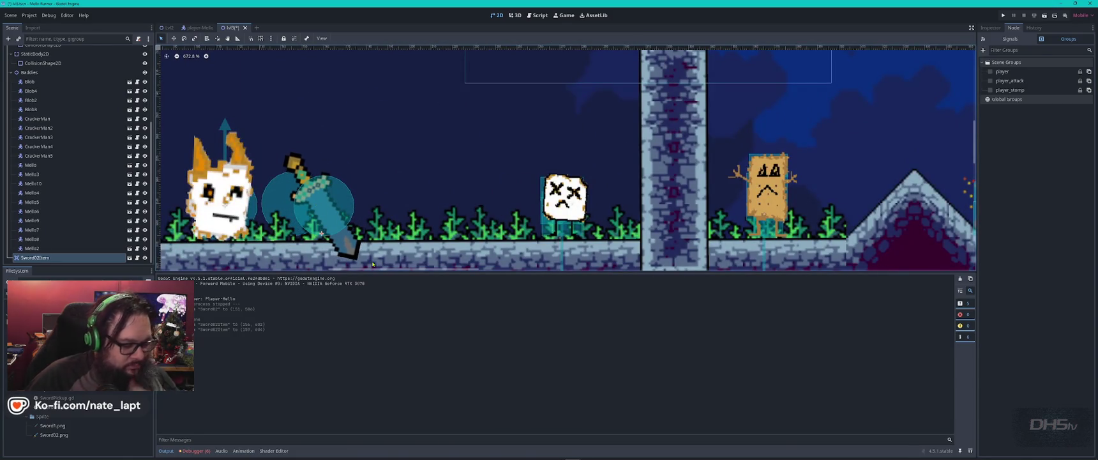
{"action": "key", "text": "F6"}
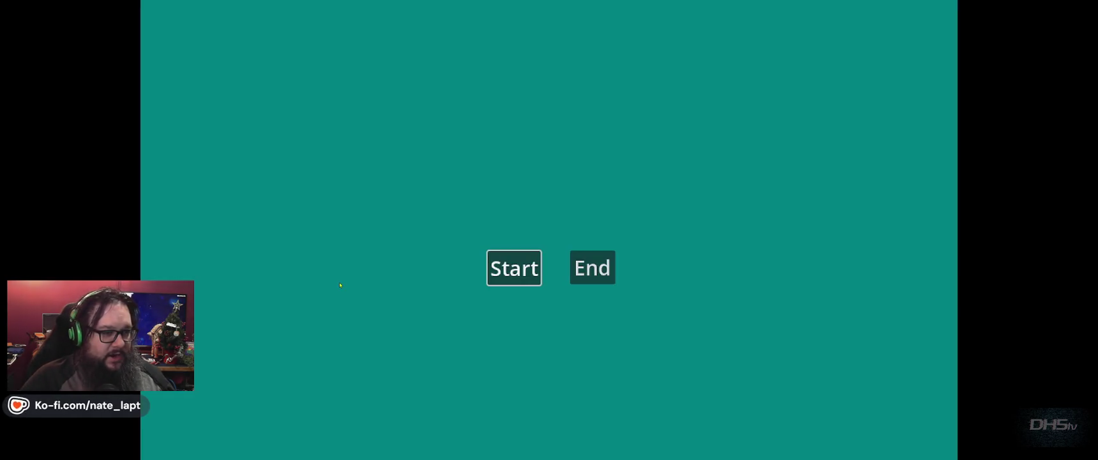
- Start the game and walk right to grab the sword and face the first enemy
{"action": "left_click", "coordinate": [514, 267]}
{"action": "key", "text": "Right"}
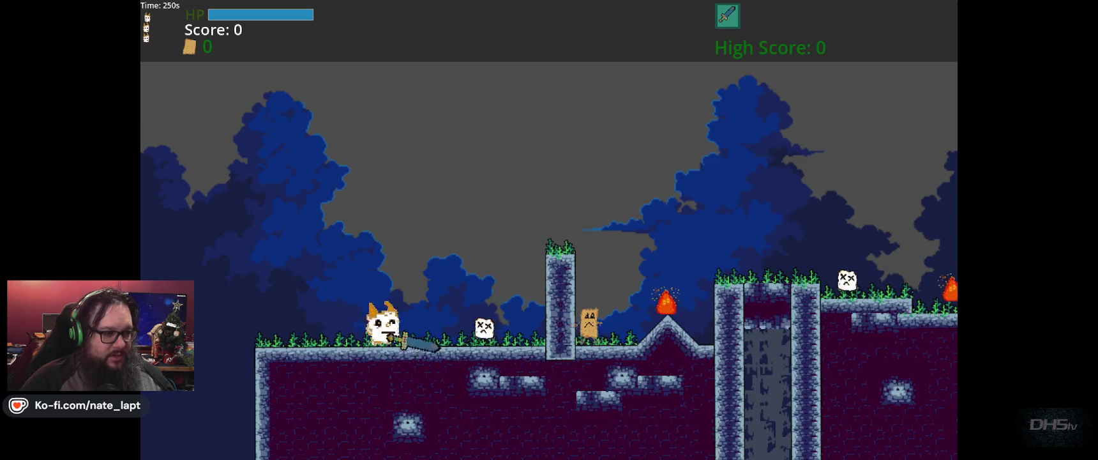
{"action": "key", "text": "Right"}
{"action": "key", "text": "Up"}
{"action": "key", "text": "Right"}
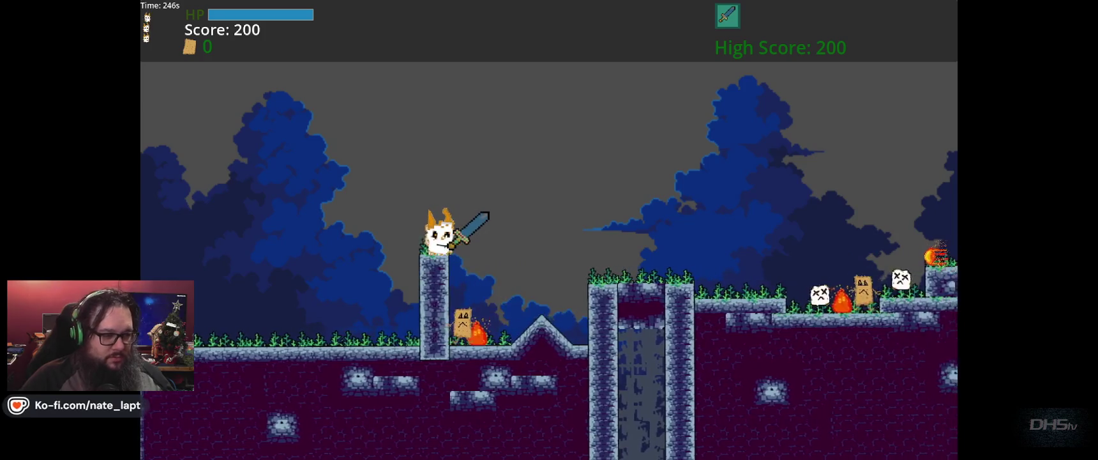
{"action": "key", "text": "Left"}
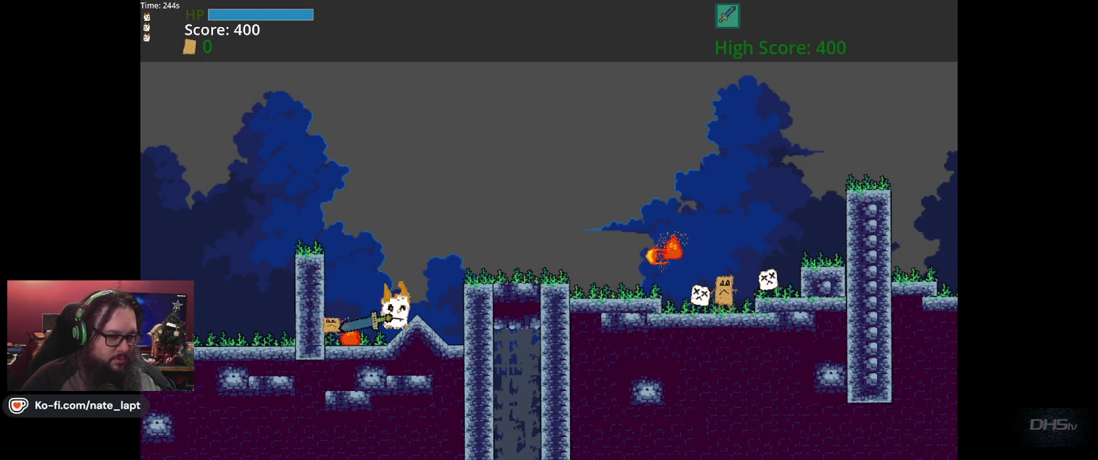
{"action": "key", "text": "Right"}
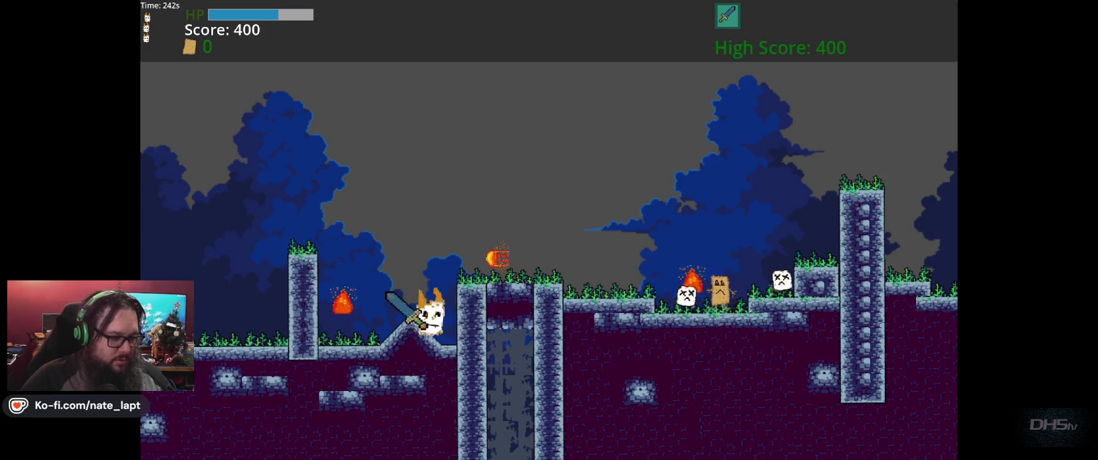
- Jump along the pillar edges and slash the nearby enemies with the sword
{"action": "key", "text": "Up"}
{"action": "key", "text": "Left"}
{"action": "key", "text": "Right"}
{"action": "key", "text": "Up"}
{"action": "key", "text": "Right"}
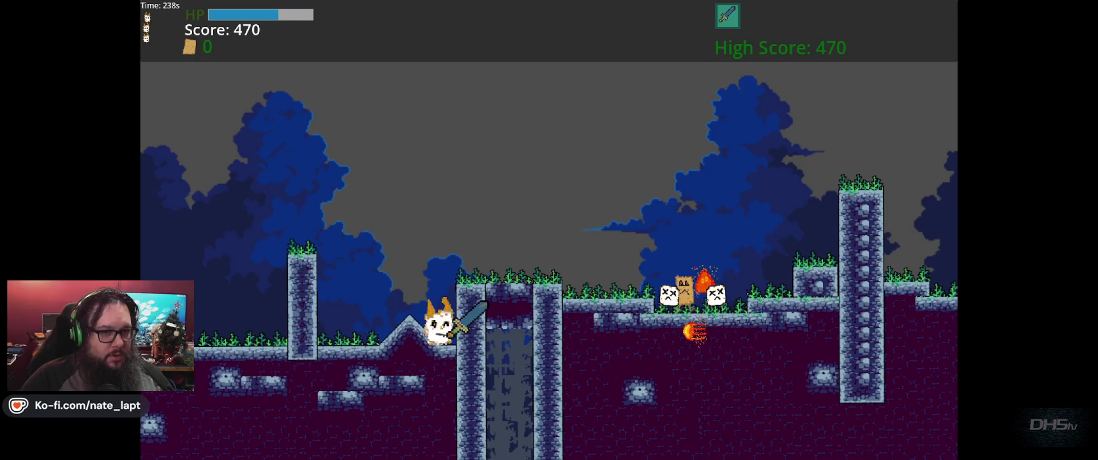
{"action": "key", "text": "Up"}
{"action": "key", "text": "Right"}
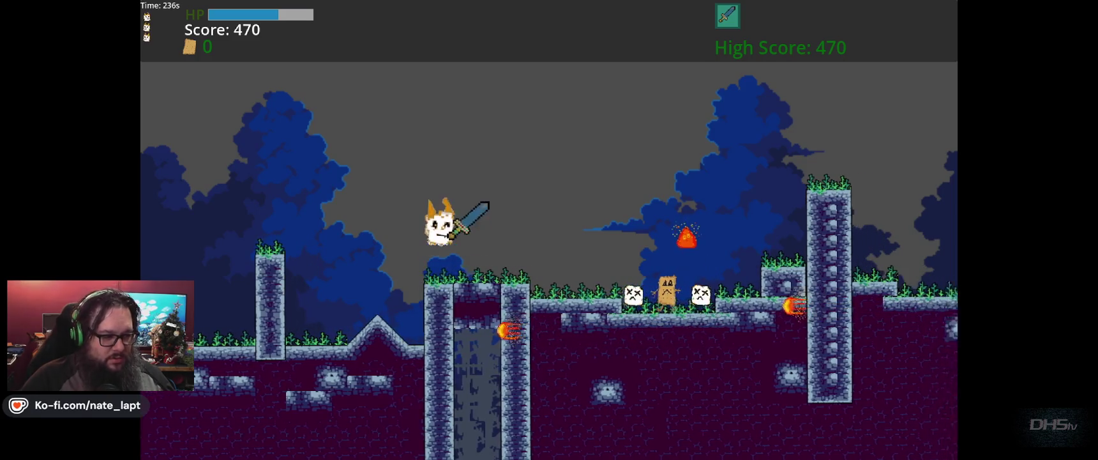
{"action": "key", "text": "x"}
- Attack the fire enemy, climb the tall pillar and strike the enemies below
{"action": "key", "text": "Left"}
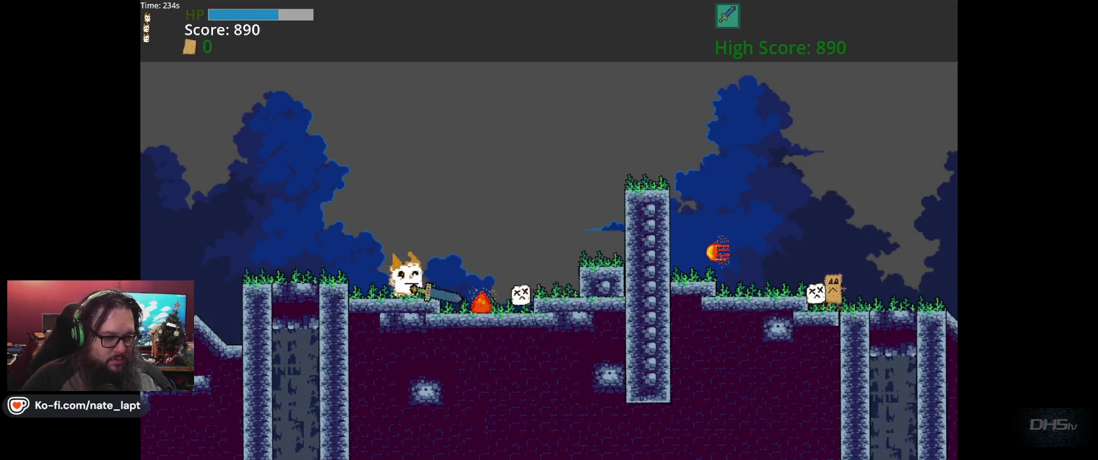
{"action": "key", "text": "x"}
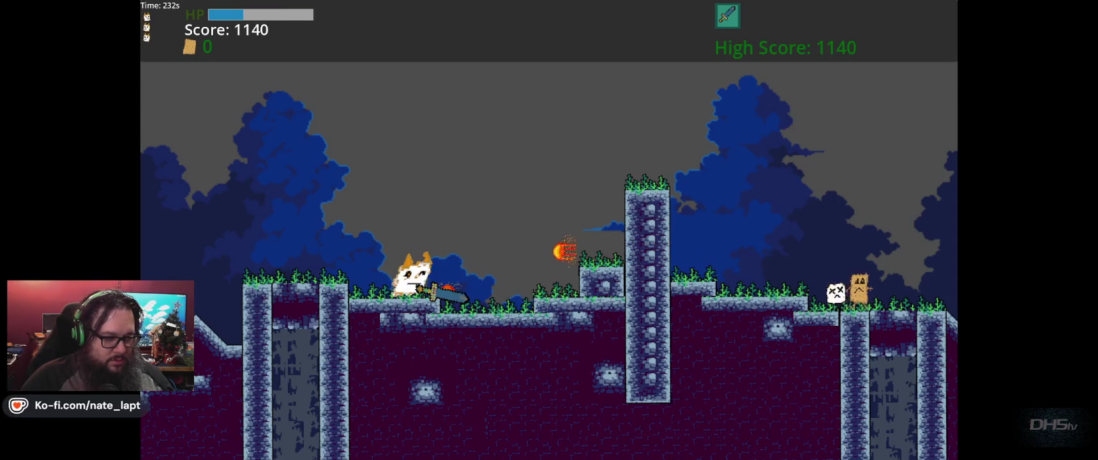
{"action": "key", "text": "Up"}
{"action": "key", "text": "Right"}
{"action": "key", "text": "Right"}
{"action": "key", "text": "Up"}
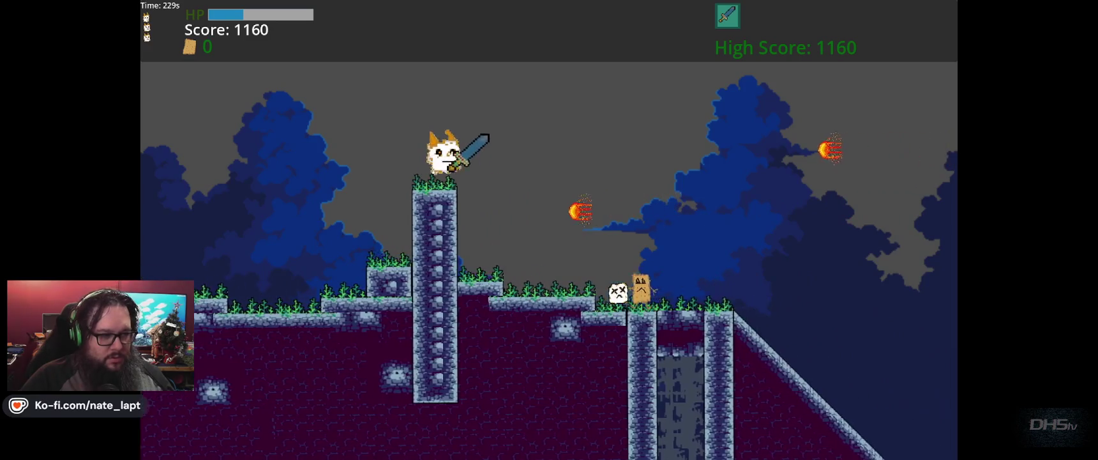
{"action": "key", "text": "x"}
{"action": "key", "text": "Right"}
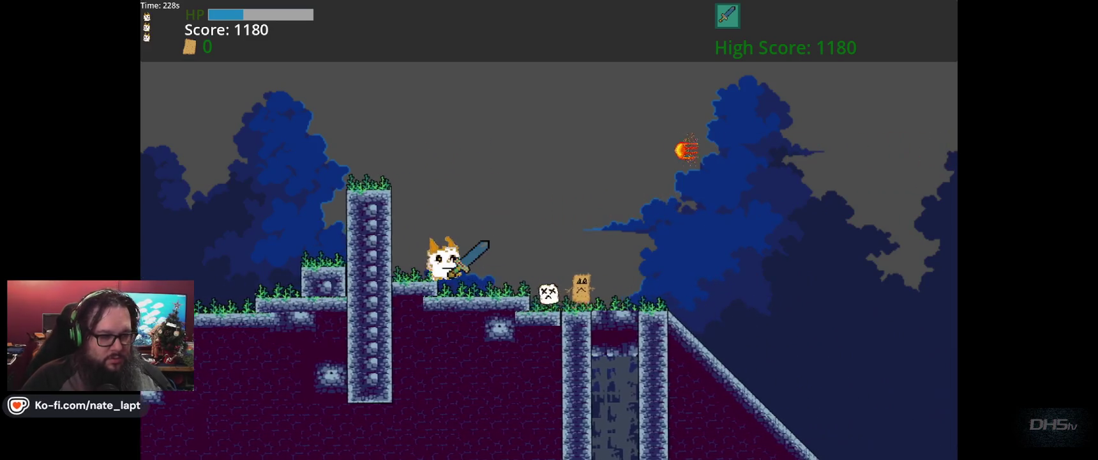
{"action": "key", "text": "x"}
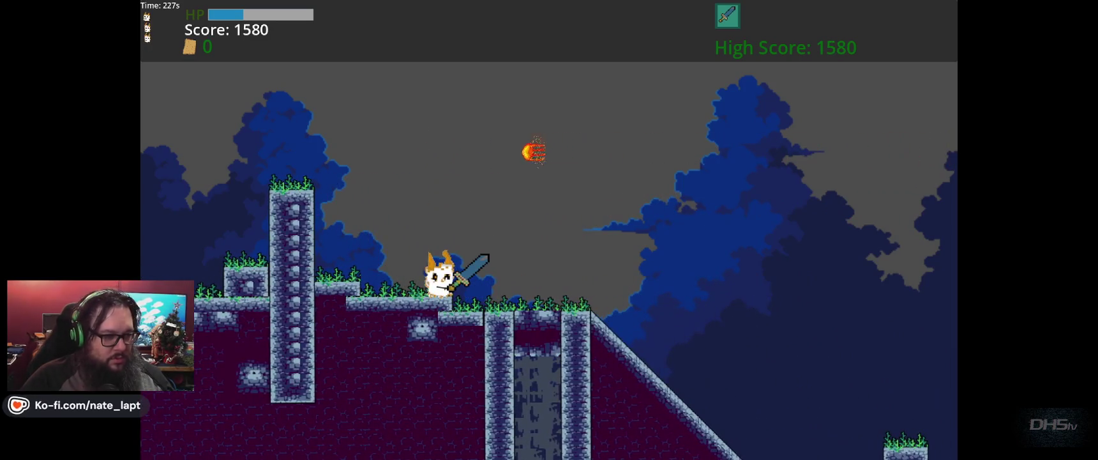
{"action": "key", "text": "Right"}
{"action": "key", "text": "Up"}
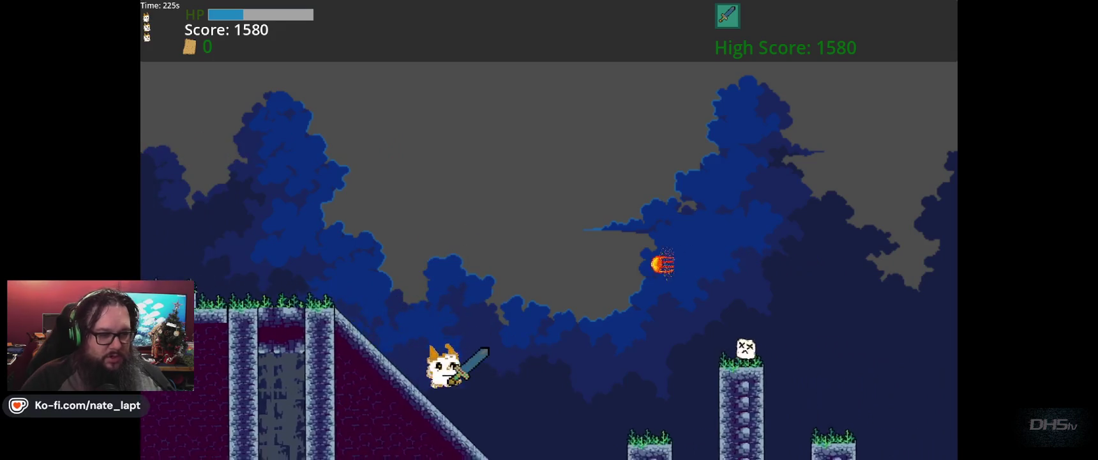
{"action": "key", "text": "Right"}
- Run down the slope, attack enemies facing left, then slash the ghost enemy
{"action": "key", "text": "x"}
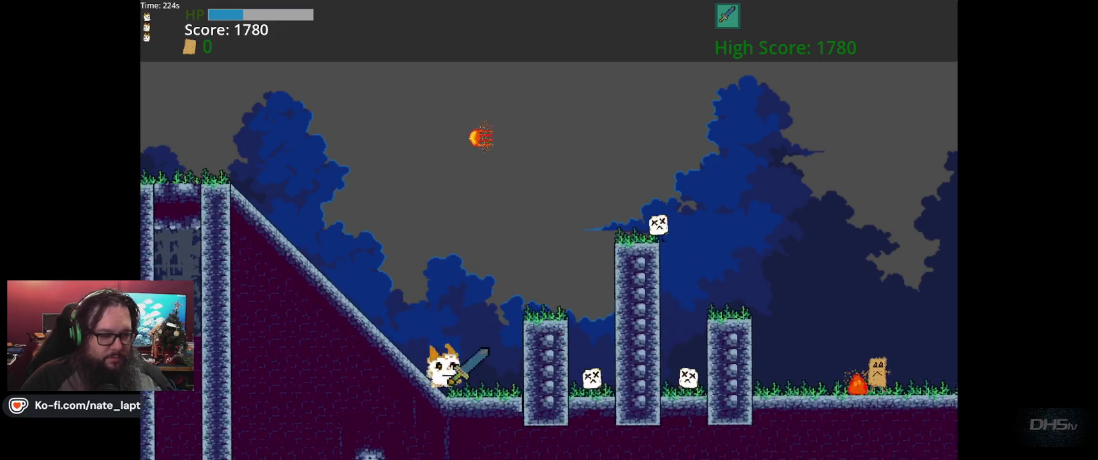
{"action": "key", "text": "Up"}
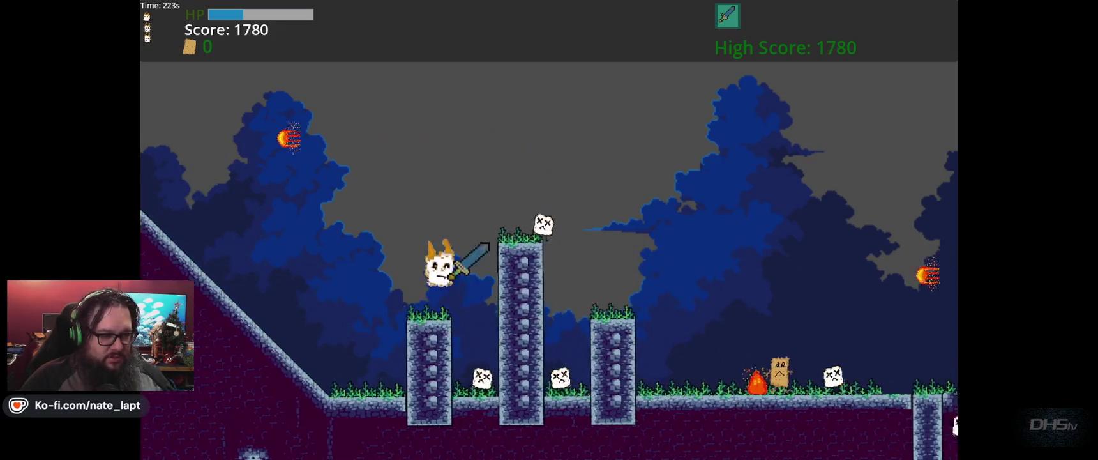
{"action": "key", "text": "x"}
{"action": "key", "text": "Left"}
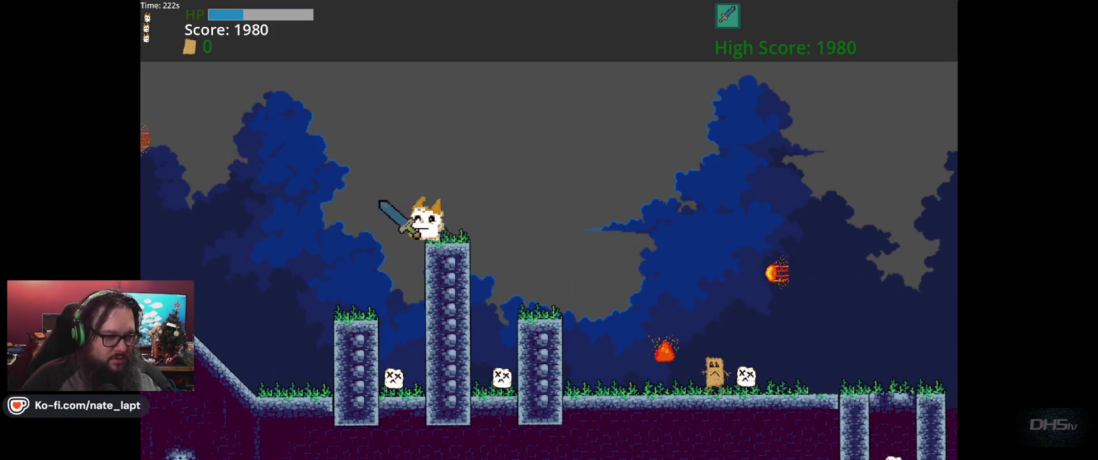
{"action": "key", "text": "x"}
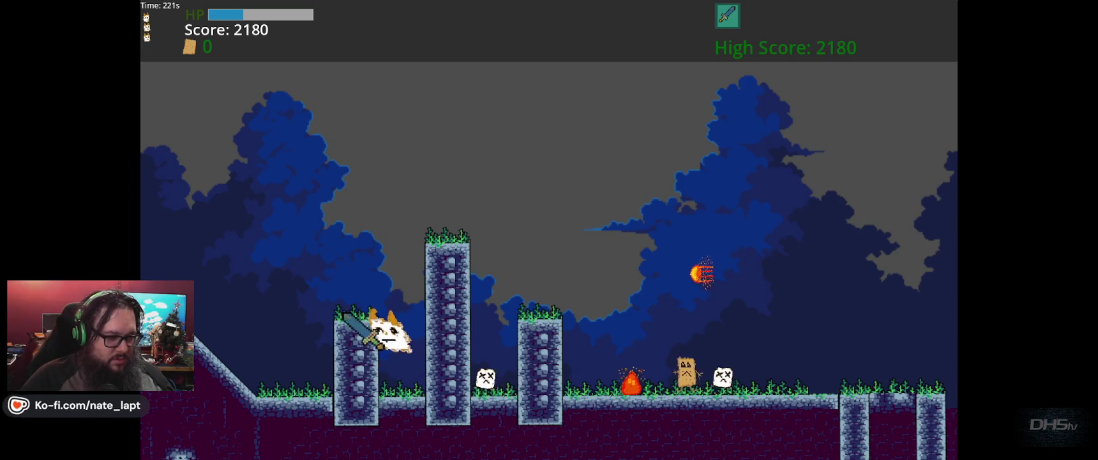
{"action": "key", "text": "Right"}
{"action": "key", "text": "Up"}
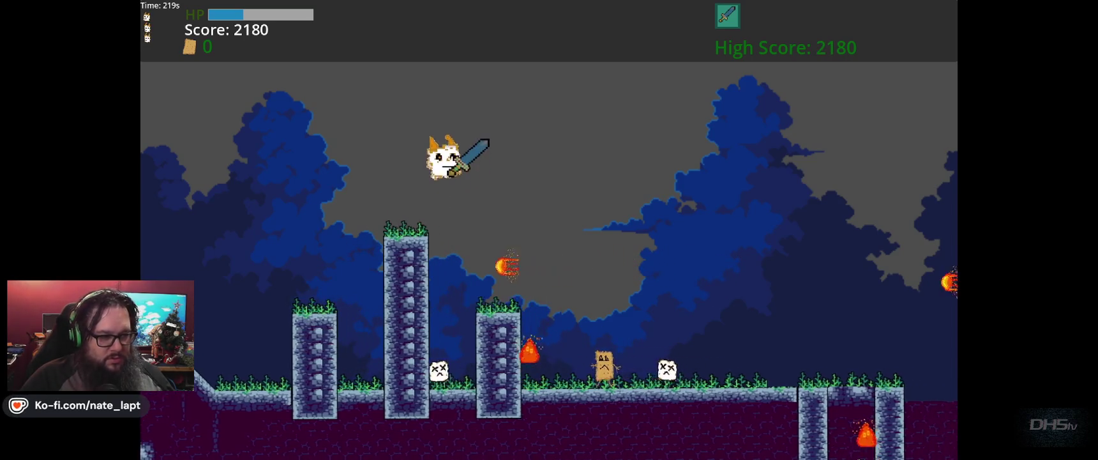
{"action": "key", "text": "Right"}
{"action": "key", "text": "x"}
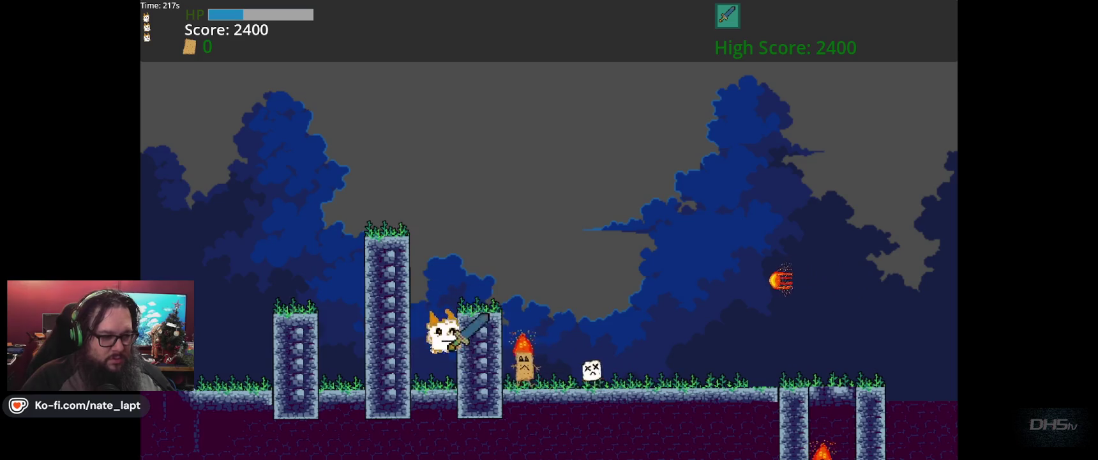
- Jump onto the third pillar, slash the incoming fireball and kill the paper enemy
{"action": "key", "text": "Up"}
{"action": "key", "text": "Right"}
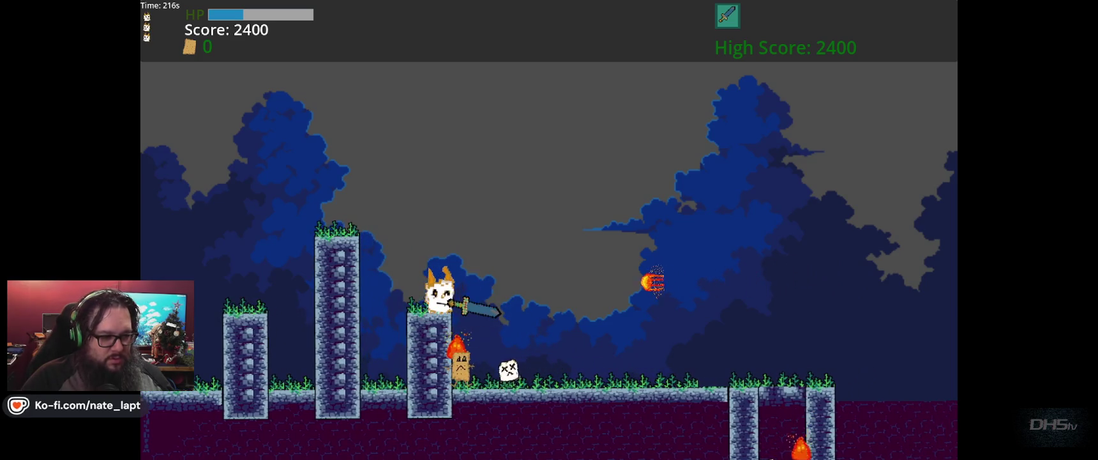
{"action": "key", "text": "x"}
{"action": "key", "text": "Left"}
{"action": "key", "text": "Up"}
{"action": "key", "text": "Right"}
{"action": "key", "text": "x"}
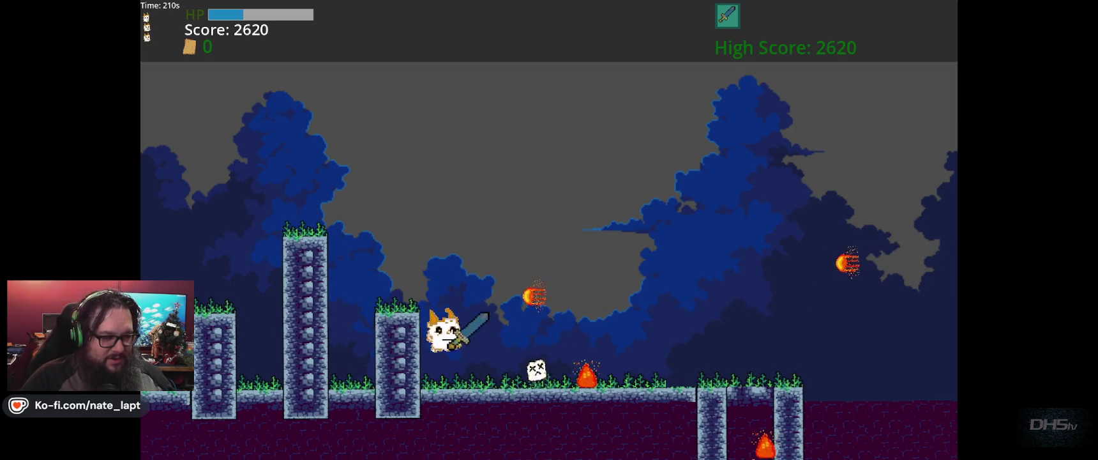
{"action": "key", "text": "Right"}
{"action": "key", "text": "x"}
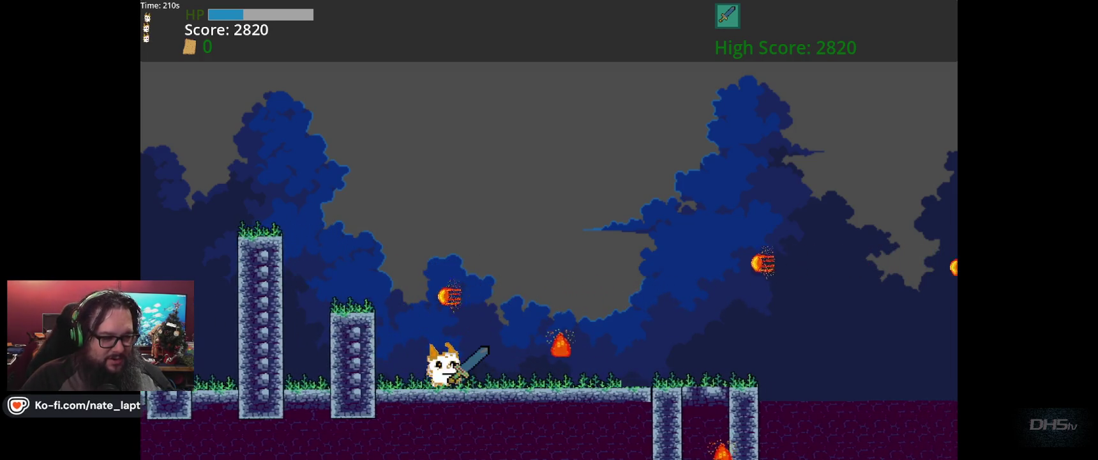
- Step back and forth, then walk right into the fire, ending at 2820 points
{"action": "key", "text": "Up"}
{"action": "key", "text": "Left"}
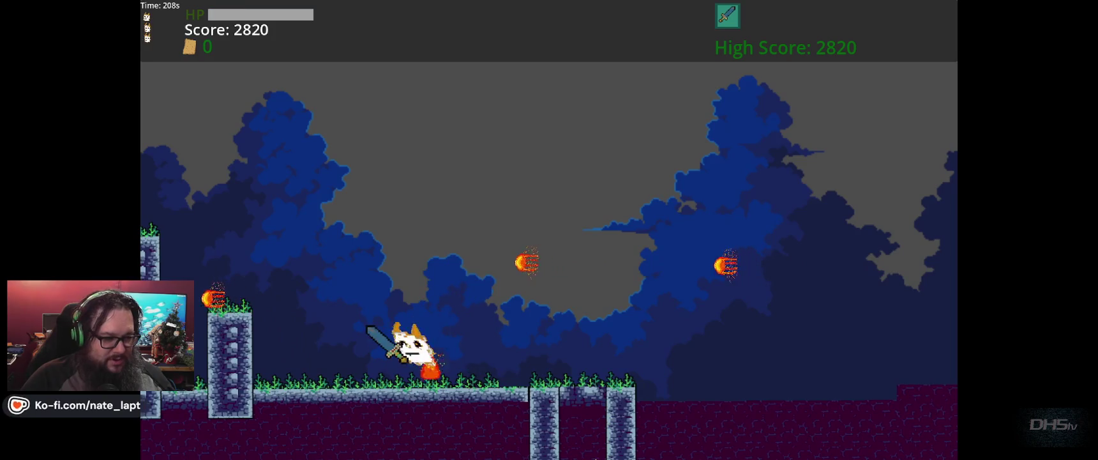
{"action": "key", "text": "Left"}
{"action": "key", "text": "Right"}
{"action": "key", "text": "Left"}
{"action": "key", "text": "Right"}
{"action": "key", "text": "Right"}
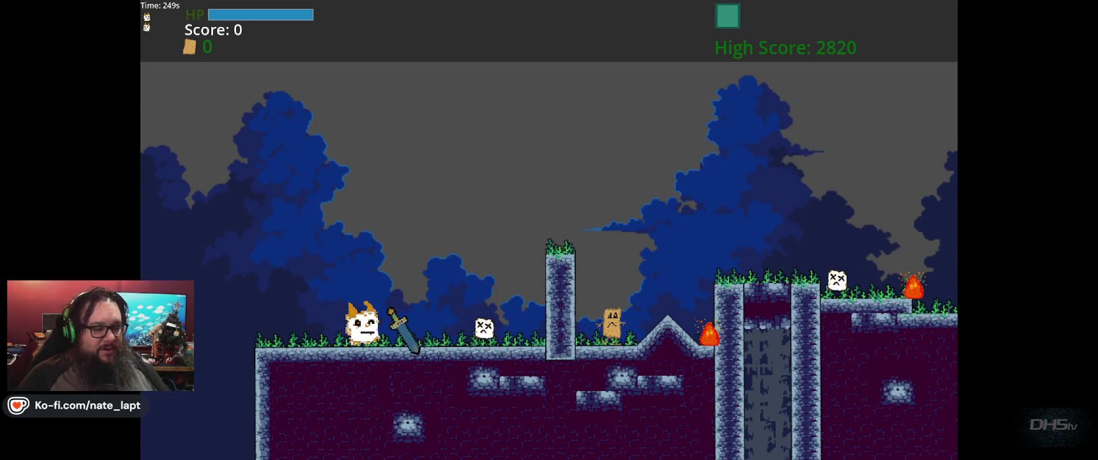
{"action": "key", "text": "Right"}
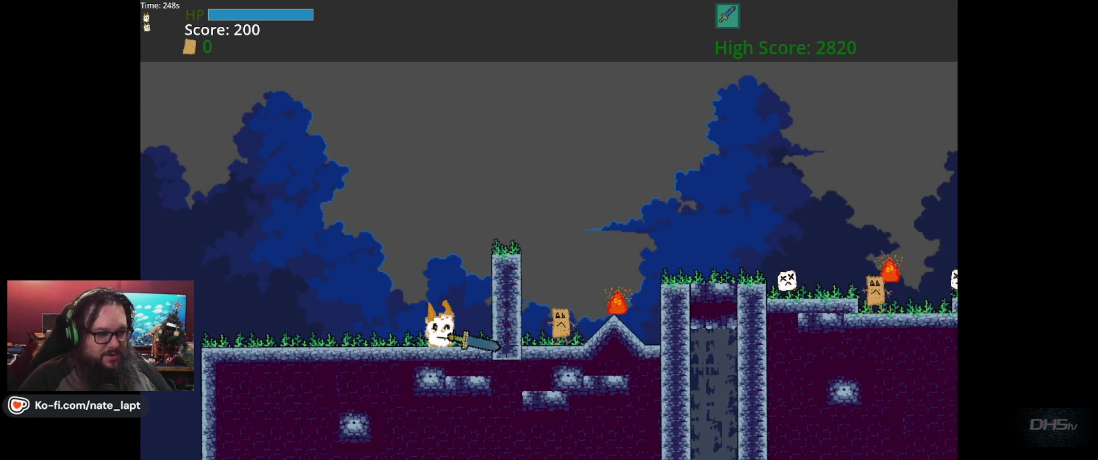
- Replay the level: hop onto the stone pillar, drop down and hit the fire enemy
{"action": "key", "text": "Right"}
{"action": "key", "text": "Up"}
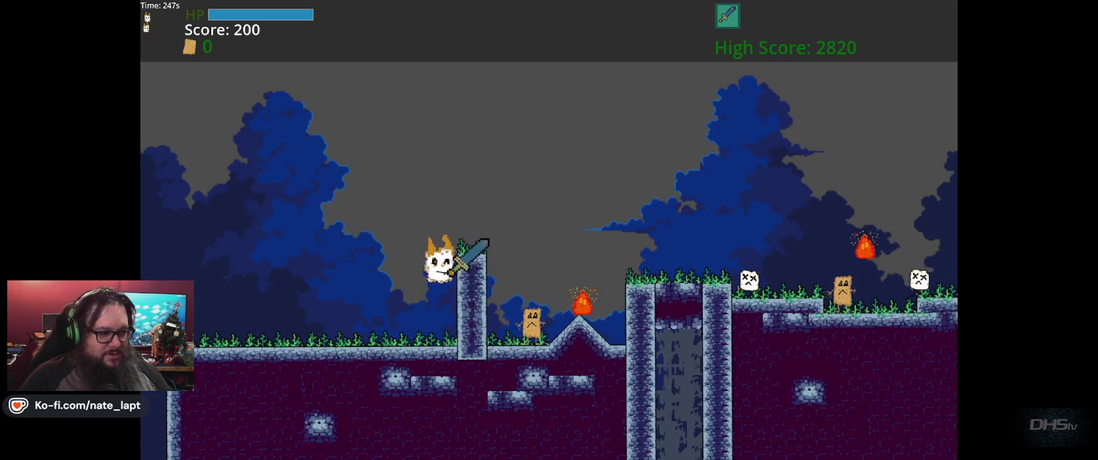
{"action": "key", "text": "Up"}
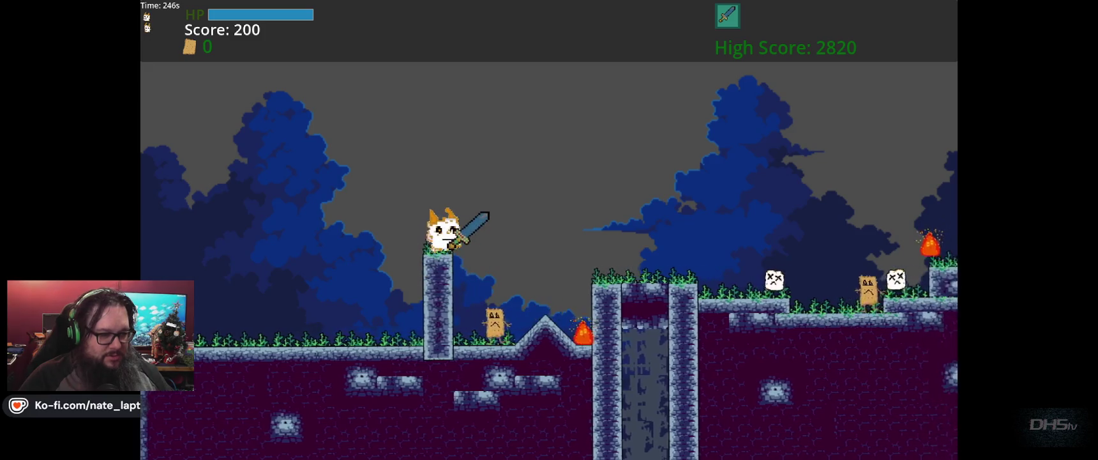
{"action": "key", "text": "Right"}
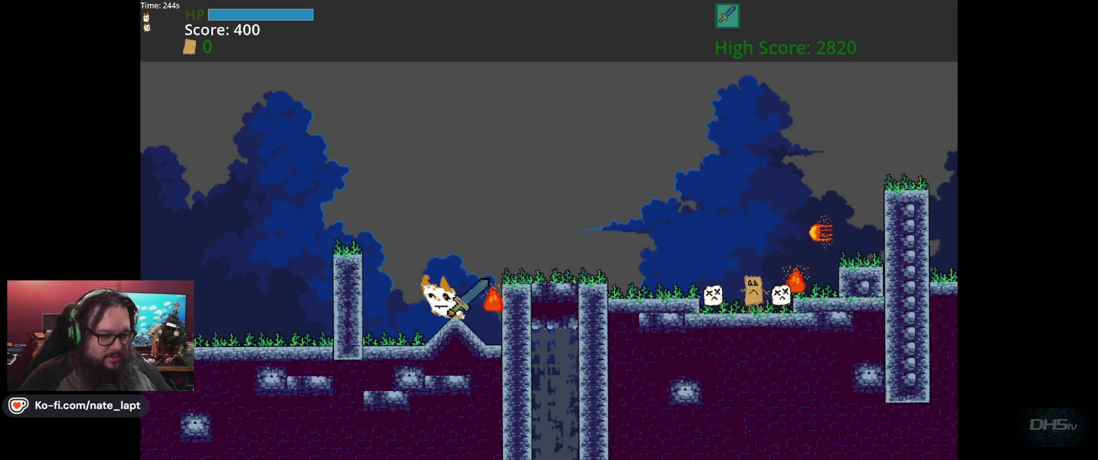
{"action": "key", "text": "Left"}
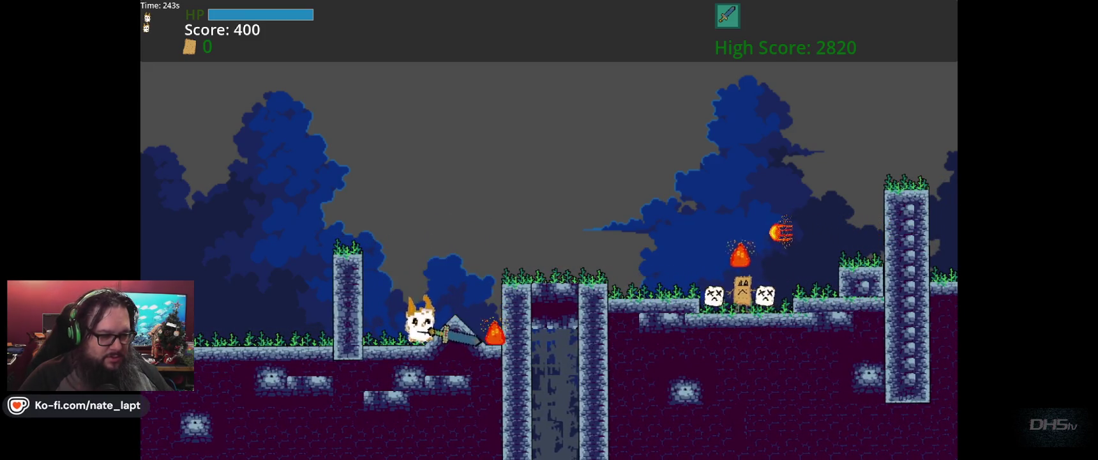
{"action": "key", "text": "Left"}
{"action": "key", "text": "Right"}
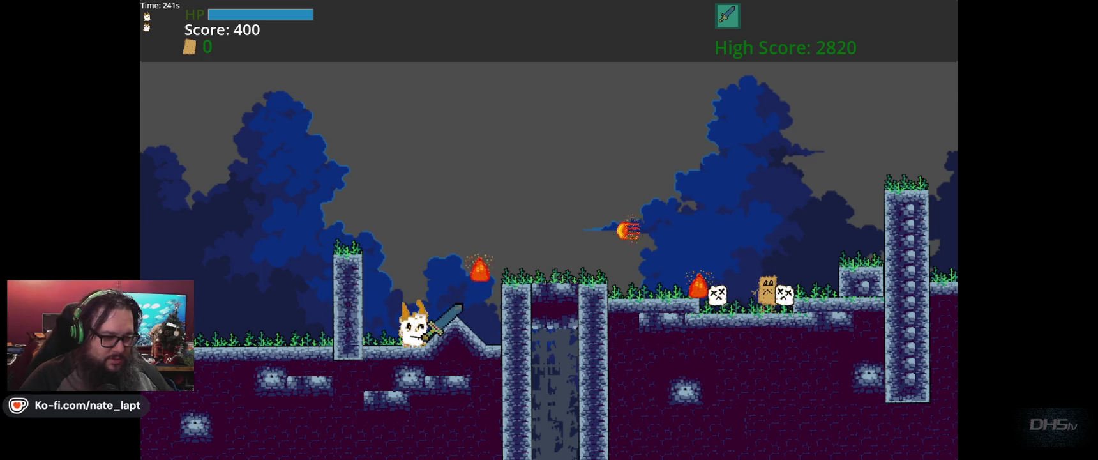
{"action": "key", "text": "Right"}
{"action": "key", "text": "Up"}
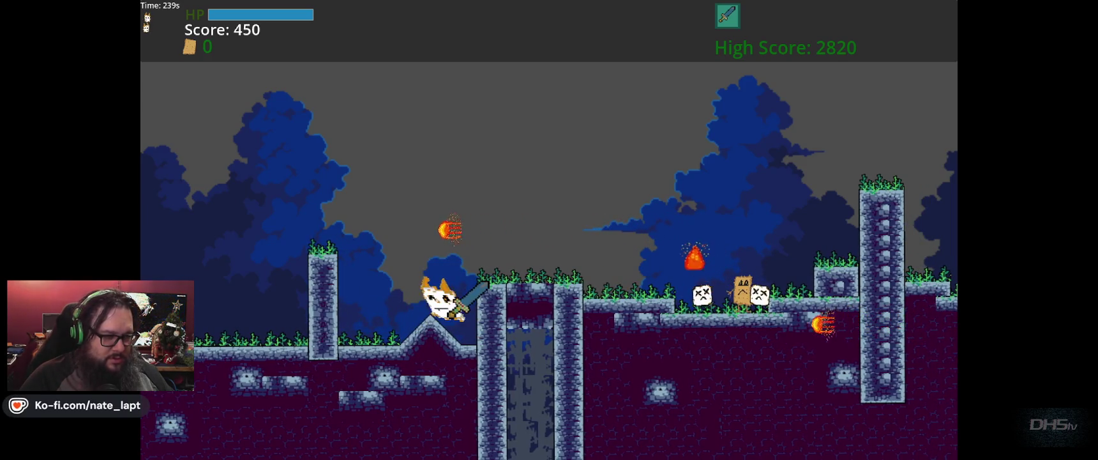
- Push right attacking the enemy ahead and jump onto the higher ledge
{"action": "key", "text": "Right"}
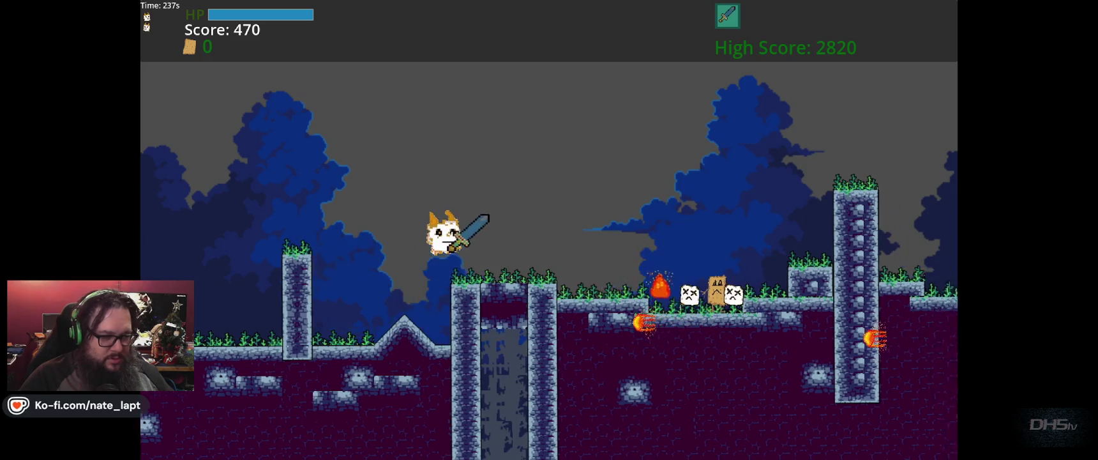
{"action": "key", "text": "Up"}
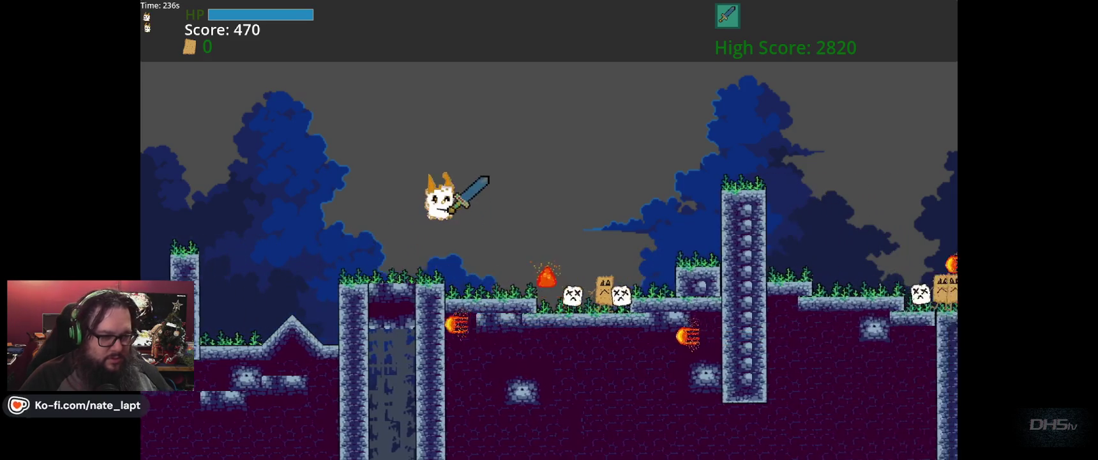
{"action": "key", "text": "Right"}
{"action": "key", "text": "Left"}
{"action": "key", "text": "Up"}
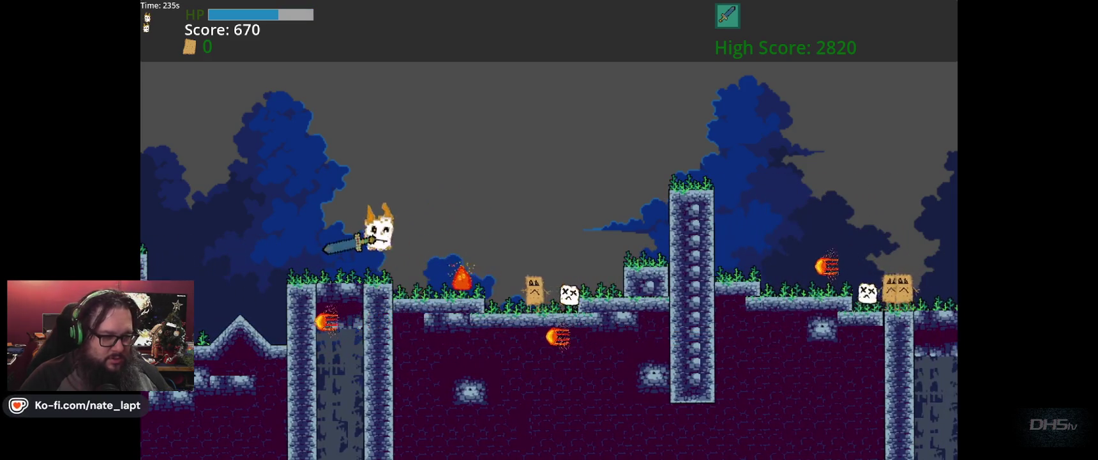
{"action": "key", "text": "Right"}
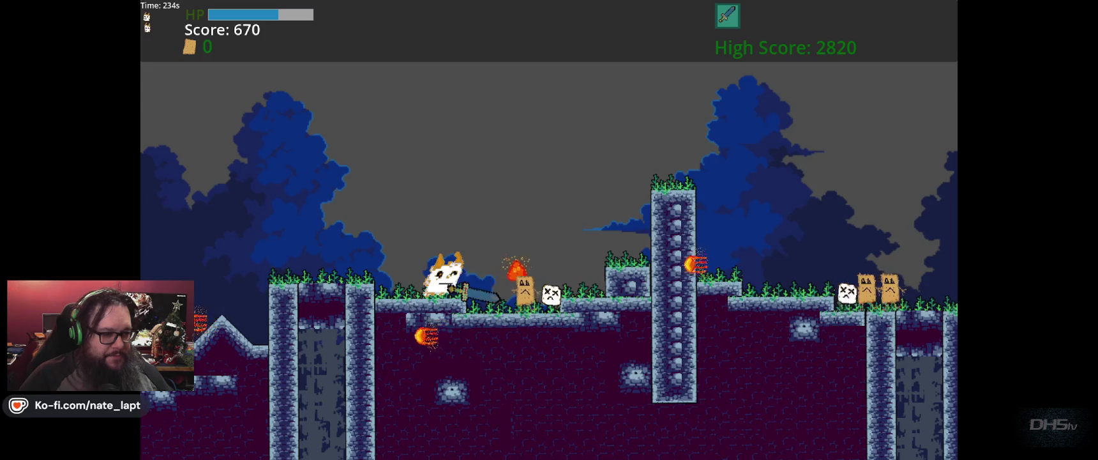
{"action": "key", "text": "Right"}
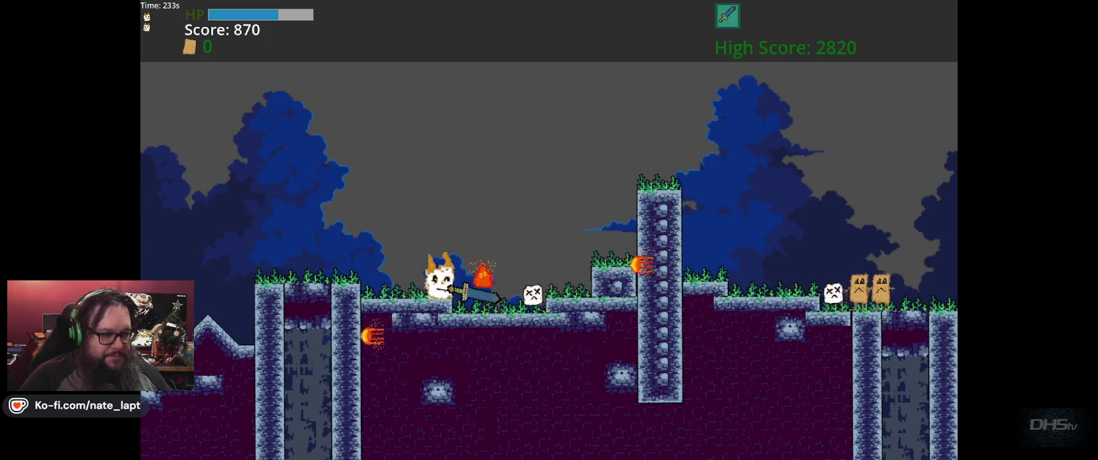
{"action": "key", "text": "Right"}
{"action": "key", "text": "Up"}
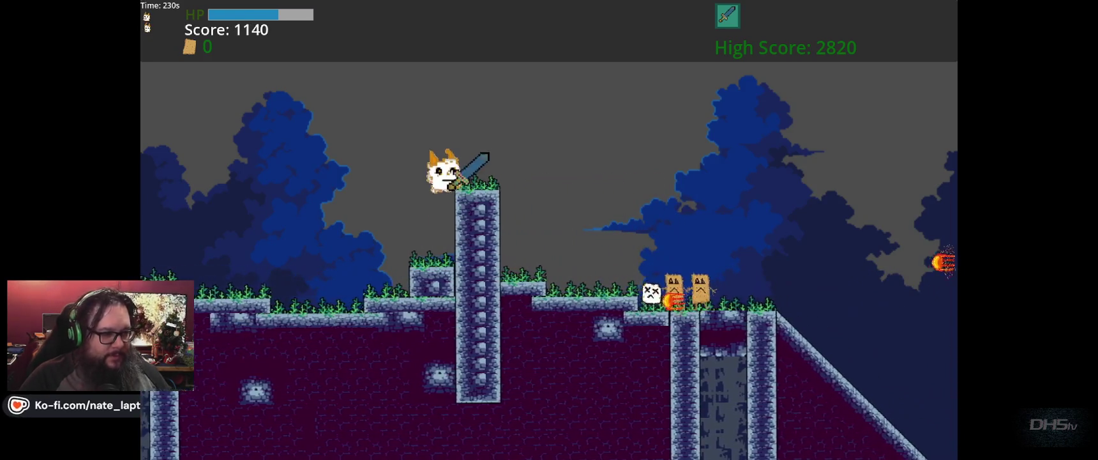
- Drop onto the enemies, descend the long slope and swing upward at an enemy
{"action": "key", "text": "Right"}
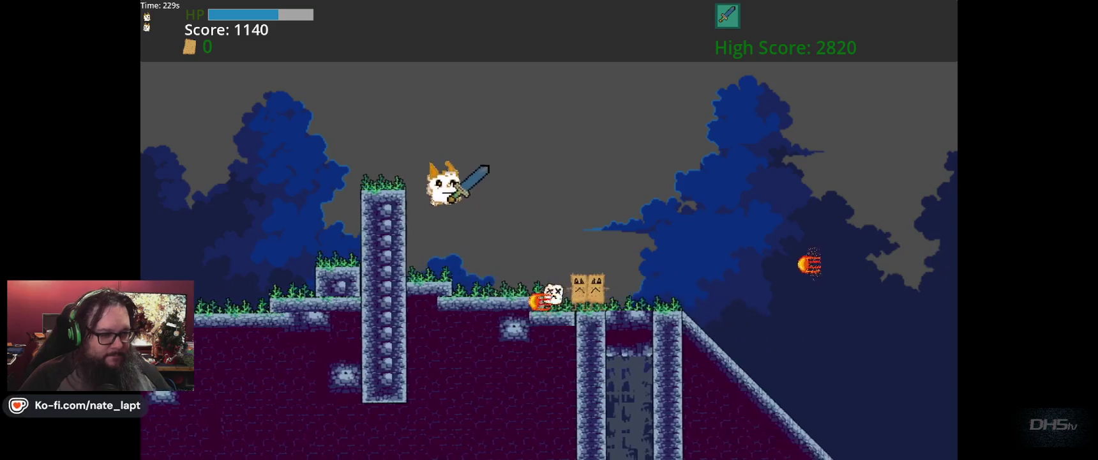
{"action": "key", "text": "x"}
{"action": "key", "text": "x"}
{"action": "key", "text": "Right"}
{"action": "key", "text": "space"}
{"action": "key", "text": "x"}
{"action": "key", "text": "space"}
{"action": "key", "text": "Right"}
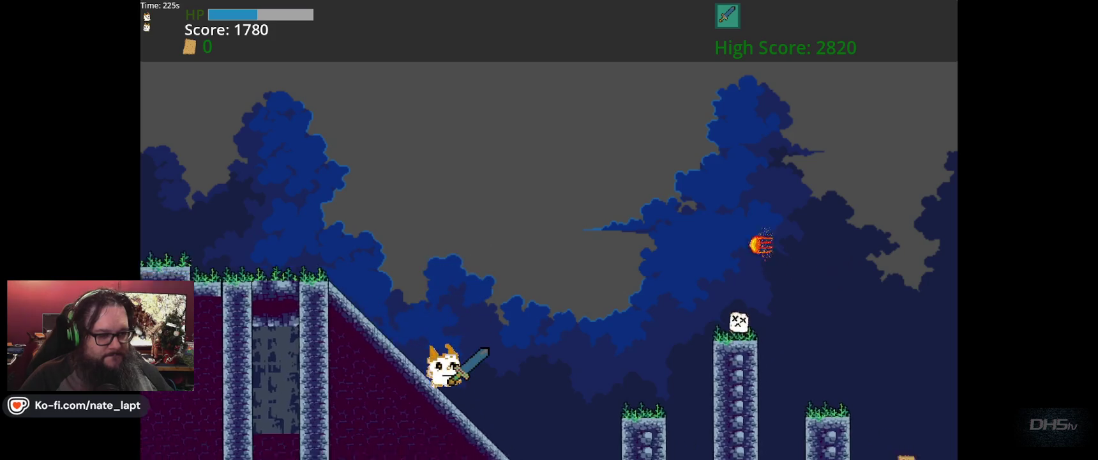
{"action": "key", "text": "x"}
{"action": "key", "text": "Right"}
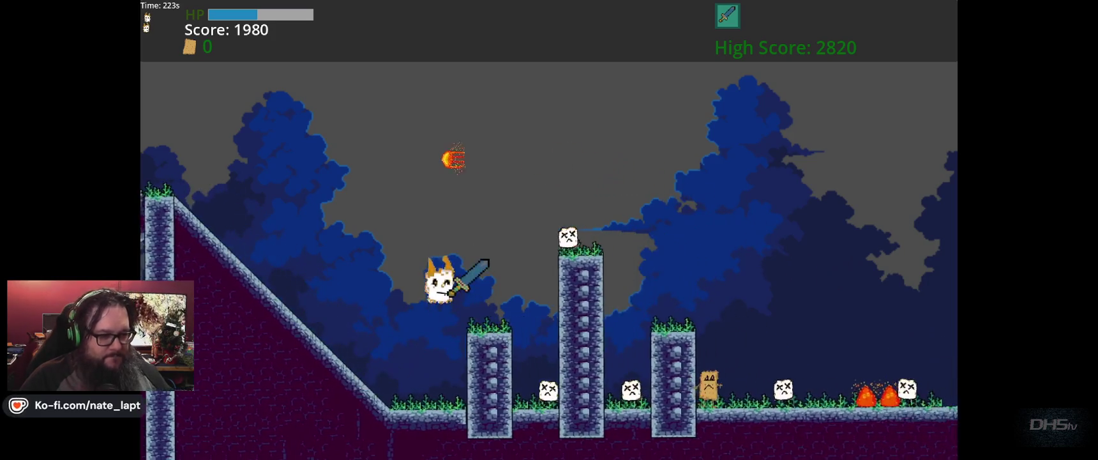
{"action": "key", "text": "x"}
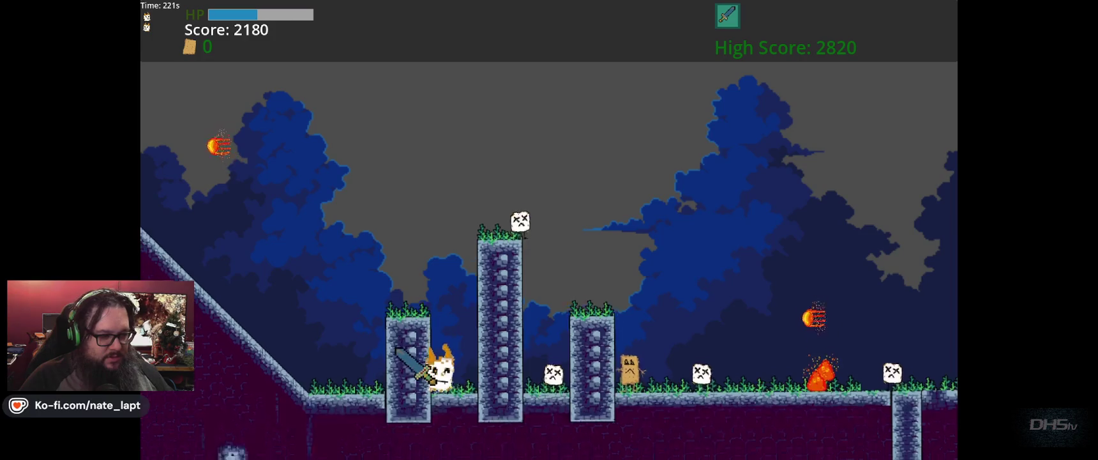
- Climb the tall pillar, kill its enemy and move to the next pillar top
{"action": "key", "text": "Left"}
{"action": "key", "text": "space"}
{"action": "key", "text": "space"}
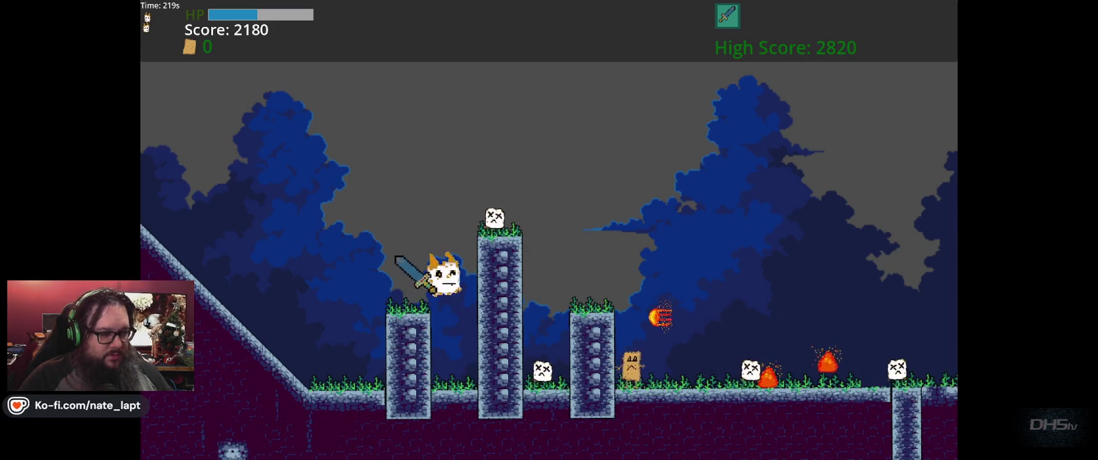
{"action": "key", "text": "Right"}
{"action": "key", "text": "x"}
{"action": "key", "text": "Right"}
{"action": "key", "text": "x"}
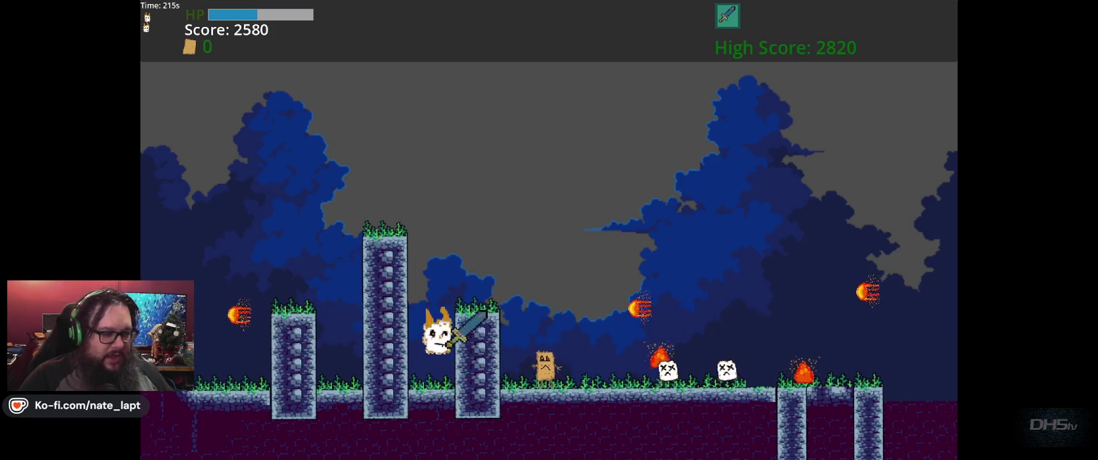
{"action": "key", "text": "space"}
{"action": "key", "text": "Right"}
- Kill the card enemy, attack the next one and slash a fireball mid-jump
{"action": "key", "text": "Right"}
{"action": "key", "text": "x"}
{"action": "key", "text": "space"}
{"action": "key", "text": "Right"}
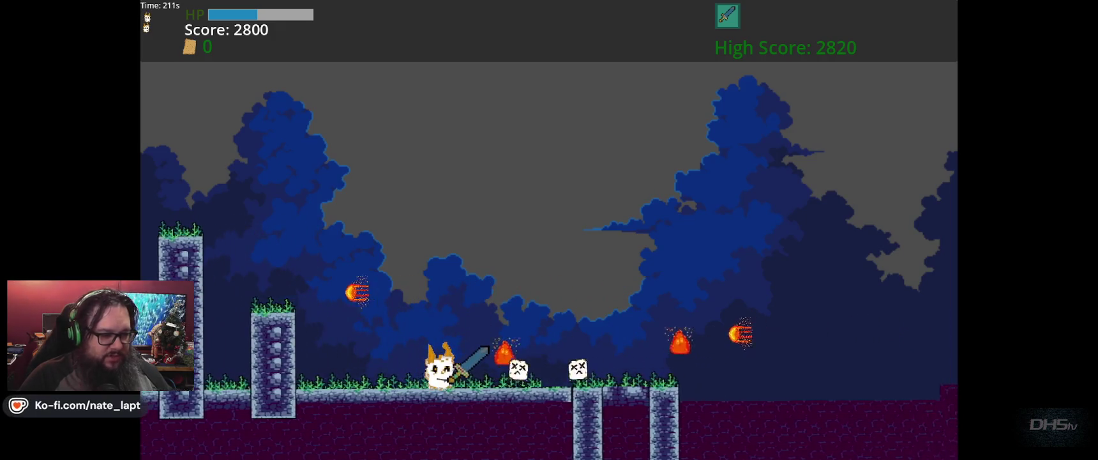
{"action": "key", "text": "x"}
{"action": "key", "text": "Right"}
{"action": "key", "text": "x"}
{"action": "key", "text": "space"}
{"action": "key", "text": "x"}
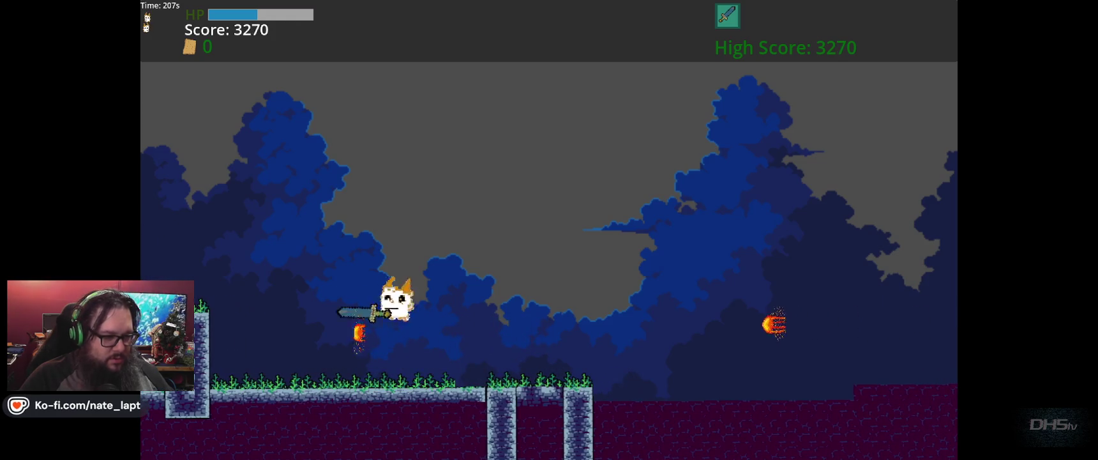
{"action": "key", "text": "Right"}
{"action": "key", "text": "space"}
- Get stuck in the U-shaped pit at score 3290 and stop the game with F8
{"action": "key", "text": "Right"}
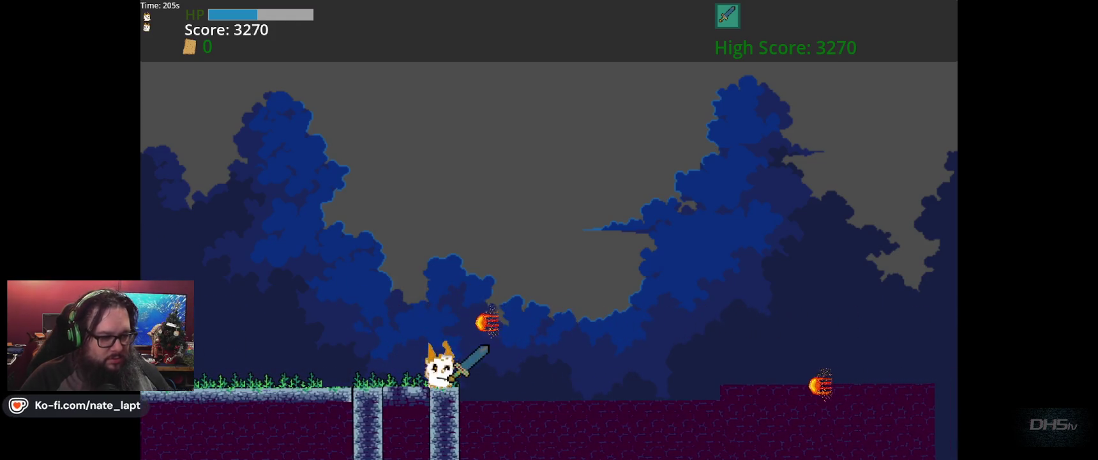
{"action": "key", "text": "space"}
{"action": "key", "text": "Left"}
{"action": "key", "text": "x"}
{"action": "key", "text": "Right"}
{"action": "key", "text": "space"}
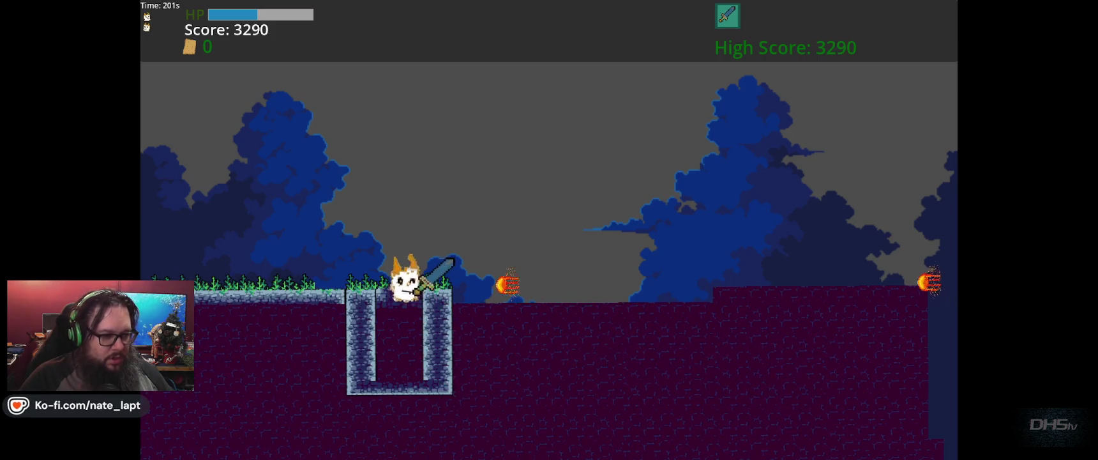
{"action": "key", "text": "space"}
{"action": "key", "text": "space"}
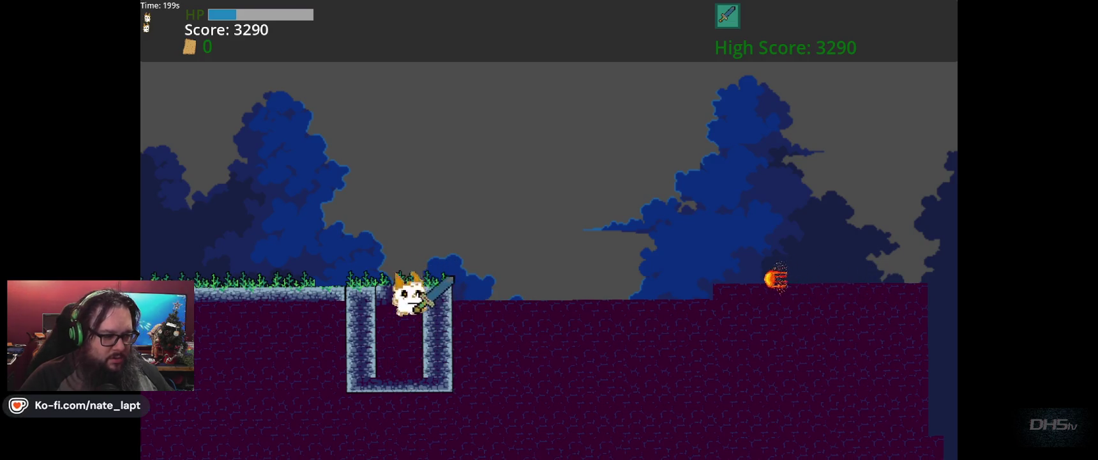
{"action": "key", "text": "Left"}
{"action": "key", "text": "space"}
{"action": "key", "text": "Right"}
{"action": "key", "text": "space"}
{"action": "key", "text": "space"}
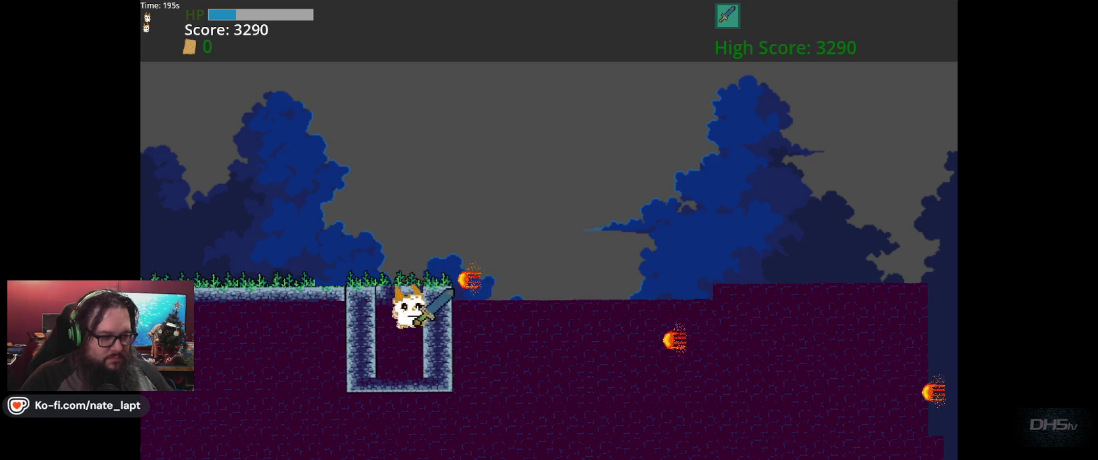
{"action": "key", "text": "F8"}
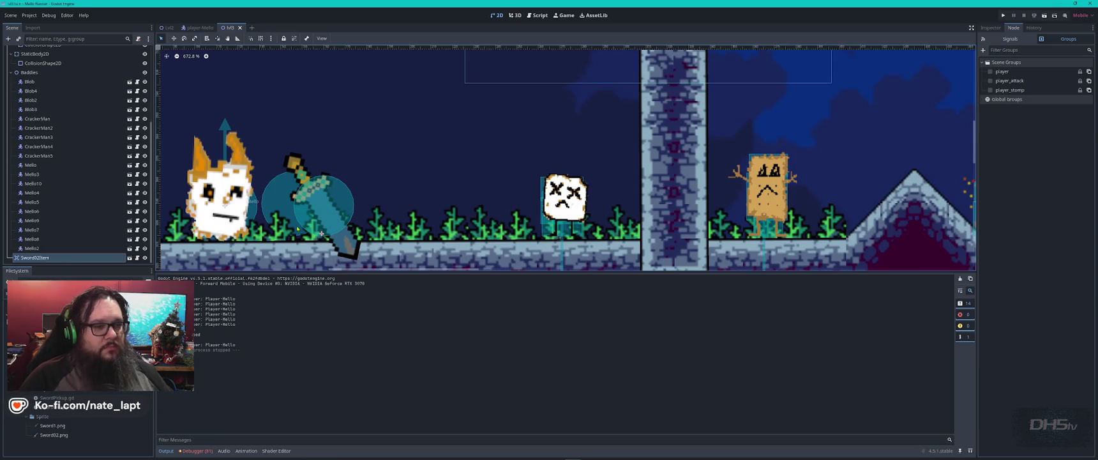
{"action": "scroll", "coordinate": [312, 221], "scroll_direction": "down", "scroll_amount": 10}
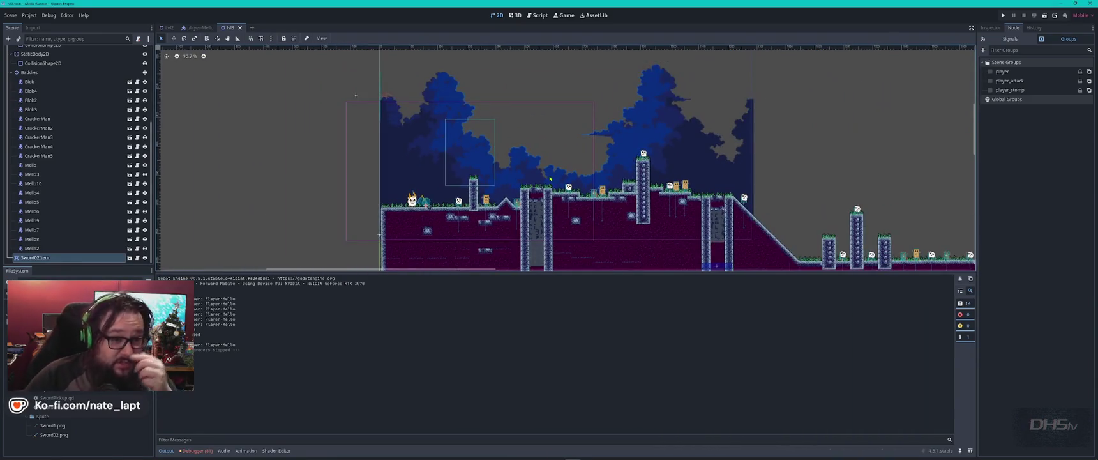
{"action": "scroll", "coordinate": [812, 157], "scroll_direction": "down", "scroll_amount": 3}
{"action": "left_click_drag", "start_coordinate": [812, 156], "coordinate": [447, 205]}
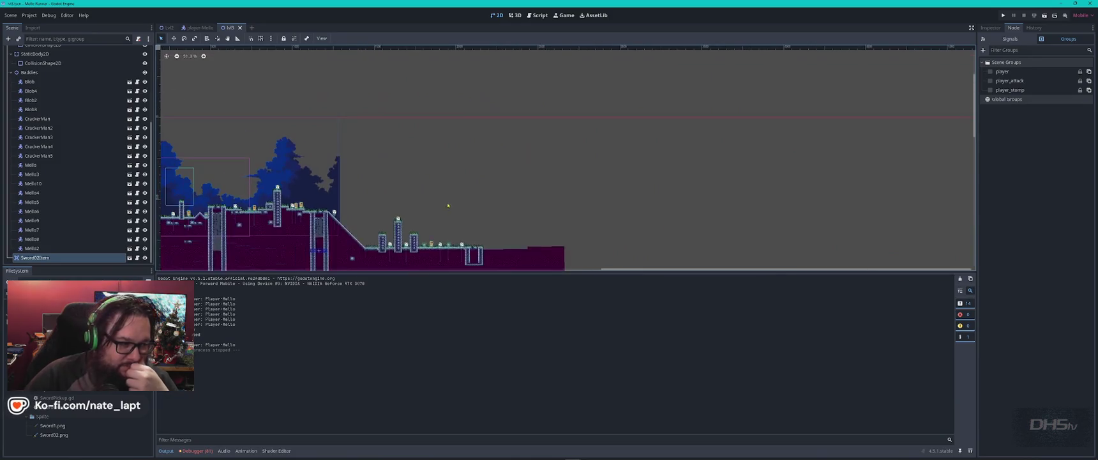
{"action": "scroll", "coordinate": [505, 254], "scroll_direction": "up", "scroll_amount": 8}
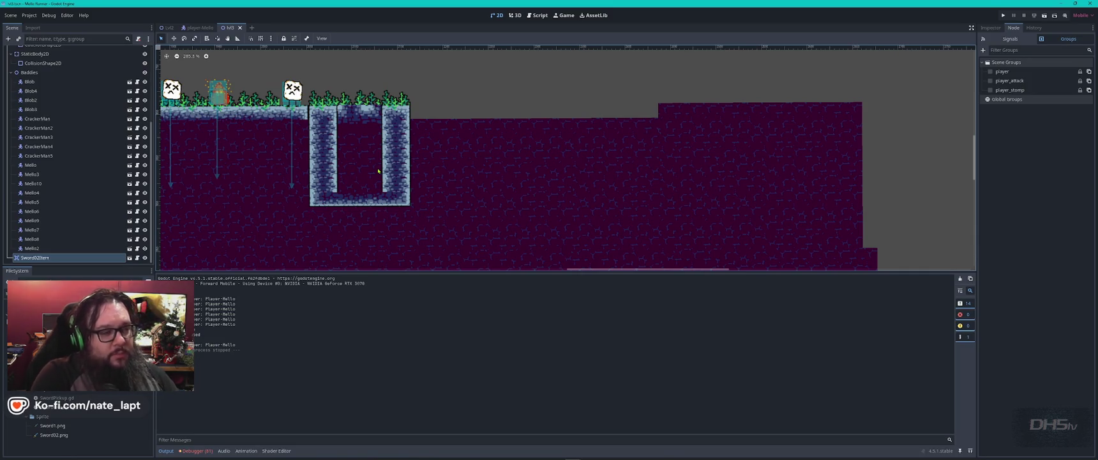
{"action": "left_click", "coordinate": [403, 204]}
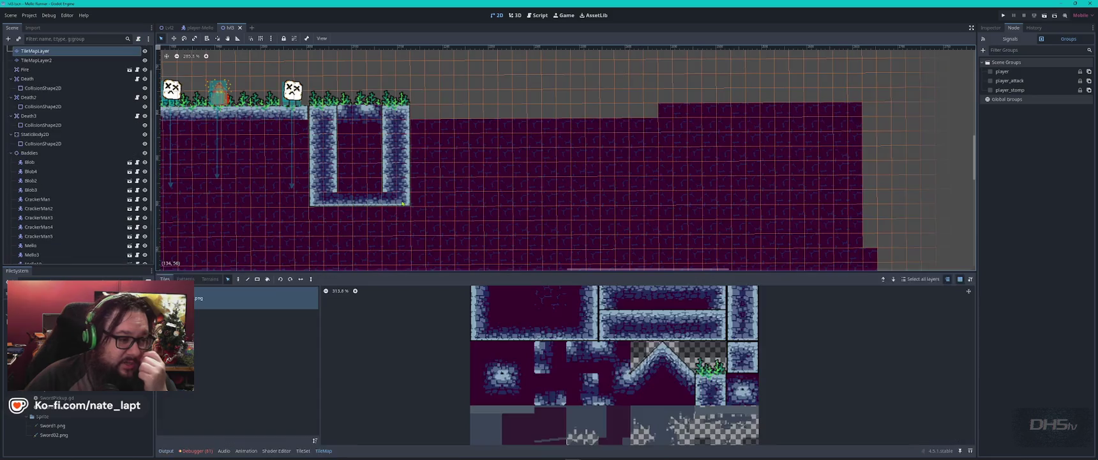
- Paint purple fill tiles along the row under the U pit, then undo to restore its bottom row
{"action": "mouse_move", "coordinate": [405, 202]}
{"action": "left_mouse_down"}
{"action": "mouse_move", "coordinate": [313, 195]}
{"action": "mouse_move", "coordinate": [361, 190]}
{"action": "left_mouse_up"}
{"action": "left_click", "coordinate": [441, 191]}
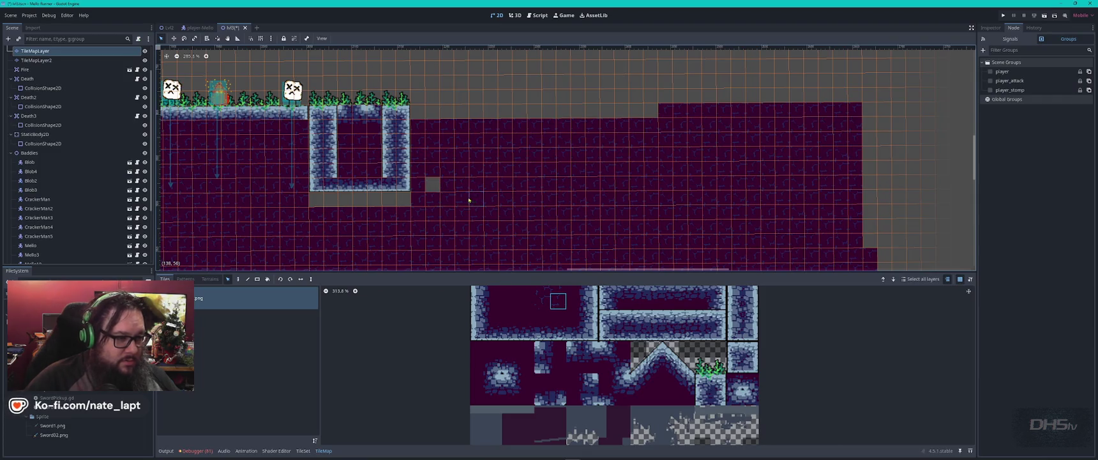
{"action": "left_click_drag", "start_coordinate": [441, 202], "coordinate": [449, 196]}
{"action": "key", "text": "d"}
{"action": "left_click_drag", "start_coordinate": [358, 201], "coordinate": [408, 203]}
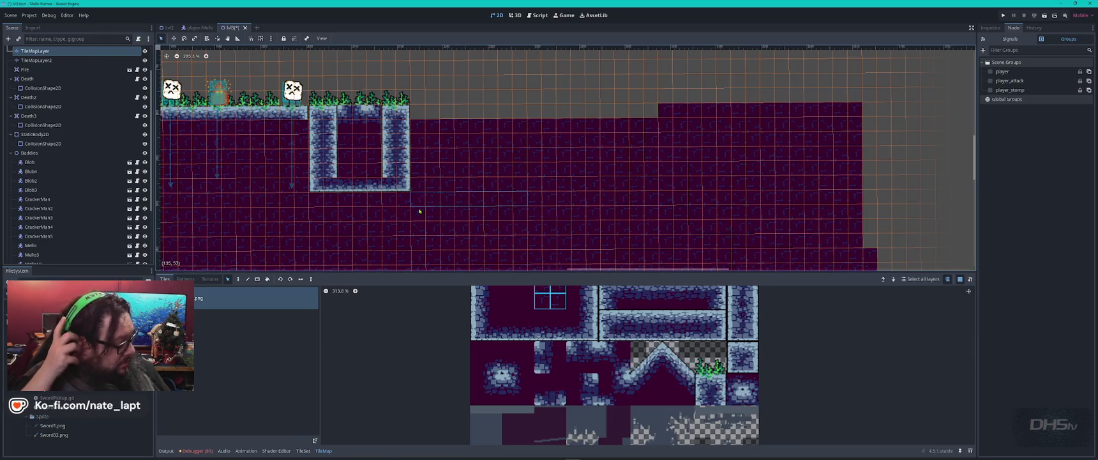
{"action": "key", "text": "ctrl+z"}
{"action": "key", "text": "ctrl+z"}
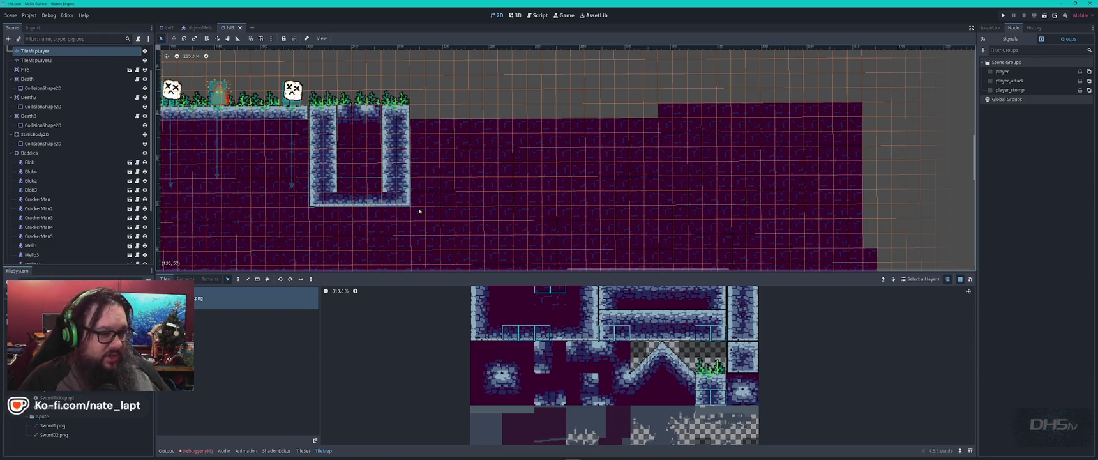
- Duplicate Mello7 and drag the copy into the U-shaped pit
{"action": "left_click", "coordinate": [292, 92]}
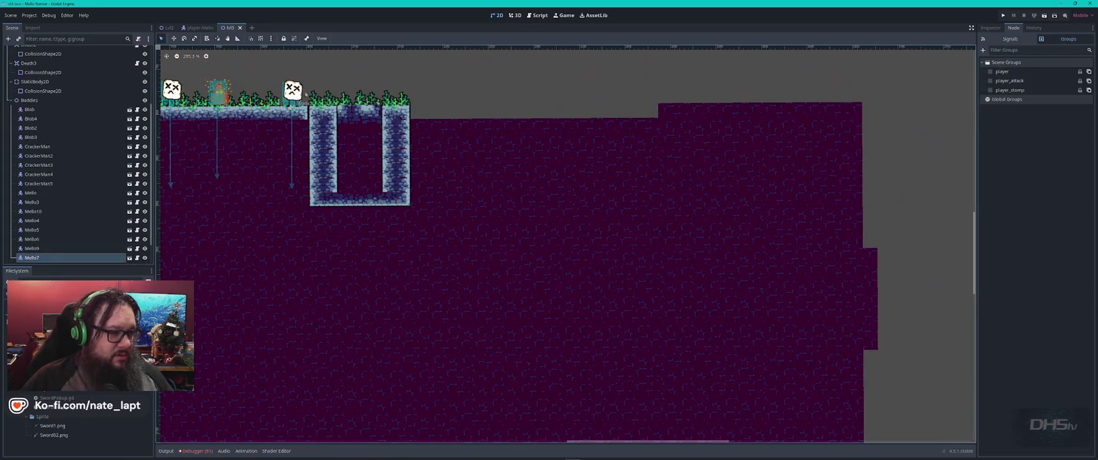
{"action": "key", "text": "ctrl+d"}
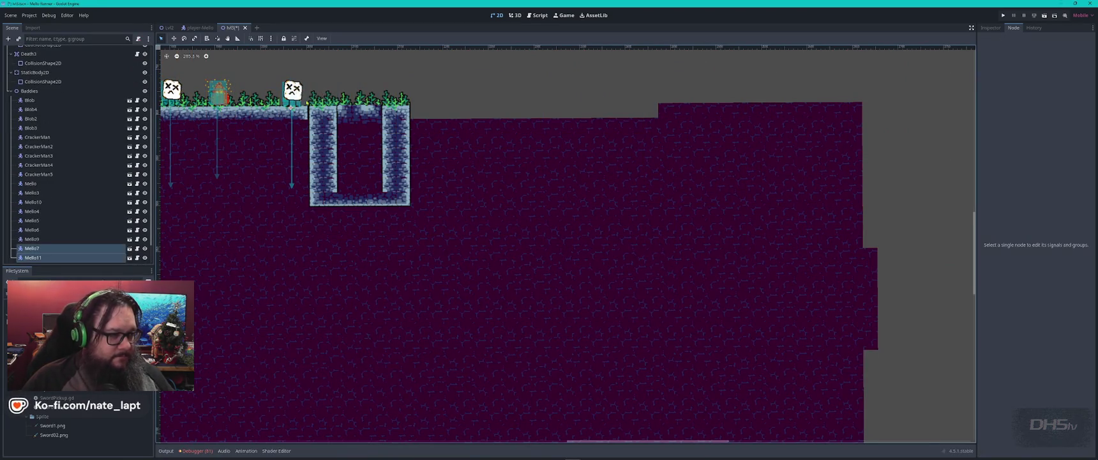
{"action": "mouse_move", "coordinate": [292, 93]}
{"action": "left_mouse_down"}
{"action": "mouse_move", "coordinate": [360, 130]}
{"action": "mouse_move", "coordinate": [278, 89]}
{"action": "mouse_move", "coordinate": [326, 131]}
{"action": "mouse_move", "coordinate": [362, 190]}
{"action": "left_mouse_up"}
- Duplicate another Mello as Mello12 and save the M3 scene
{"action": "left_click", "coordinate": [283, 93]}
{"action": "key", "text": "ctrl+d"}
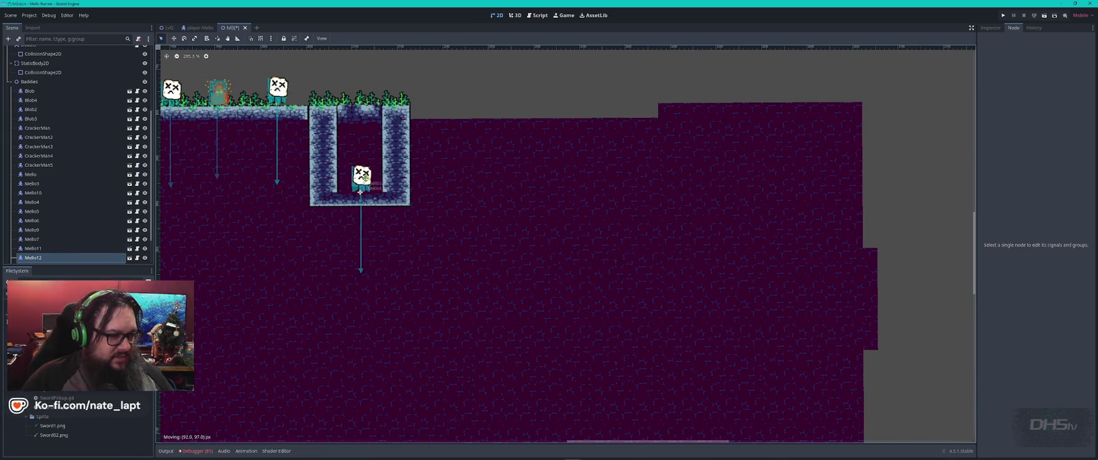
{"action": "key", "text": "ctrl+s"}
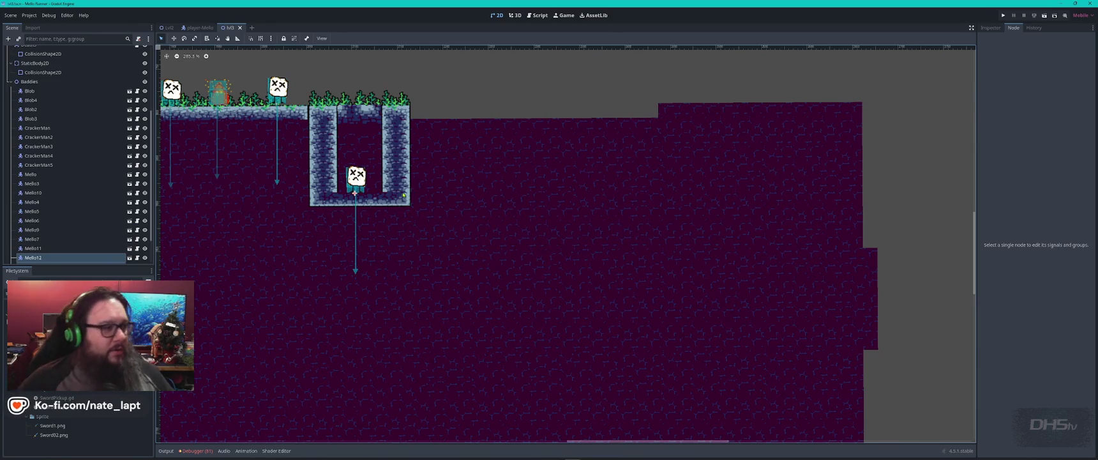
{"action": "left_click", "coordinate": [539, 16]}
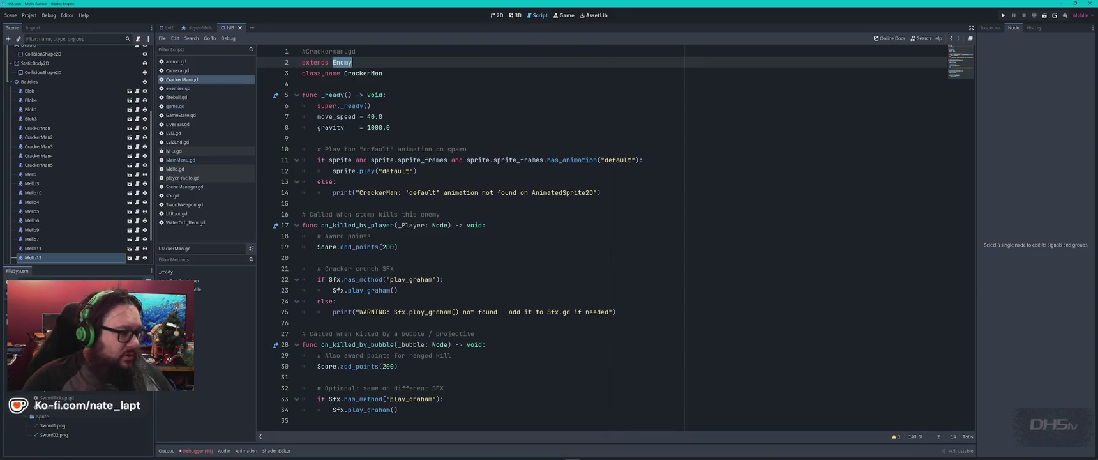
- Set player_mello.gd's stomp bounce caps to -210.0 and -295.0 (with hold), then run the game
{"action": "left_click", "coordinate": [190, 177]}
{"action": "left_click", "coordinate": [512, 216]}
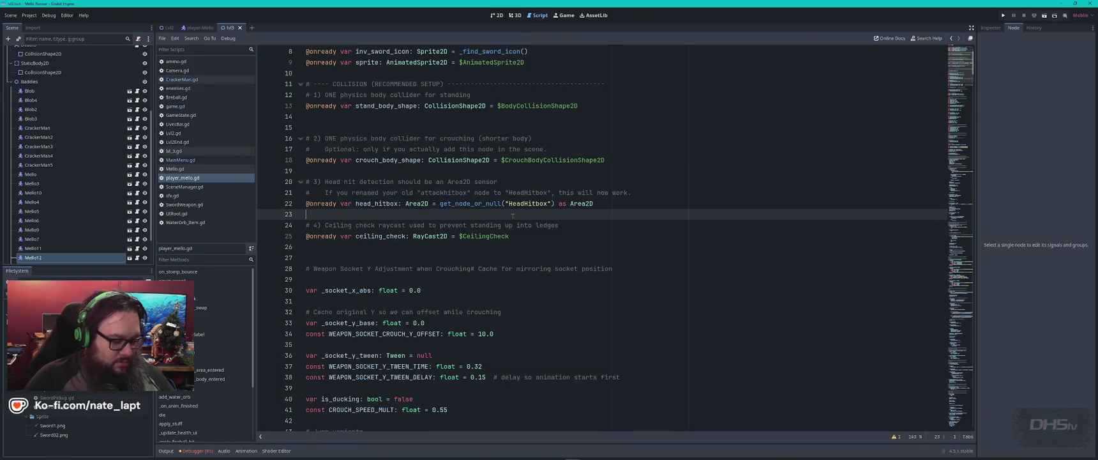
{"action": "key", "text": "ctrl+f"}
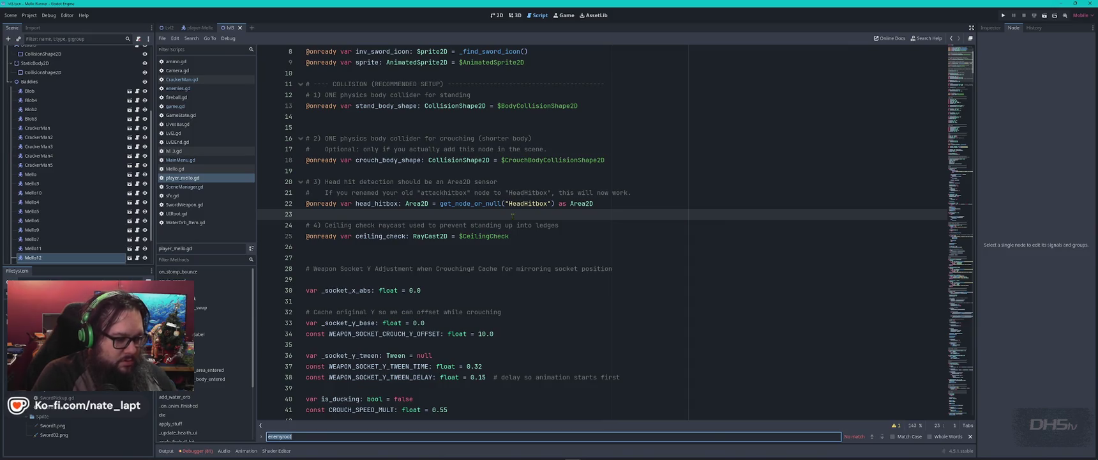
{"action": "type", "text": "bounc"}
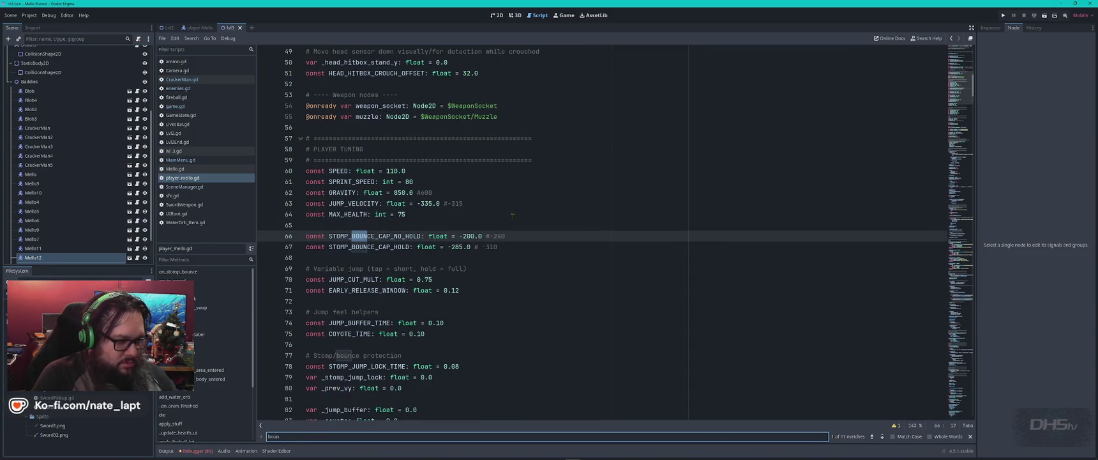
{"action": "key", "text": "Escape"}
{"action": "type", "text": "1"}
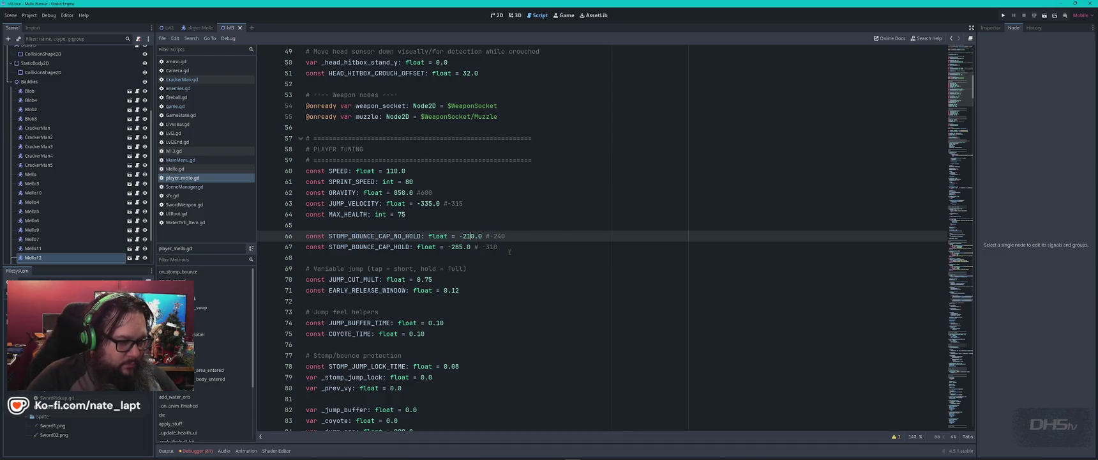
{"action": "key", "text": "Down"}
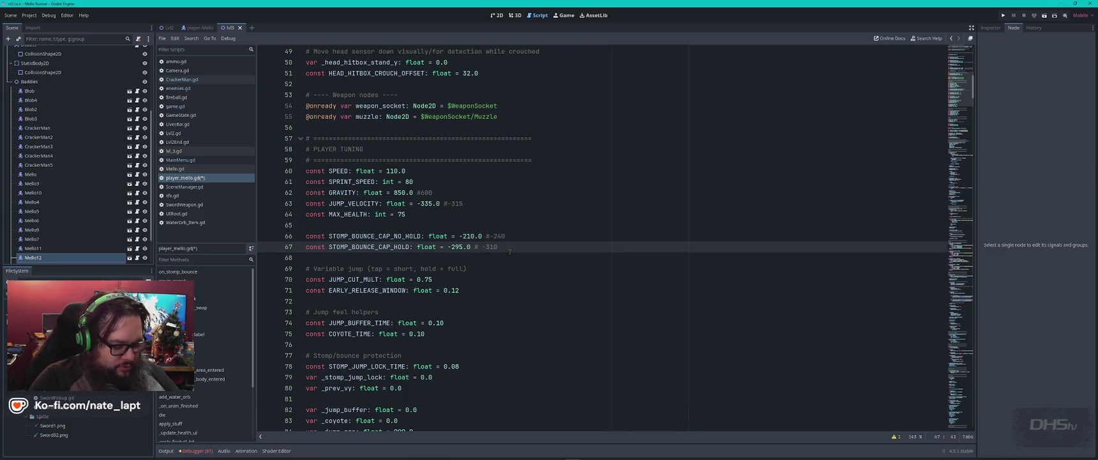
{"action": "key", "text": "F5"}
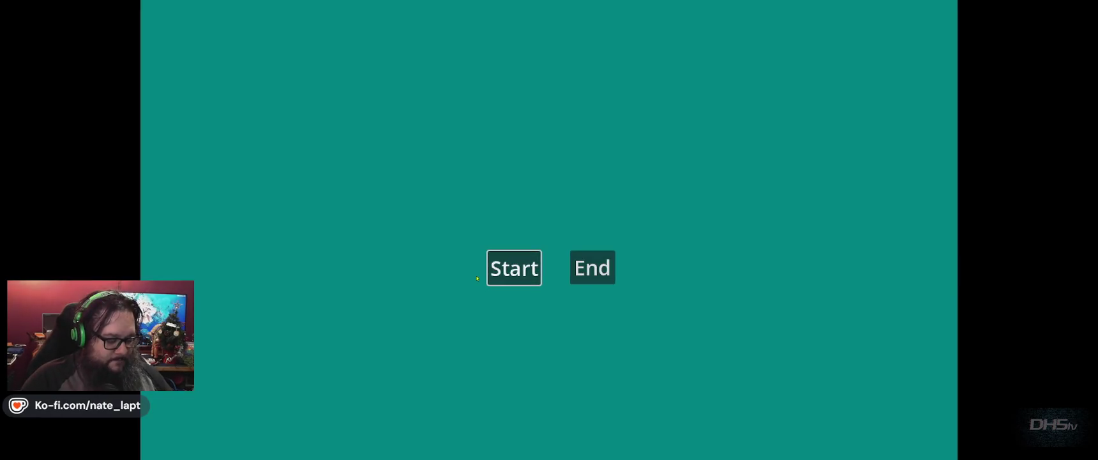
- Start a new game, run right to grab the sword, and attack the first enemy
{"action": "left_click", "coordinate": [493, 273]}
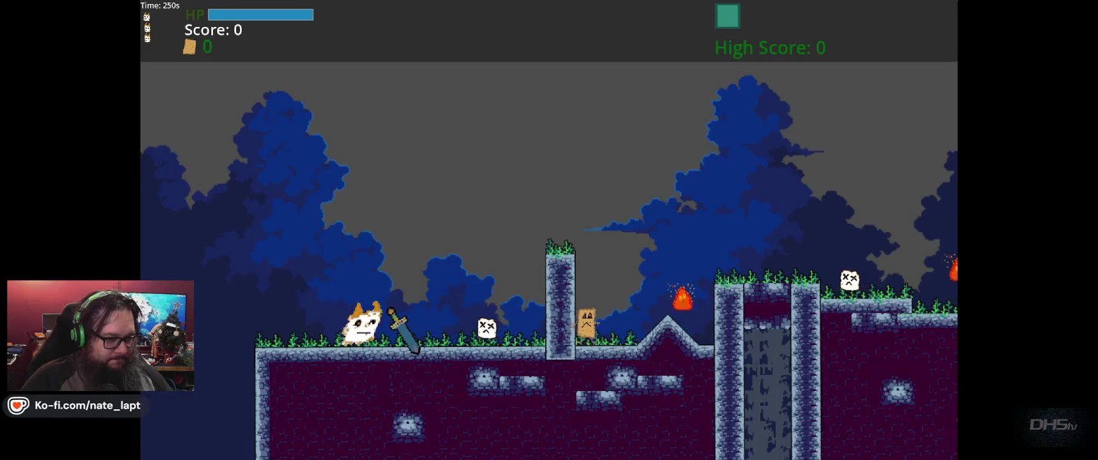
{"action": "key", "text": "Right"}
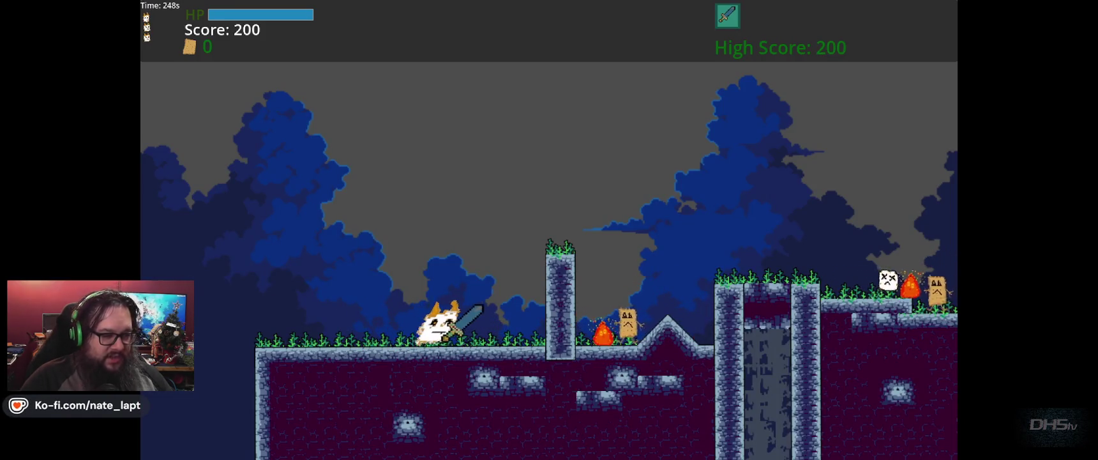
{"action": "key", "text": "space"}
{"action": "key", "text": "Right"}
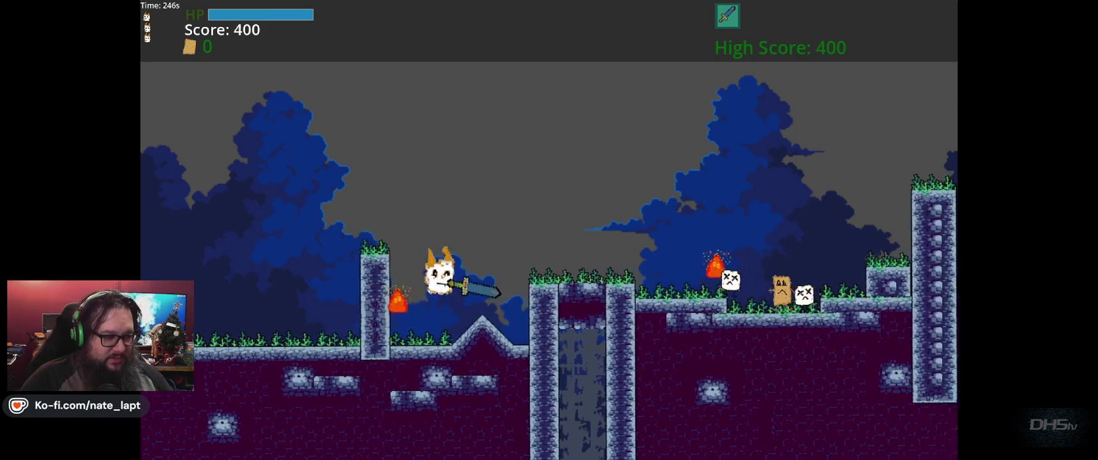
{"action": "key", "text": "Left"}
{"action": "key", "text": "Right"}
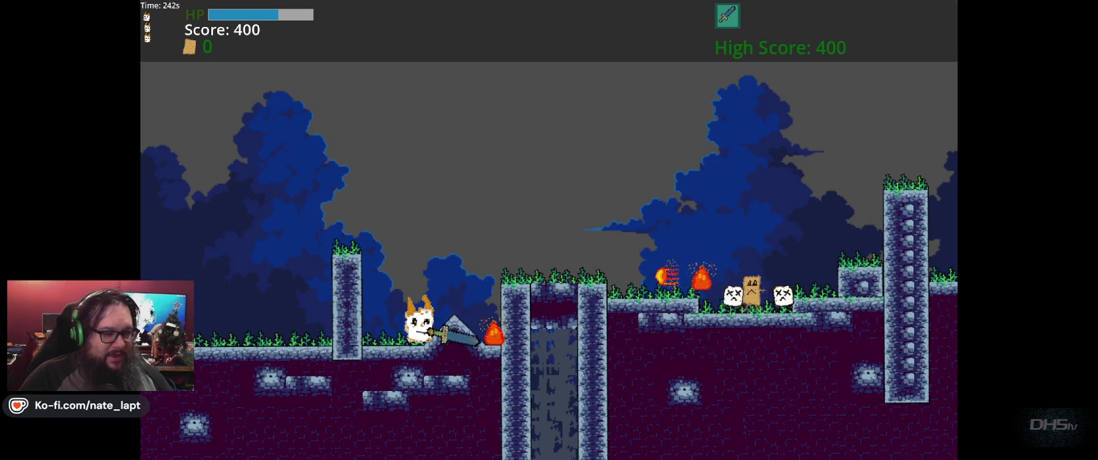
{"action": "key", "text": "space"}
- Run and jump along the ledges striking enemies, raising the score to 1540
{"action": "key", "text": "Right"}
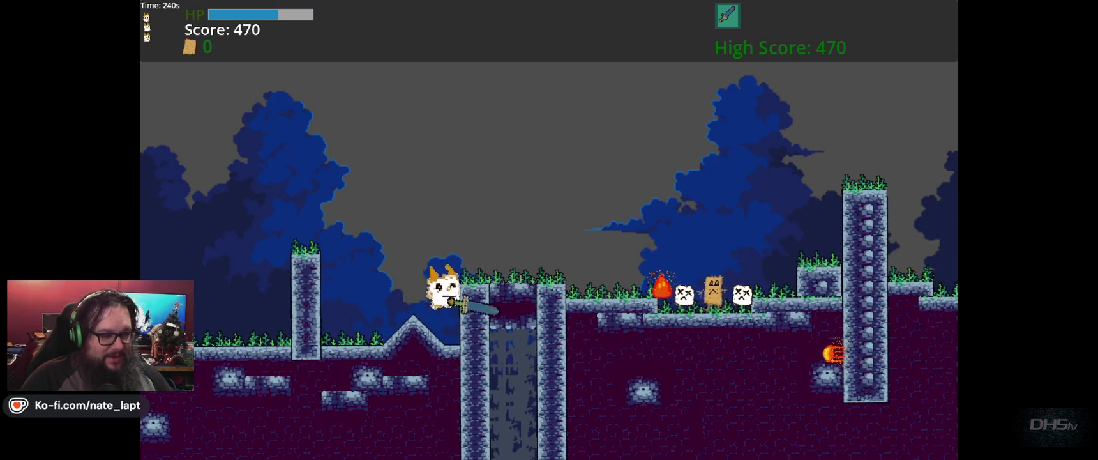
{"action": "key", "text": "space"}
{"action": "key", "text": "Right"}
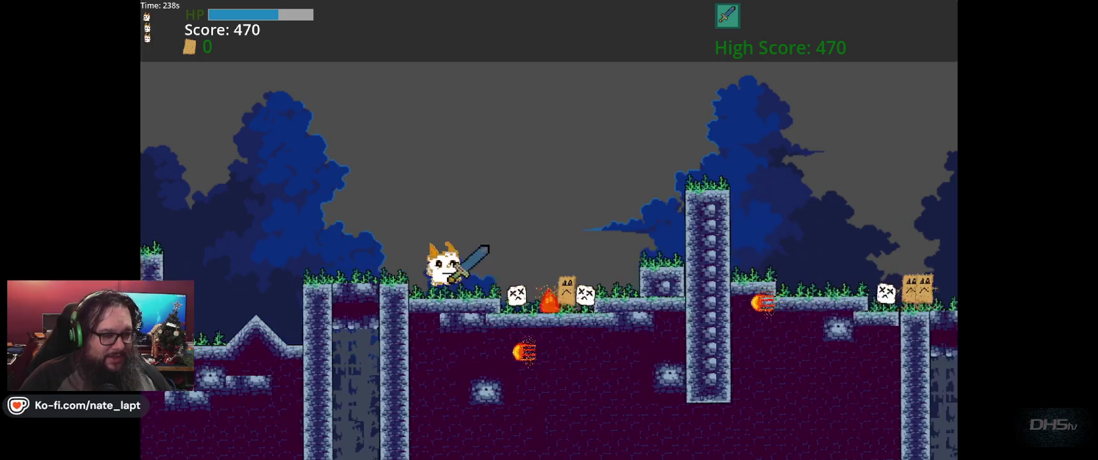
{"action": "key", "text": "Left"}
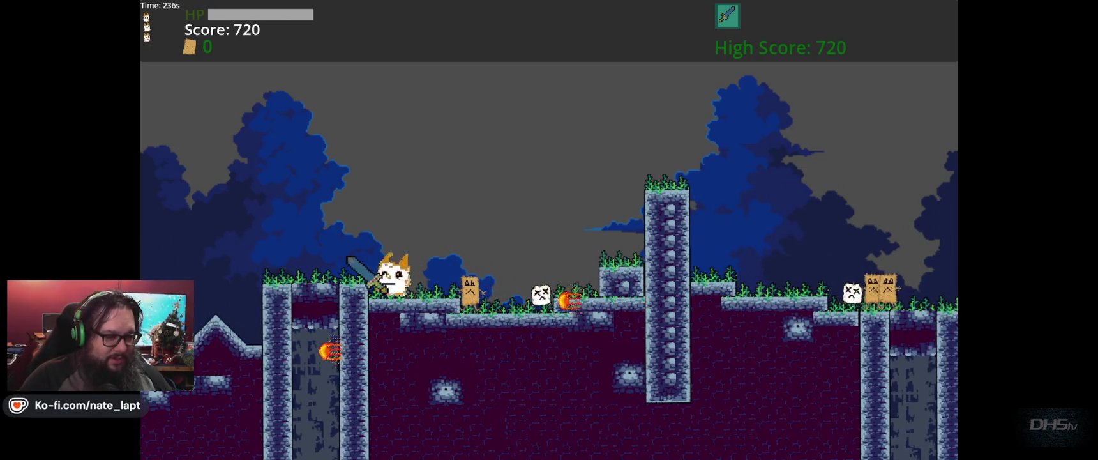
{"action": "key", "text": "Right"}
{"action": "key", "text": "space"}
{"action": "key", "text": "Right"}
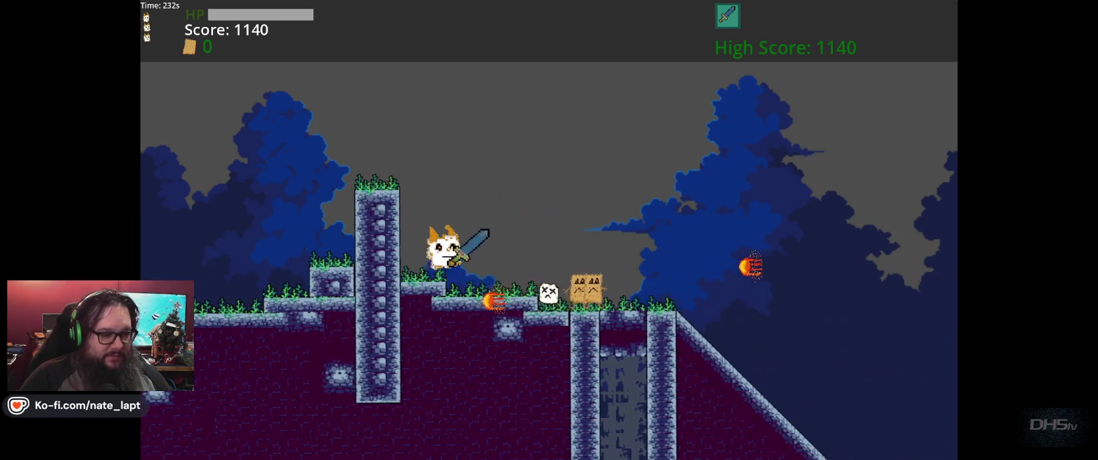
{"action": "key", "text": "space"}
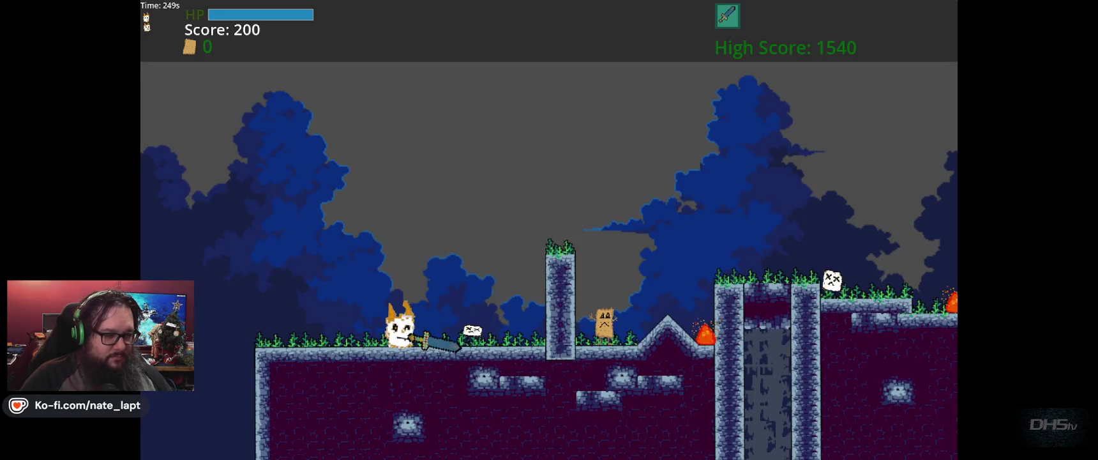
- Run right over the stone pillar and slope, striking the paper enemies with the sword
{"action": "key", "text": "Right"}
{"action": "key", "text": "space"}
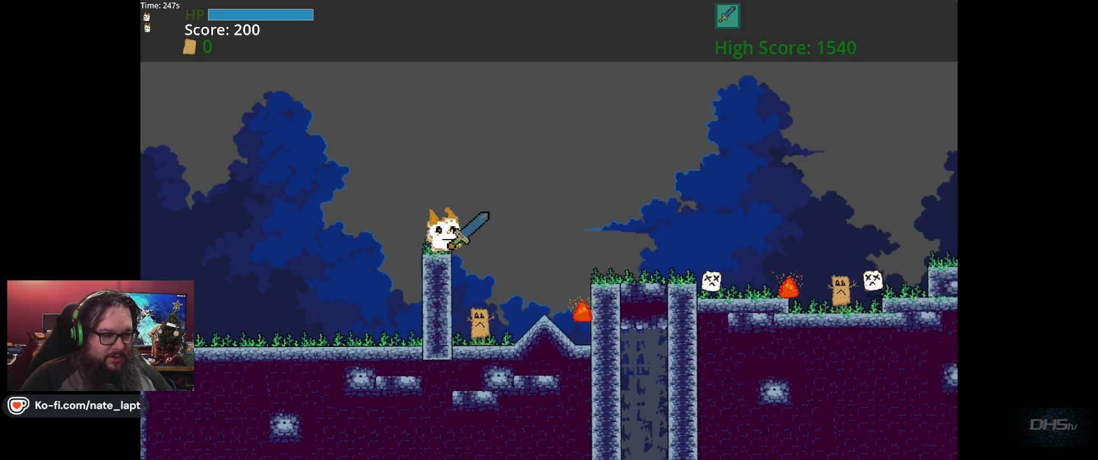
{"action": "key", "text": "Right"}
{"action": "key", "text": "x"}
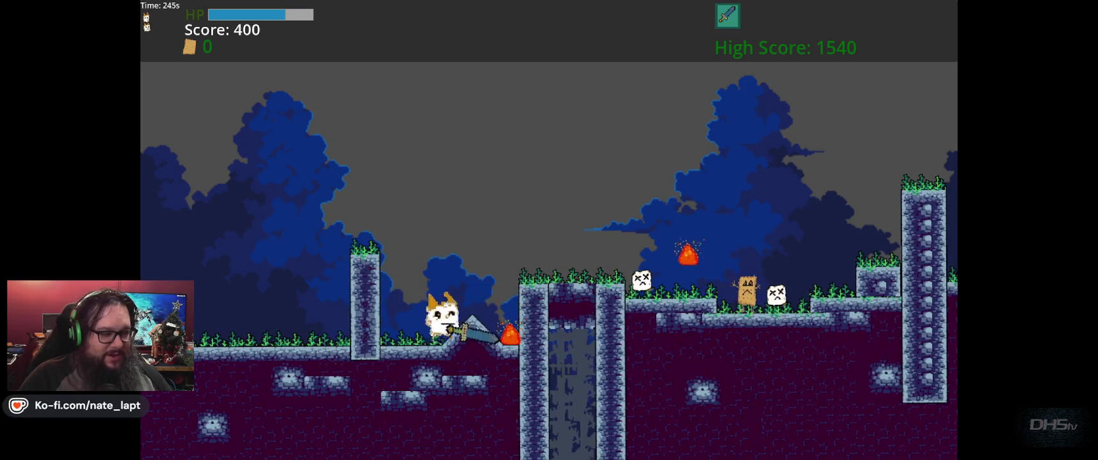
{"action": "key", "text": "Right"}
{"action": "key", "text": "space"}
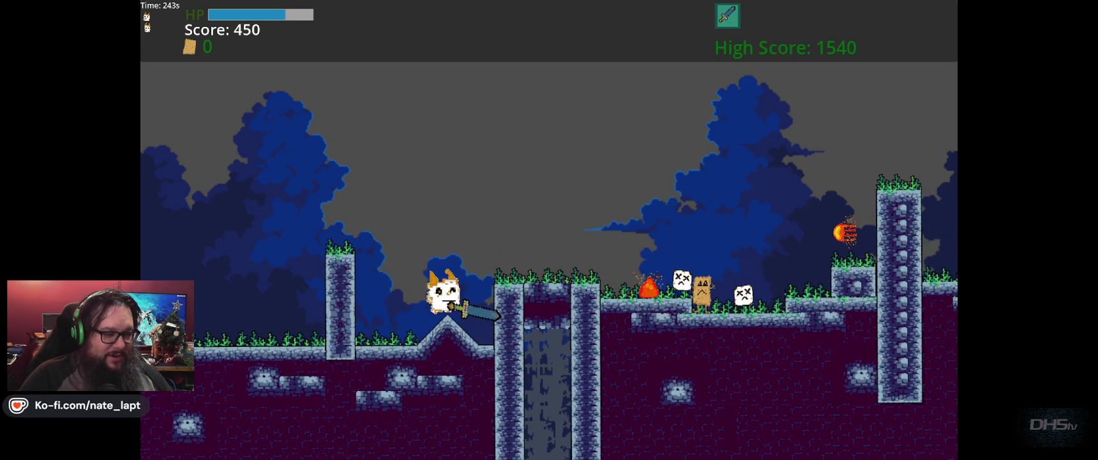
{"action": "key", "text": "Right"}
{"action": "key", "text": "space"}
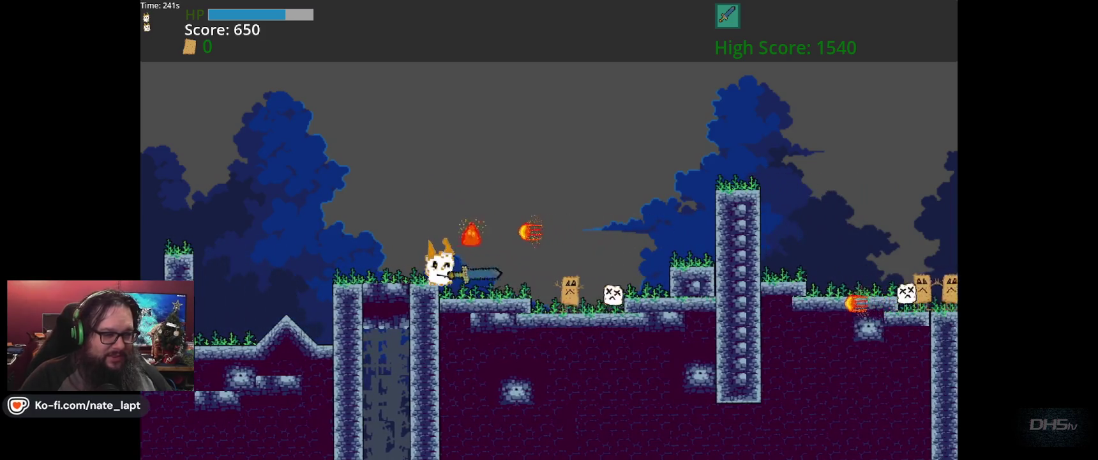
{"action": "key", "text": "Right"}
{"action": "key", "text": "x"}
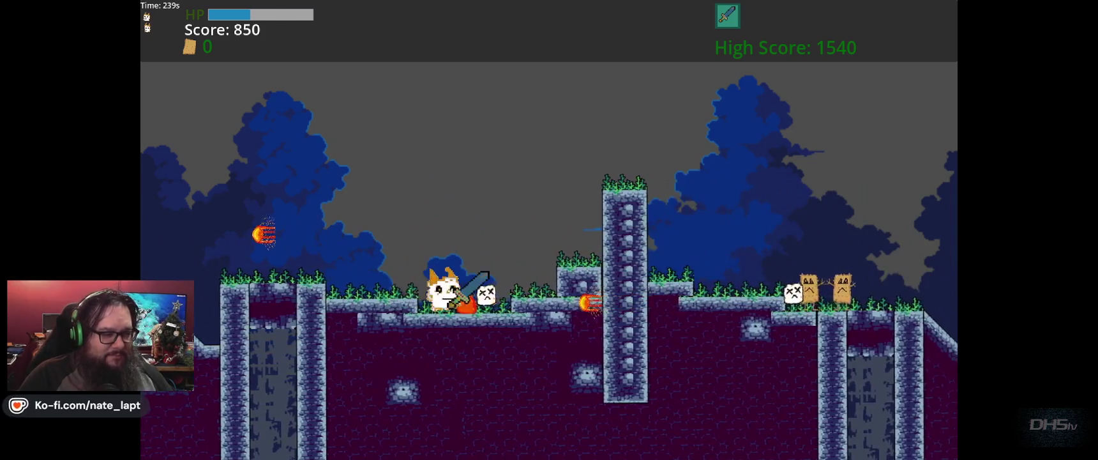
{"action": "key", "text": "Right"}
{"action": "key", "text": "x"}
{"action": "key", "text": "space"}
- Cross the pillars swinging the sword, then climb the tall pillar and defeat its enemy
{"action": "key", "text": "Right"}
{"action": "key", "text": "space"}
{"action": "key", "text": "x"}
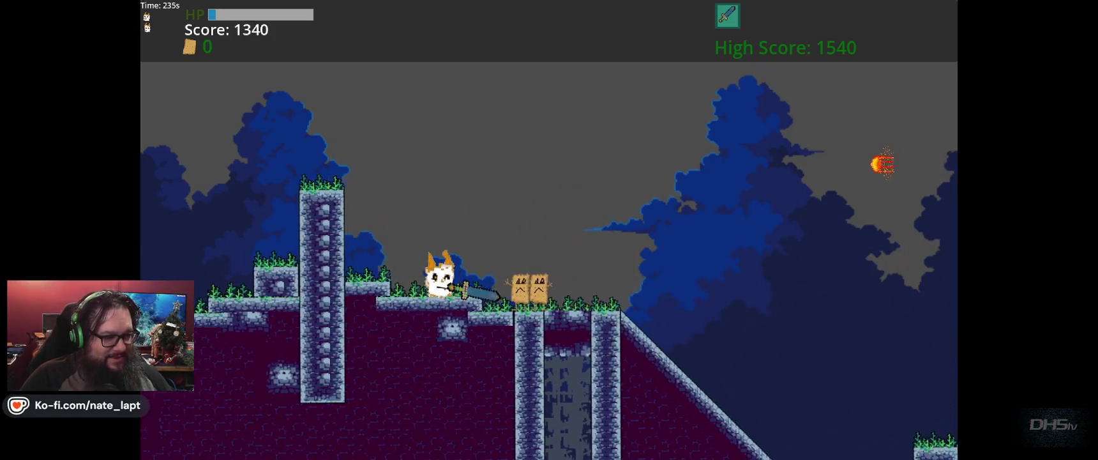
{"action": "key", "text": "x"}
{"action": "key", "text": "Right"}
{"action": "key", "text": "space"}
{"action": "key", "text": "Right"}
{"action": "key", "text": "x"}
{"action": "key", "text": "space"}
{"action": "key", "text": "Right"}
{"action": "key", "text": "x"}
{"action": "key", "text": "Left"}
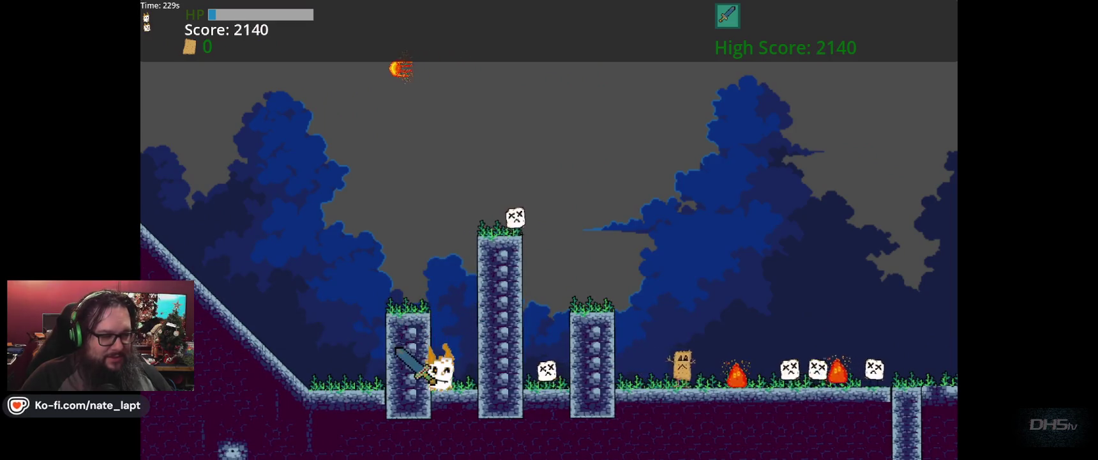
{"action": "key", "text": "Right"}
{"action": "key", "text": "space"}
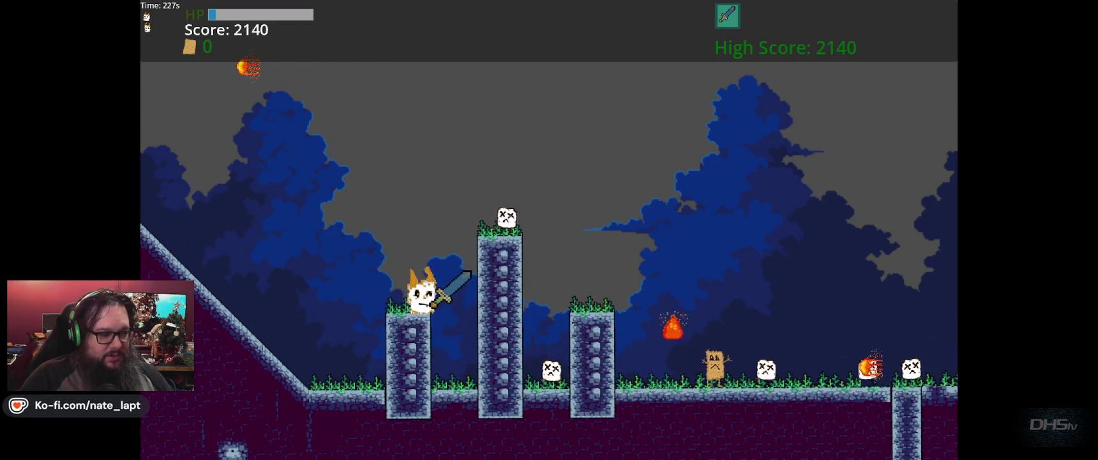
{"action": "key", "text": "x"}
- Jump off the tall pillar and defeat more enemies, pushing the score to 3410
{"action": "key", "text": "Right"}
{"action": "key", "text": "x"}
{"action": "key", "text": "space"}
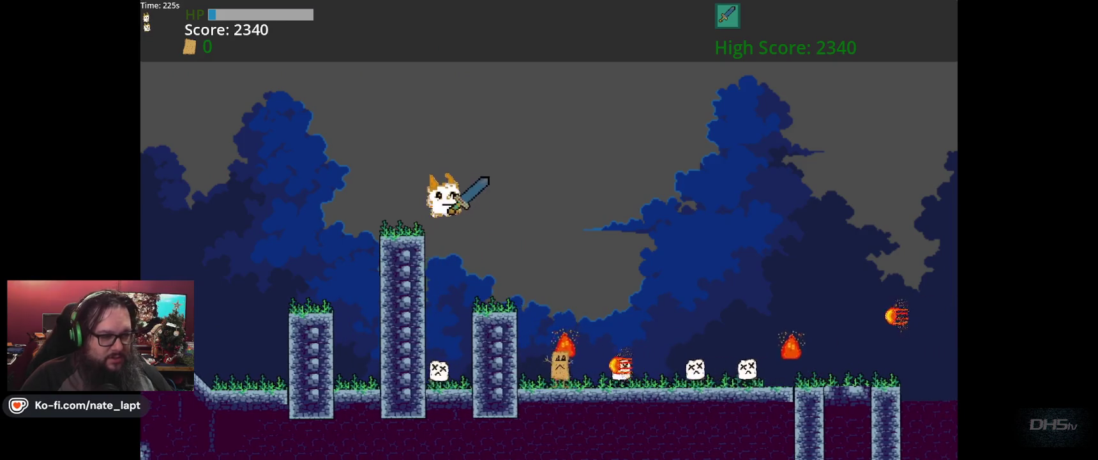
{"action": "key", "text": "Right"}
{"action": "key", "text": "x"}
{"action": "key", "text": "Right"}
{"action": "key", "text": "x"}
{"action": "key", "text": "x"}
{"action": "key", "text": "Right"}
{"action": "key", "text": "x"}
{"action": "key", "text": "Left"}
{"action": "key", "text": "x"}
- Drop the cat into the stone pit and stop the test run with F8
{"action": "key", "text": "Right"}
{"action": "key", "text": "Left"}
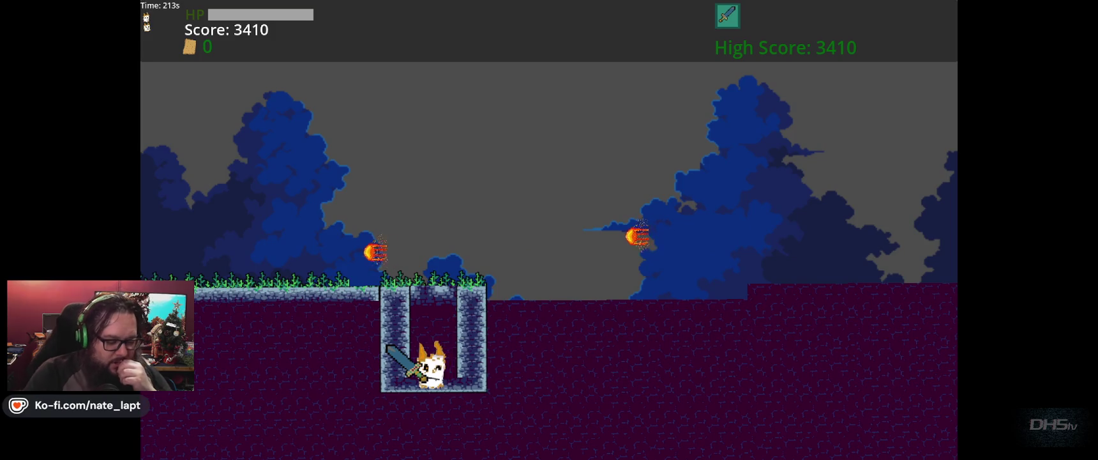
{"action": "key", "text": "F8"}
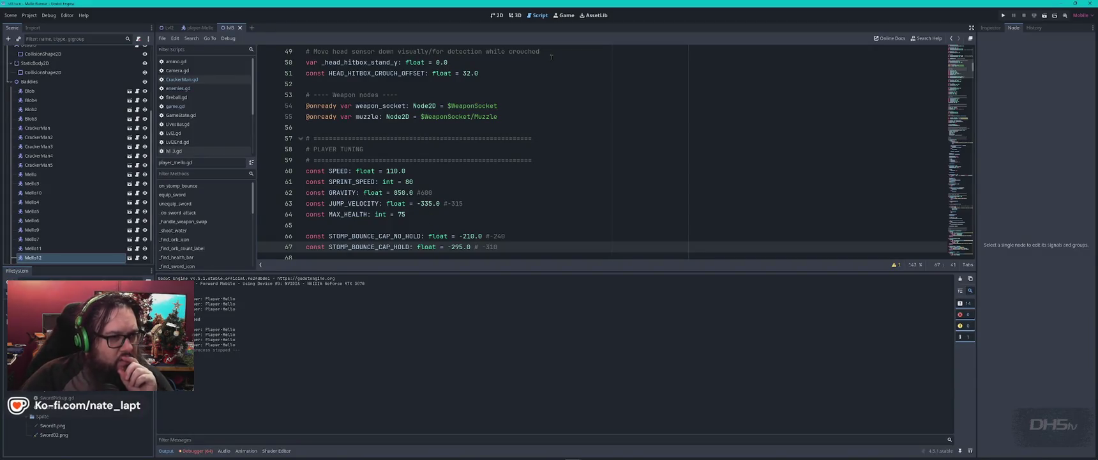
- In the 2D view, nudge the pit's ghost Mello12 slightly right and select TileMapLayer
{"action": "left_click", "coordinate": [495, 15]}
{"action": "mouse_move", "coordinate": [354, 192]}
{"action": "left_mouse_down"}
{"action": "mouse_move", "coordinate": [376, 203]}
{"action": "mouse_move", "coordinate": [366, 202]}
{"action": "left_mouse_up"}
{"action": "left_click", "coordinate": [366, 201]}
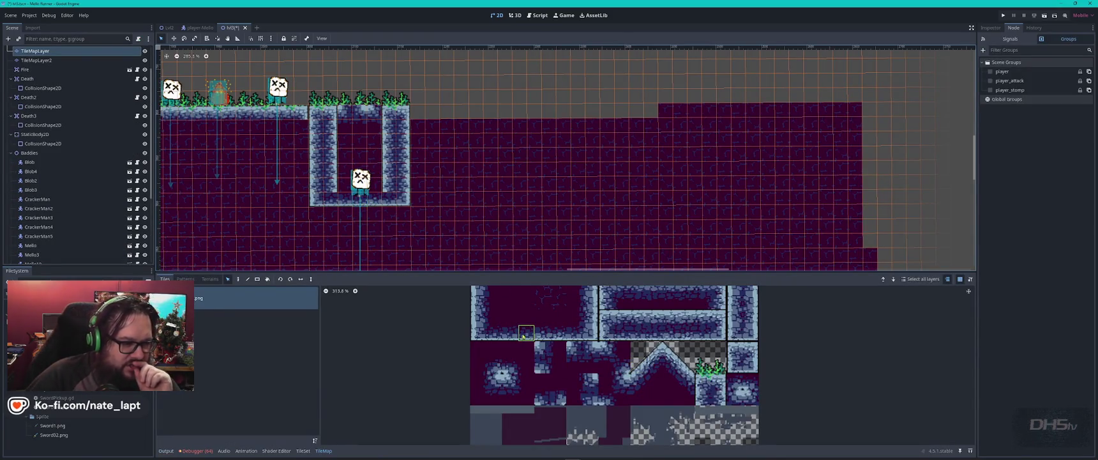
- Open the TileSet panel, then move the Mello13 ghost up onto the starting ledge
{"action": "left_click", "coordinate": [300, 451]}
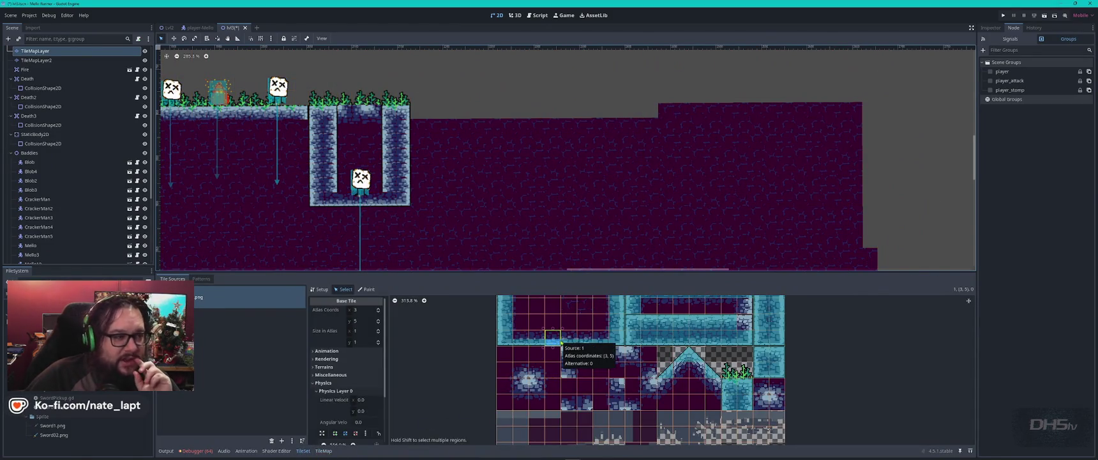
{"action": "left_click", "coordinate": [359, 192]}
{"action": "mouse_move", "coordinate": [365, 172]}
{"action": "left_mouse_down"}
{"action": "mouse_move", "coordinate": [376, 169]}
{"action": "mouse_move", "coordinate": [254, 89]}
{"action": "left_mouse_up"}
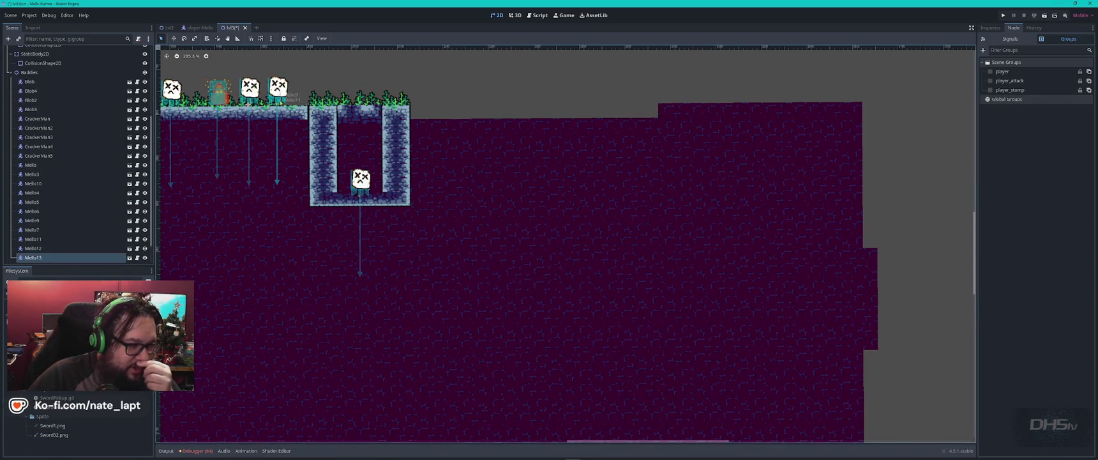
- Drag Mello13 down into the pit beside Mello12, readjust Mello12, and select TileMapLayer
{"action": "left_click_drag", "start_coordinate": [361, 179], "coordinate": [371, 169]}
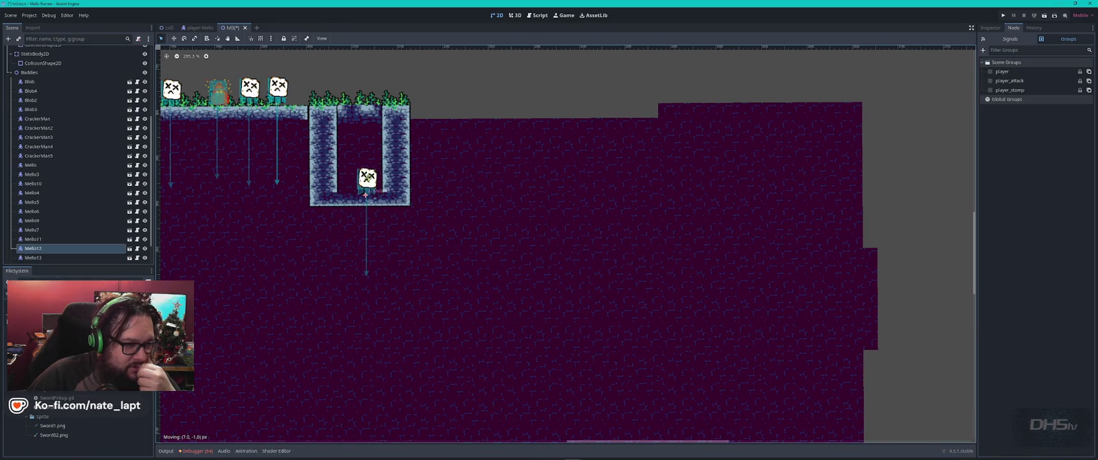
{"action": "mouse_move", "coordinate": [251, 89]}
{"action": "left_mouse_down"}
{"action": "mouse_move", "coordinate": [319, 134]}
{"action": "mouse_move", "coordinate": [348, 178]}
{"action": "left_mouse_up"}
{"action": "left_click_drag", "start_coordinate": [365, 182], "coordinate": [369, 181]}
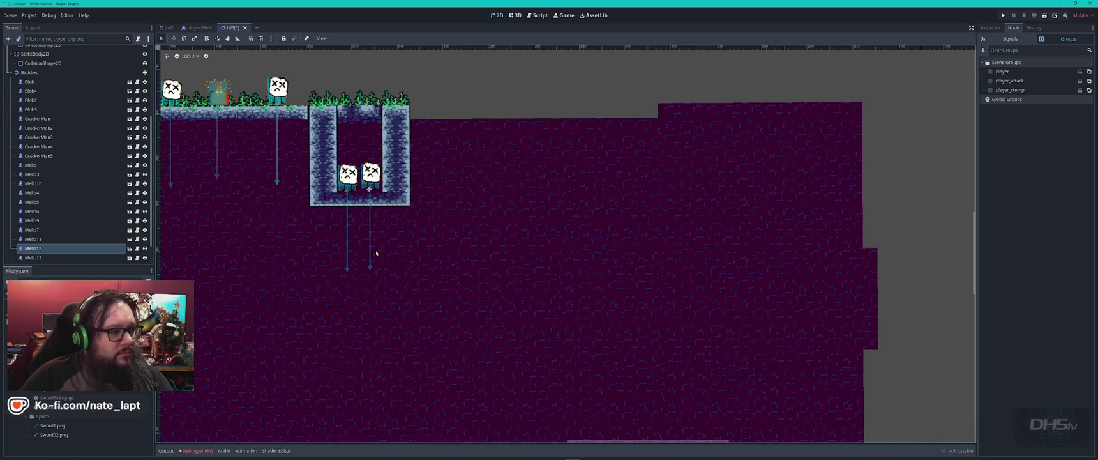
{"action": "left_click", "coordinate": [396, 184]}
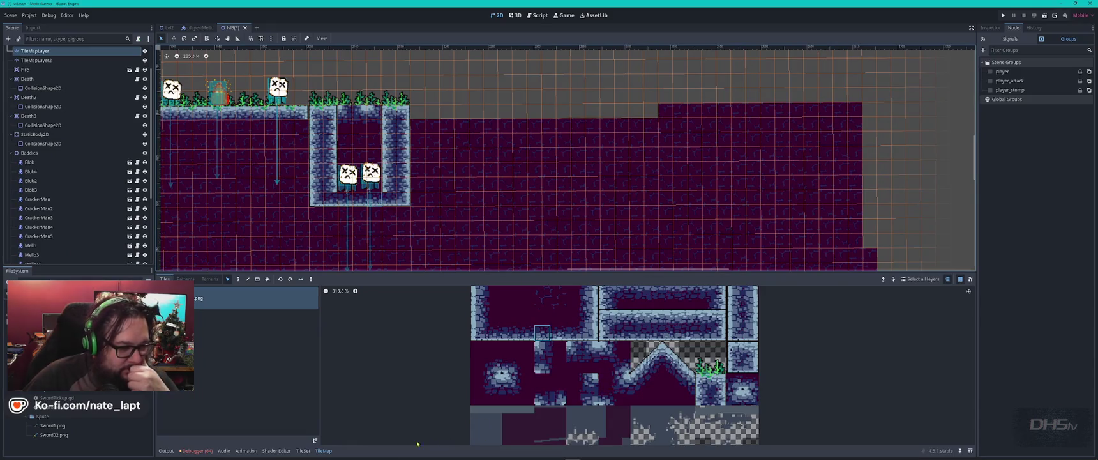
{"action": "left_click", "coordinate": [309, 452]}
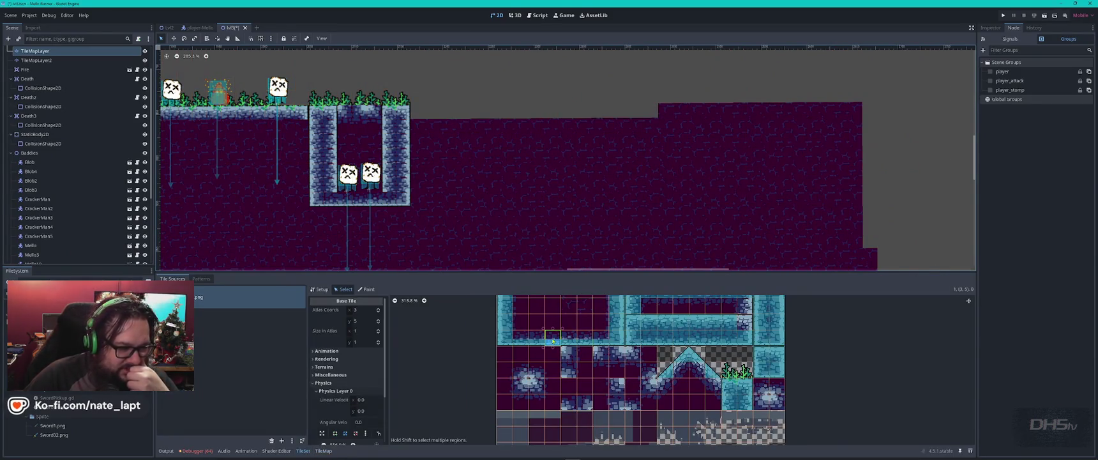
{"action": "scroll", "coordinate": [344, 371], "scroll_direction": "down", "scroll_amount": 3}
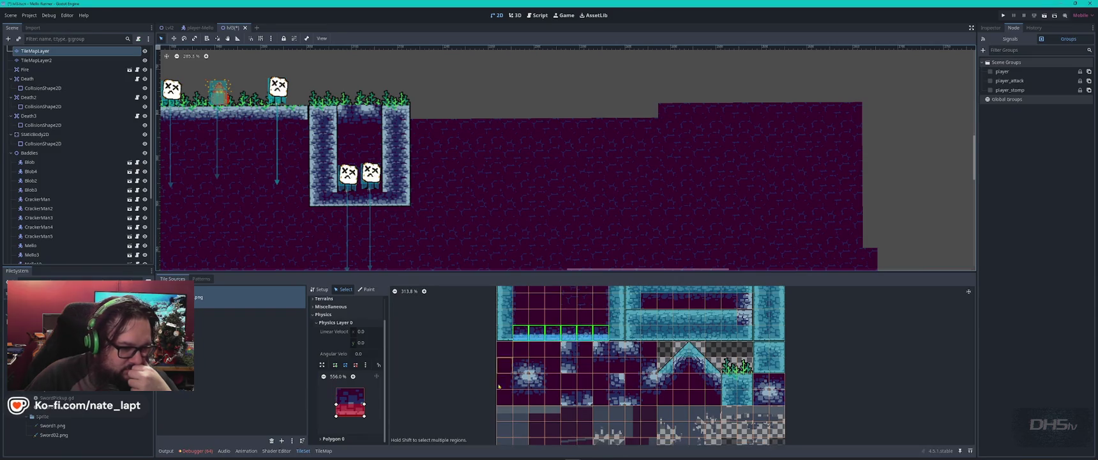
{"action": "left_click", "coordinate": [364, 404]}
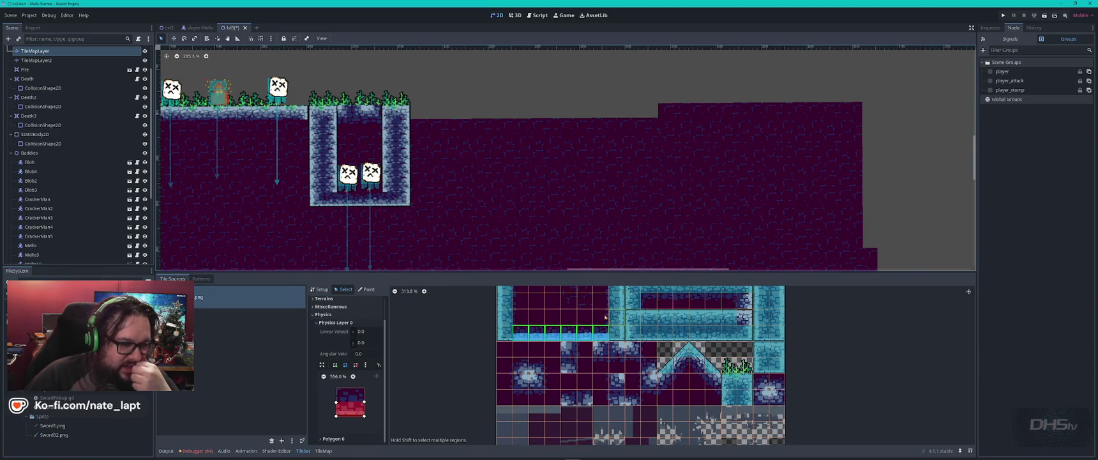
{"action": "left_click", "coordinate": [319, 289]}
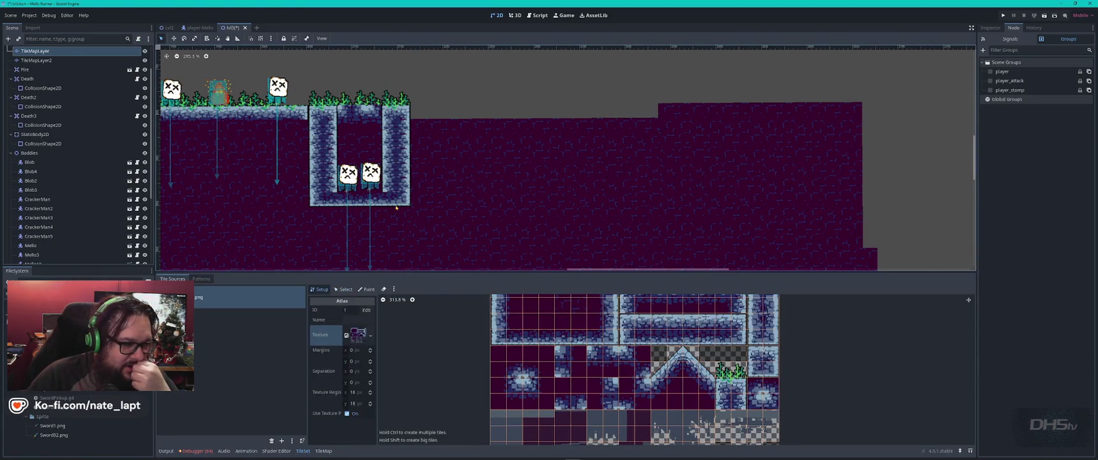
{"action": "left_click", "coordinate": [409, 203]}
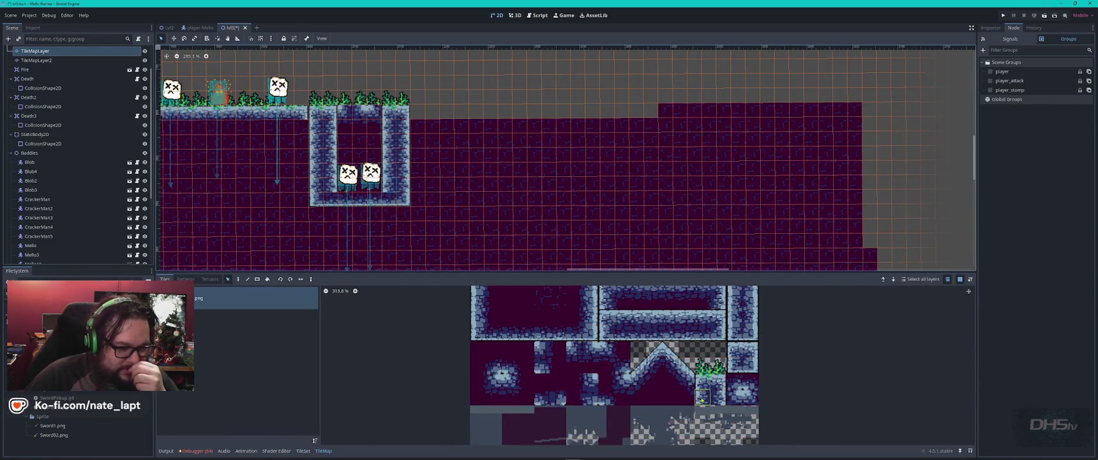
{"action": "left_click", "coordinate": [304, 451]}
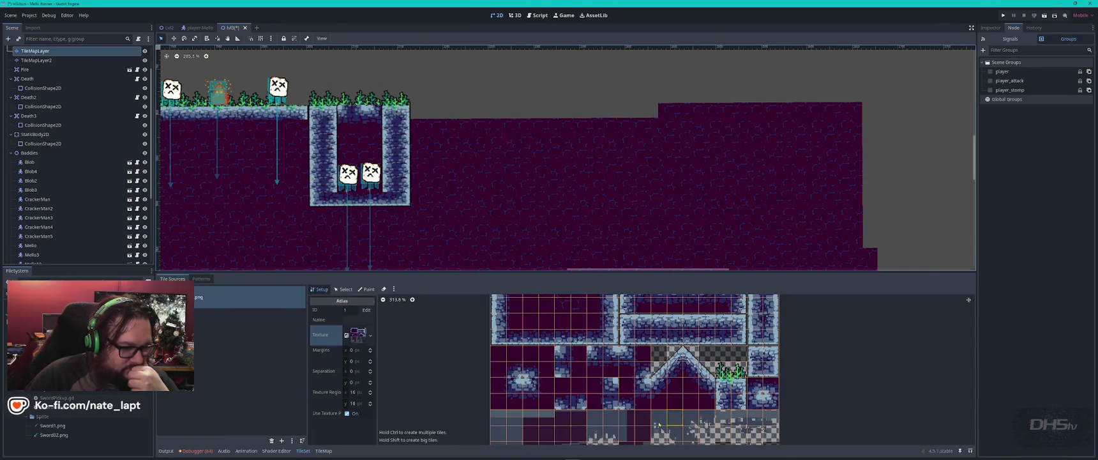
{"action": "left_click", "coordinate": [344, 290]}
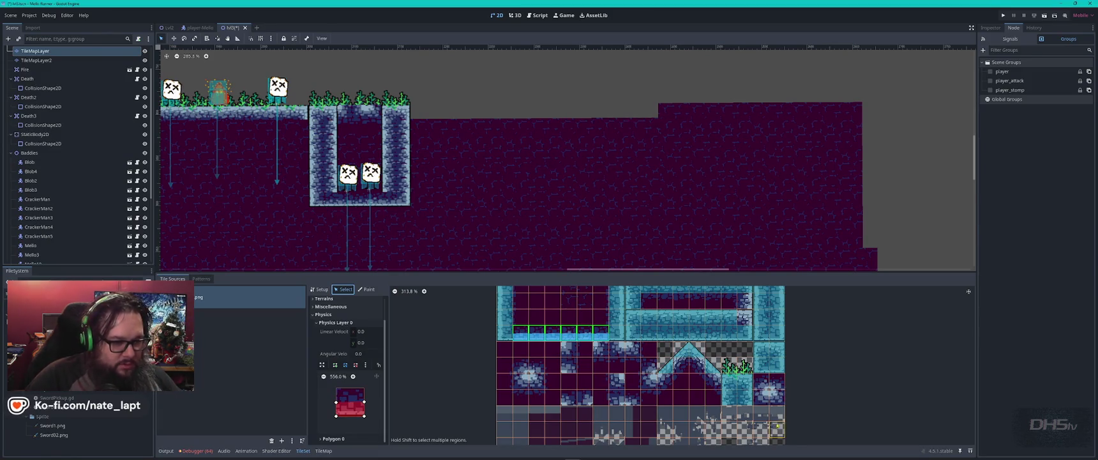
{"action": "left_click", "coordinate": [729, 401]}
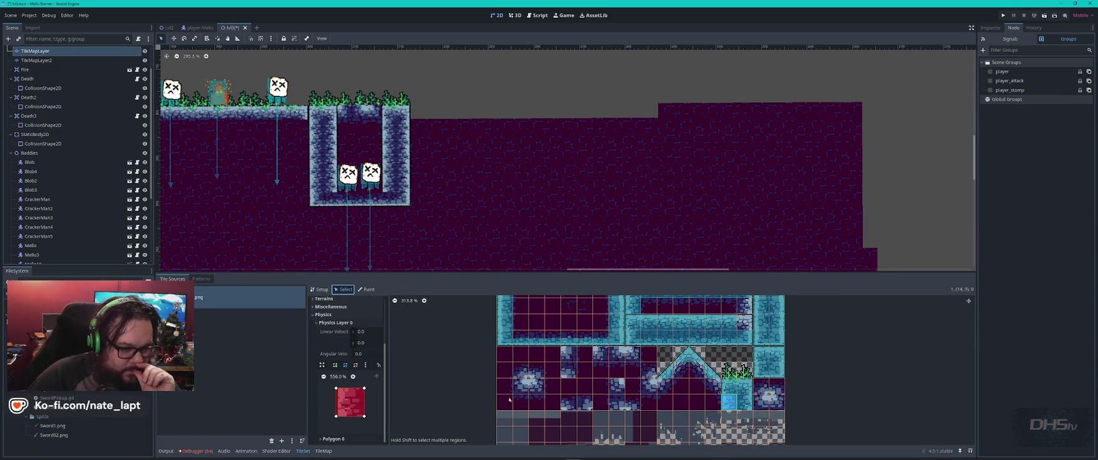
{"action": "left_click", "coordinate": [733, 390]}
{"action": "left_click", "coordinate": [744, 387]}
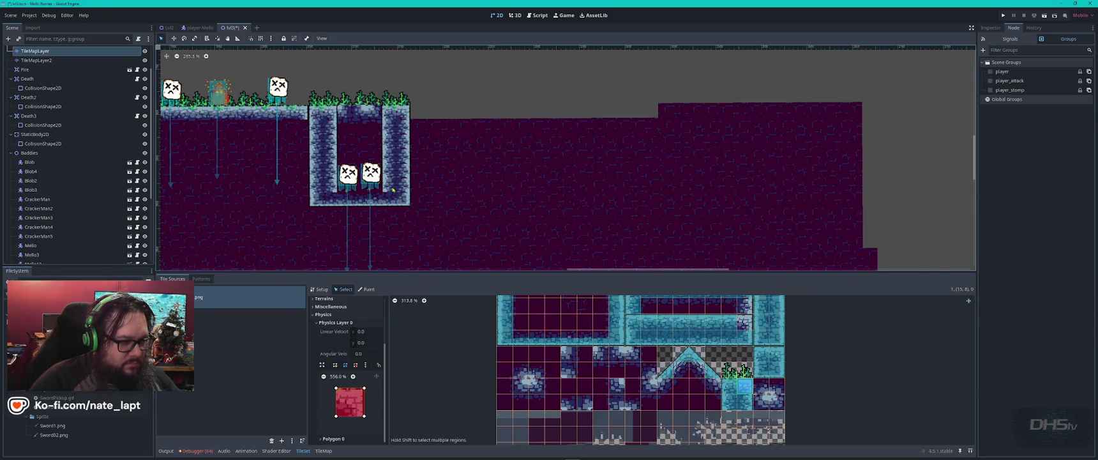
{"action": "left_click", "coordinate": [423, 137]}
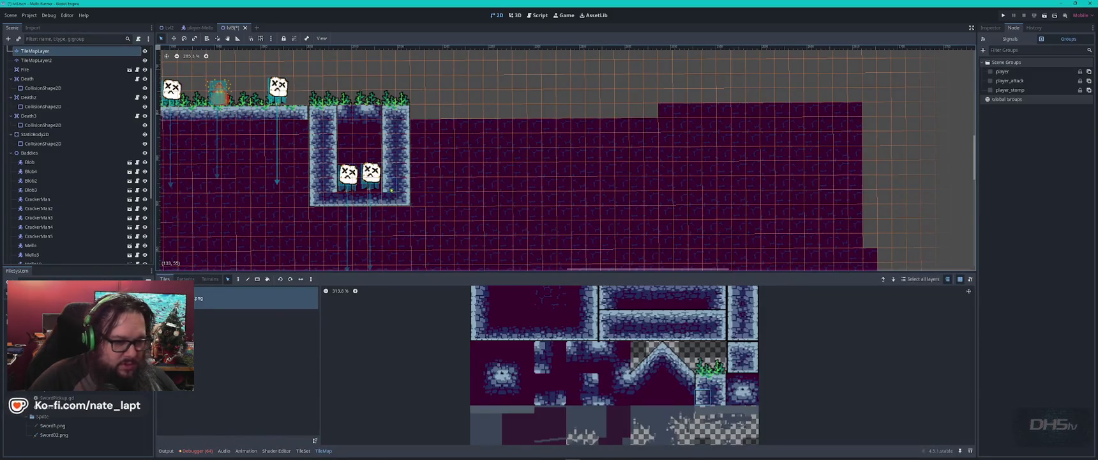
- Sample the pit's bottom and corner wall tiles with the tile picker
{"action": "left_click", "coordinate": [385, 197], "text": "ctrl"}
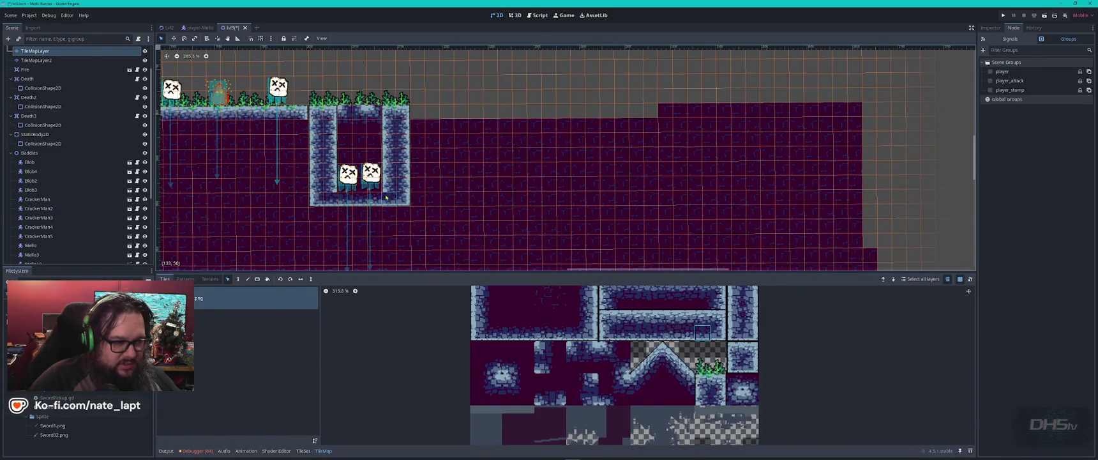
{"action": "left_click", "coordinate": [403, 201], "text": "ctrl"}
{"action": "left_click", "coordinate": [392, 196], "text": "ctrl"}
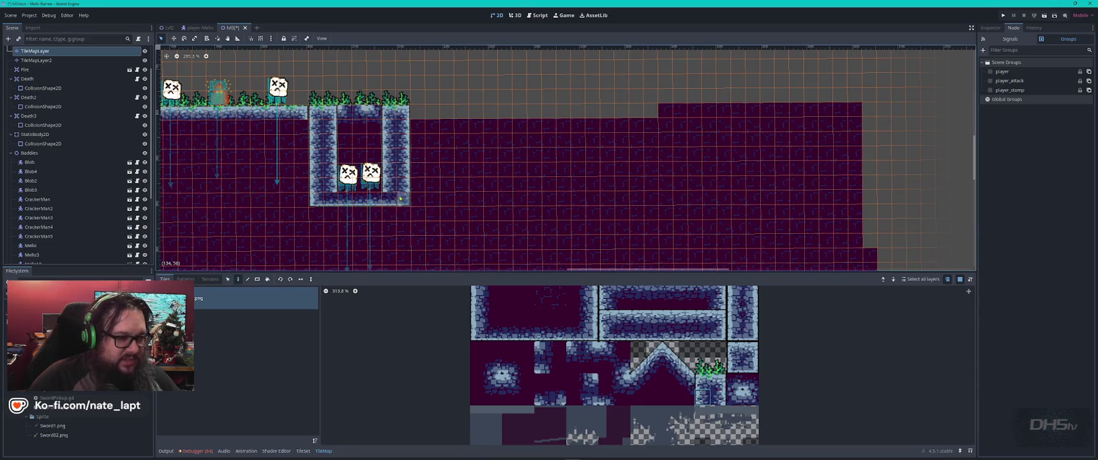
{"action": "left_click", "coordinate": [403, 201]}
{"action": "left_click", "coordinate": [391, 198], "text": "ctrl"}
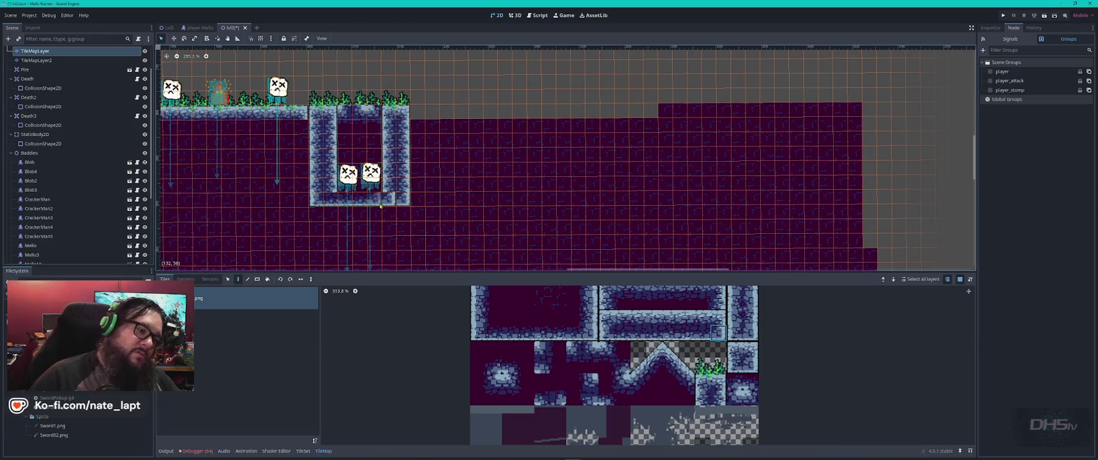
{"action": "left_click", "coordinate": [394, 202], "text": "ctrl"}
- In Paint mode, add two-tile wall pieces below the pit's right and left walls
{"action": "key", "text": "d"}
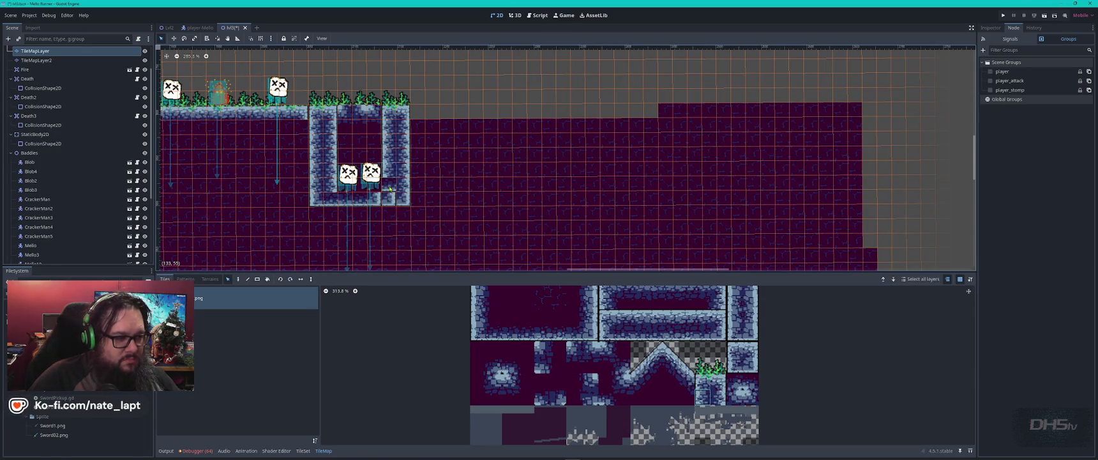
{"action": "left_click", "coordinate": [406, 196], "text": "ctrl"}
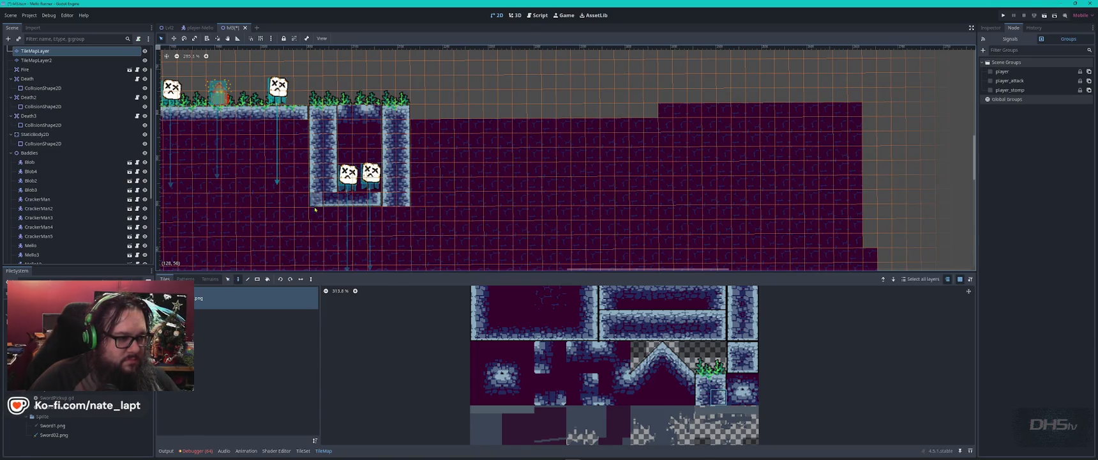
{"action": "left_click_drag", "start_coordinate": [703, 396], "coordinate": [719, 396]}
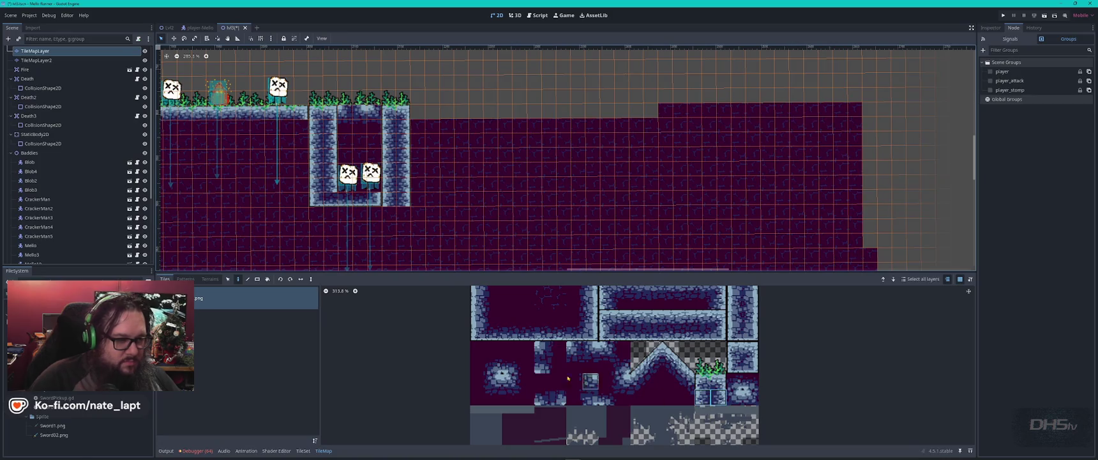
{"action": "left_click", "coordinate": [403, 214]}
{"action": "left_click", "coordinate": [328, 212]}
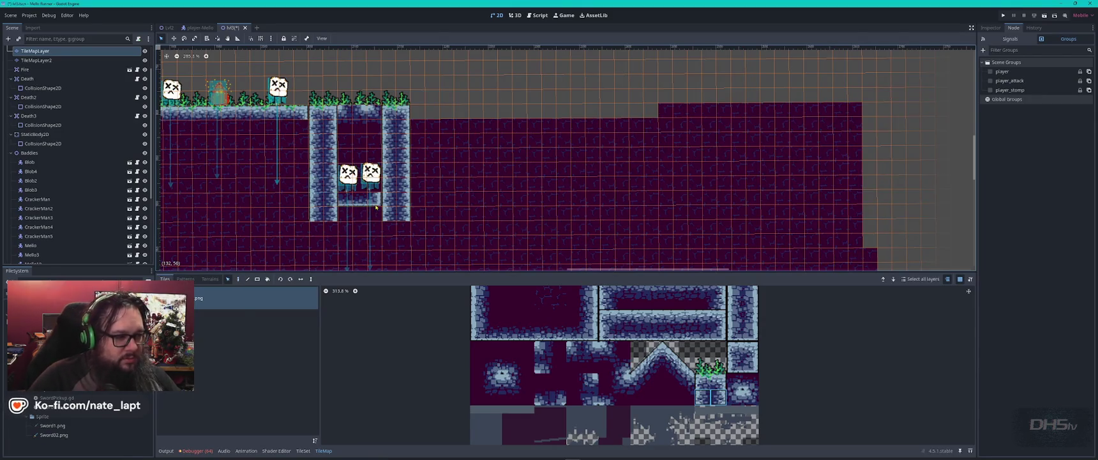
{"action": "left_click", "coordinate": [703, 397]}
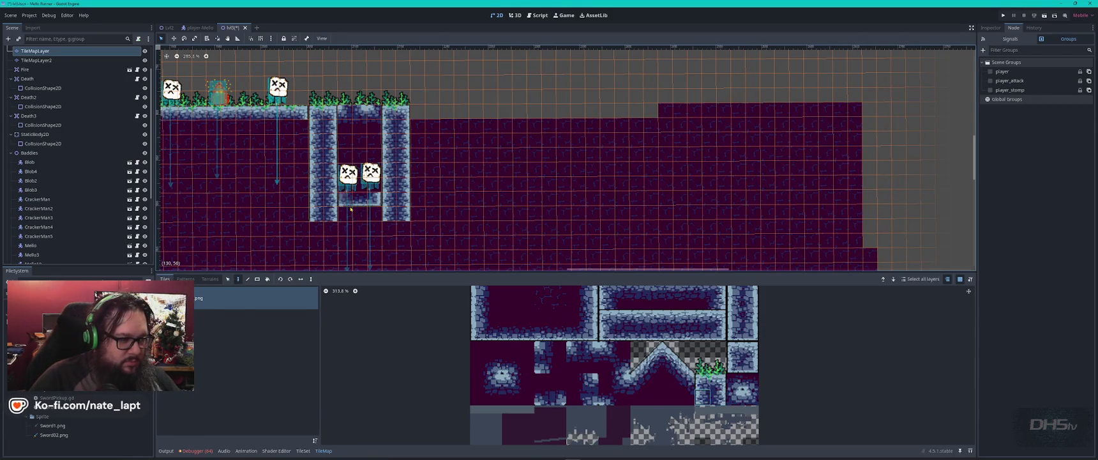
{"action": "key", "text": "Escape"}
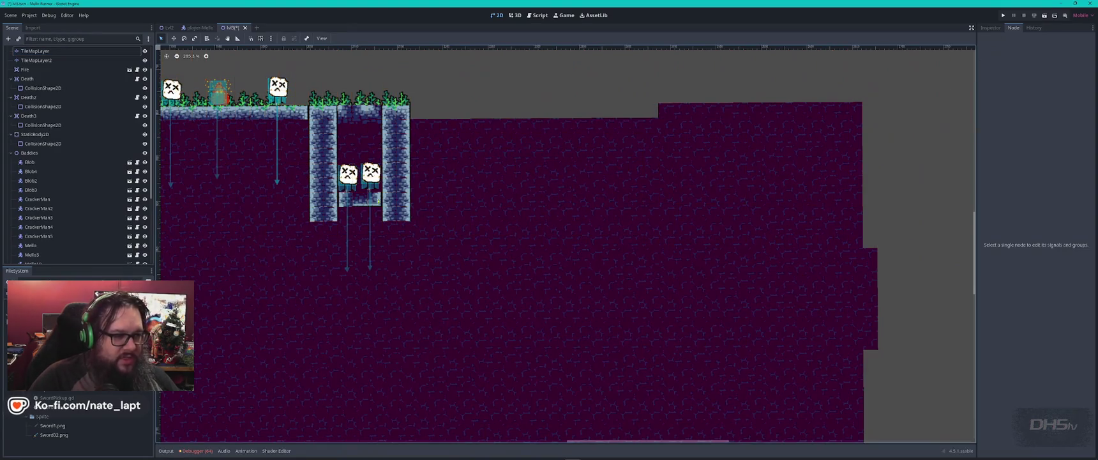
- Save the level scene and launch the game from the title menu with F5
{"action": "key", "text": "ctrl+s"}
{"action": "key", "text": "F5"}
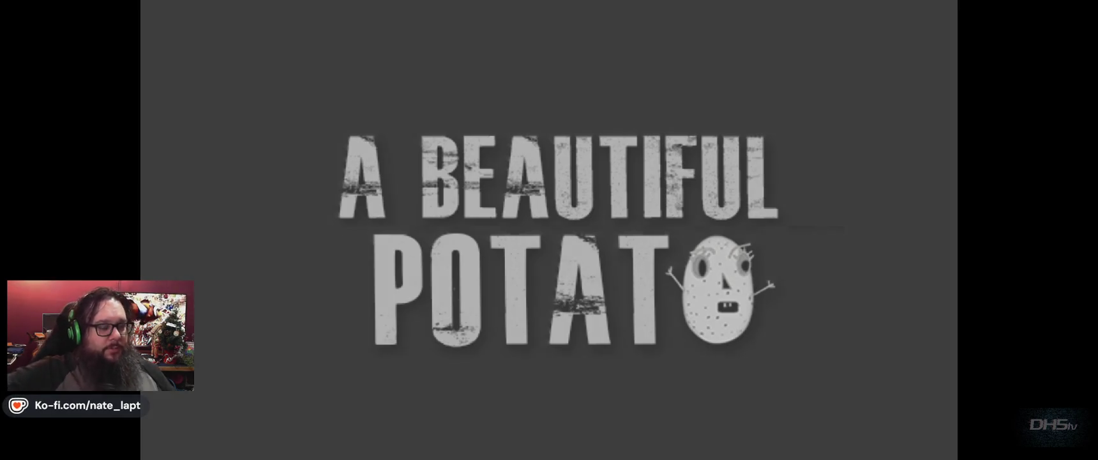
{"action": "key", "text": "Return"}
- Run and jump the cat right through the level, defeating an enemy with the sword
{"action": "key", "text": "Right"}
{"action": "key", "text": "Right"}
{"action": "key", "text": "space"}
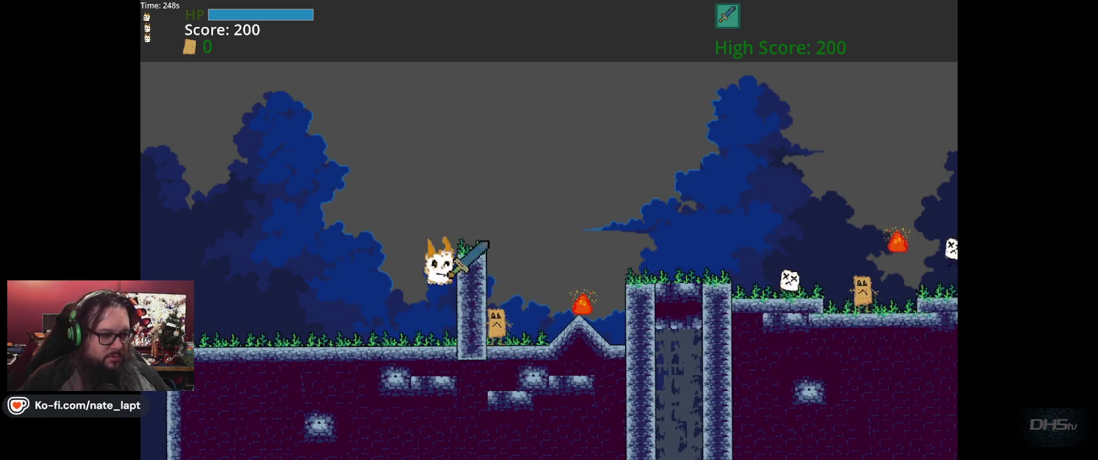
{"action": "key", "text": "space"}
{"action": "key", "text": "Right"}
{"action": "key", "text": "space"}
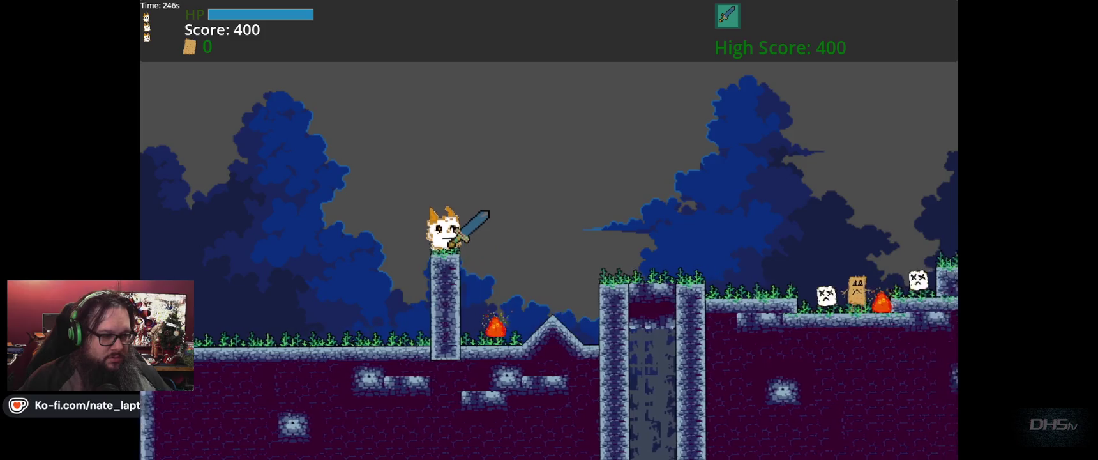
{"action": "key", "text": "Right"}
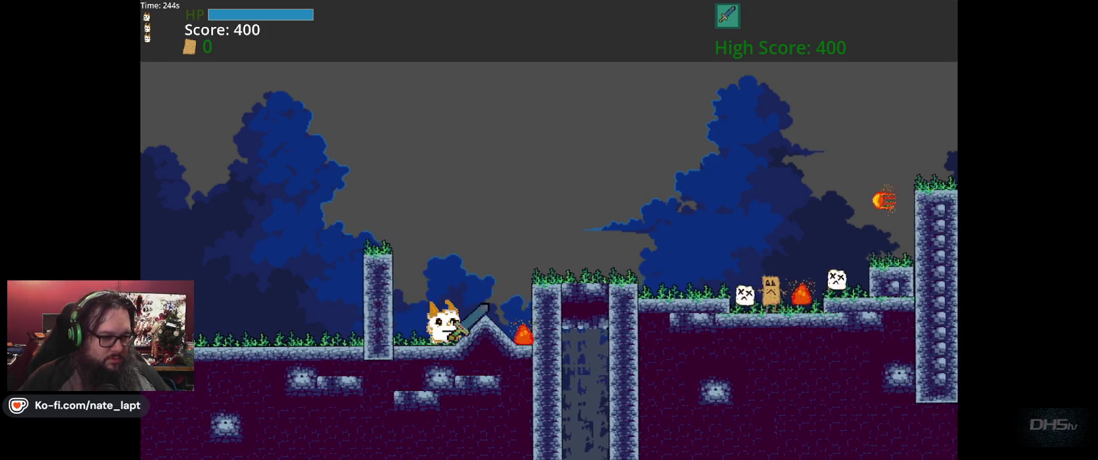
{"action": "key", "text": "space"}
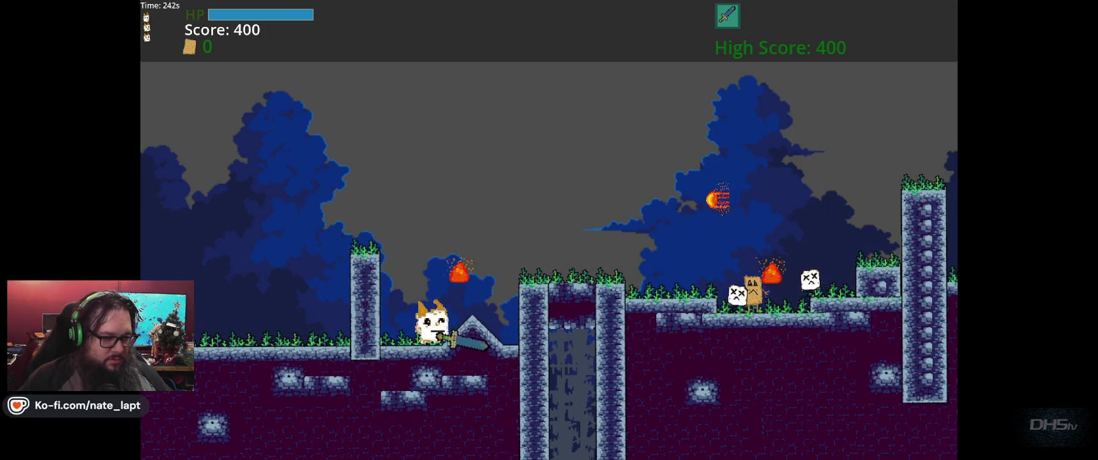
{"action": "key", "text": "space"}
{"action": "key", "text": "Right"}
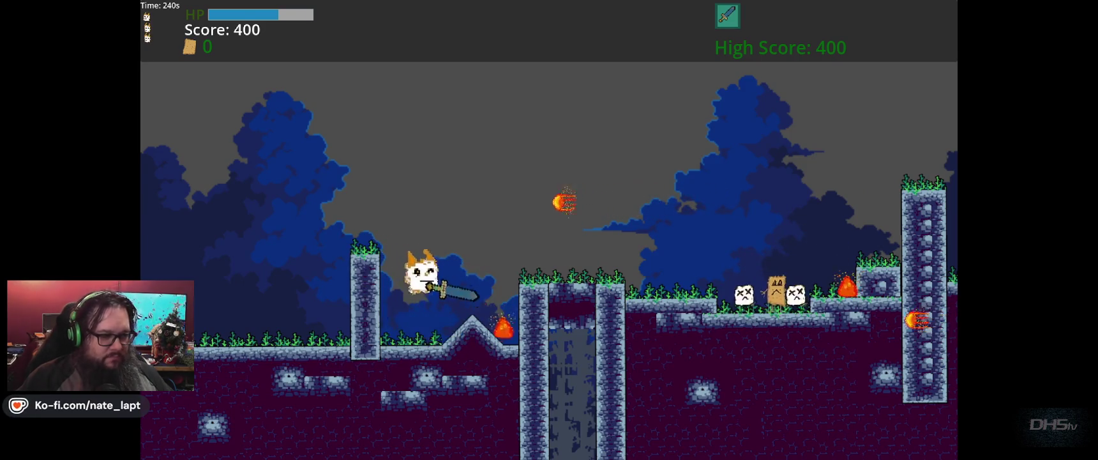
- Play on to a 1120 score, stop the game with F8, and show the player-Mello scene
{"action": "key", "text": "Right"}
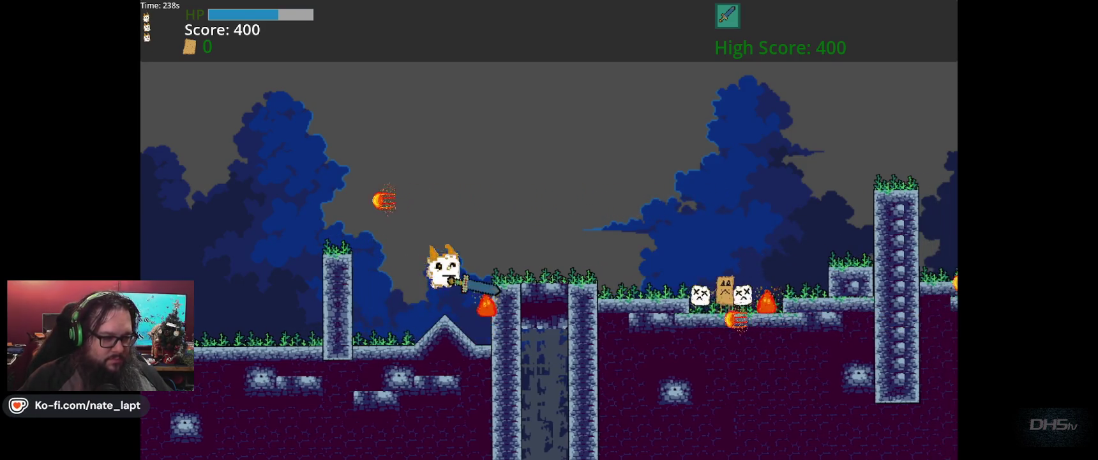
{"action": "key", "text": "space"}
{"action": "key", "text": "Right"}
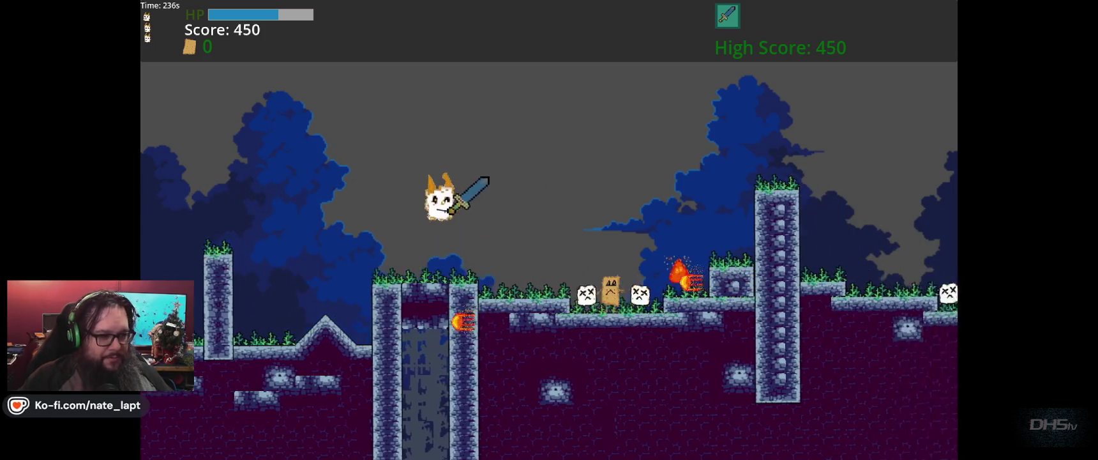
{"action": "key", "text": "Right"}
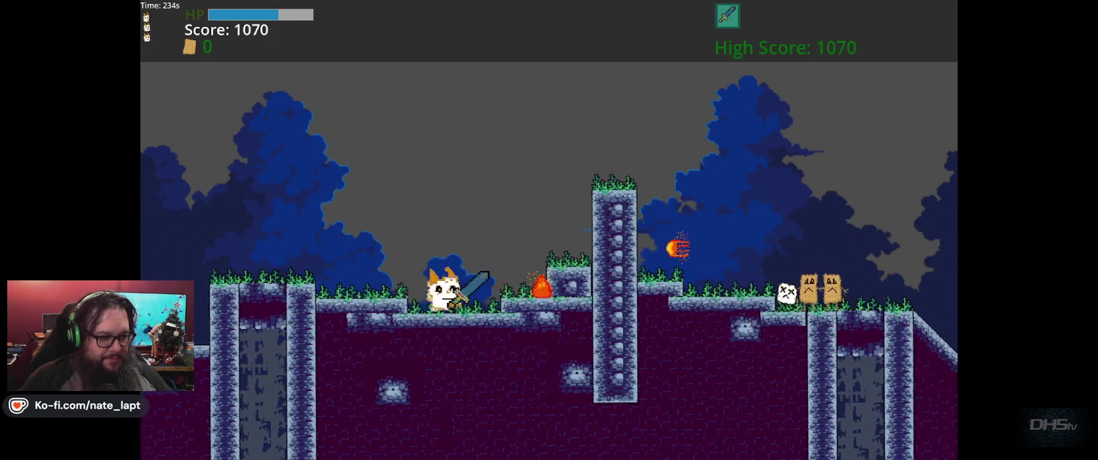
{"action": "key", "text": "space"}
{"action": "key", "text": "Left"}
{"action": "key", "text": "Left"}
{"action": "key", "text": "Right"}
{"action": "key", "text": "Left"}
{"action": "key", "text": "space"}
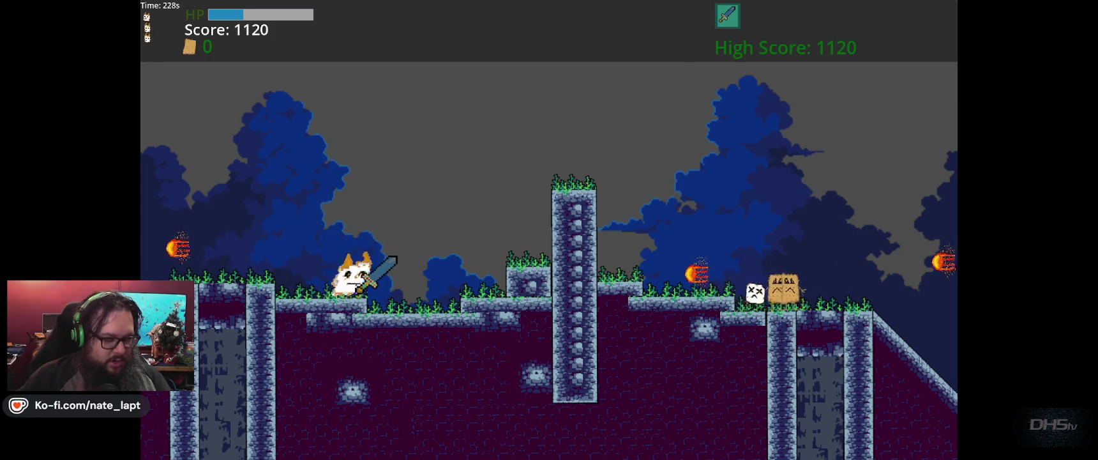
{"action": "key", "text": "F8"}
{"action": "left_click", "coordinate": [198, 28]}
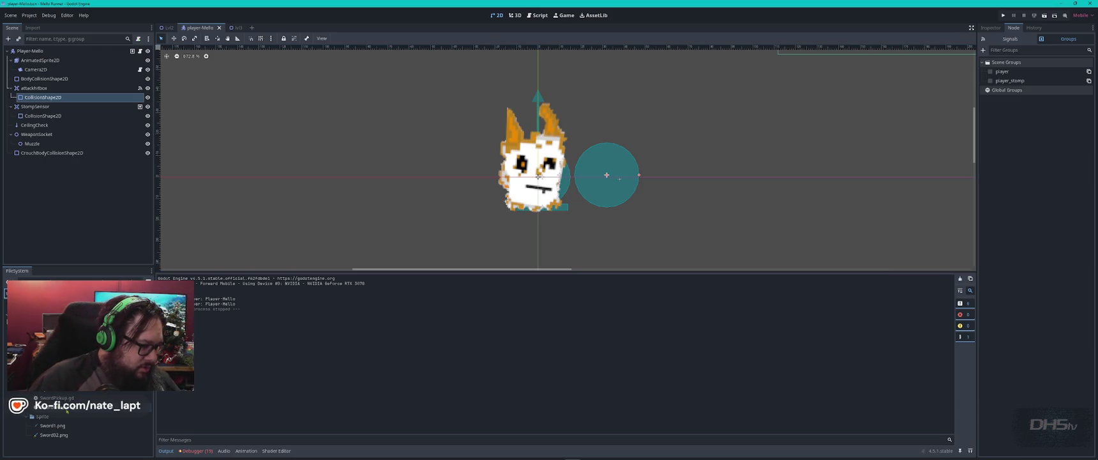
- Search SwordWeapon.gd for 'swing', stepping through matches, then open Sword02.tscn
{"action": "double_click", "coordinate": [108, 406]}
{"action": "key", "text": "ctrl+f"}
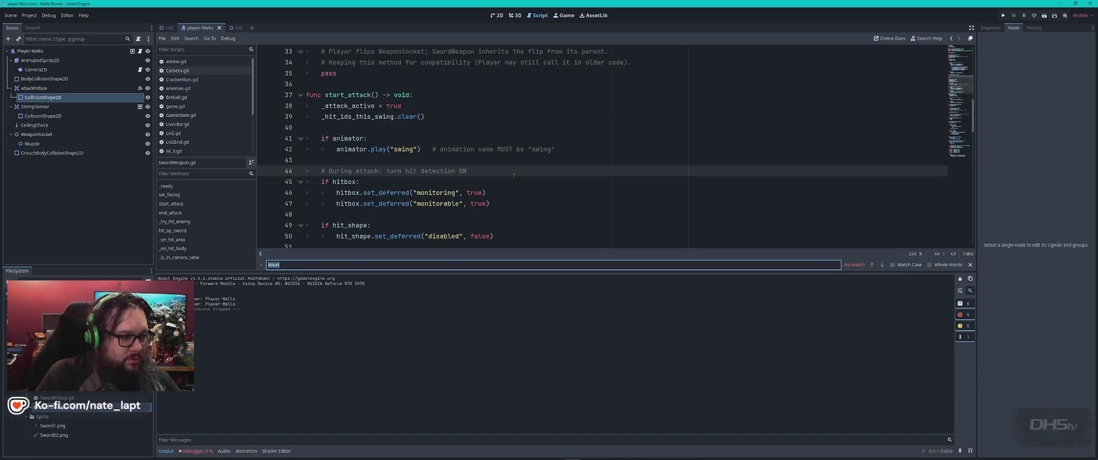
{"action": "type", "text": "rota"}
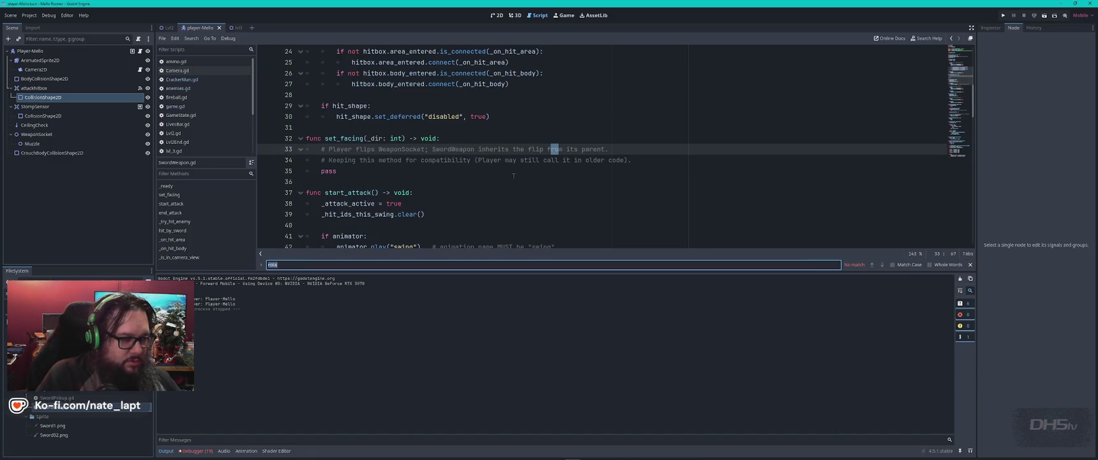
{"action": "type", "text": "swing"}
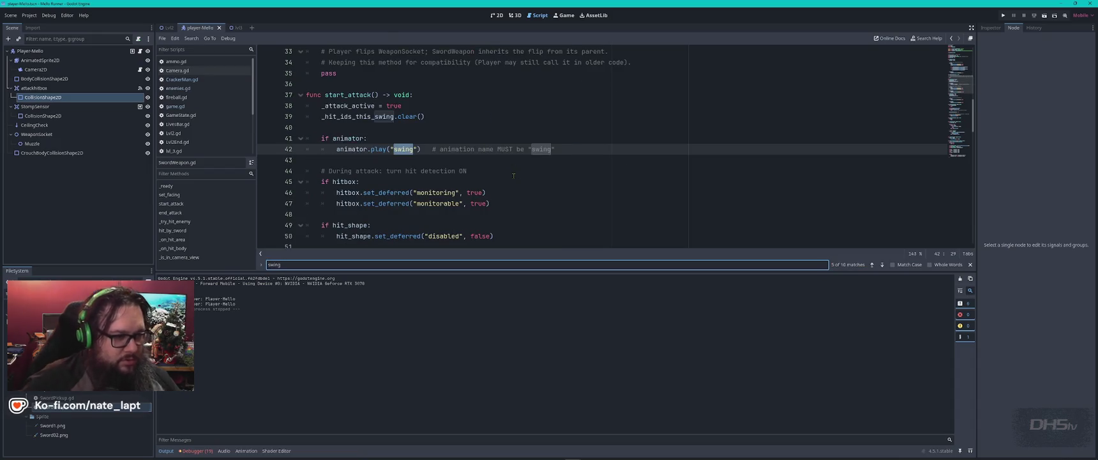
{"action": "key", "text": "Return"}
{"action": "key", "text": "Return"}
{"action": "key", "text": "Return"}
{"action": "key", "text": "Return"}
{"action": "key", "text": "Return"}
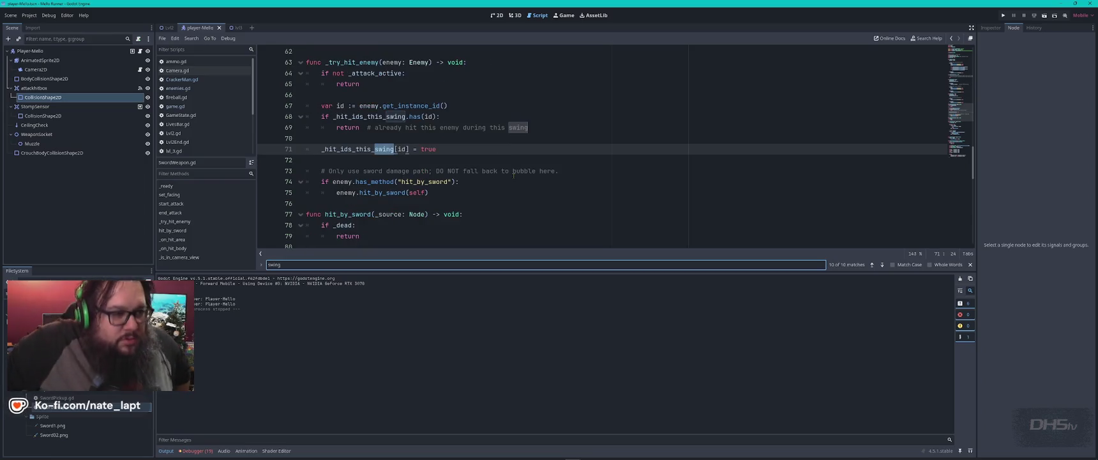
{"action": "key", "text": "BackSpace"}
{"action": "type", "text": "g"}
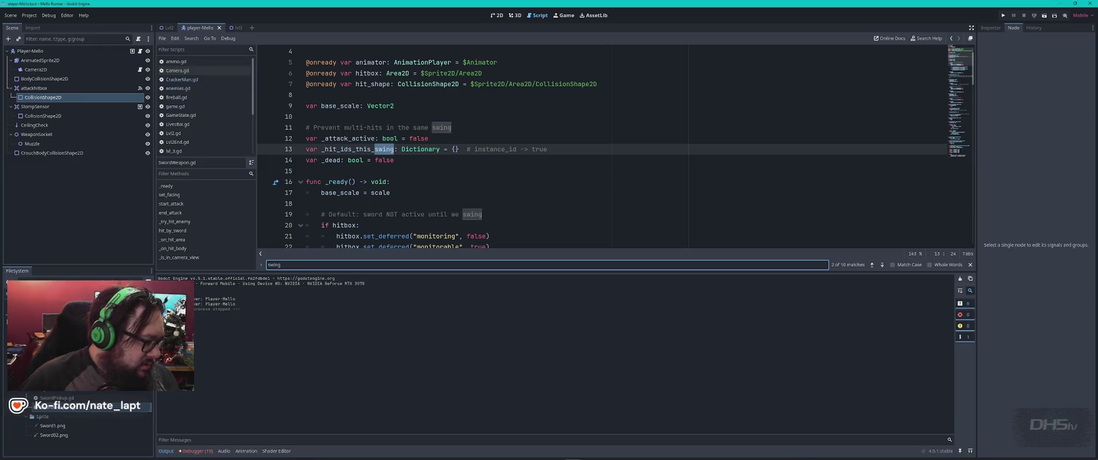
{"action": "double_click", "coordinate": [64, 406]}
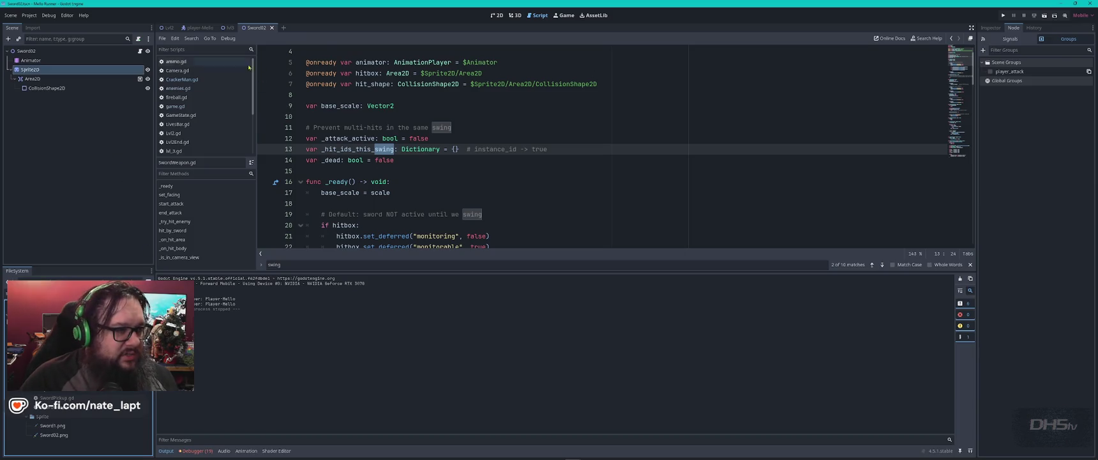
- Show Sword02 on the 2D canvas and inspect its Area2D, Animator and Sprite2D nodes
{"action": "left_click", "coordinate": [497, 16]}
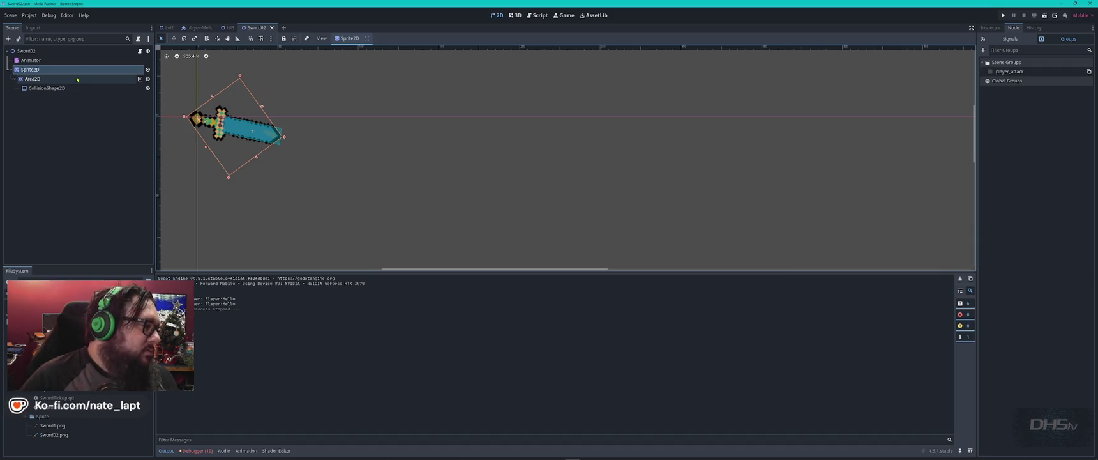
{"action": "left_click", "coordinate": [72, 81]}
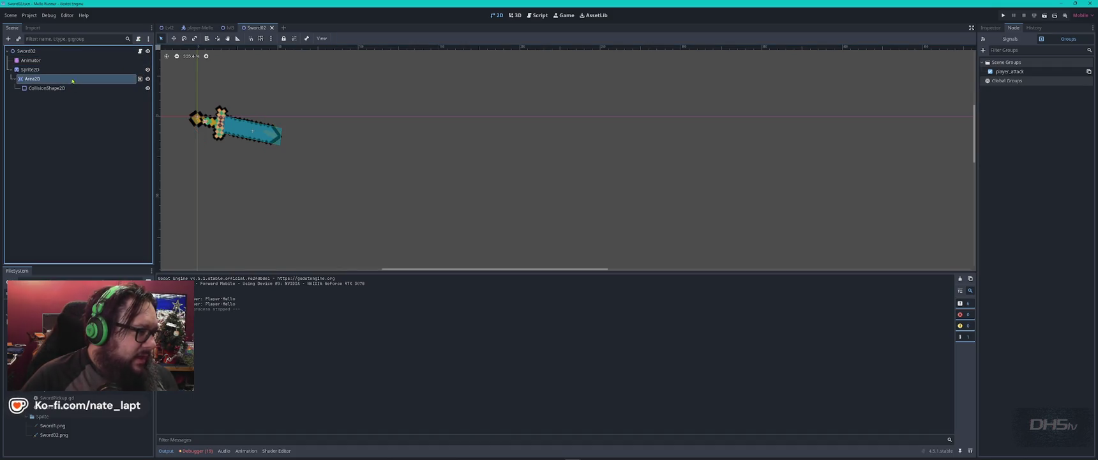
{"action": "left_click", "coordinate": [32, 60]}
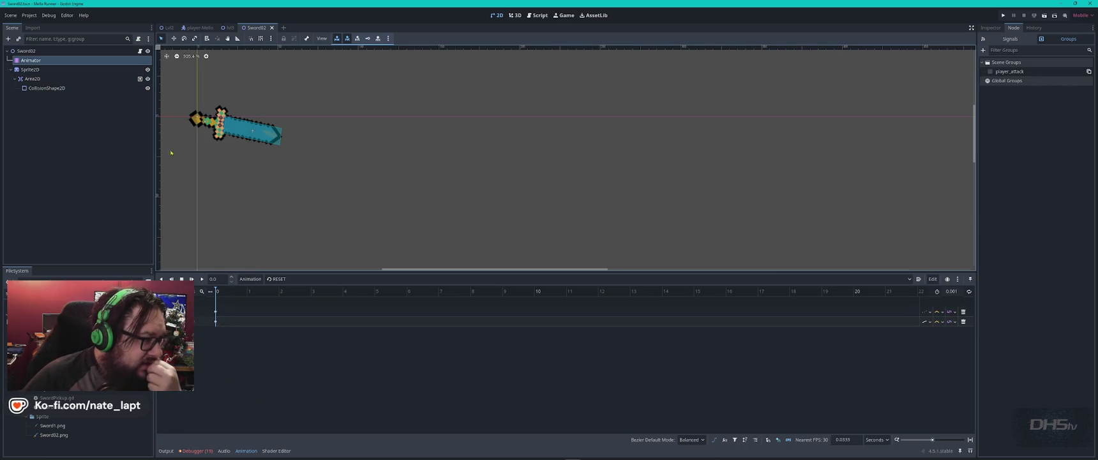
{"action": "left_click", "coordinate": [64, 79]}
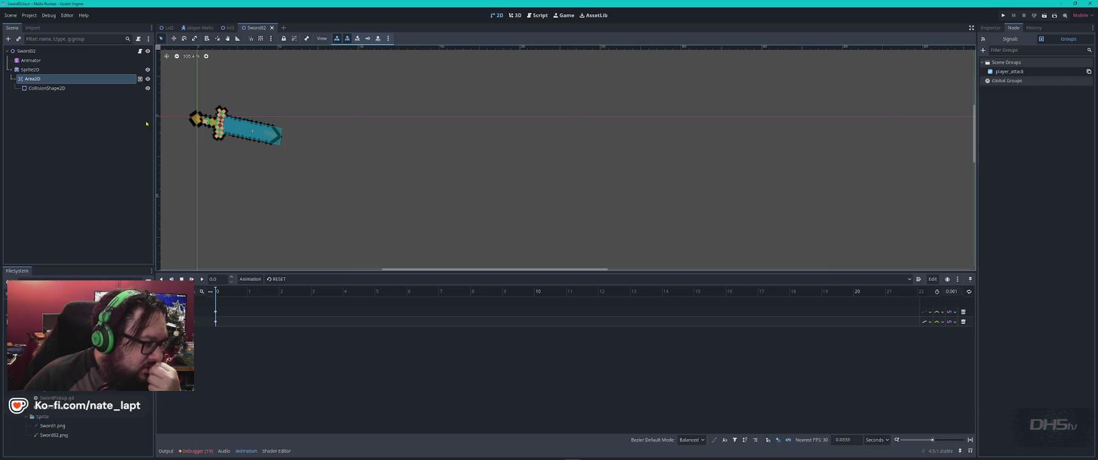
{"action": "left_click", "coordinate": [66, 70]}
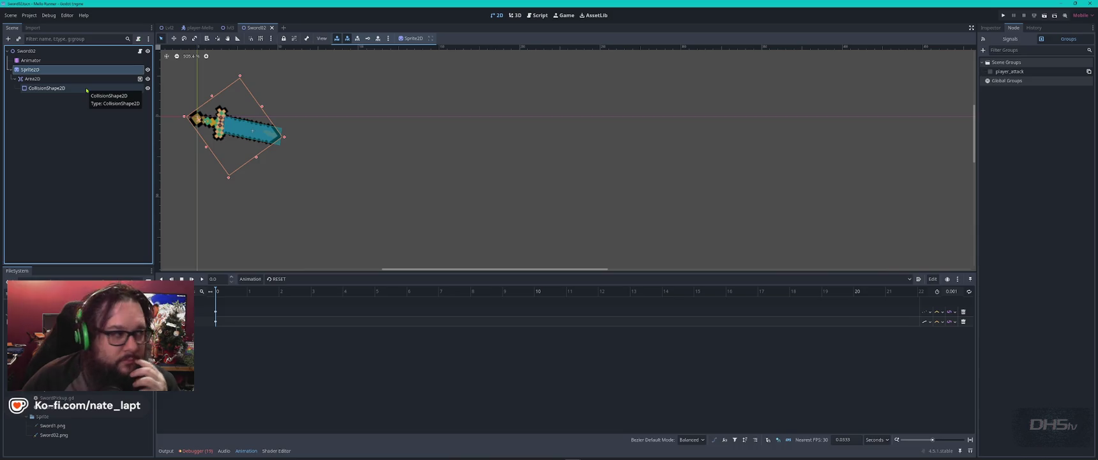
- Inspect the Animator's Root Motion settings in the Inspector, then select the Sword02 root
{"action": "left_click", "coordinate": [70, 60]}
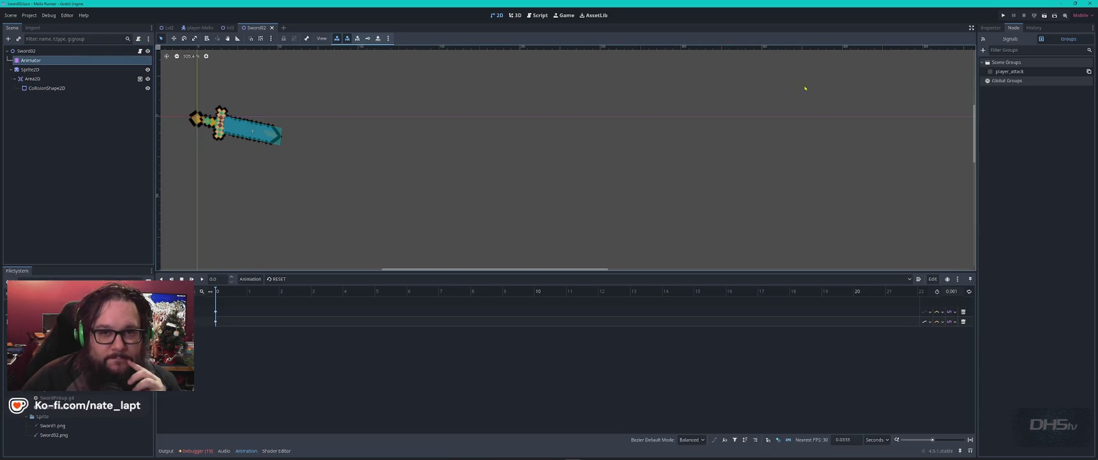
{"action": "left_click", "coordinate": [991, 27]}
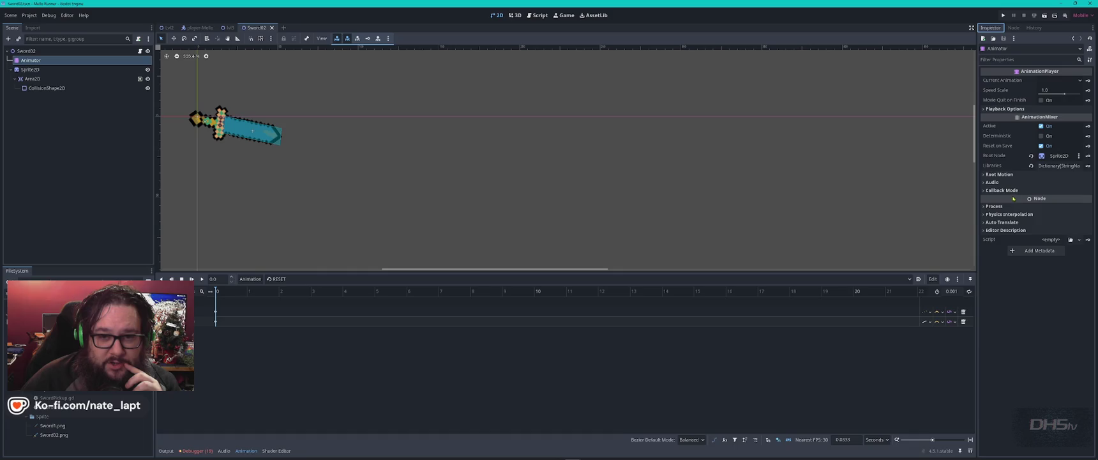
{"action": "left_click", "coordinate": [984, 177]}
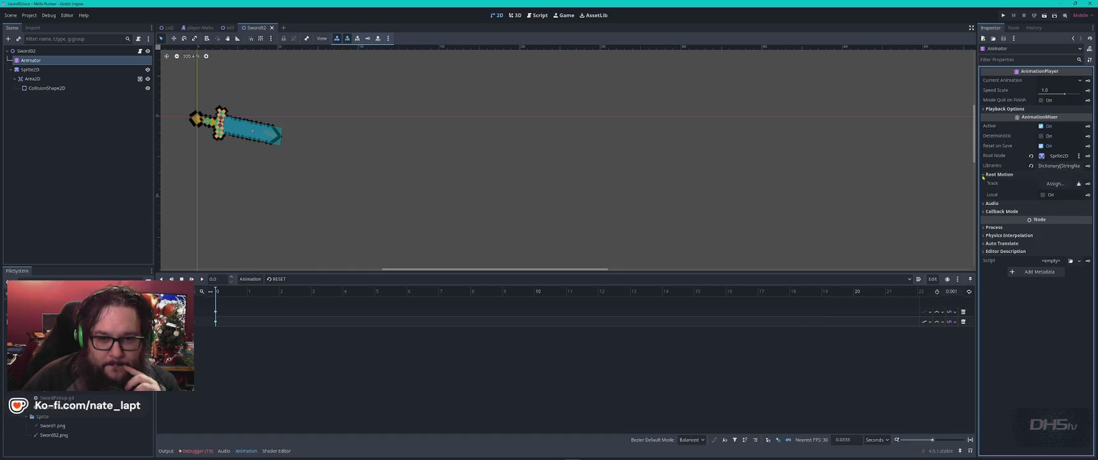
{"action": "left_click", "coordinate": [983, 175]}
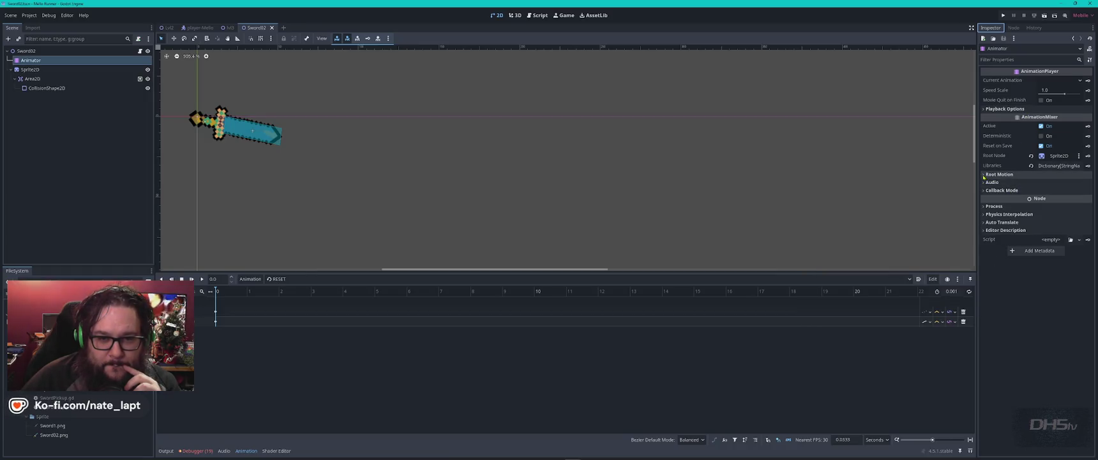
{"action": "left_click", "coordinate": [984, 174]}
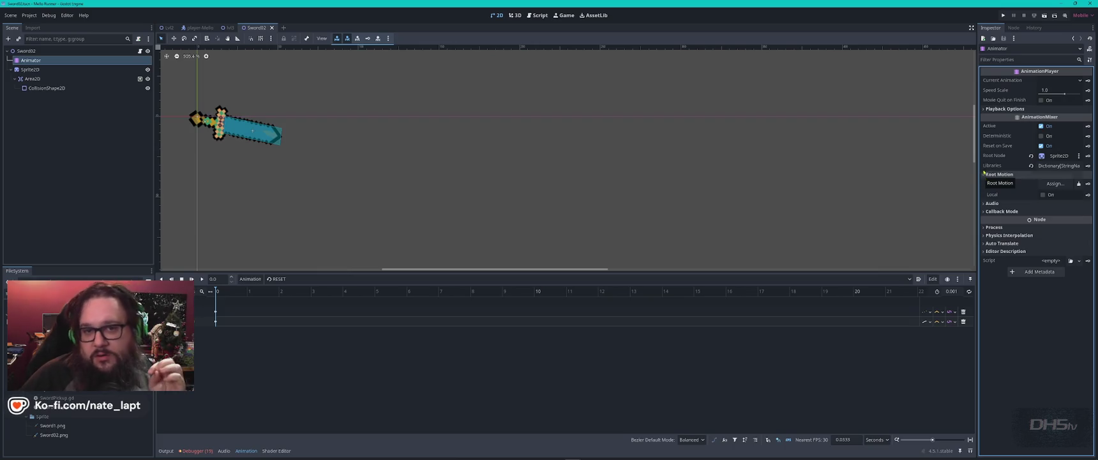
{"action": "left_click", "coordinate": [25, 50]}
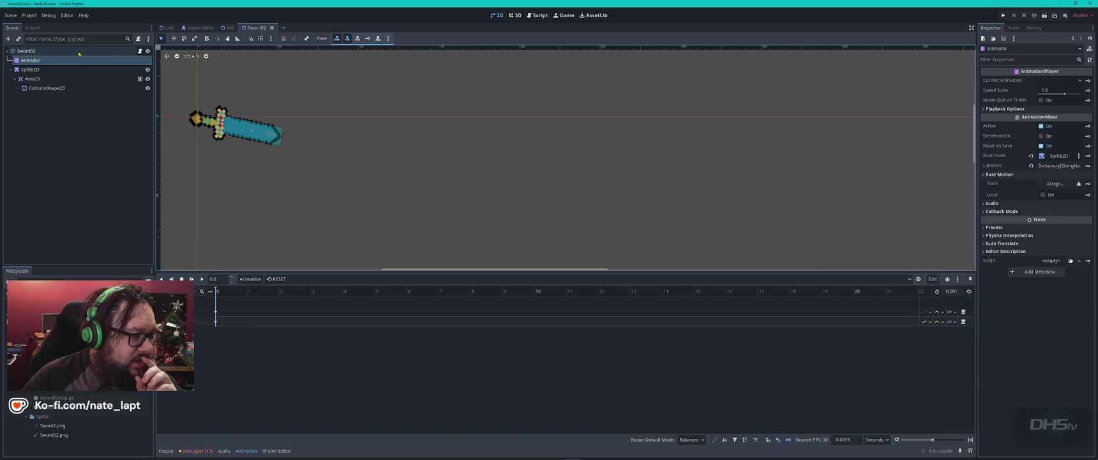
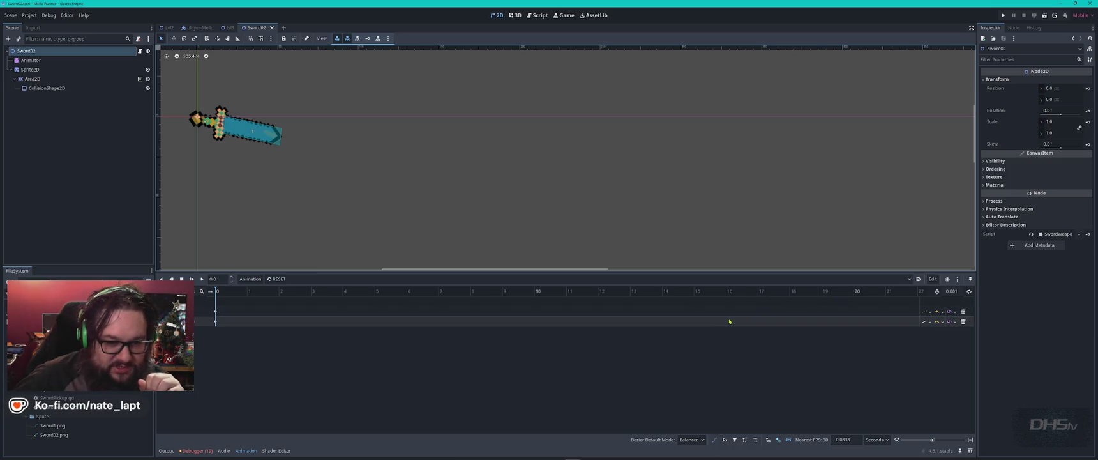
- Zoom the sword's Animation timeline, then bring up its GDScript in the script editor
{"action": "scroll", "coordinate": [239, 323], "scroll_direction": "up", "scroll_amount": 5}
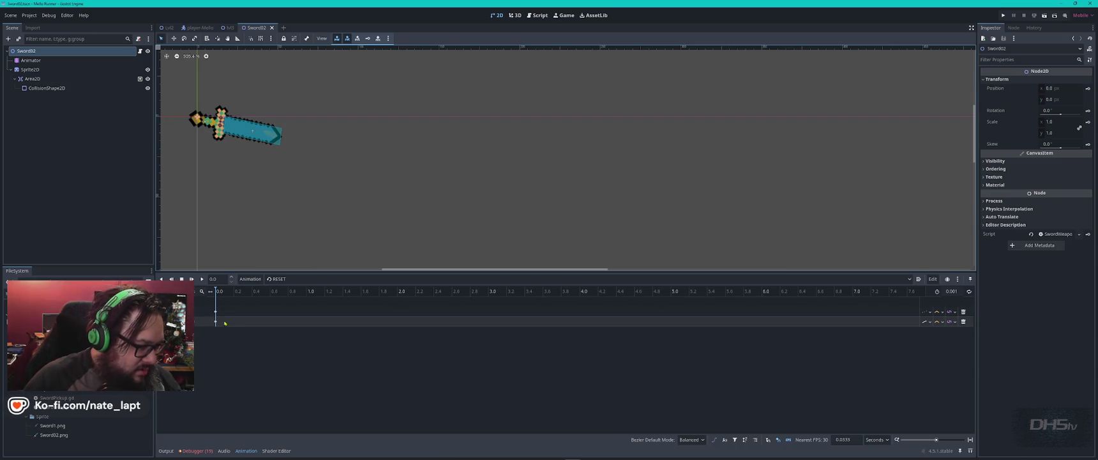
{"action": "scroll", "coordinate": [238, 323], "scroll_direction": "down", "scroll_amount": 3}
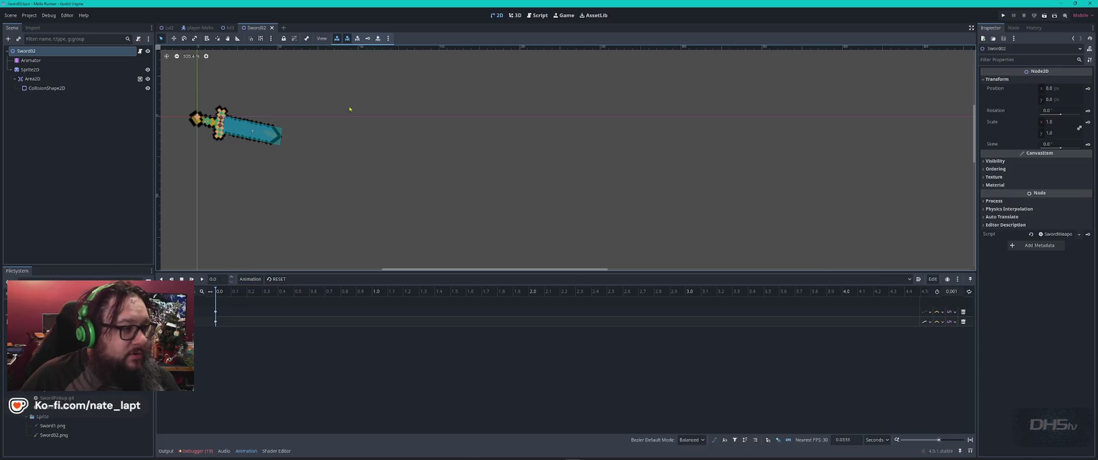
{"action": "left_click", "coordinate": [539, 15]}
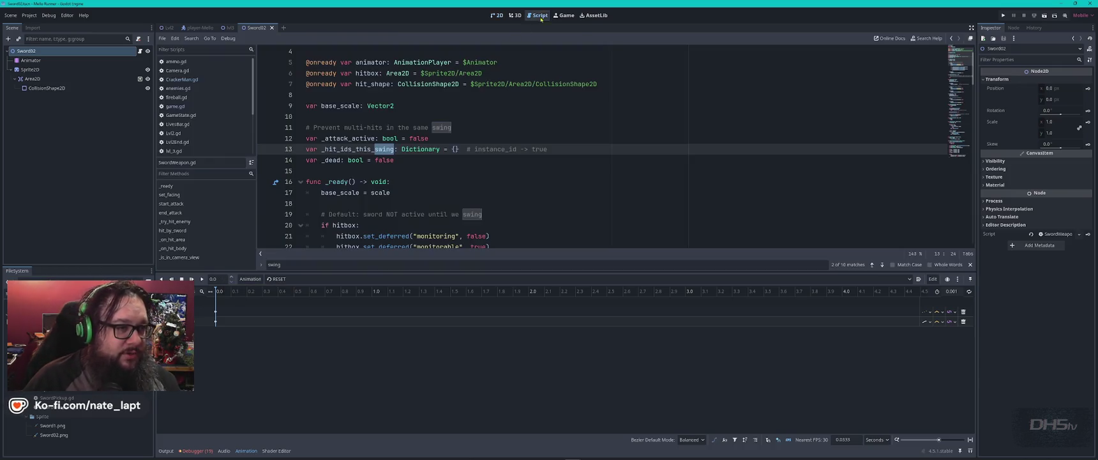
- Search the sword weapon script for 'rota', which finds no match
{"action": "left_click", "coordinate": [573, 160]}
{"action": "key", "text": "ctrl+f"}
{"action": "type", "text": "rota"}
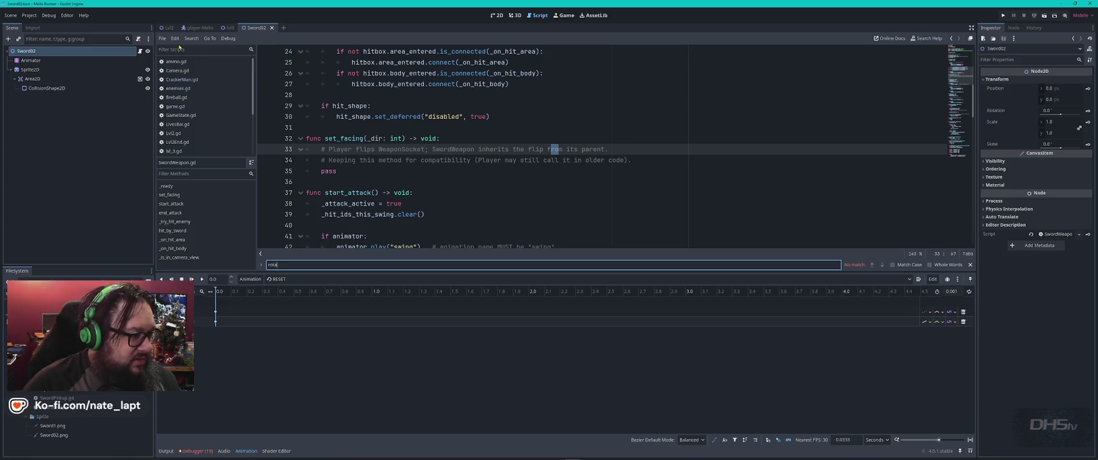
- Select SwordWeapon.gd and show the script as a resource from the FileSystem dock
{"action": "scroll", "coordinate": [204, 127], "scroll_direction": "down", "scroll_amount": 3}
{"action": "left_click", "coordinate": [192, 148]}
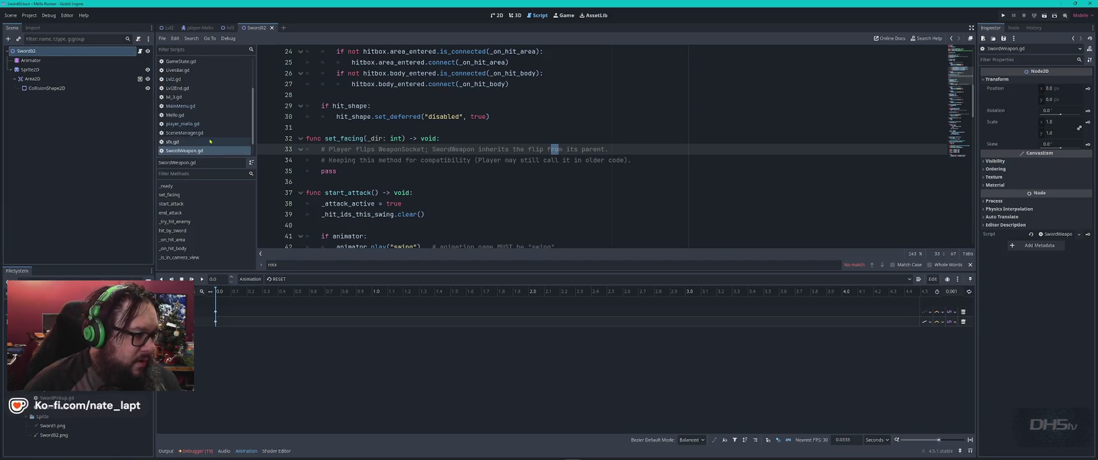
{"action": "scroll", "coordinate": [210, 141], "scroll_direction": "down", "scroll_amount": 1}
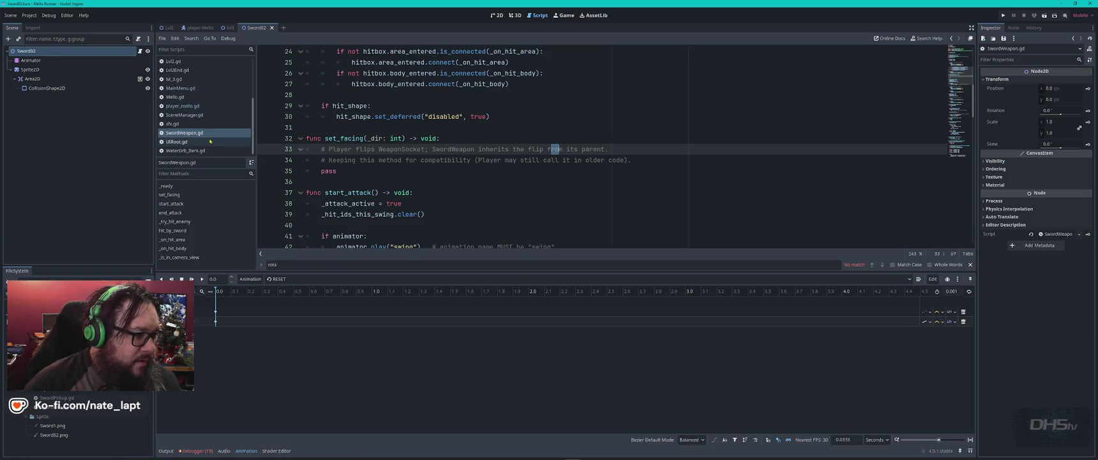
{"action": "left_click", "coordinate": [79, 410]}
{"action": "left_click", "coordinate": [79, 411]}
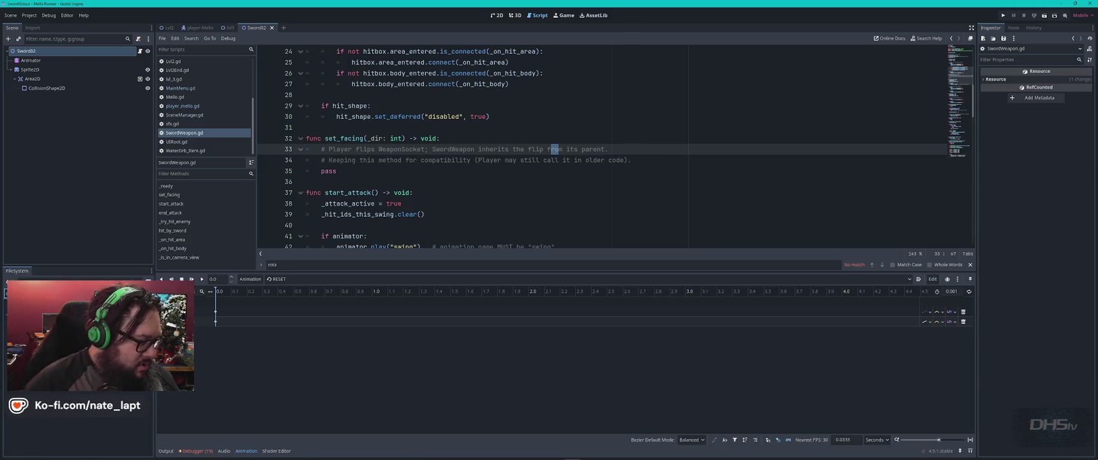
- Switch to the ammo.gd script and dismiss the search bar
{"action": "key", "text": "alt+Left"}
{"action": "key", "text": "ctrl+f"}
{"action": "type", "text": "sw"}
{"action": "key", "text": "Escape"}
- Scroll ammo.gd to its first lines and shrink the Animation panel for more code room
{"action": "scroll", "coordinate": [448, 203], "scroll_direction": "up", "scroll_amount": 4}
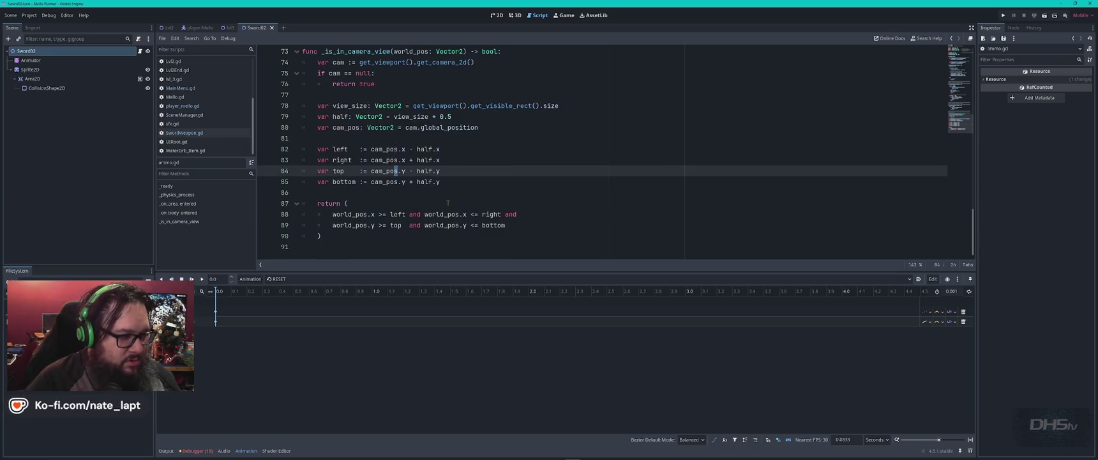
{"action": "scroll", "coordinate": [448, 203], "scroll_direction": "up", "scroll_amount": 4}
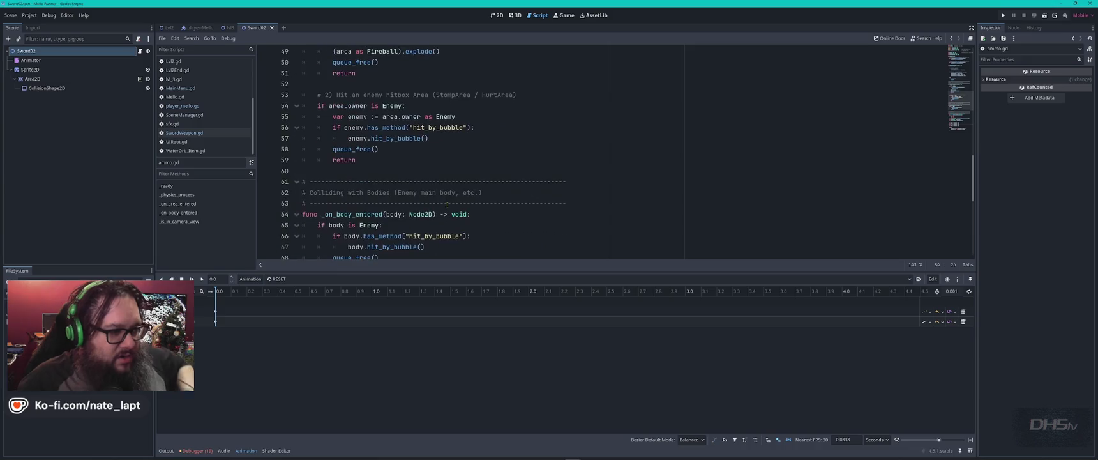
{"action": "scroll", "coordinate": [487, 194], "scroll_direction": "up", "scroll_amount": 14}
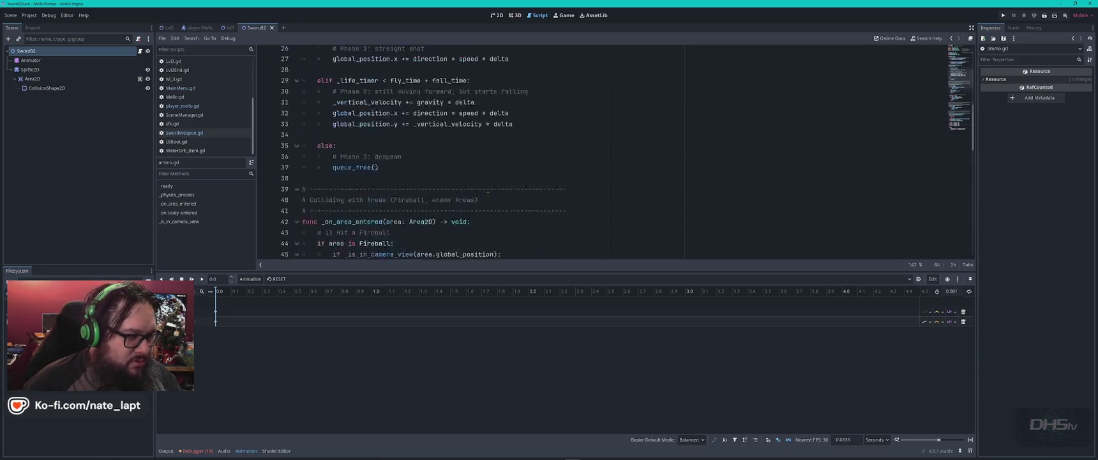
{"action": "scroll", "coordinate": [516, 178], "scroll_direction": "down", "scroll_amount": 1, "text": "ctrl"}
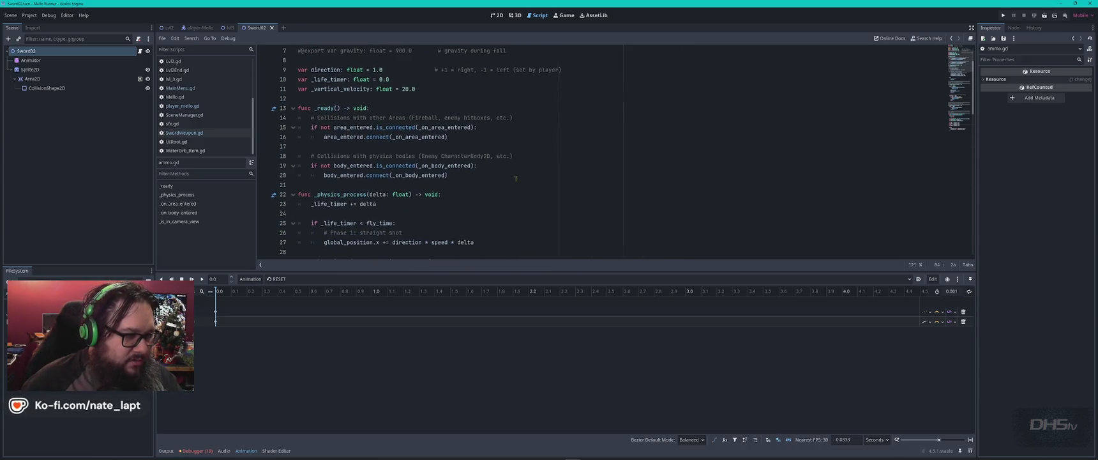
{"action": "left_click_drag", "start_coordinate": [536, 272], "coordinate": [561, 338]}
{"action": "scroll", "coordinate": [588, 213], "scroll_direction": "up", "scroll_amount": 2}
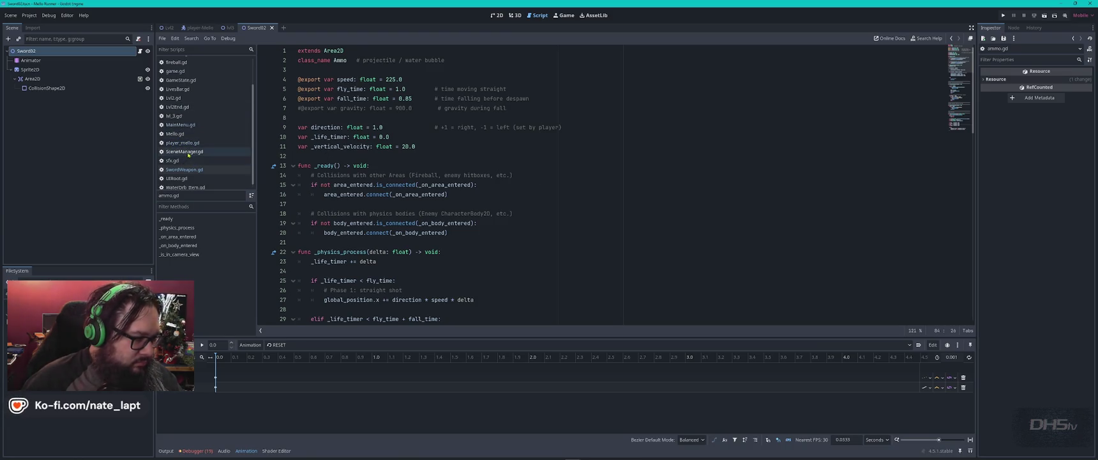
{"action": "scroll", "coordinate": [191, 161], "scroll_direction": "up", "scroll_amount": 1}
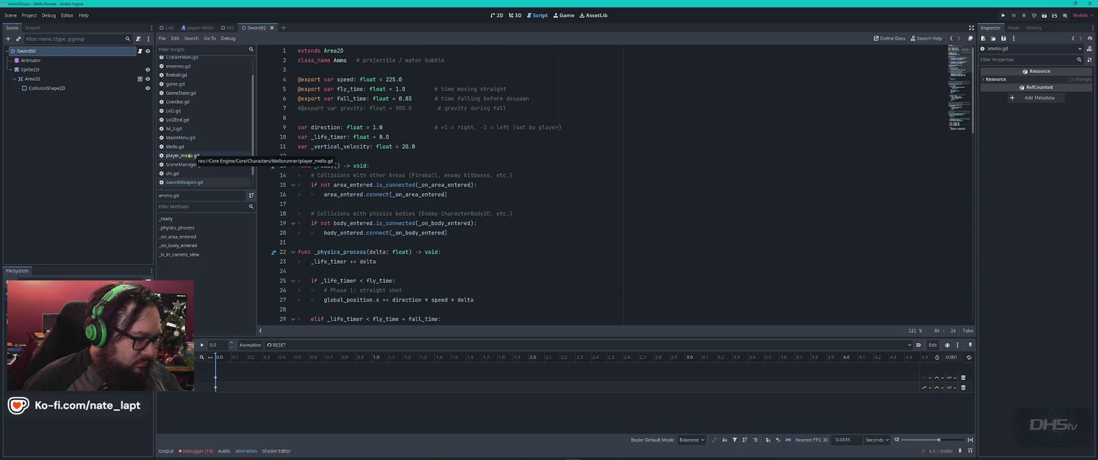
- Switch to player_mello.gd and search it for 'swing', 'sword' and 'rota'
{"action": "left_click", "coordinate": [197, 155]}
{"action": "left_click", "coordinate": [547, 164]}
{"action": "key", "text": "ctrl+f"}
{"action": "type", "text": "swing"}
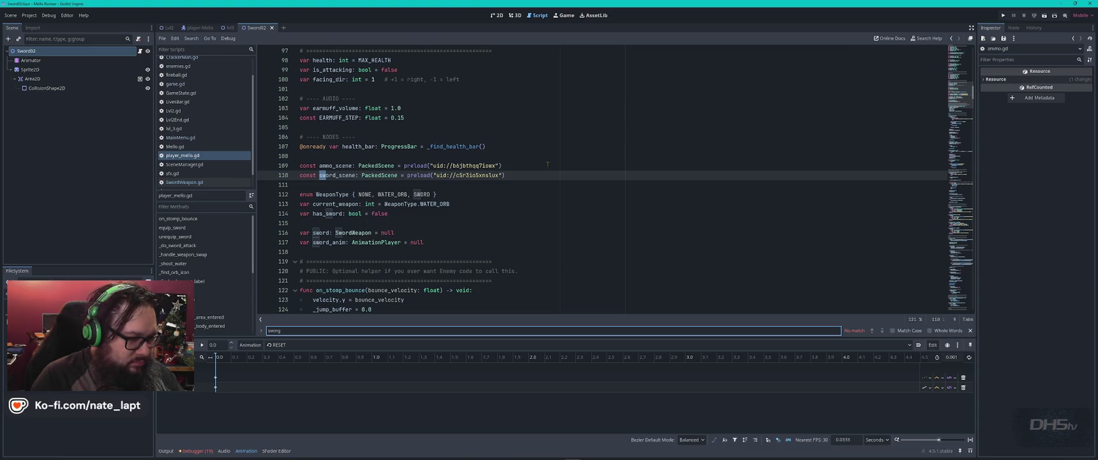
{"action": "key", "text": "BackSpace"}
{"action": "key", "text": "BackSpace"}
{"action": "key", "text": "BackSpace"}
{"action": "type", "text": "ord"}
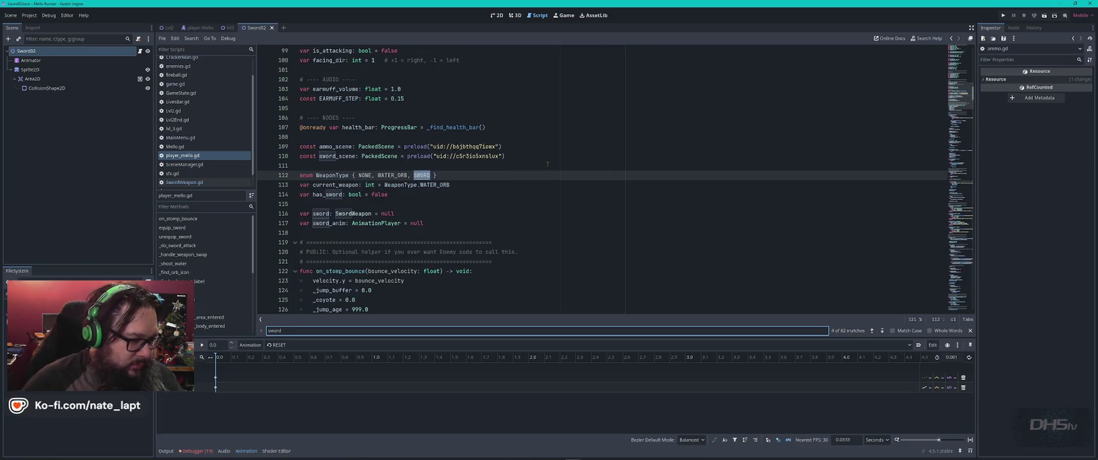
{"action": "key", "text": "ctrl+a"}
{"action": "type", "text": "rota"}
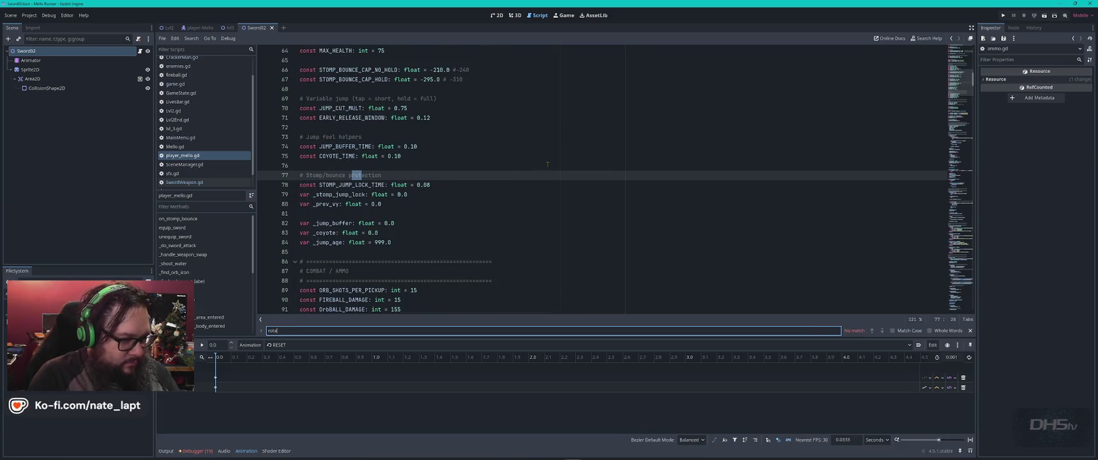
{"action": "key", "text": "Escape"}
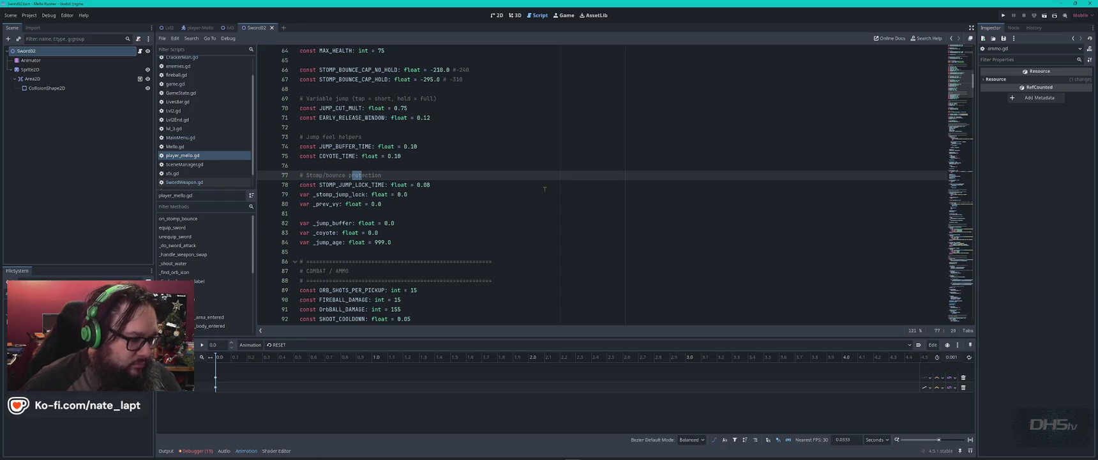
- Scroll through the player script's code and reopen the search bar
{"action": "scroll", "coordinate": [523, 207], "scroll_direction": "down", "scroll_amount": 3}
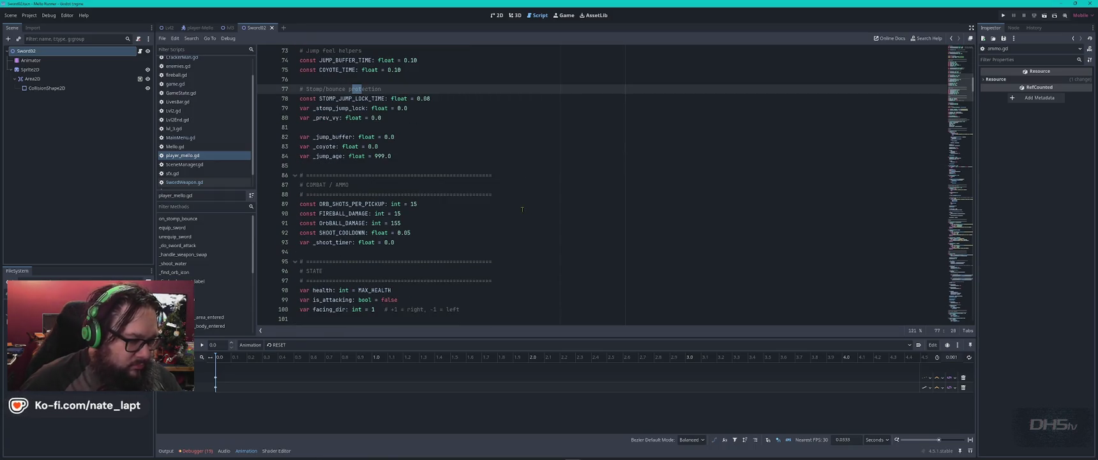
{"action": "scroll", "coordinate": [522, 209], "scroll_direction": "down", "scroll_amount": 6}
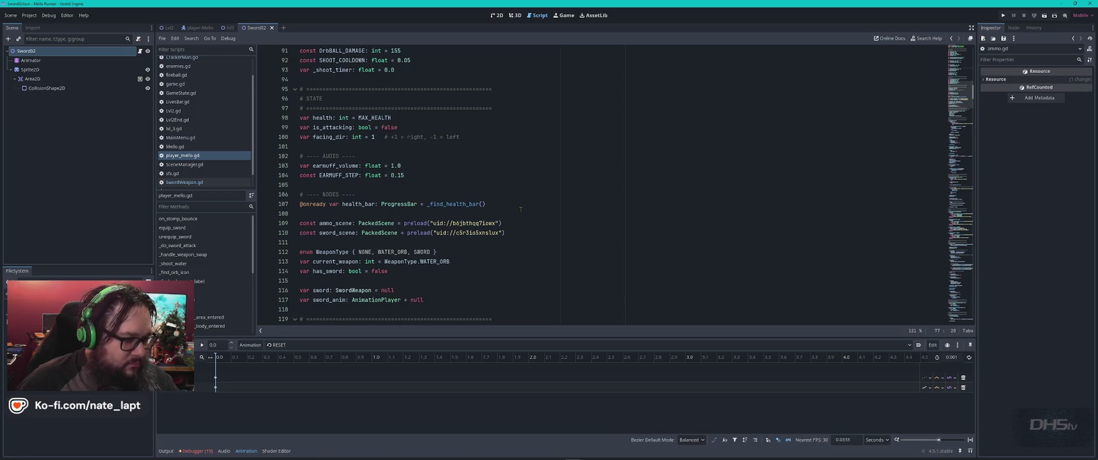
{"action": "scroll", "coordinate": [521, 209], "scroll_direction": "down", "scroll_amount": 4}
{"action": "scroll", "coordinate": [521, 209], "scroll_direction": "up", "scroll_amount": 20}
{"action": "scroll", "coordinate": [521, 209], "scroll_direction": "up", "scroll_amount": 3}
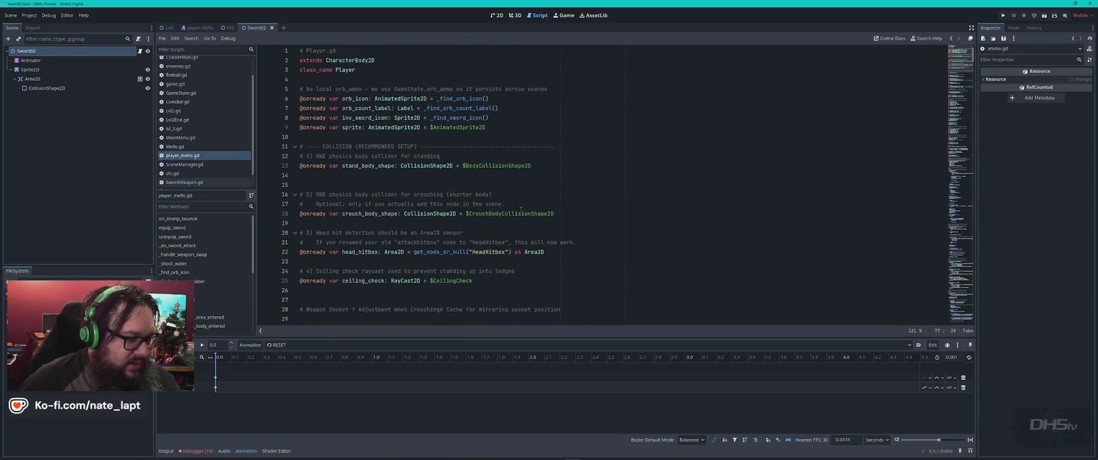
{"action": "scroll", "coordinate": [521, 209], "scroll_direction": "down", "scroll_amount": 4}
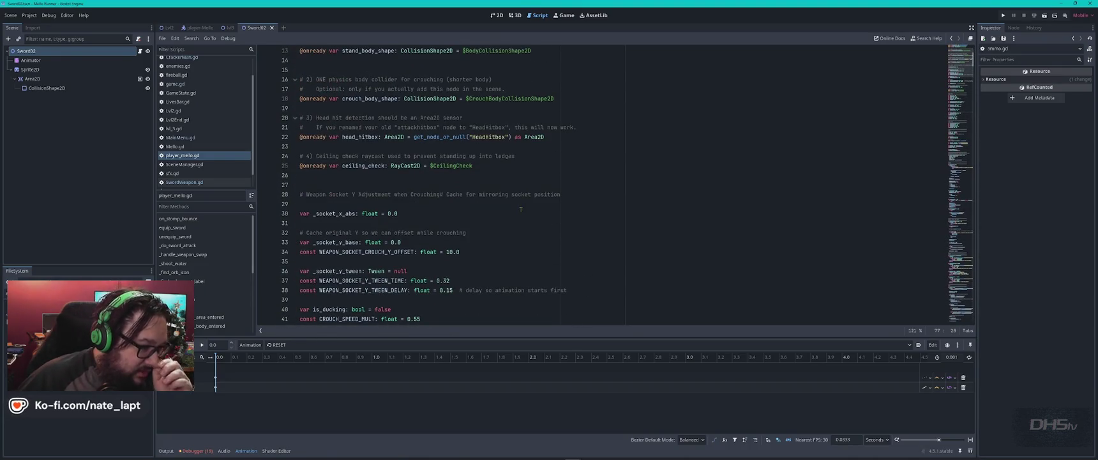
{"action": "scroll", "coordinate": [521, 209], "scroll_direction": "down", "scroll_amount": 2}
{"action": "scroll", "coordinate": [521, 209], "scroll_direction": "down", "scroll_amount": 3}
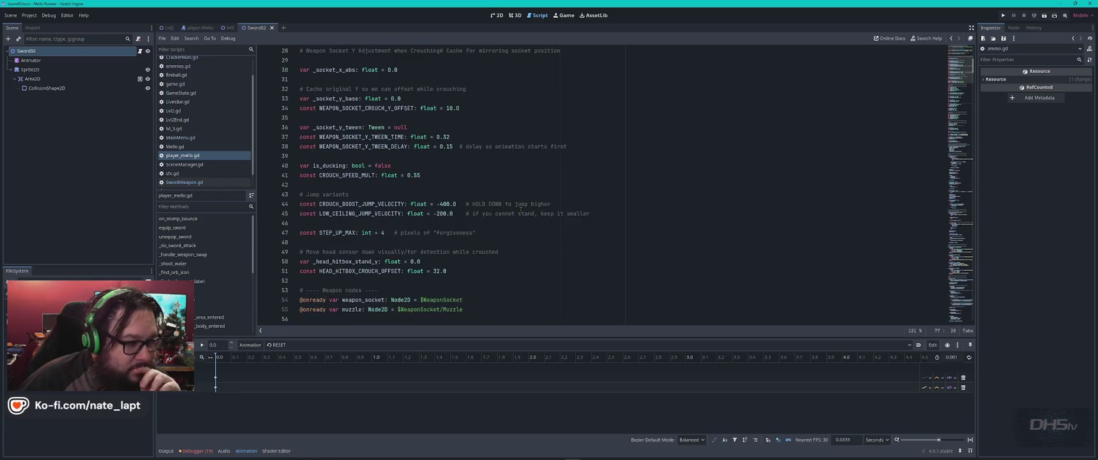
{"action": "scroll", "coordinate": [521, 209], "scroll_direction": "down", "scroll_amount": 4}
{"action": "scroll", "coordinate": [521, 209], "scroll_direction": "down", "scroll_amount": 10}
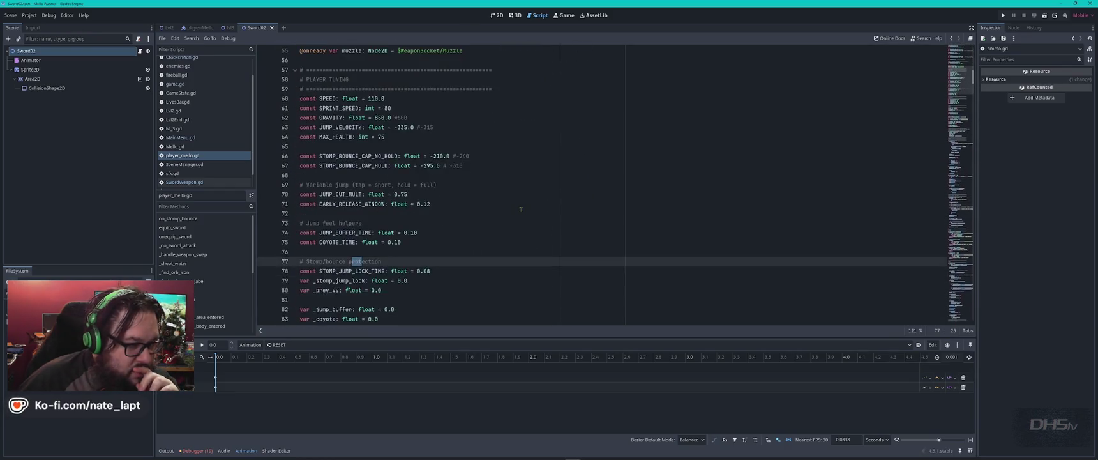
{"action": "scroll", "coordinate": [521, 208], "scroll_direction": "down", "scroll_amount": 5}
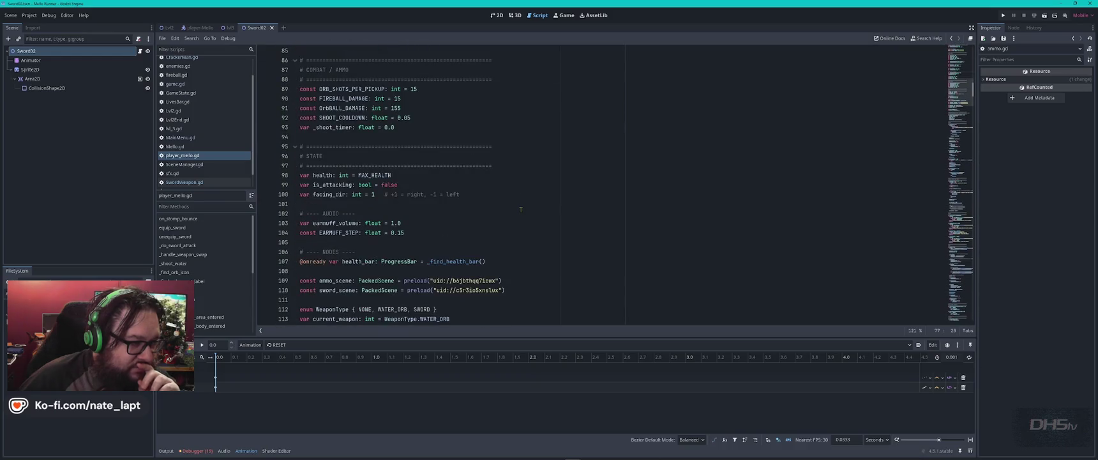
{"action": "scroll", "coordinate": [521, 209], "scroll_direction": "down", "scroll_amount": 6}
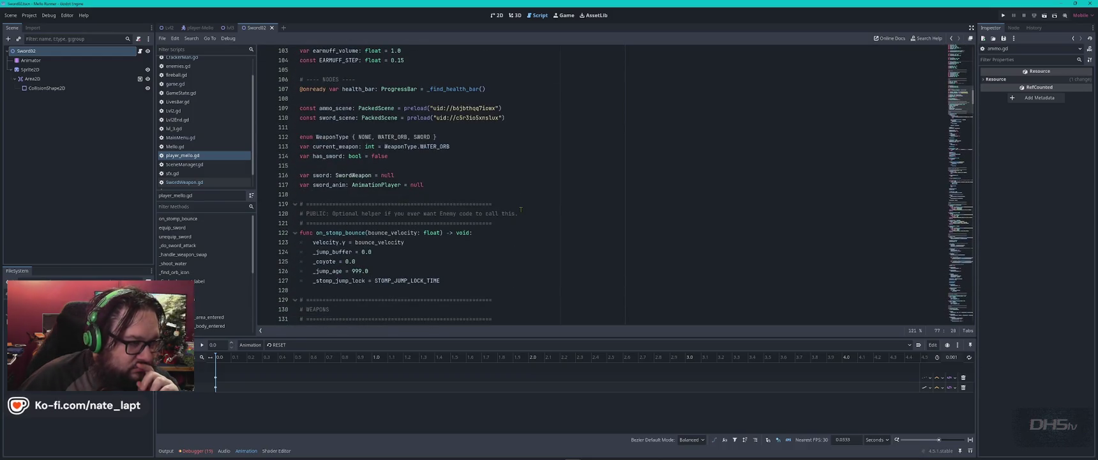
{"action": "scroll", "coordinate": [520, 206], "scroll_direction": "down", "scroll_amount": 4}
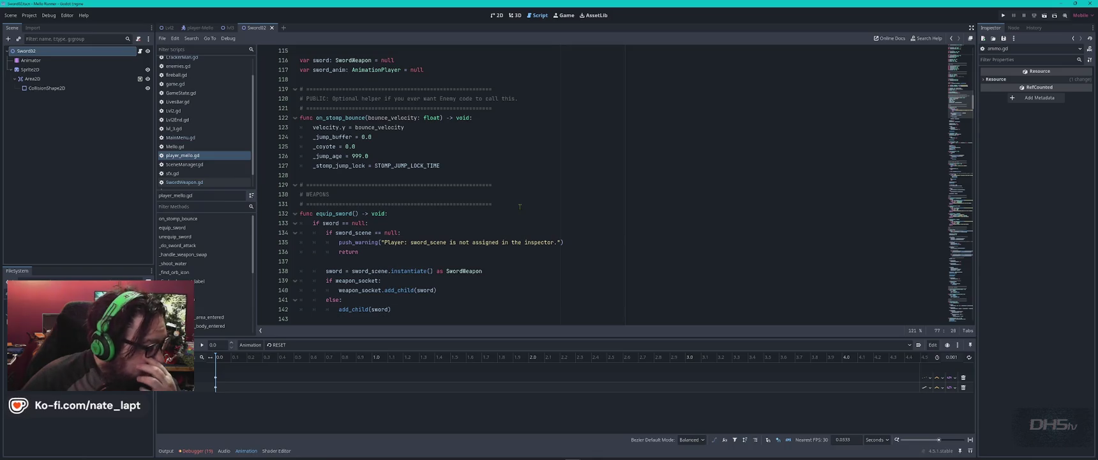
{"action": "key", "text": "ctrl+f"}
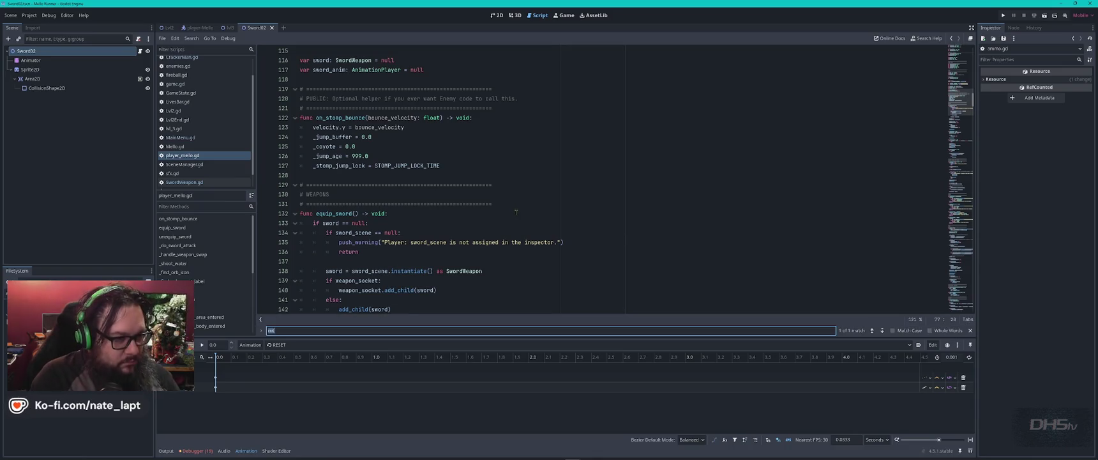
- Search player_melo.gd for 'attack' and step through matches to the ATTACK section
{"action": "type", "text": "attack"}
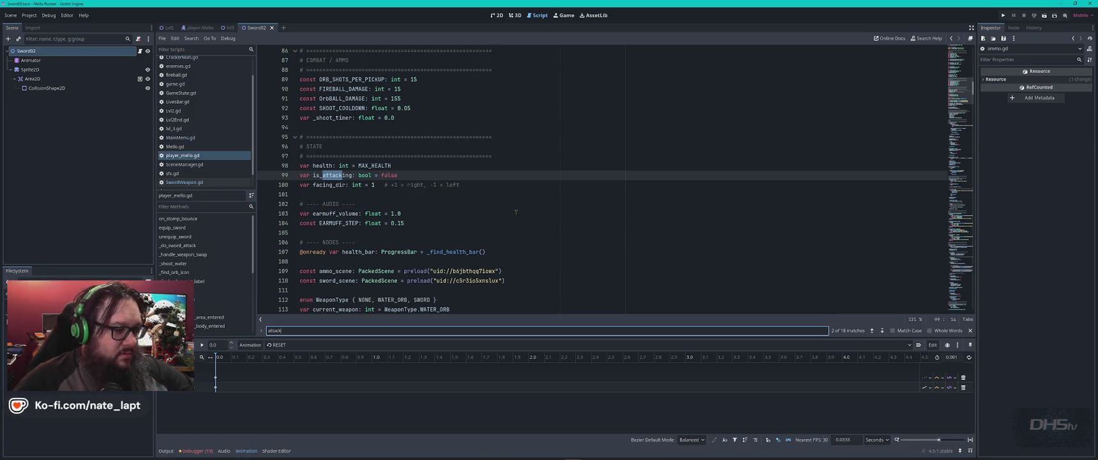
{"action": "key", "text": "Return"}
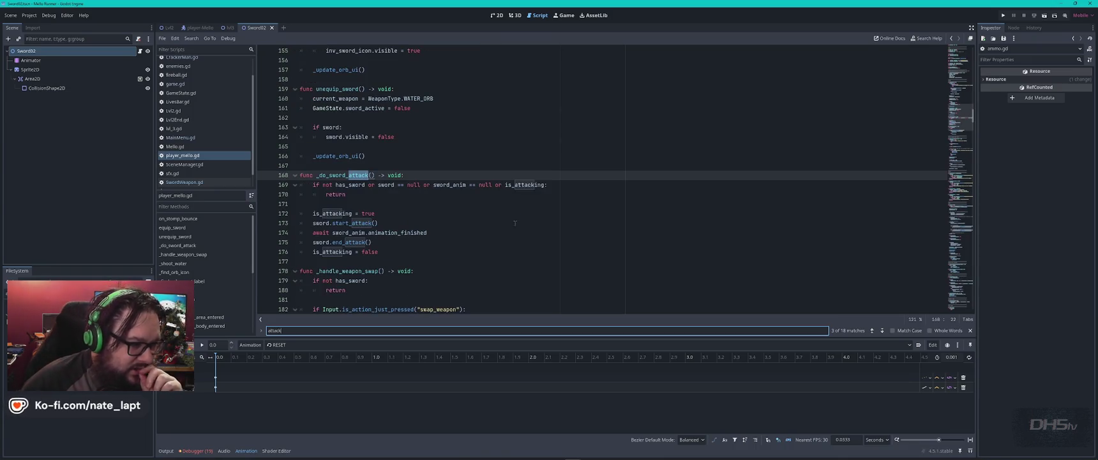
{"action": "scroll", "coordinate": [525, 213], "scroll_direction": "down", "scroll_amount": 4}
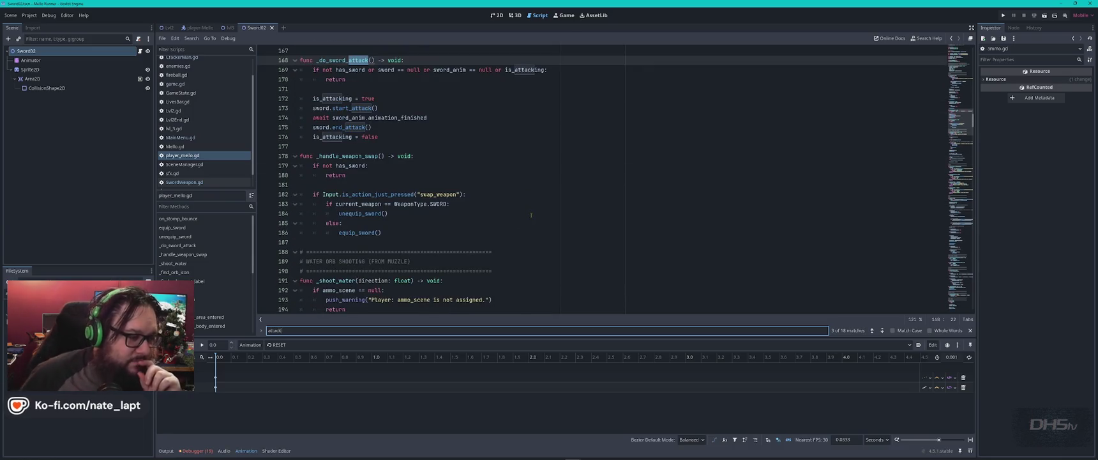
{"action": "scroll", "coordinate": [531, 209], "scroll_direction": "down", "scroll_amount": 6}
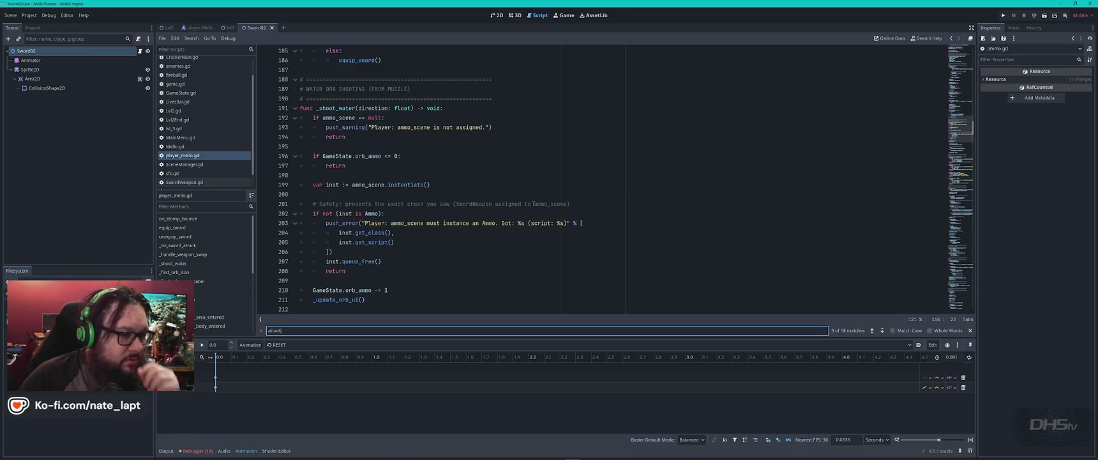
{"action": "scroll", "coordinate": [532, 196], "scroll_direction": "down", "scroll_amount": 4}
{"action": "scroll", "coordinate": [526, 203], "scroll_direction": "down", "scroll_amount": 6}
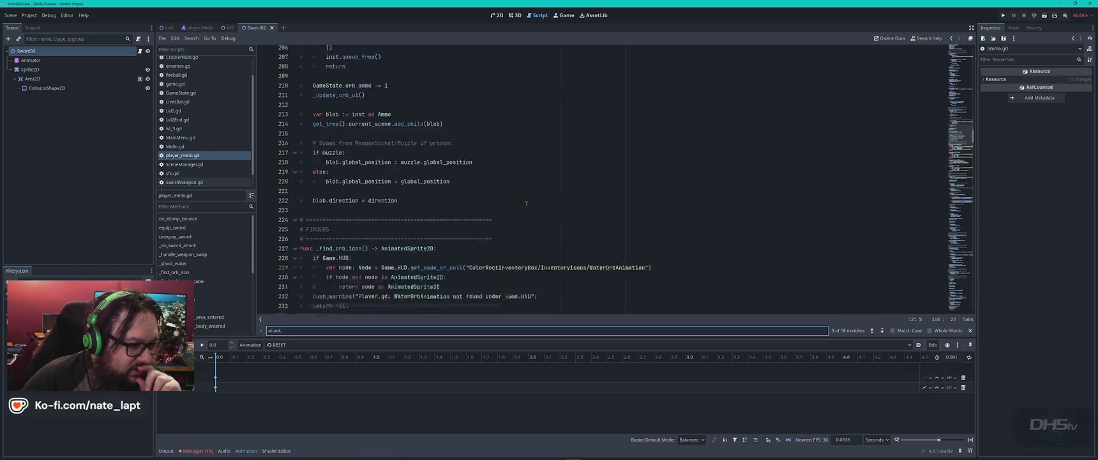
{"action": "scroll", "coordinate": [526, 200], "scroll_direction": "down", "scroll_amount": 7}
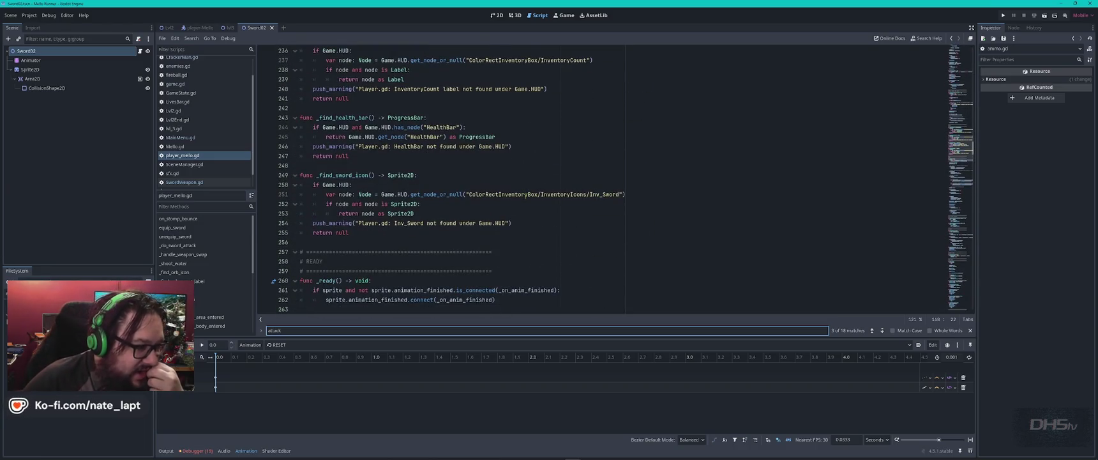
{"action": "scroll", "coordinate": [489, 165], "scroll_direction": "down", "scroll_amount": 5}
{"action": "scroll", "coordinate": [480, 164], "scroll_direction": "down", "scroll_amount": 5}
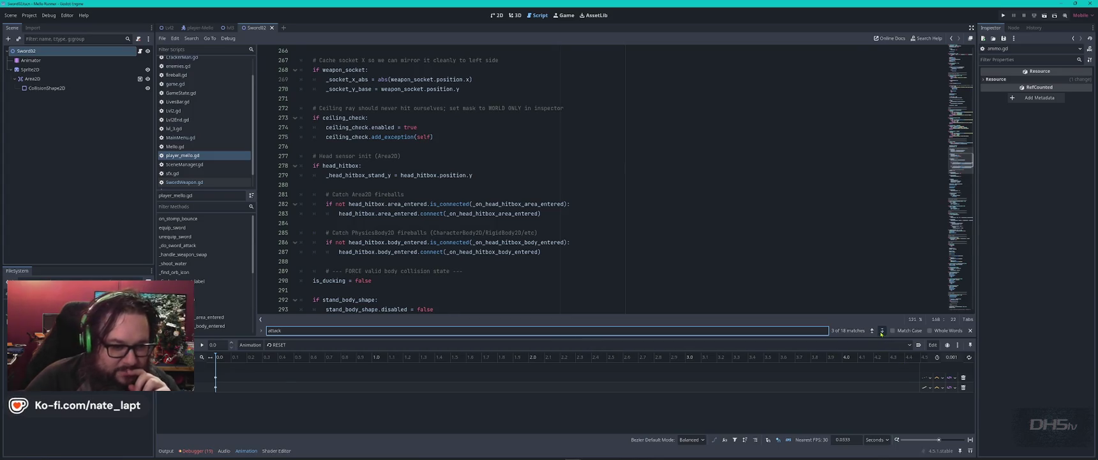
{"action": "left_click", "coordinate": [881, 330]}
{"action": "left_click", "coordinate": [882, 330]}
{"action": "left_click", "coordinate": [882, 330]}
{"action": "left_click", "coordinate": [882, 330]}
{"action": "left_click", "coordinate": [882, 330]}
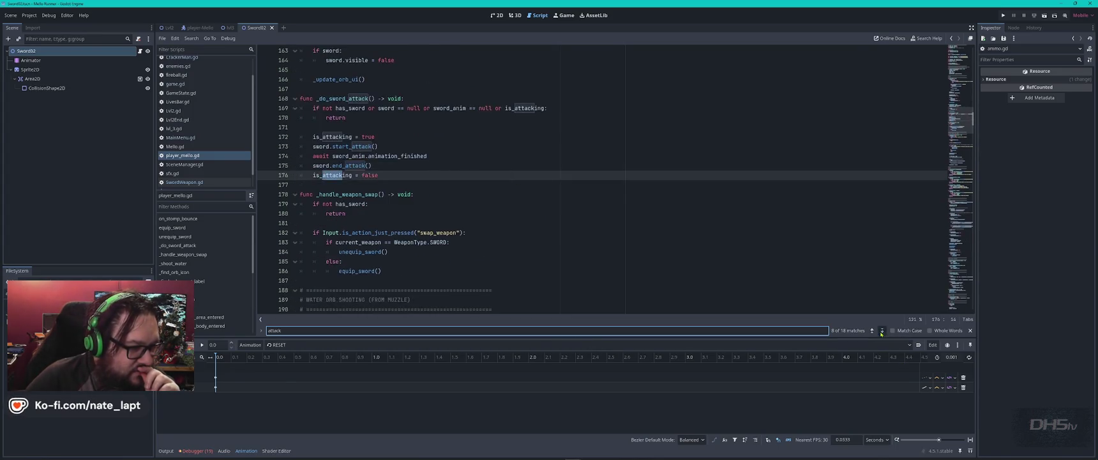
{"action": "left_click", "coordinate": [881, 330]}
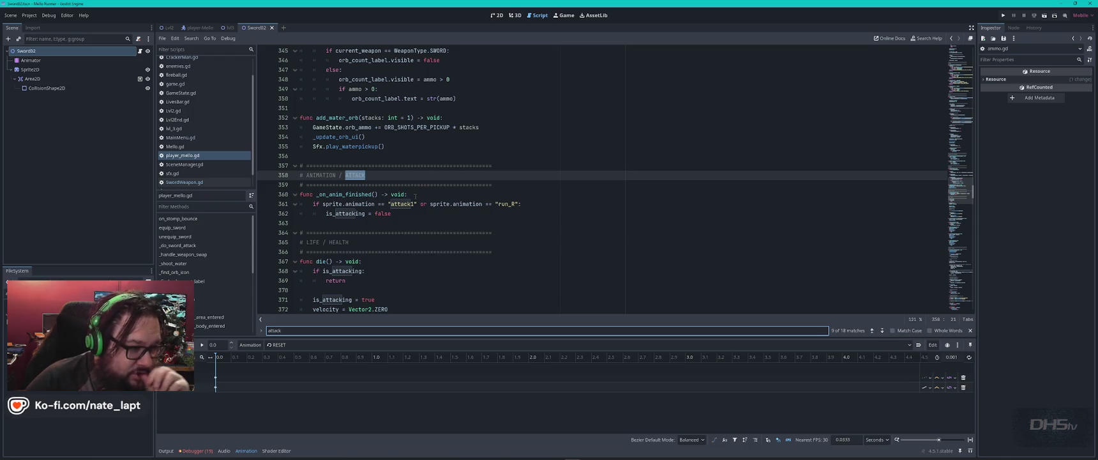
- Continue through attack matches to line 511, then search for the _do_sword_attack call
{"action": "scroll", "coordinate": [383, 198], "scroll_direction": "down", "scroll_amount": 1}
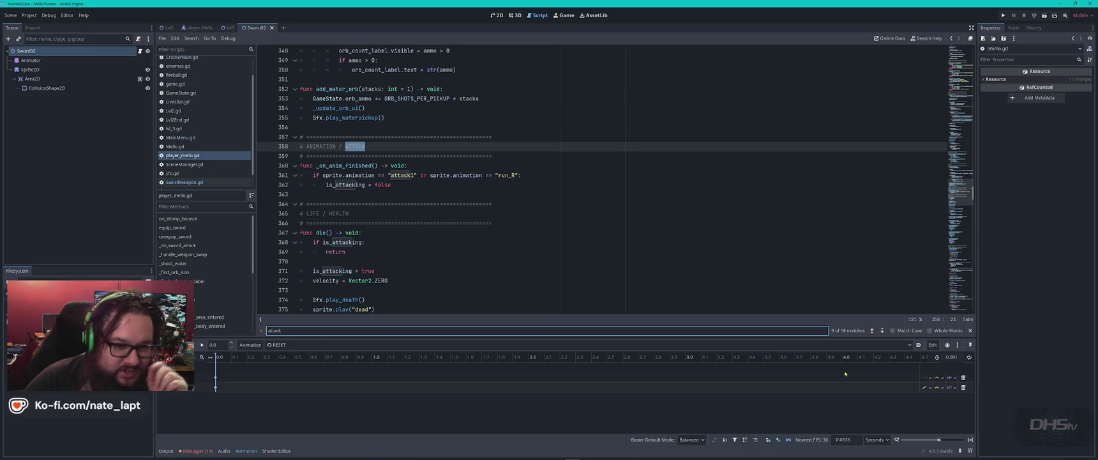
{"action": "left_click", "coordinate": [882, 331]}
{"action": "left_click", "coordinate": [881, 331]}
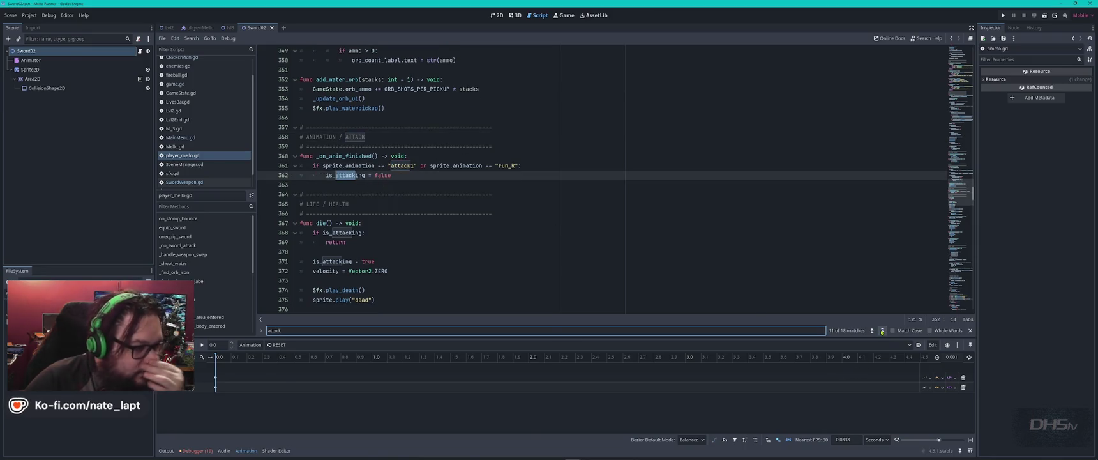
{"action": "left_click", "coordinate": [881, 330]}
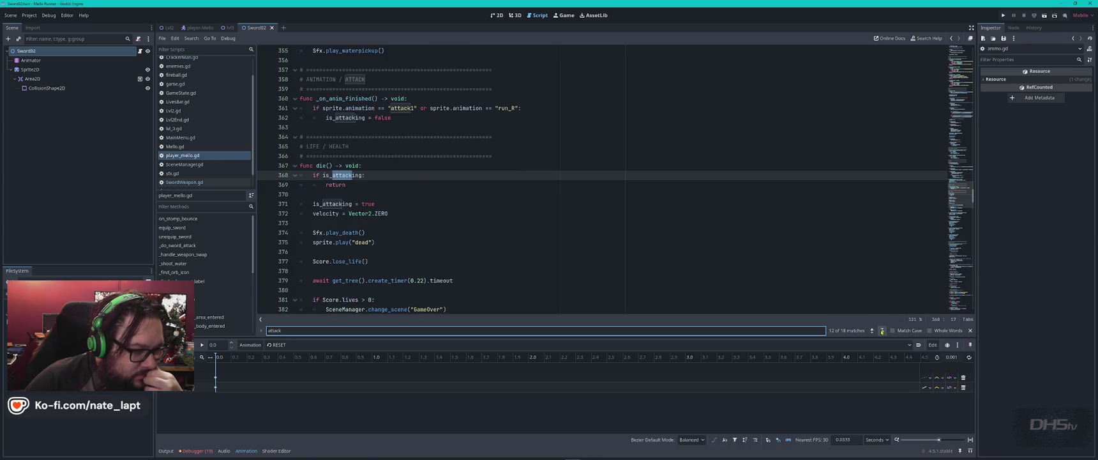
{"action": "left_click", "coordinate": [882, 331]}
{"action": "left_click", "coordinate": [882, 331]}
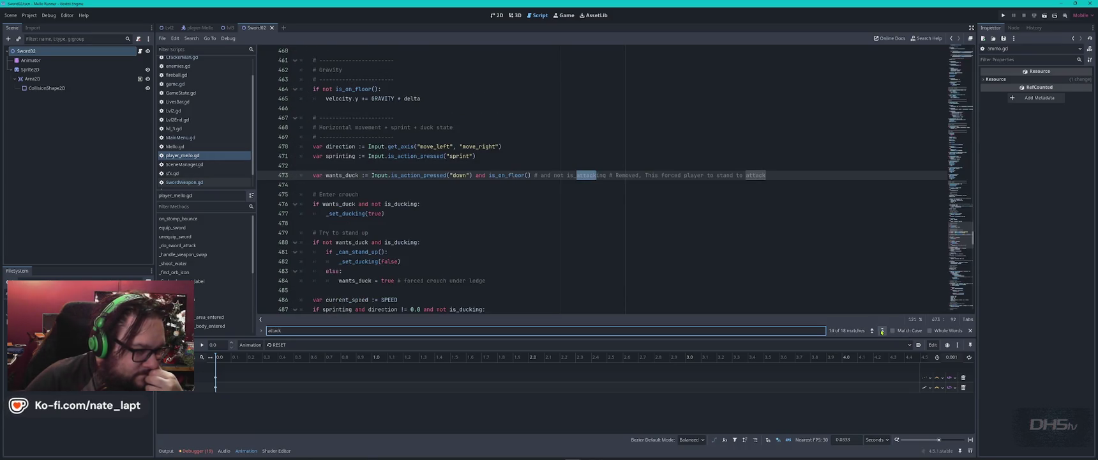
{"action": "left_click", "coordinate": [882, 331]}
{"action": "left_click", "coordinate": [882, 331]}
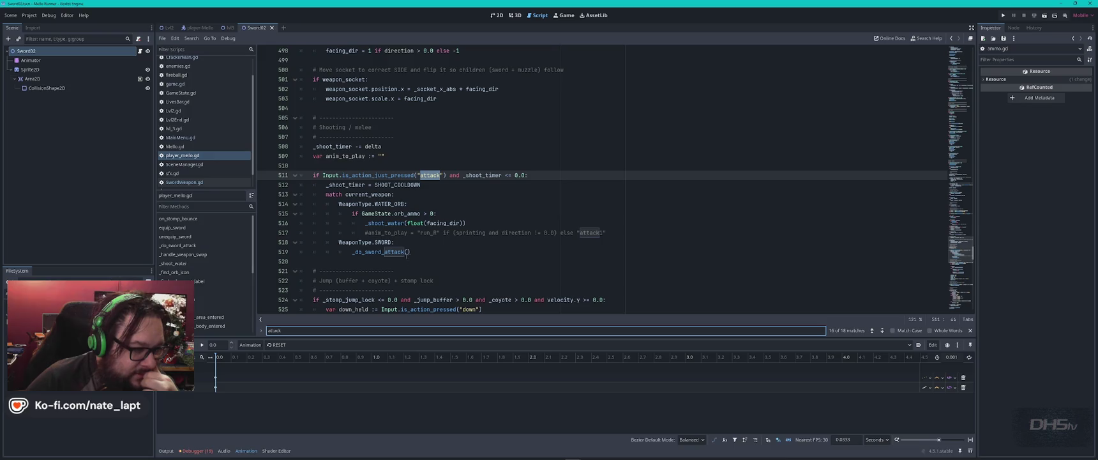
{"action": "double_click", "coordinate": [383, 253]}
{"action": "key", "text": "ctrl+f"}
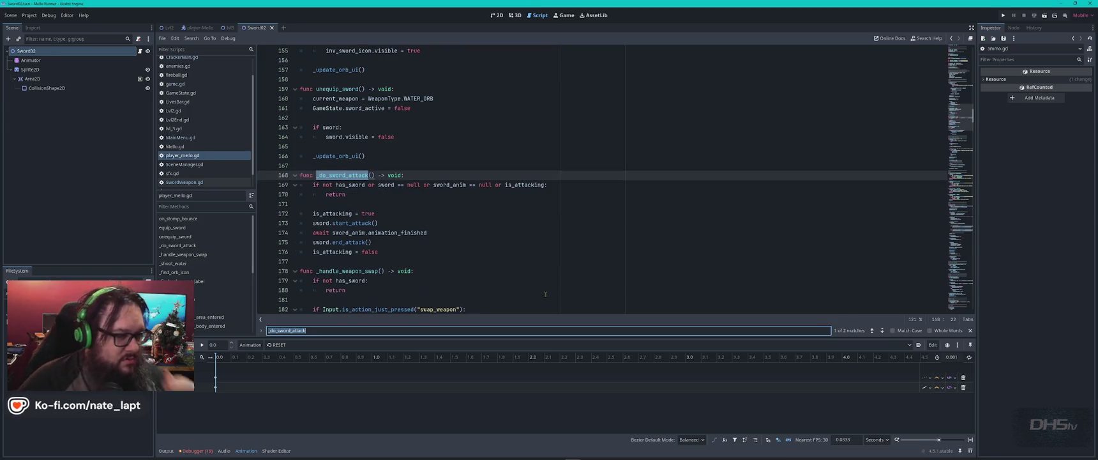
- Scroll through the _do_sword_attack function definition in the player script
{"action": "scroll", "coordinate": [545, 293], "scroll_direction": "down", "scroll_amount": 10}
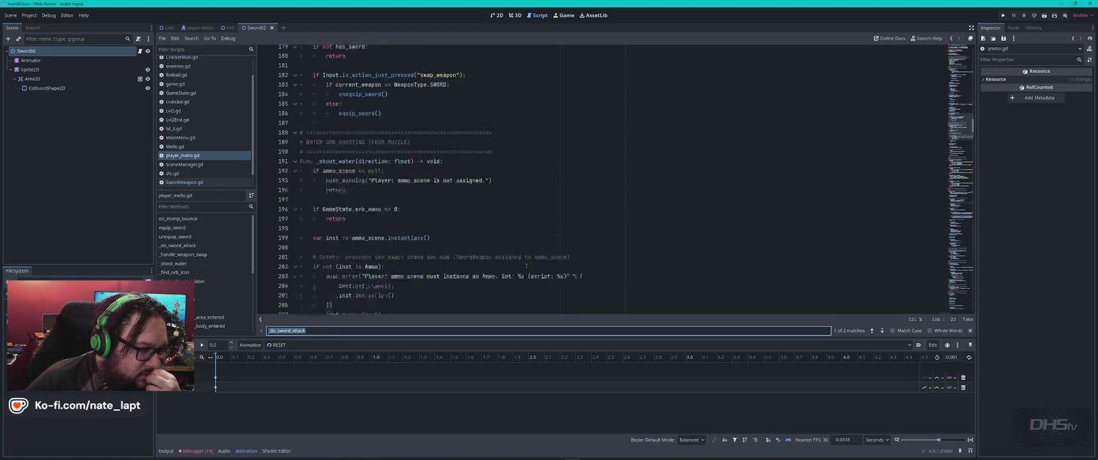
{"action": "scroll", "coordinate": [543, 267], "scroll_direction": "down", "scroll_amount": 7}
{"action": "scroll", "coordinate": [546, 264], "scroll_direction": "down", "scroll_amount": 7}
{"action": "scroll", "coordinate": [546, 263], "scroll_direction": "down", "scroll_amount": 8}
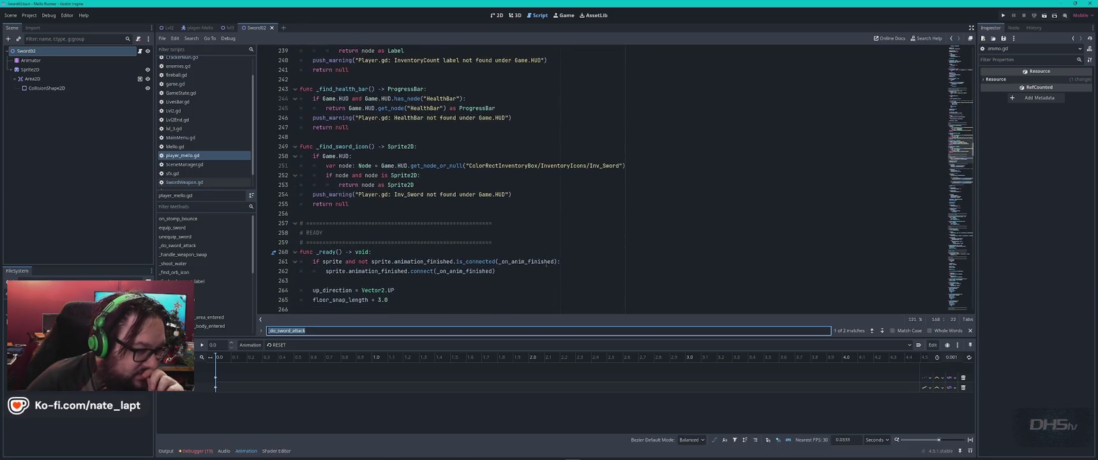
- Browse SceneManager.gd, then switch to SwordWeapon.gd at its header
{"action": "left_click", "coordinate": [185, 164]}
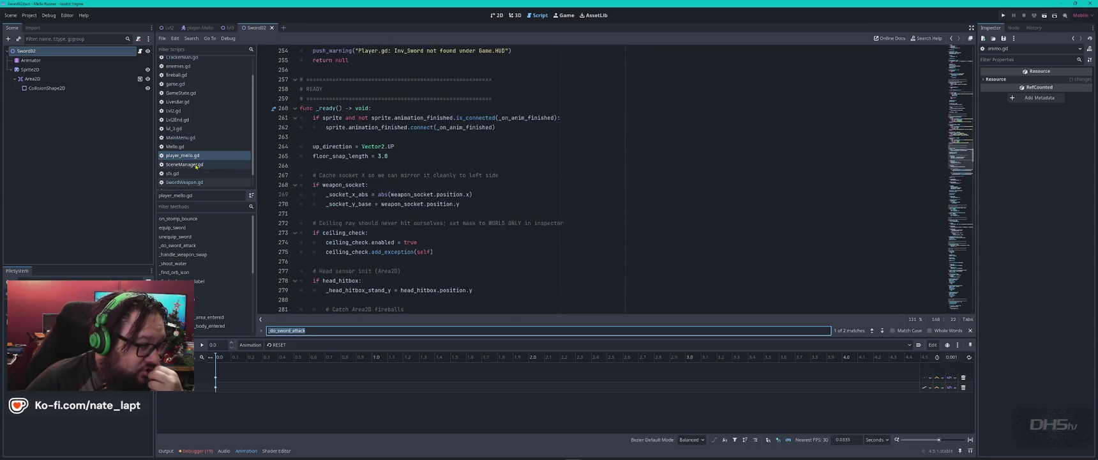
{"action": "scroll", "coordinate": [544, 275], "scroll_direction": "down", "scroll_amount": 6}
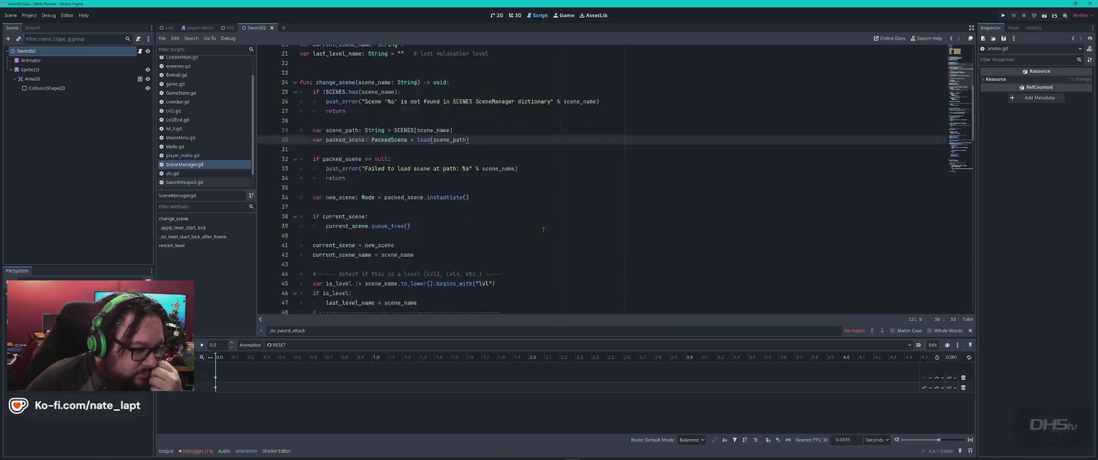
{"action": "scroll", "coordinate": [543, 230], "scroll_direction": "up", "scroll_amount": 11}
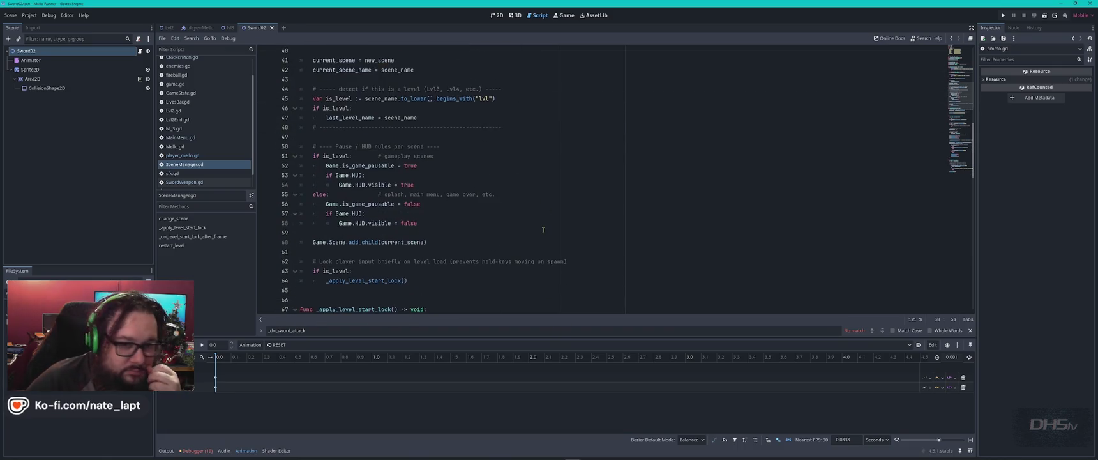
{"action": "scroll", "coordinate": [544, 229], "scroll_direction": "up", "scroll_amount": 2}
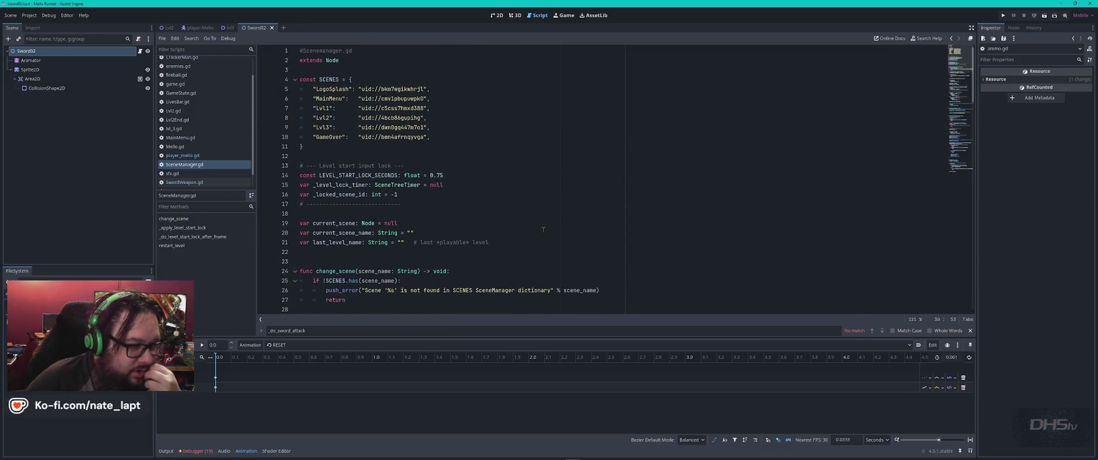
{"action": "left_click", "coordinate": [185, 182]}
{"action": "scroll", "coordinate": [542, 147], "scroll_direction": "up", "scroll_amount": 8}
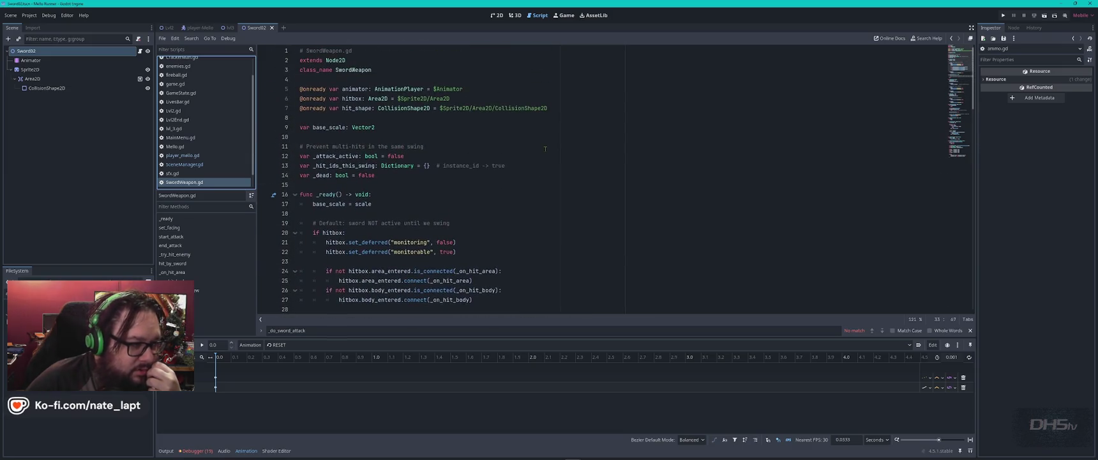
- Search SwordWeapon.gd for 'animator' to find where it plays the swing
{"action": "double_click", "coordinate": [355, 89]}
{"action": "key", "text": "ctrl+f"}
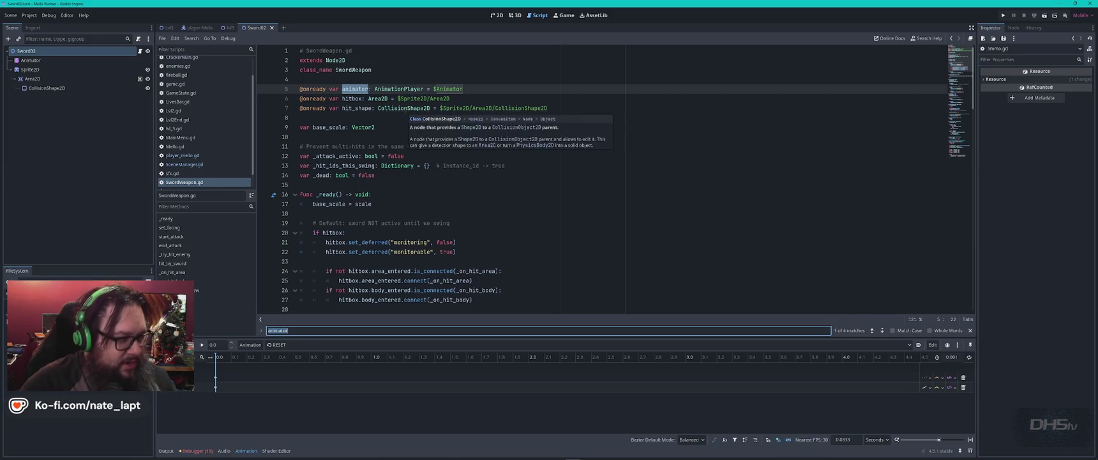
{"action": "key", "text": "Return"}
{"action": "key", "text": "Return"}
{"action": "key", "text": "Return"}
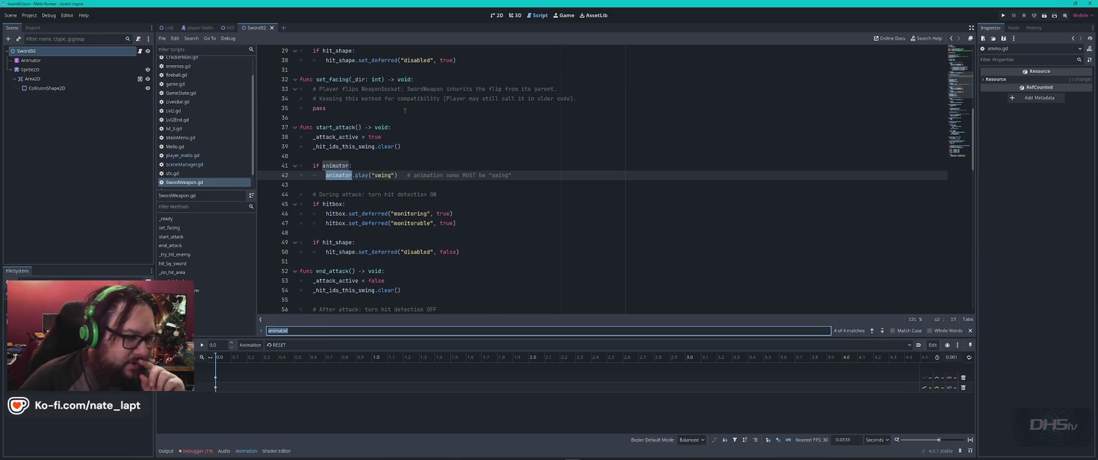
- Step through the 10 'swing' matches, then select the Animator node to view its properties
{"action": "double_click", "coordinate": [383, 175]}
{"action": "key", "text": "ctrl+f"}
{"action": "key", "text": "Return"}
{"action": "key", "text": "Return"}
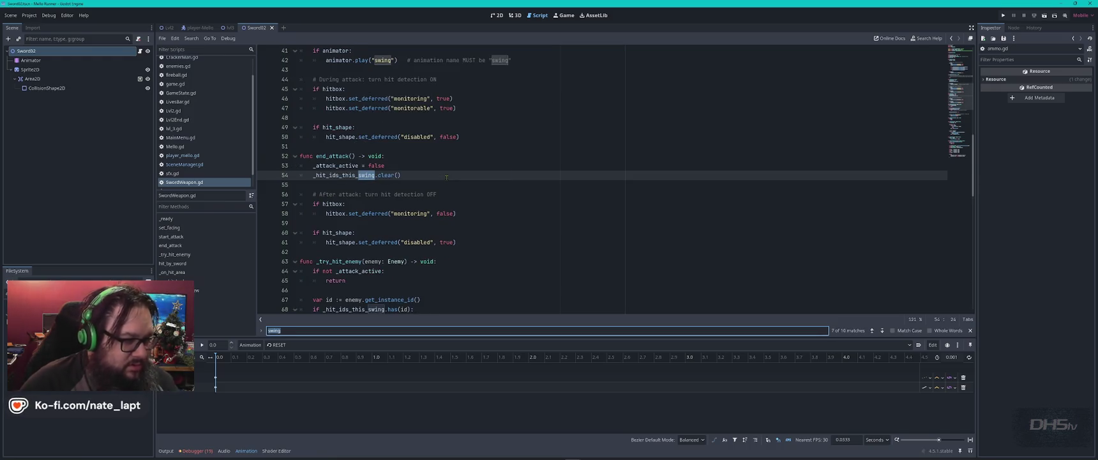
{"action": "key", "text": "Return"}
{"action": "key", "text": "Return"}
{"action": "key", "text": "Return"}
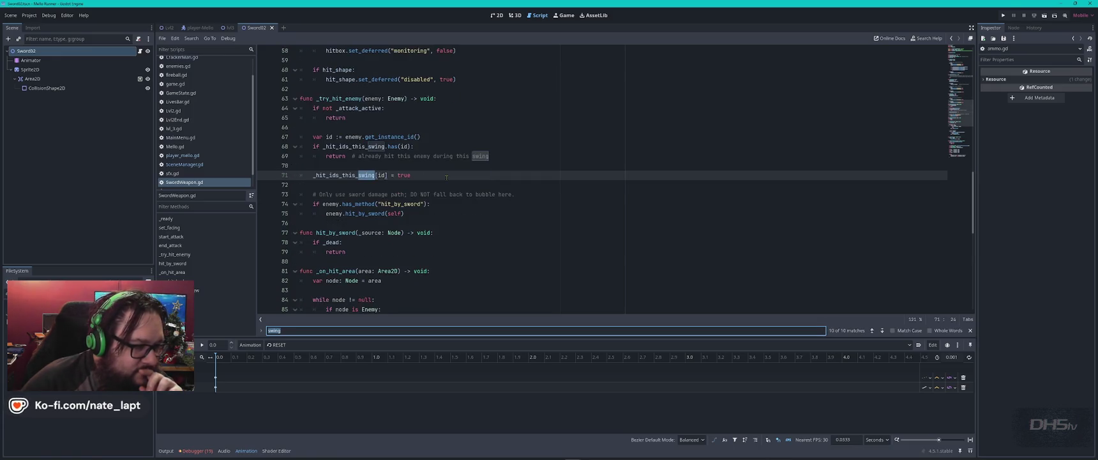
{"action": "key", "text": "Return"}
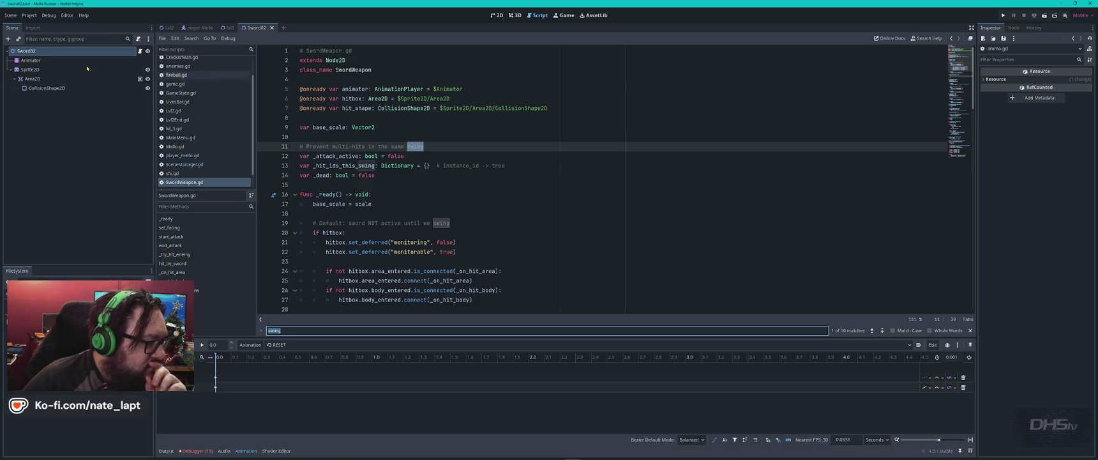
{"action": "left_click", "coordinate": [31, 60]}
{"action": "mouse_move", "coordinate": [253, 457]}
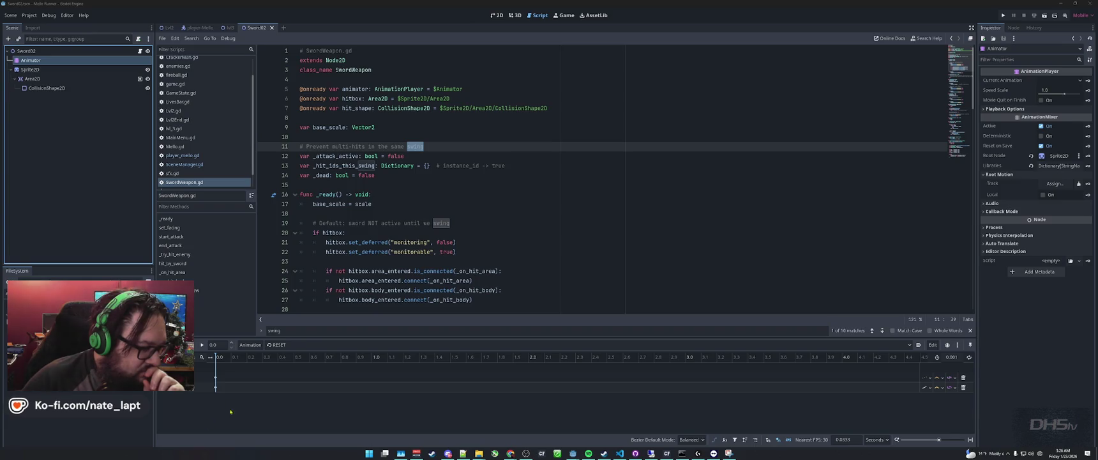
- Refocus Godot and cycle the bottom panels, returning to the Animation timeline
{"action": "left_click", "coordinate": [167, 400]}
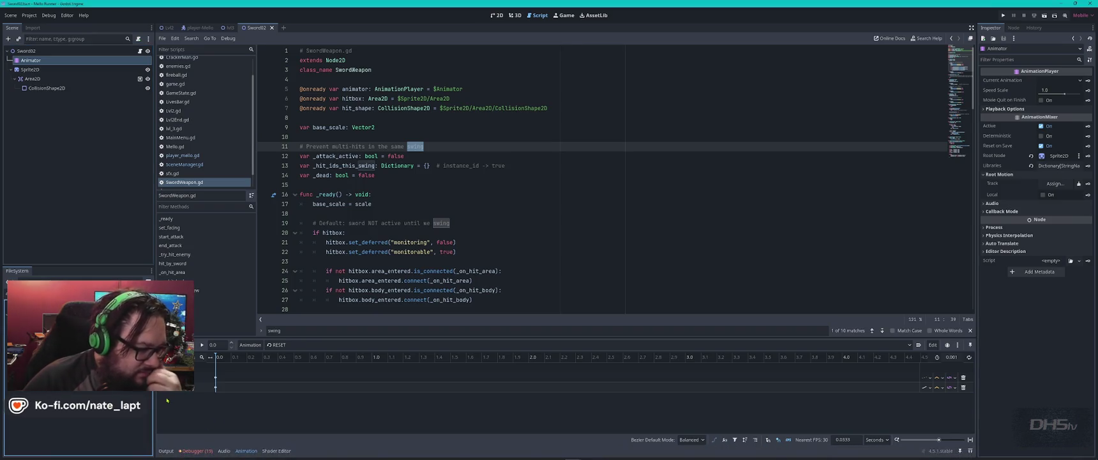
{"action": "left_click", "coordinate": [246, 450]}
{"action": "left_click", "coordinate": [245, 450]}
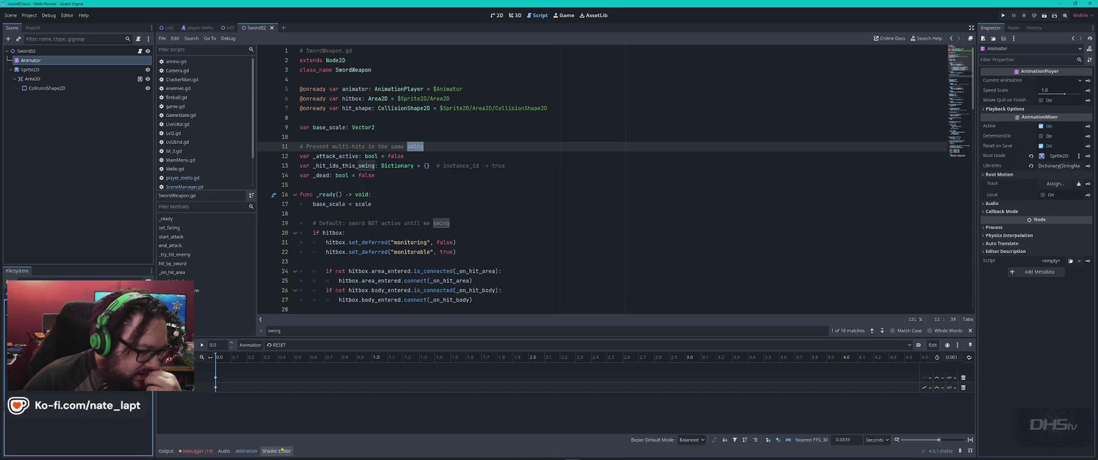
{"action": "left_click", "coordinate": [223, 450]}
{"action": "left_click", "coordinate": [224, 450]}
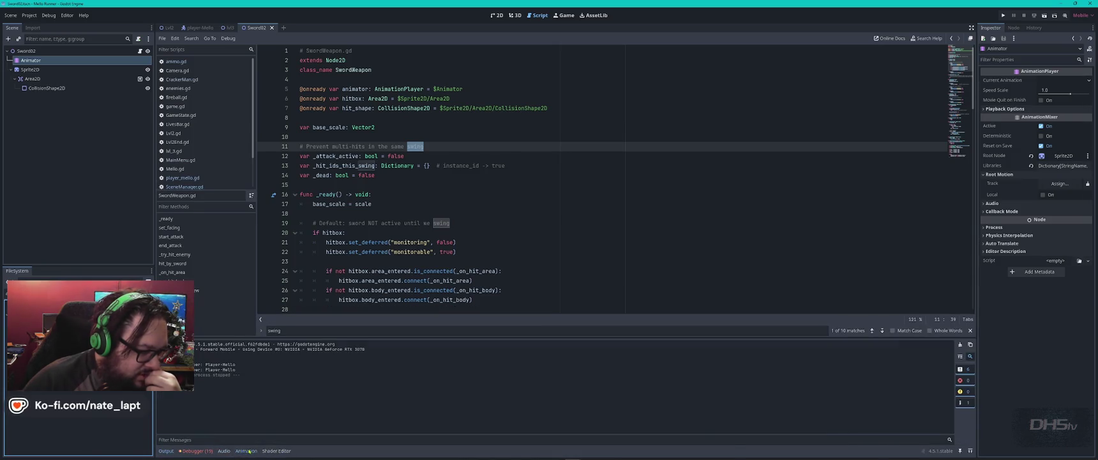
{"action": "left_click", "coordinate": [246, 450]}
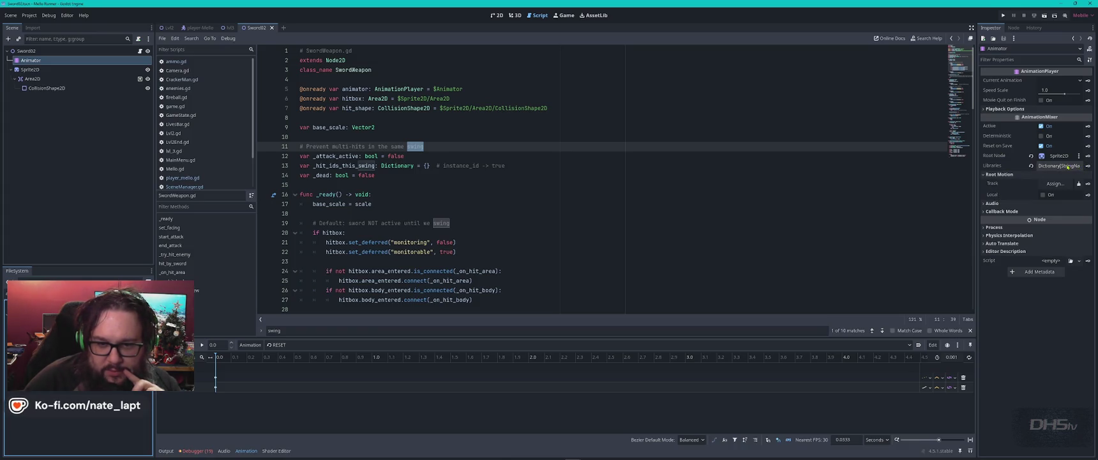
- Set the animation Root Node to ../Sprite2D and inspect the track keyframes
{"action": "left_click", "coordinate": [1079, 157]}
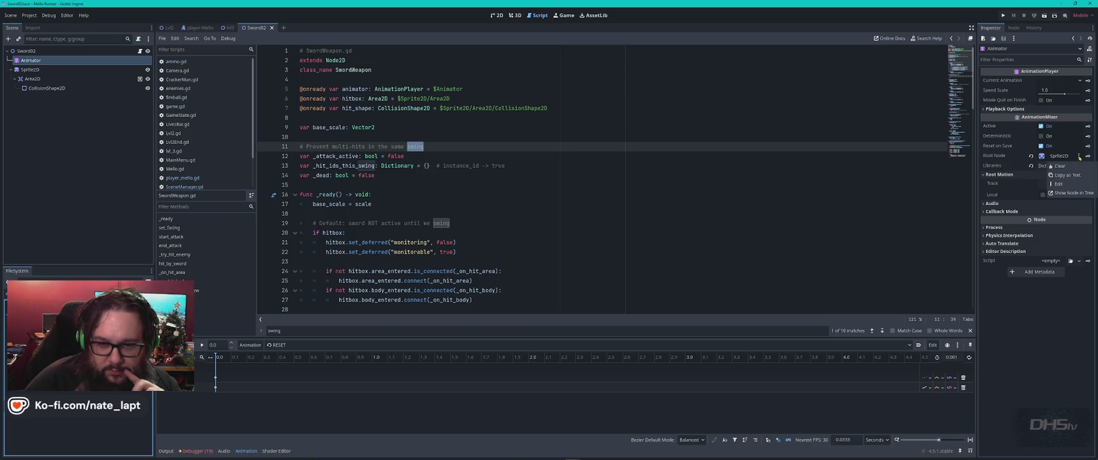
{"action": "left_click", "coordinate": [1059, 184]}
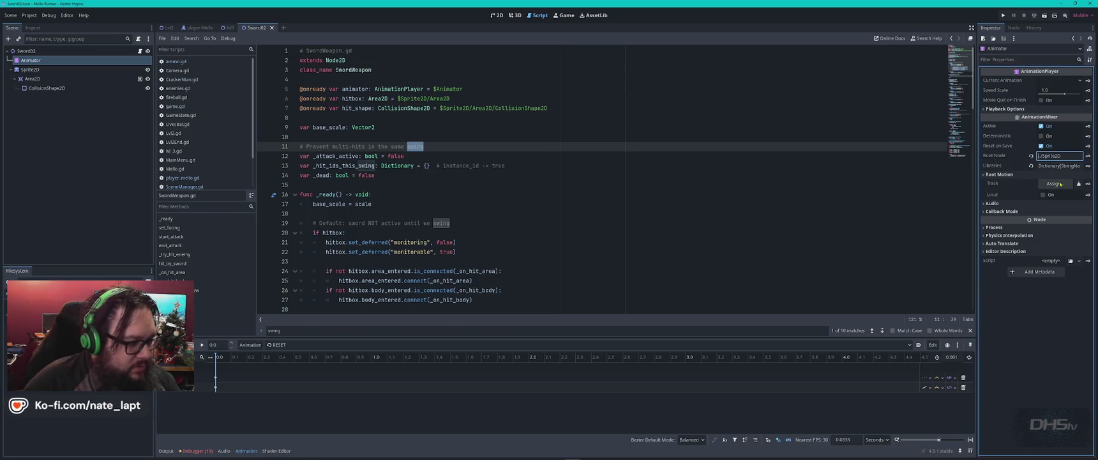
{"action": "left_click", "coordinate": [1005, 158]}
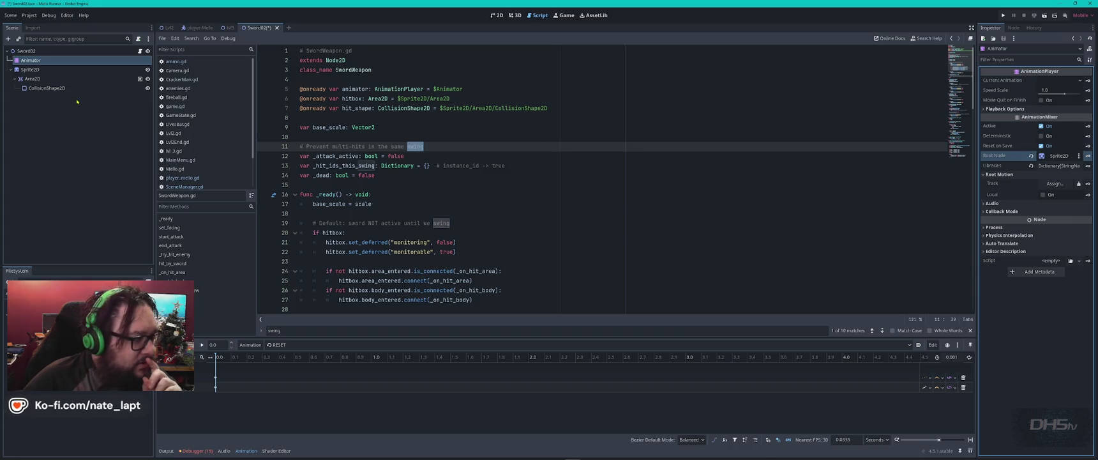
{"action": "left_click", "coordinate": [215, 378]}
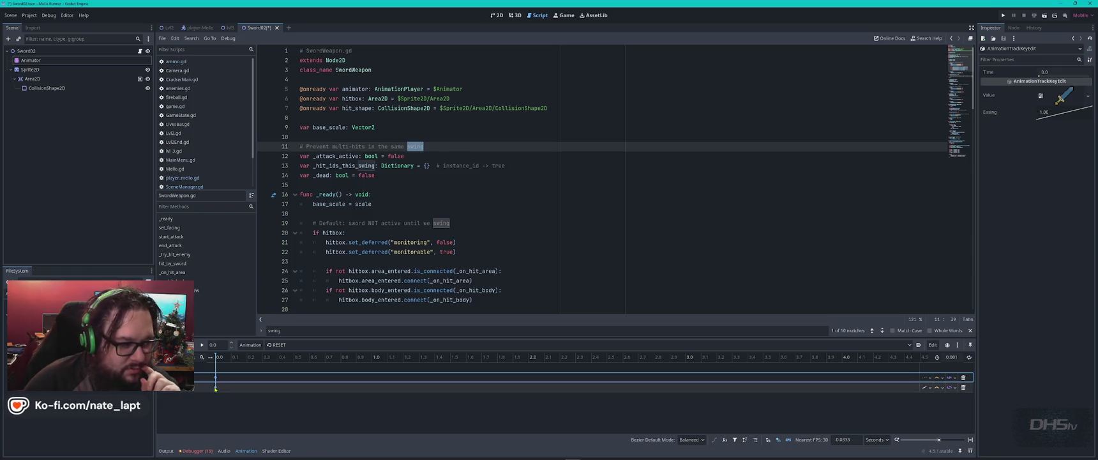
{"action": "left_click", "coordinate": [215, 388]}
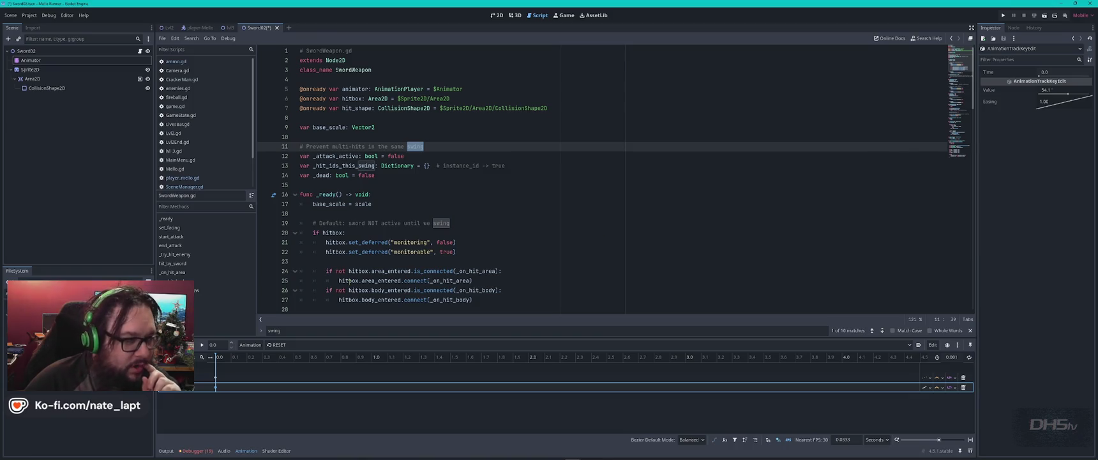
{"action": "left_click", "coordinate": [497, 15]}
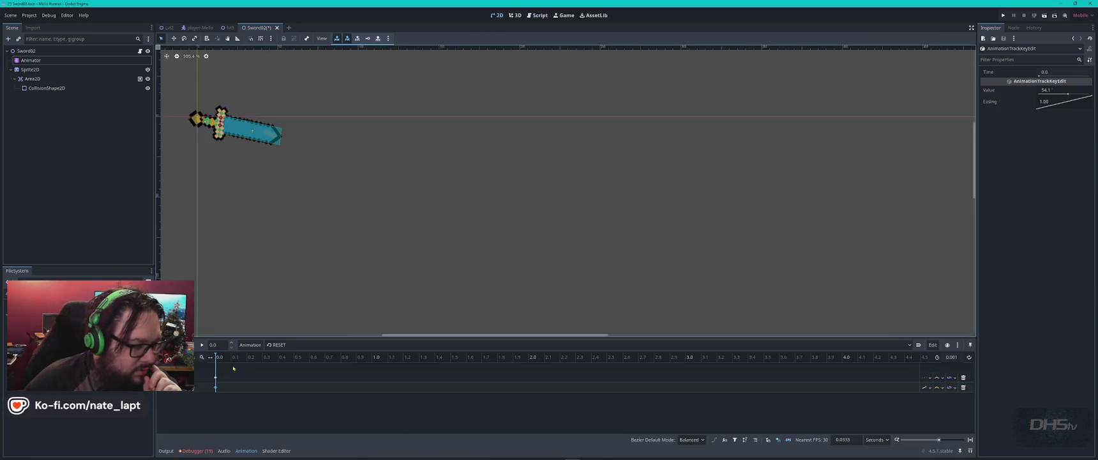
- Preview the sword swing animation and select its second track
{"action": "left_click", "coordinate": [201, 346]}
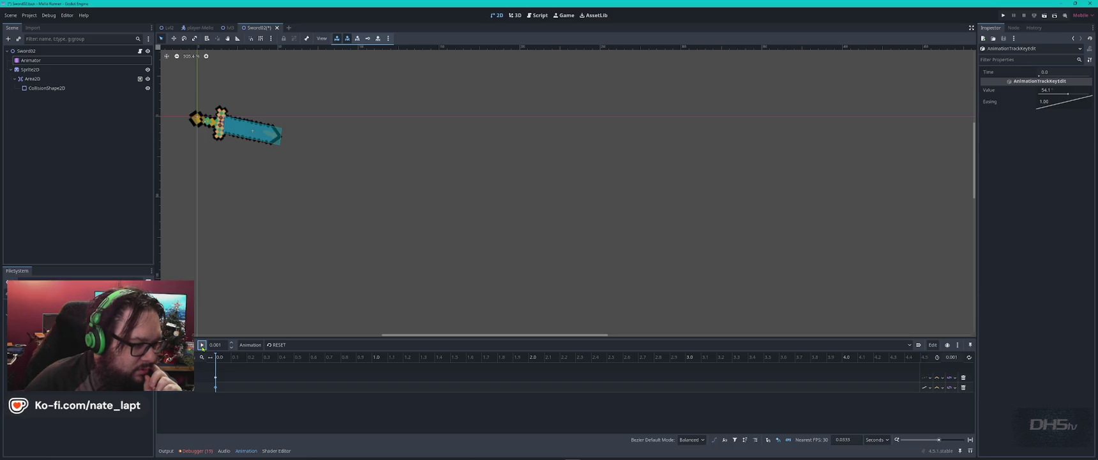
{"action": "left_click", "coordinate": [198, 386]}
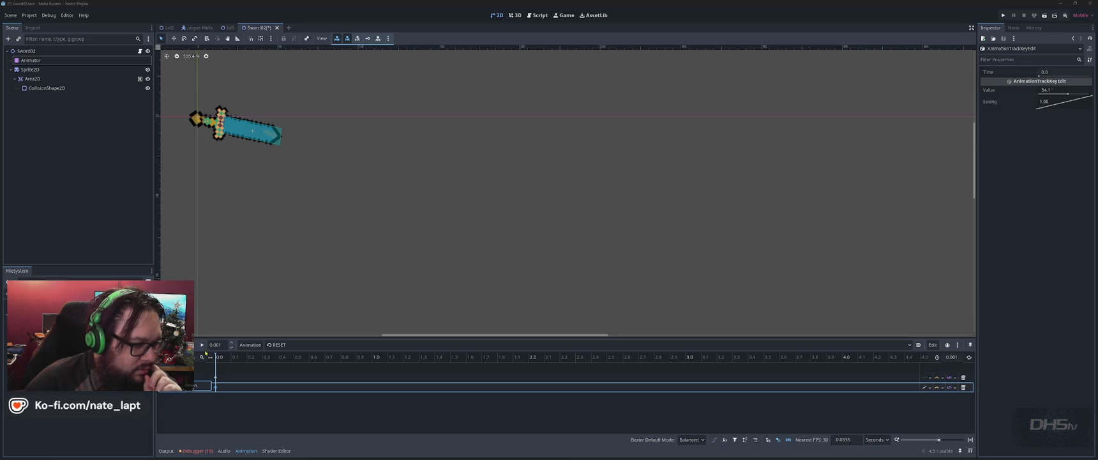
{"action": "left_click", "coordinate": [250, 400]}
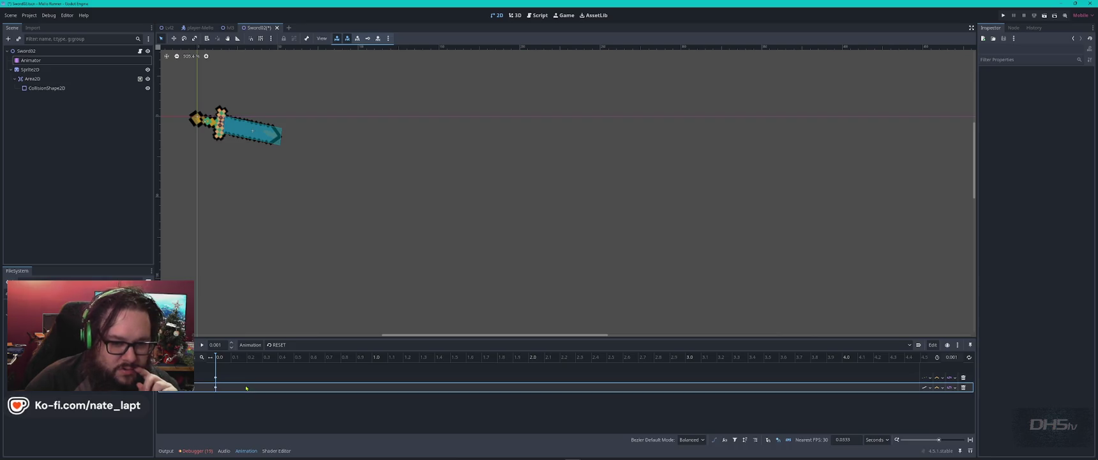
{"action": "left_click", "coordinate": [903, 386]}
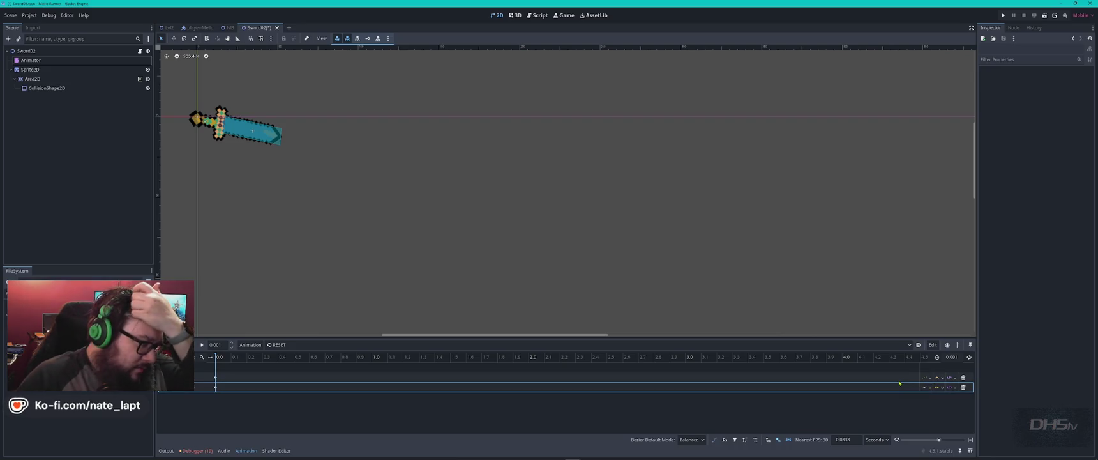
{"action": "left_click", "coordinate": [405, 126]}
- Set the swing's starting rotation keyframe to -13.9, then save and run the game
{"action": "left_click", "coordinate": [215, 387]}
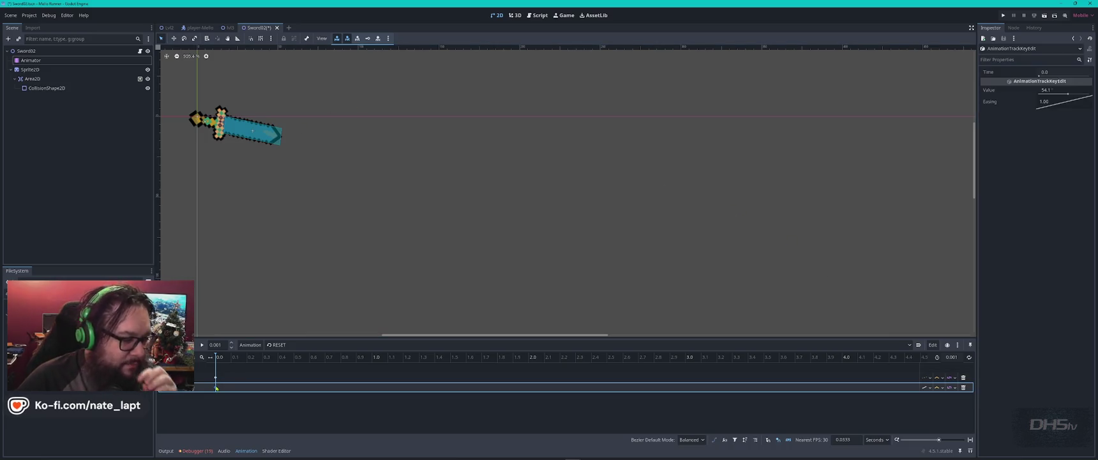
{"action": "left_click_drag", "start_coordinate": [1065, 94], "coordinate": [1064, 95]}
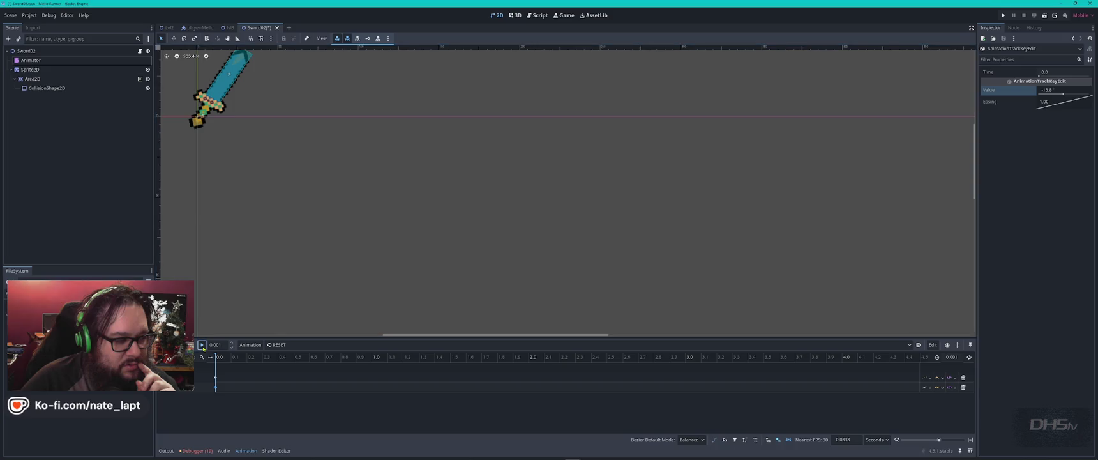
{"action": "key", "text": "ctrl+s"}
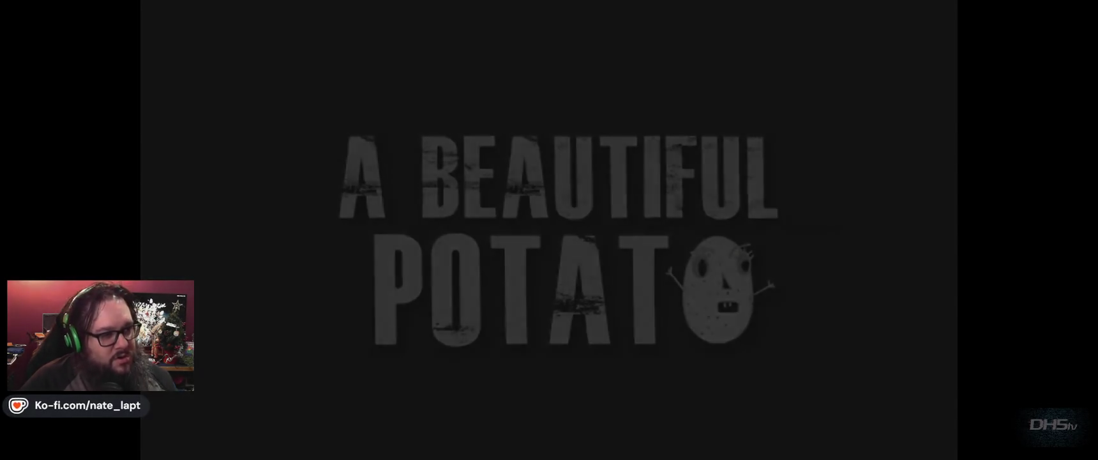
- Start the game, walk the cat right and left swinging the sword, then stop it
{"action": "key", "text": "Return"}
{"action": "key", "text": "Right"}
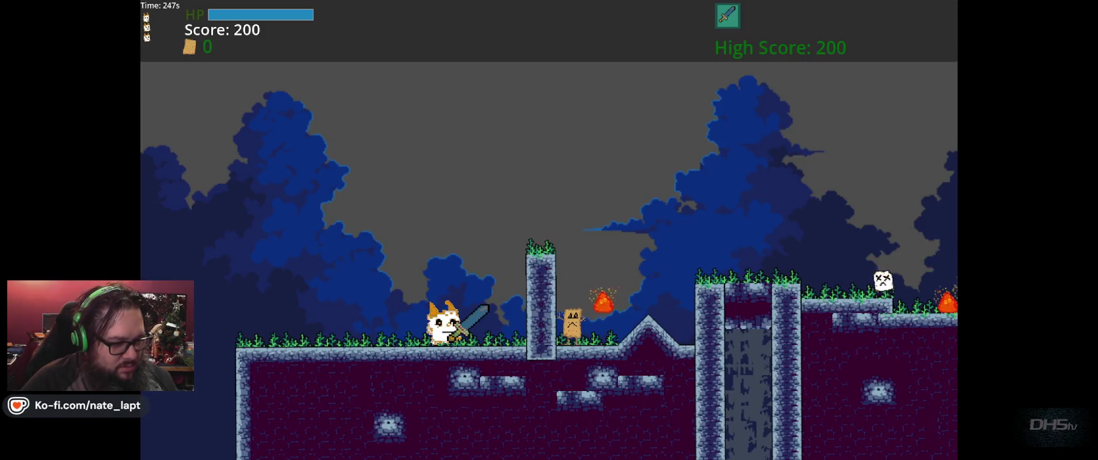
{"action": "key", "text": "Left"}
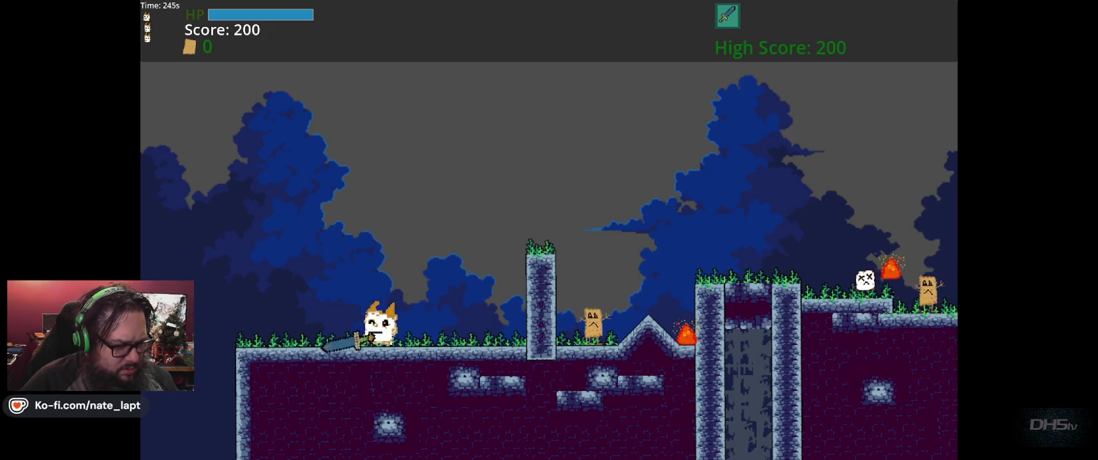
{"action": "key", "text": "Right"}
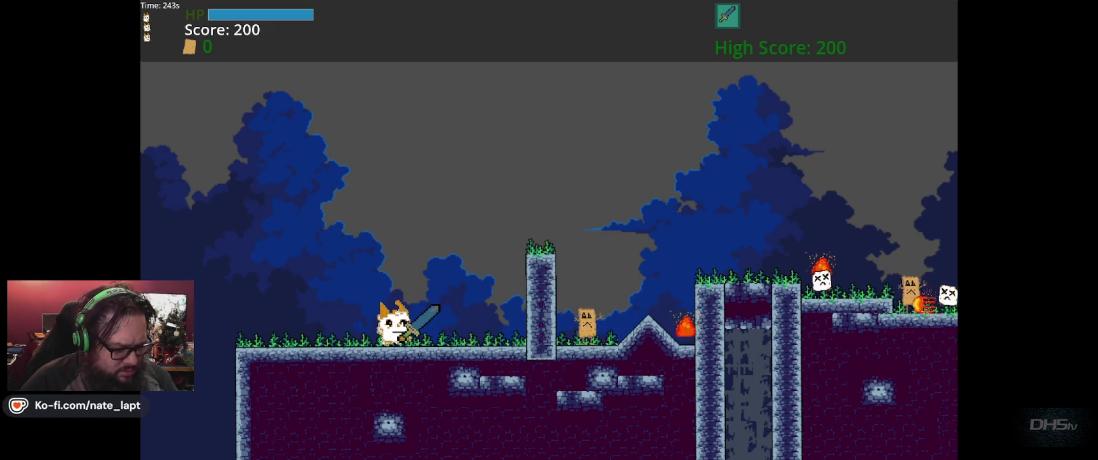
{"action": "key", "text": "Escape"}
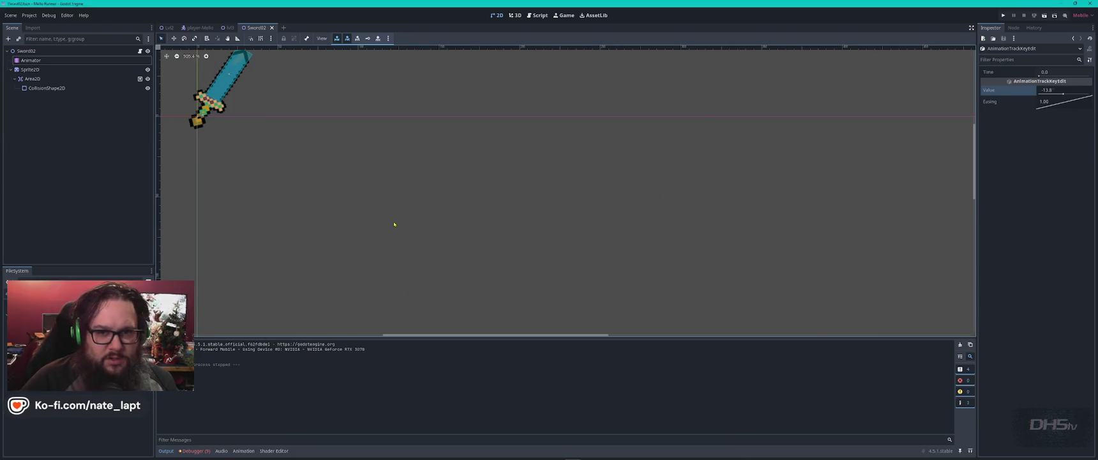
- Set the swing's starting keyframe rotation to 54.1, then drag it lower
{"action": "type", "text": "54.1"}
{"action": "key", "text": "Return"}
{"action": "left_click_drag", "start_coordinate": [1068, 95], "coordinate": [1070, 96]}
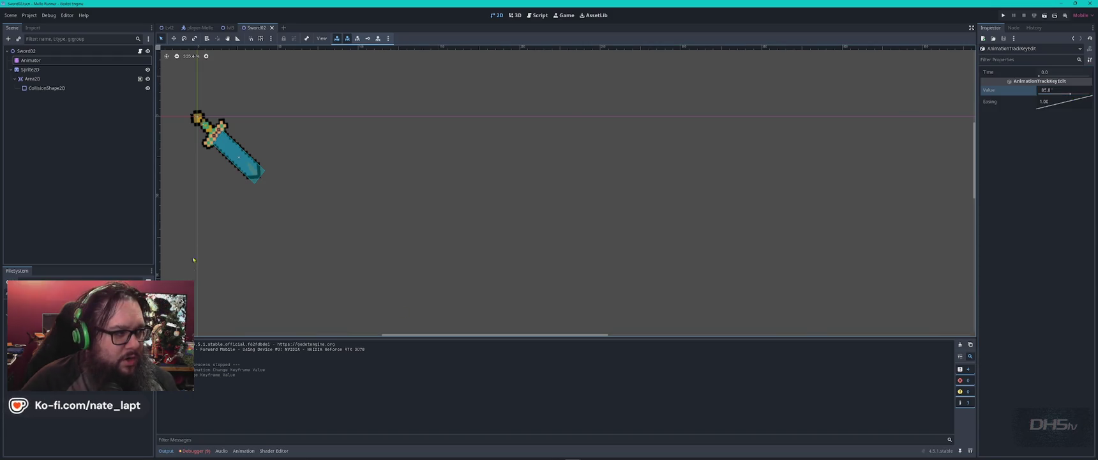
- Select Animator and Sprite2D, widen the track column, and zoom the timeline to 0.01 steps
{"action": "left_click", "coordinate": [50, 61]}
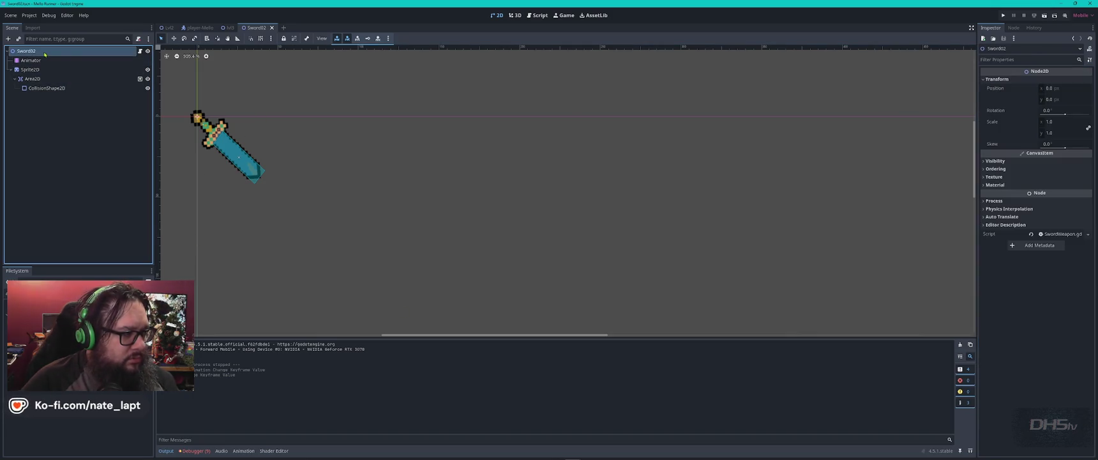
{"action": "left_click", "coordinate": [54, 70]}
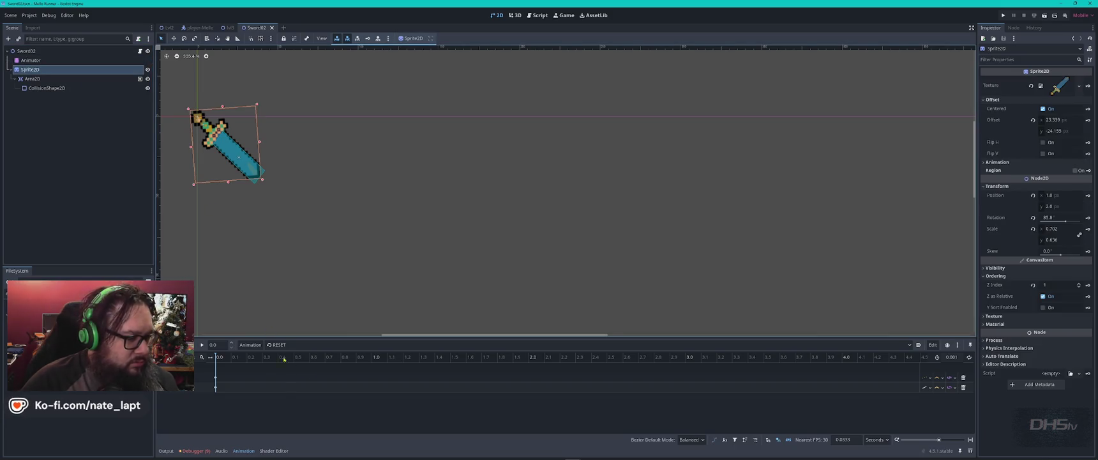
{"action": "mouse_move", "coordinate": [211, 358]}
{"action": "left_mouse_down"}
{"action": "mouse_move", "coordinate": [252, 358]}
{"action": "mouse_move", "coordinate": [204, 359]}
{"action": "mouse_move", "coordinate": [232, 361]}
{"action": "left_mouse_up"}
{"action": "left_click", "coordinate": [230, 361]}
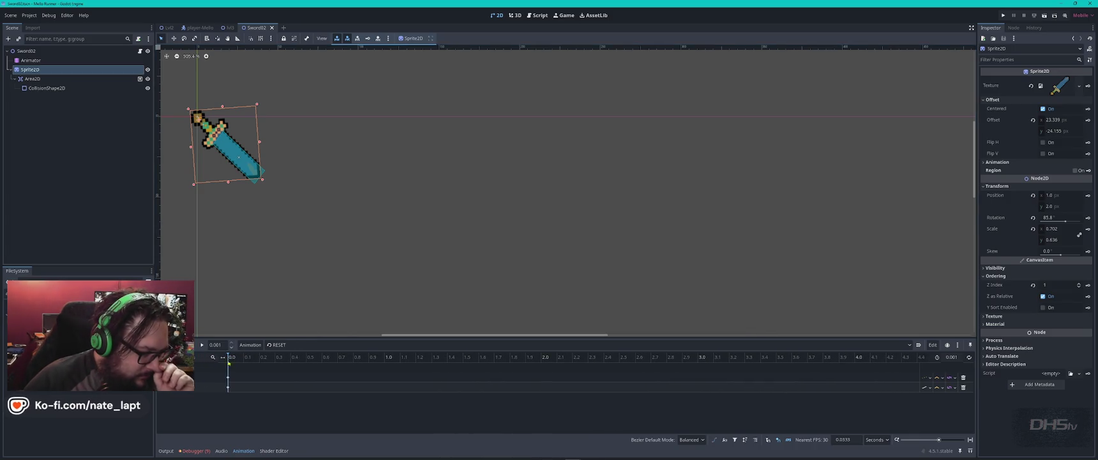
{"action": "left_click", "coordinate": [231, 345]}
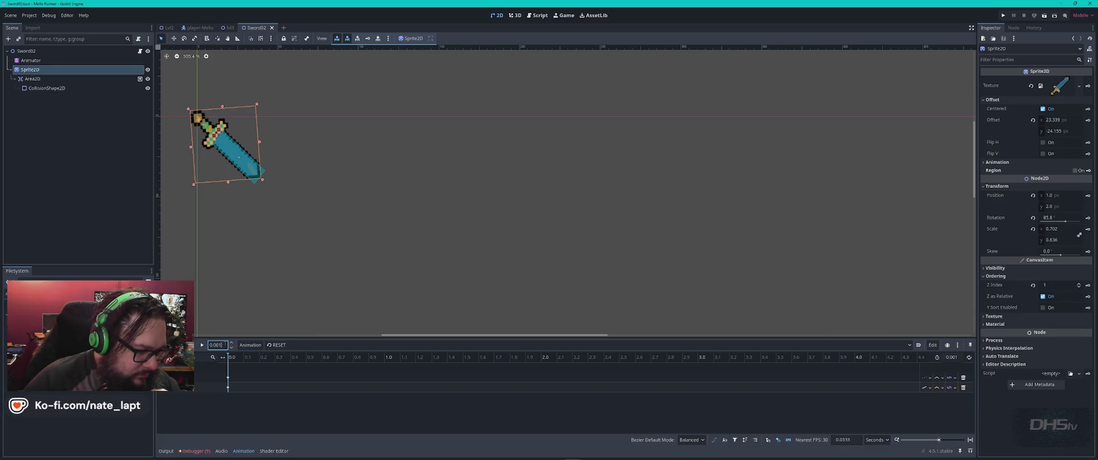
{"action": "left_click", "coordinate": [953, 357]}
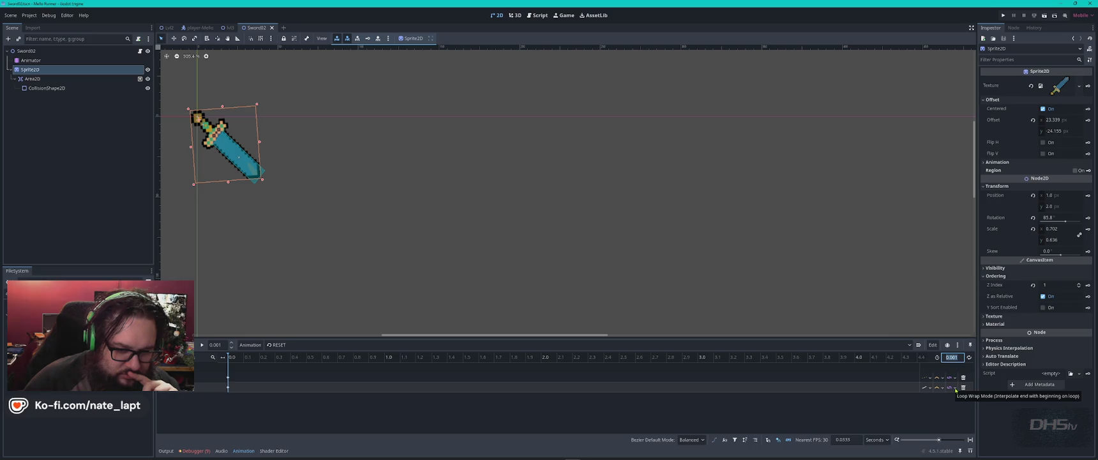
{"action": "left_click", "coordinate": [936, 387]}
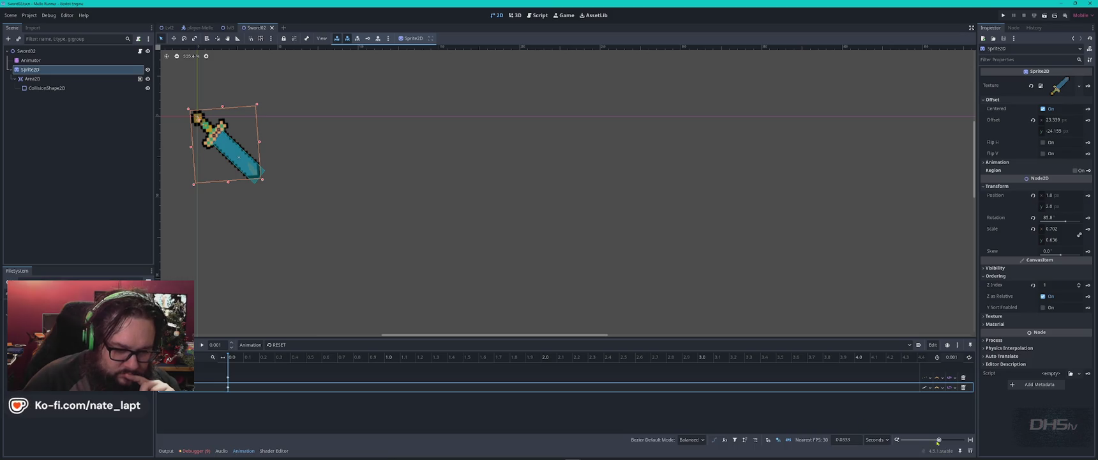
{"action": "left_click_drag", "start_coordinate": [938, 440], "coordinate": [983, 436]}
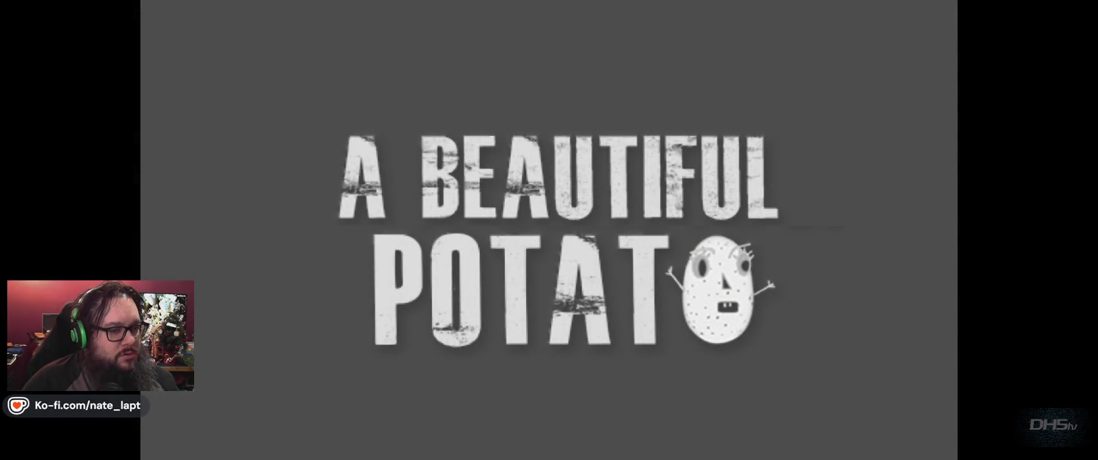
- Start the game, walk right and slay the ghost with the sword, then stop the run
{"action": "key", "text": "Return"}
{"action": "key", "text": "Right"}
{"action": "key", "text": "x"}
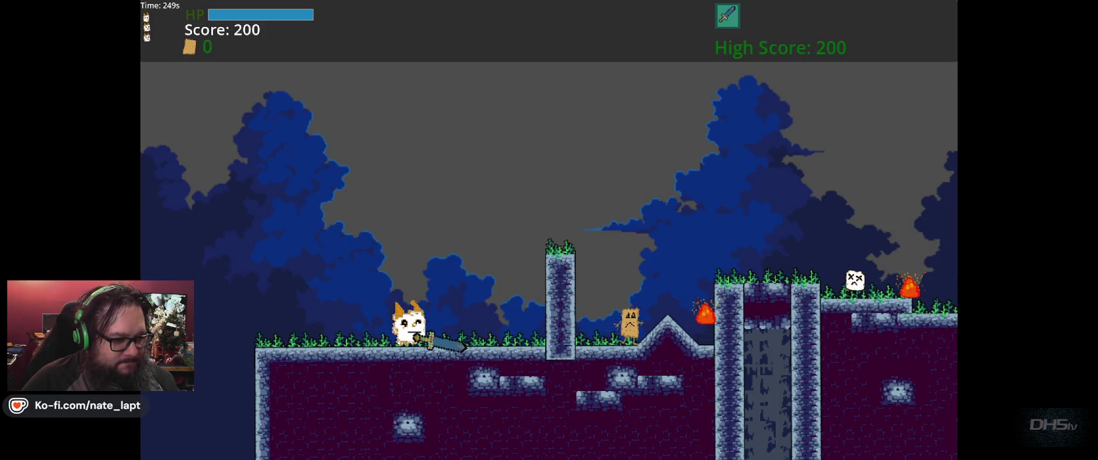
{"action": "key", "text": "F8"}
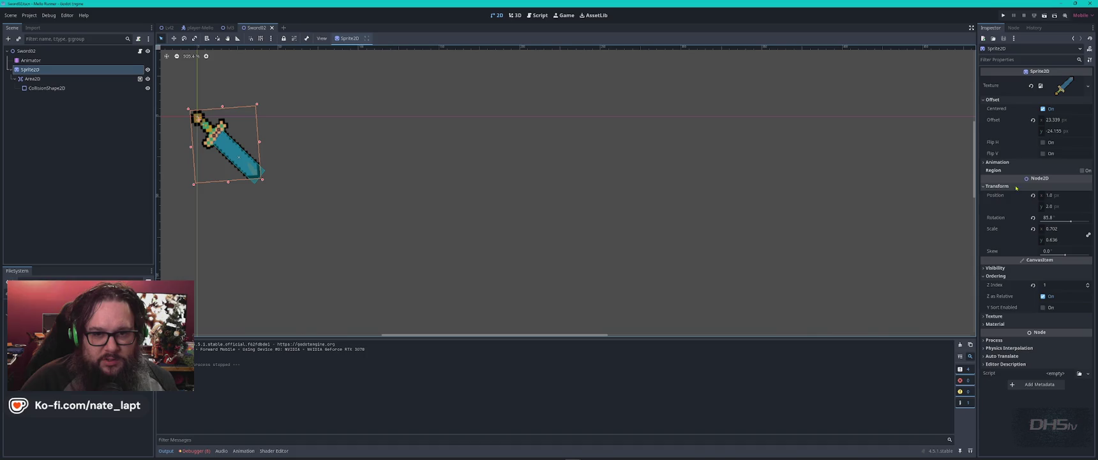
- Tilt the sprite horizontal, stop the test, then drag the 0.0 rotation keyframe to -72.7
{"action": "left_click_drag", "start_coordinate": [1073, 224], "coordinate": [1068, 223]}
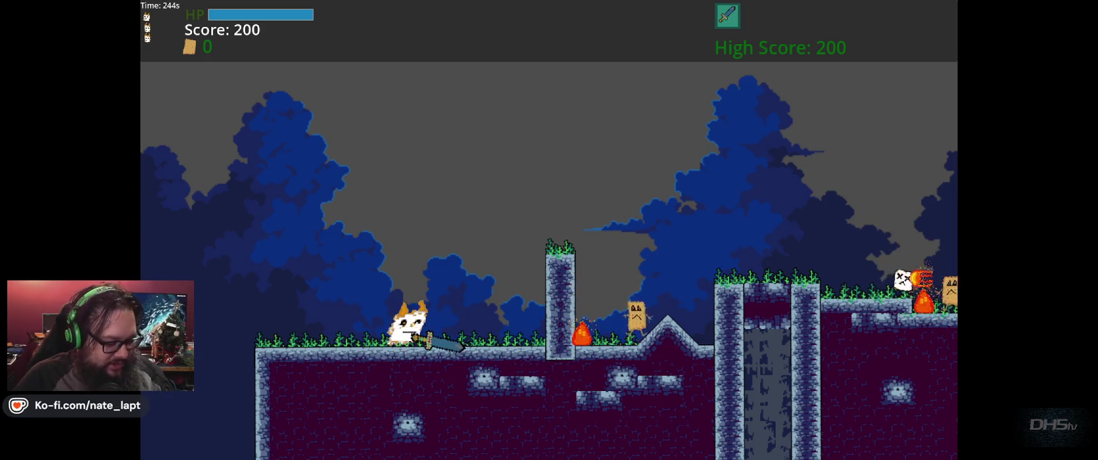
{"action": "key", "text": "F8"}
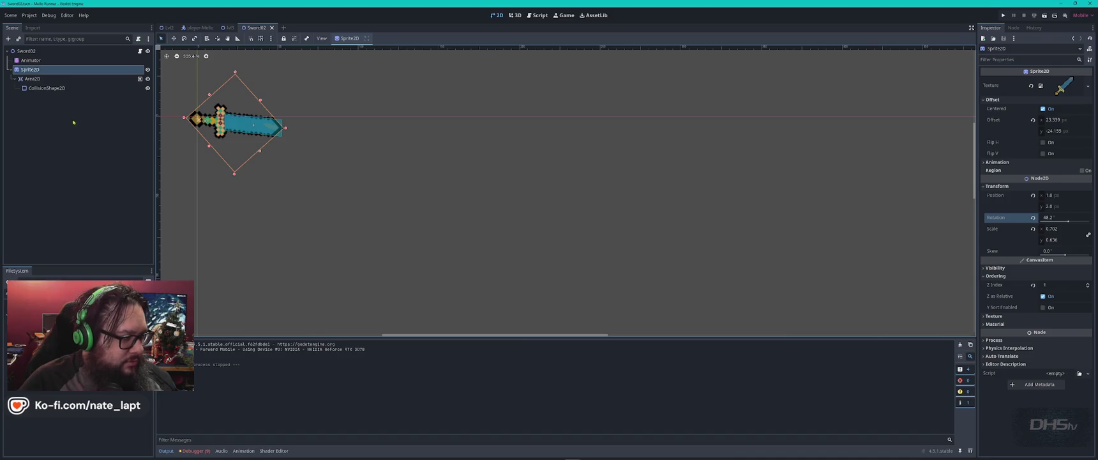
{"action": "left_click", "coordinate": [63, 60]}
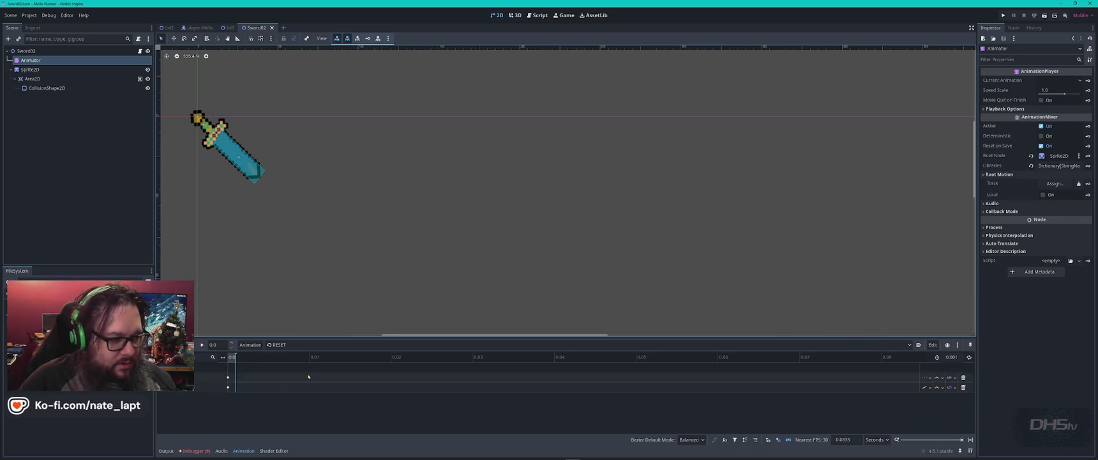
{"action": "left_click", "coordinate": [229, 356]}
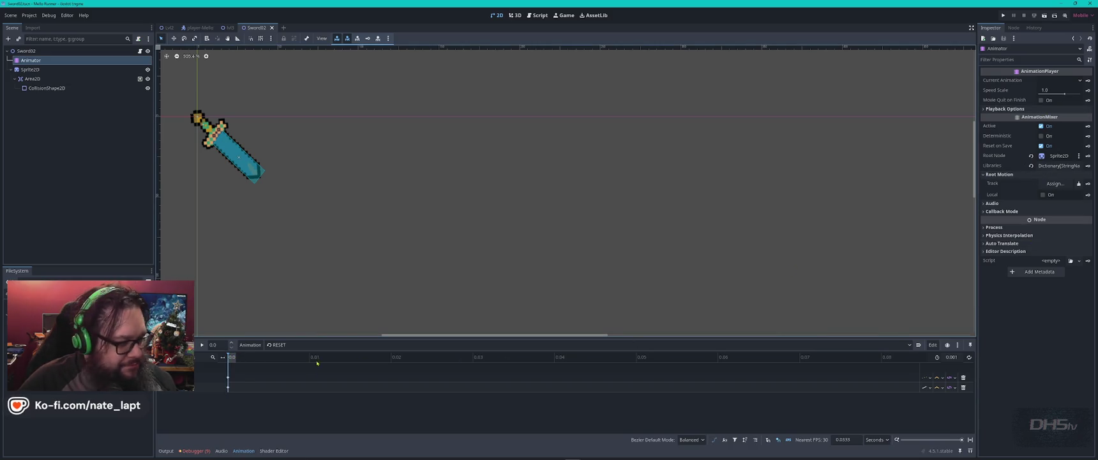
{"action": "left_click", "coordinate": [229, 388]}
{"action": "left_click_drag", "start_coordinate": [1076, 93], "coordinate": [1063, 94]}
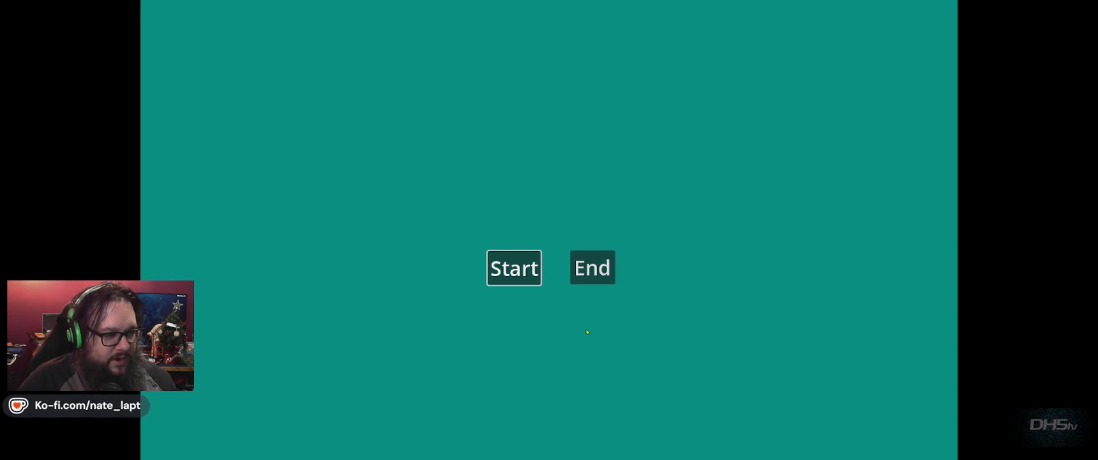
- Start the game from its title menu, then stop the playtest and return to Sword02
{"action": "key", "text": "Return"}
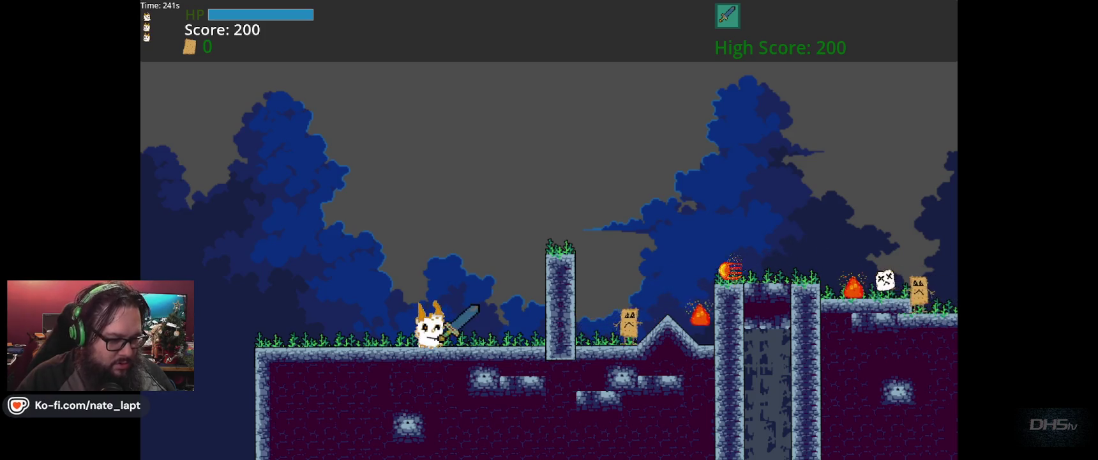
{"action": "key", "text": "F8"}
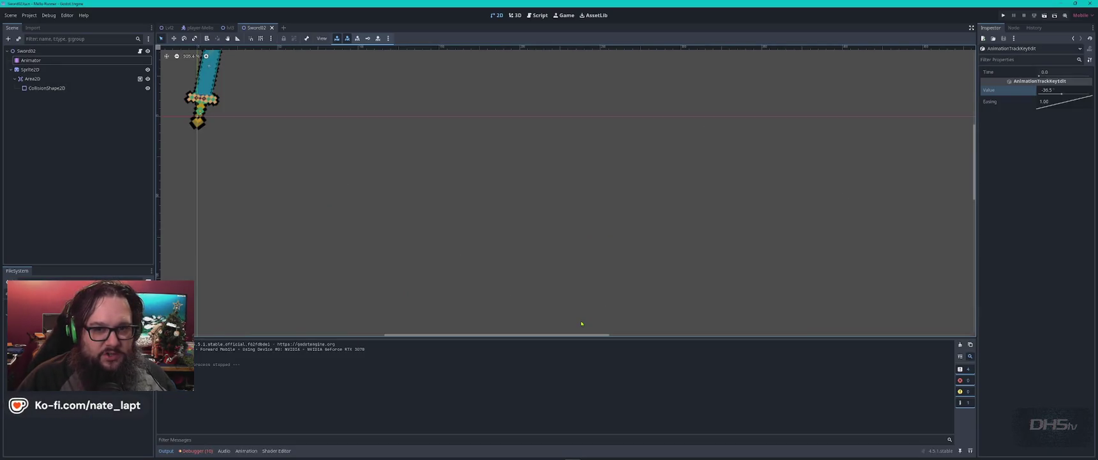
{"action": "scroll", "coordinate": [497, 230], "scroll_direction": "up", "scroll_amount": 1}
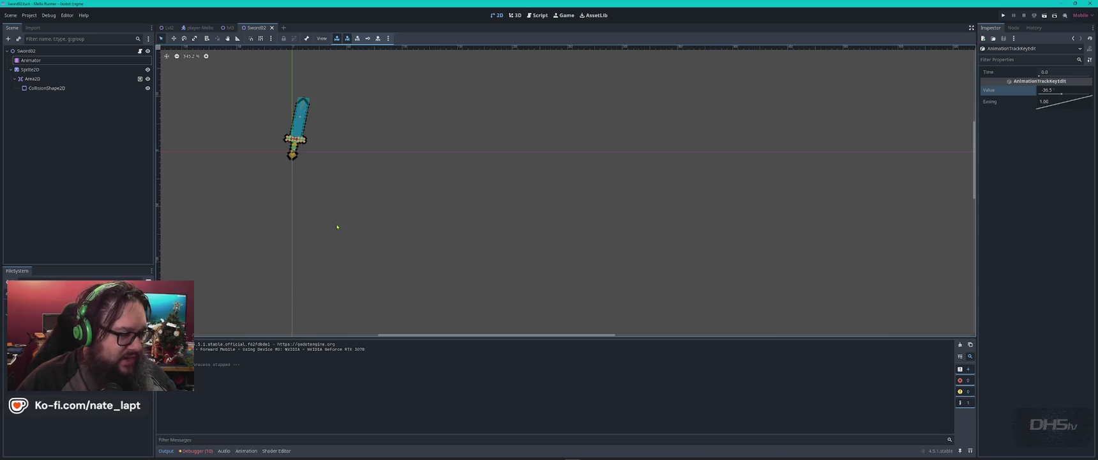
- Return the sword keyframe rotation to 54.1 and save the Sword02 scene
{"action": "left_click_drag", "start_coordinate": [1047, 90], "coordinate": [1086, 90]}
{"action": "key", "text": "ctrl+z"}
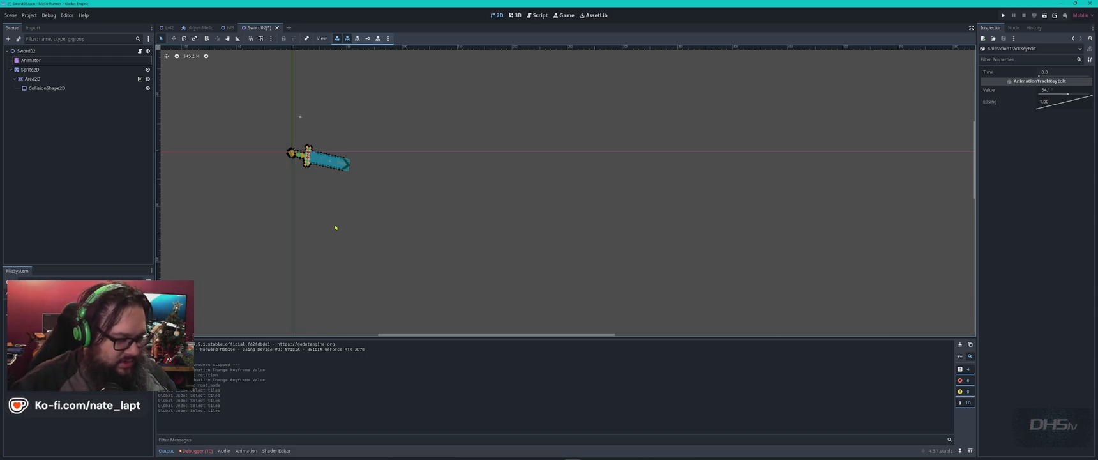
{"action": "key", "text": "ctrl+s"}
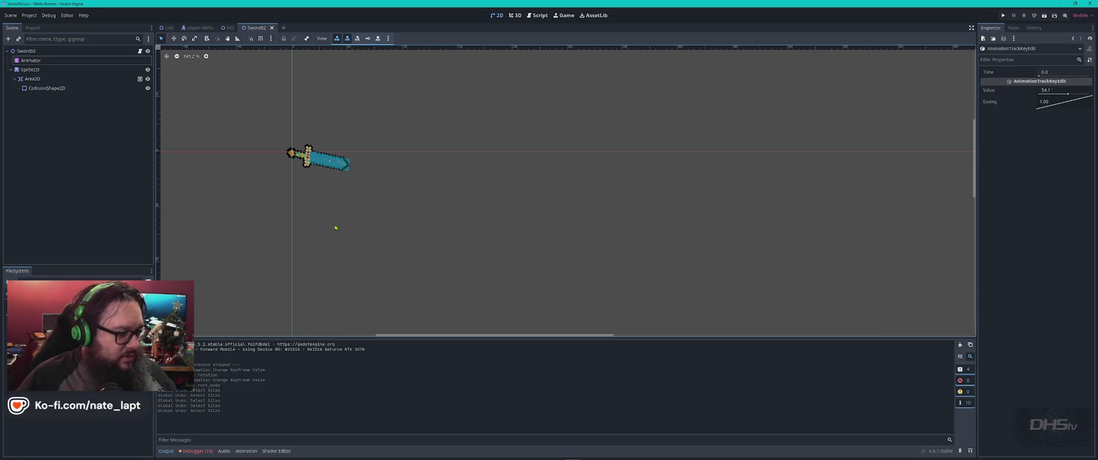
- Show the animation timeline, glance over the lvl3 level, then return to Sword02
{"action": "left_click", "coordinate": [245, 450]}
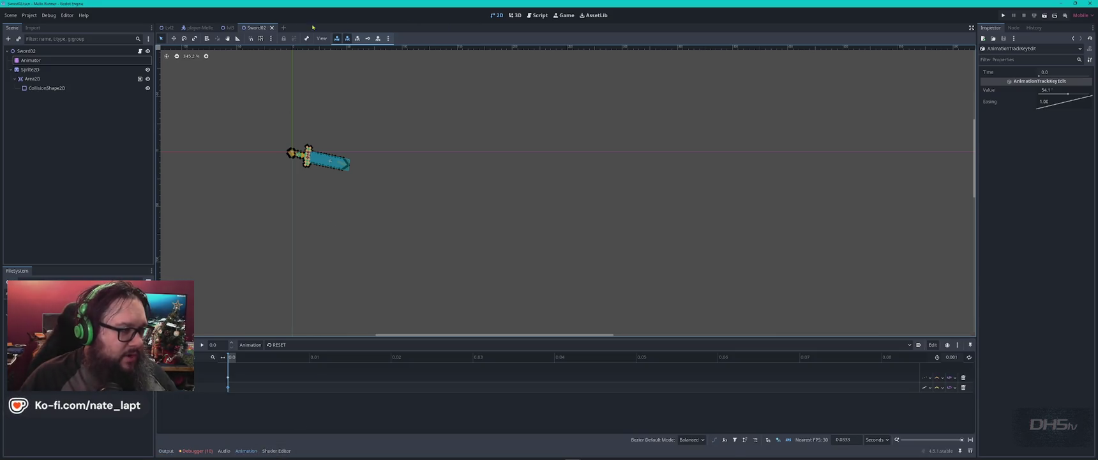
{"action": "left_click", "coordinate": [228, 27]}
{"action": "scroll", "coordinate": [481, 185], "scroll_direction": "down", "scroll_amount": 3}
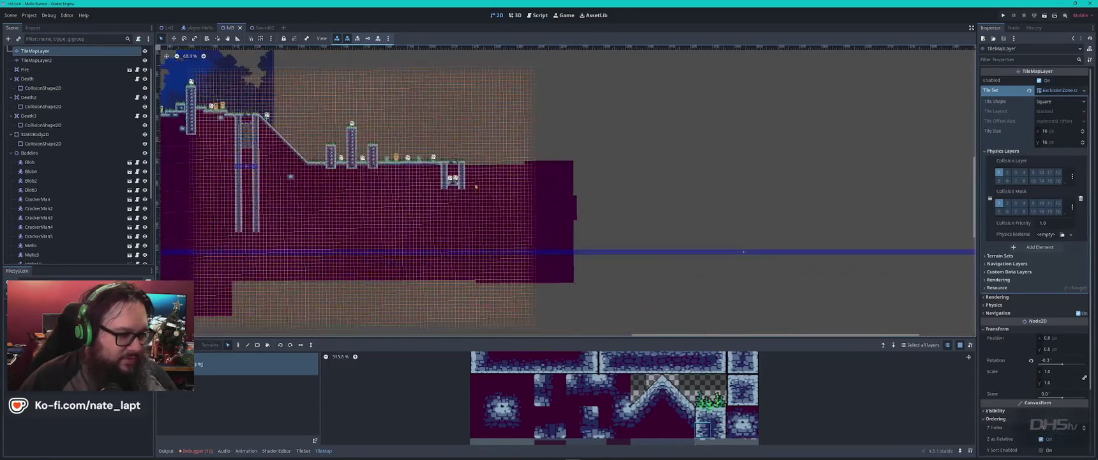
{"action": "scroll", "coordinate": [481, 186], "scroll_direction": "left", "scroll_amount": 5}
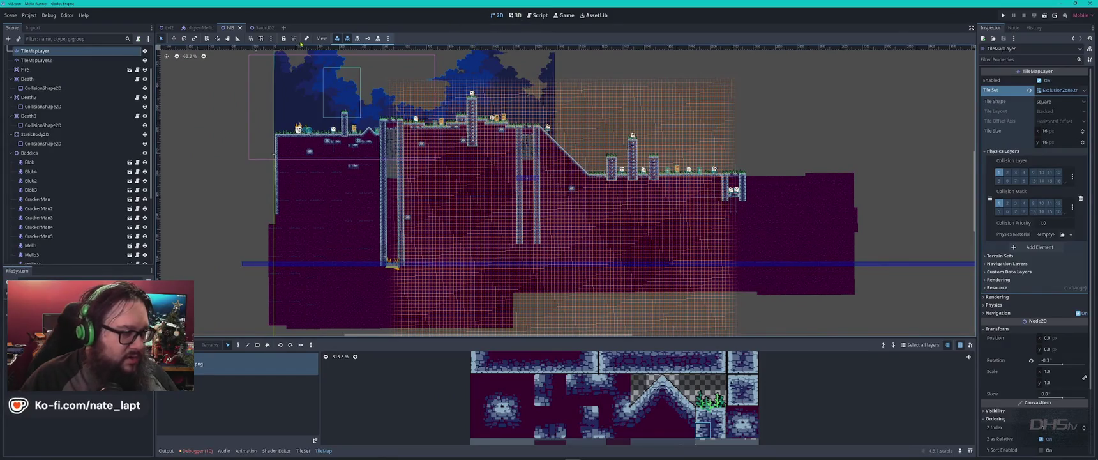
{"action": "left_click", "coordinate": [262, 27]}
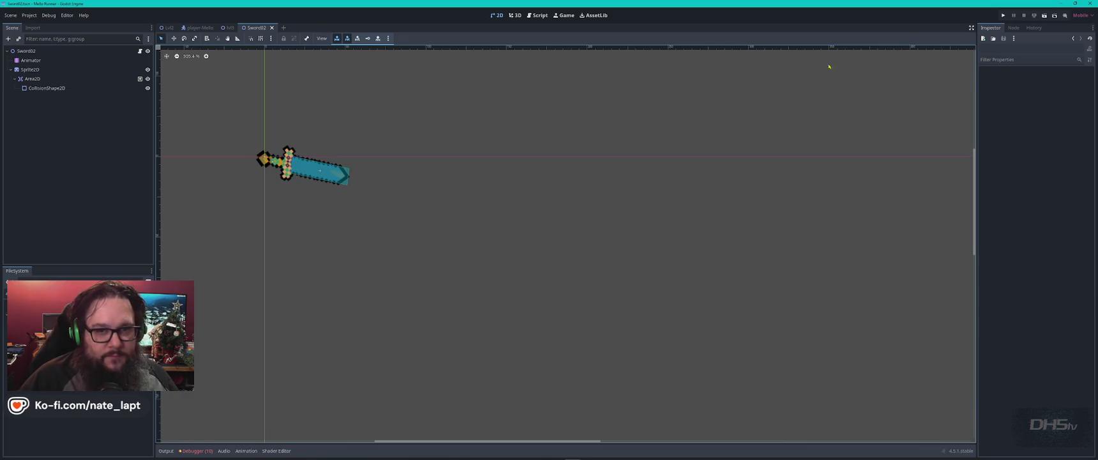
- Try the Sprite2D rotation slider, then open the Animation editor on the Animator node
{"action": "left_click", "coordinate": [30, 69]}
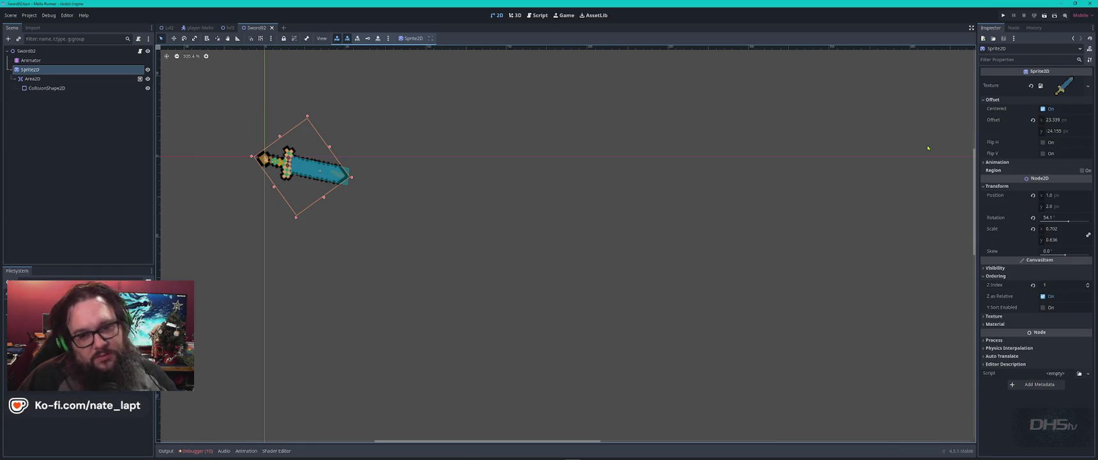
{"action": "mouse_move", "coordinate": [1069, 221]}
{"action": "left_mouse_down"}
{"action": "mouse_move", "coordinate": [1054, 221]}
{"action": "mouse_move", "coordinate": [1069, 221]}
{"action": "left_mouse_up"}
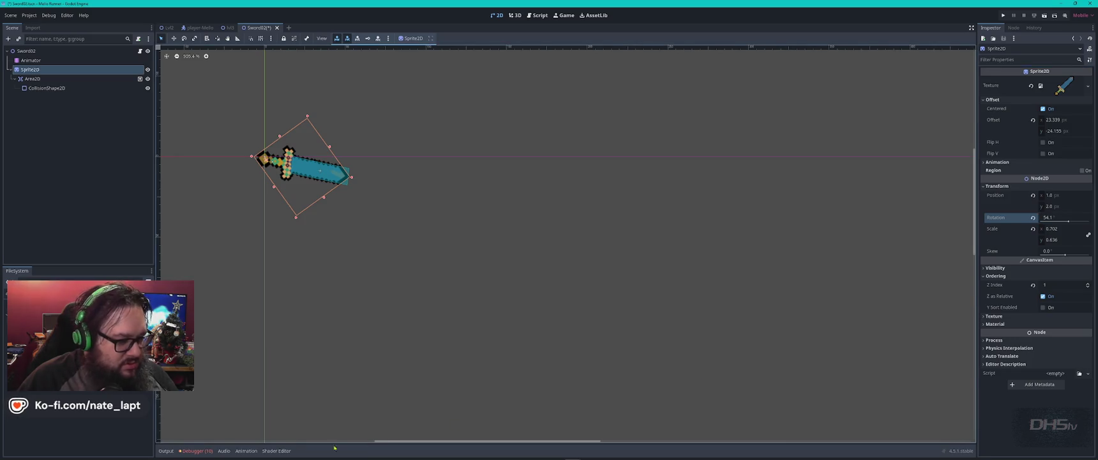
{"action": "left_click", "coordinate": [246, 450]}
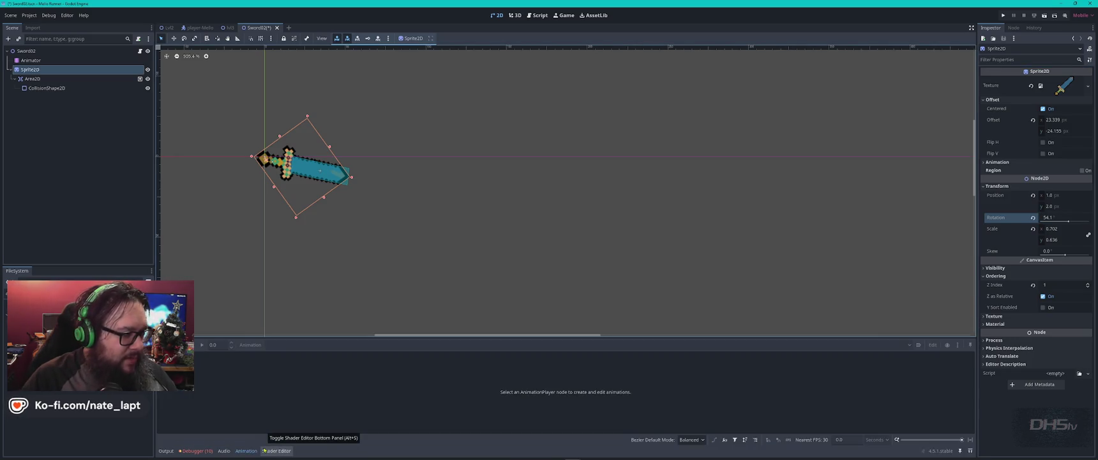
{"action": "left_click", "coordinate": [68, 62]}
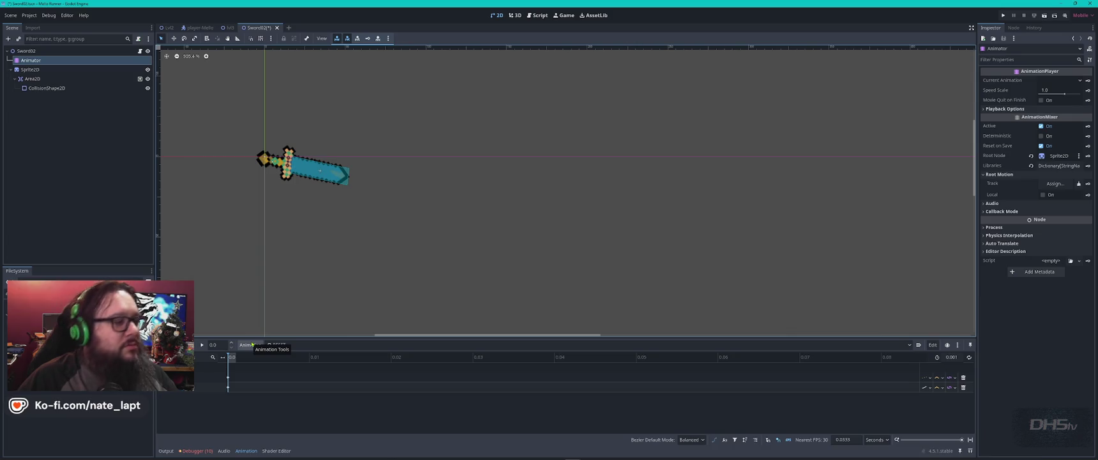
- Toggle the Animator timeline between RESET and swing, ending on swing's second-track key
{"action": "left_click", "coordinate": [237, 378]}
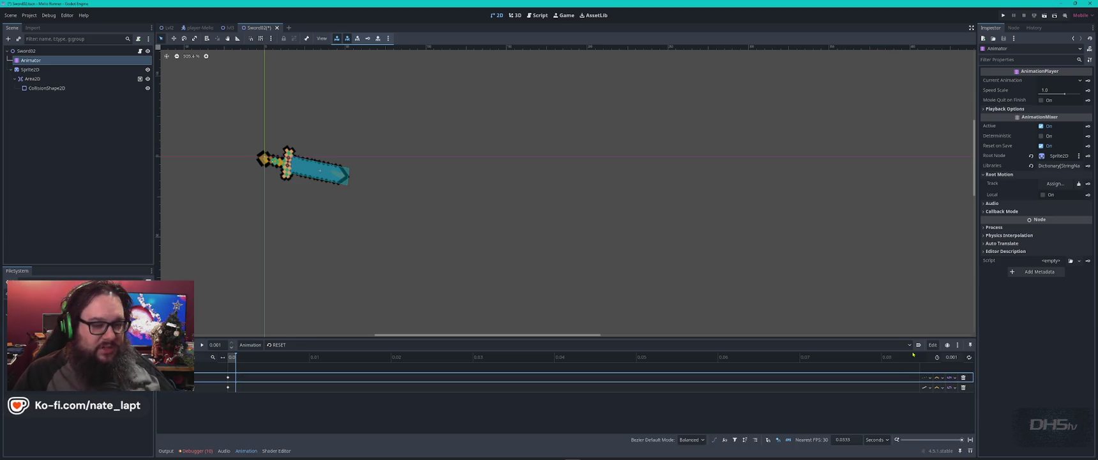
{"action": "left_click", "coordinate": [910, 346]}
{"action": "left_click", "coordinate": [431, 364]}
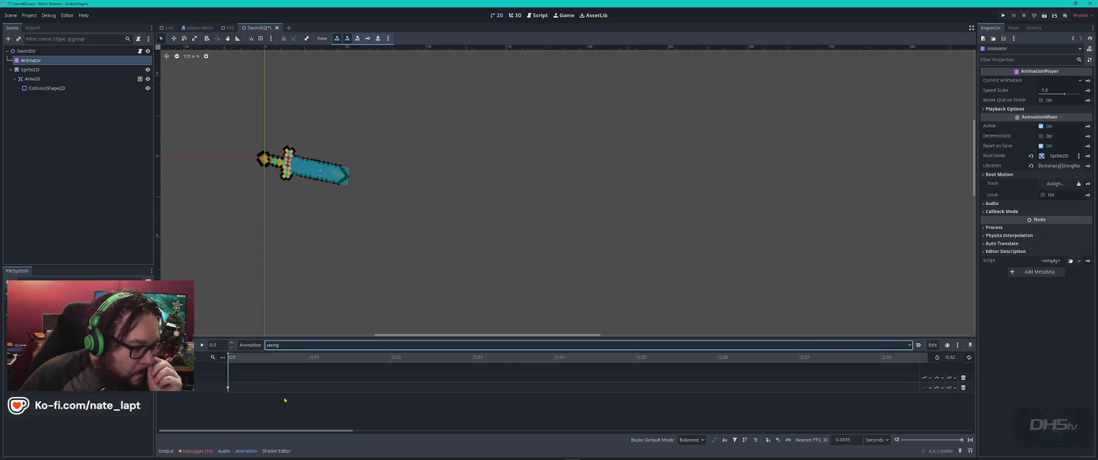
{"action": "left_click", "coordinate": [239, 378]}
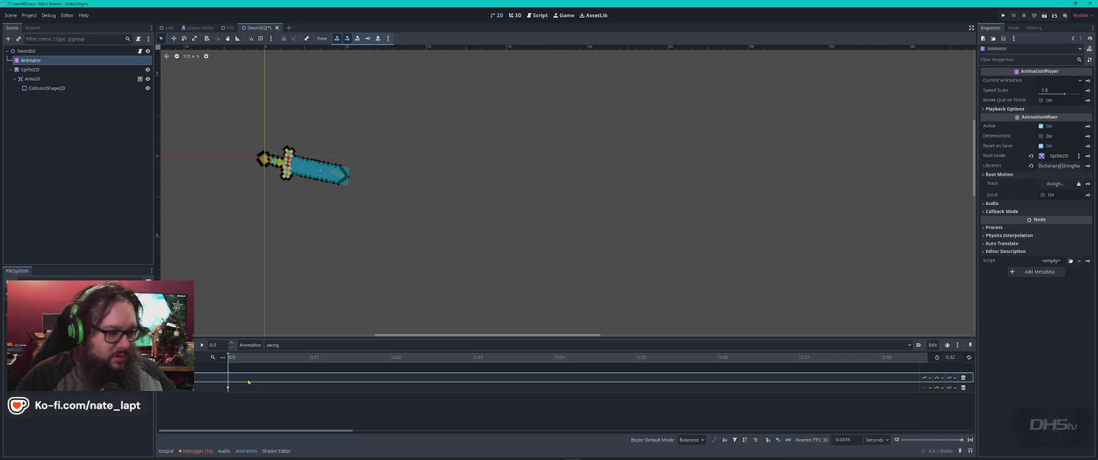
{"action": "left_click", "coordinate": [573, 345]}
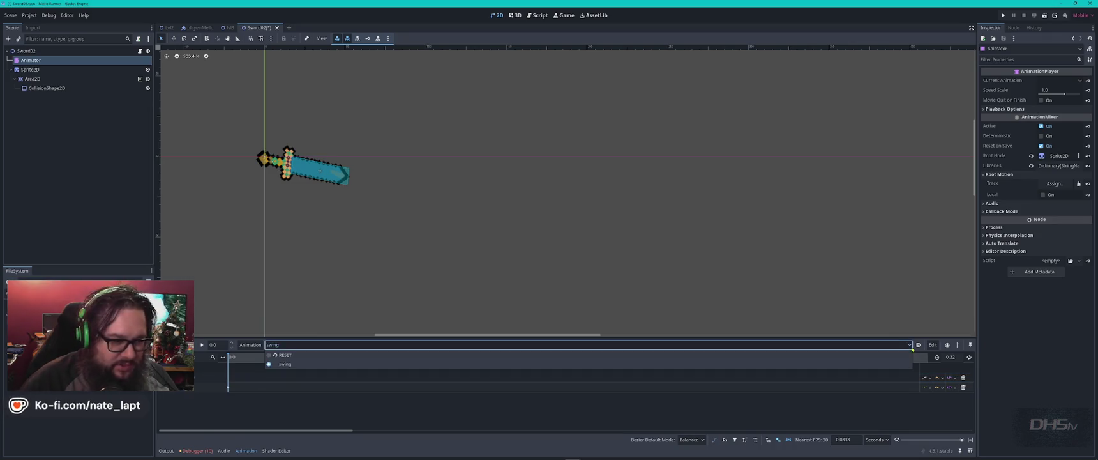
{"action": "left_click", "coordinate": [498, 355]}
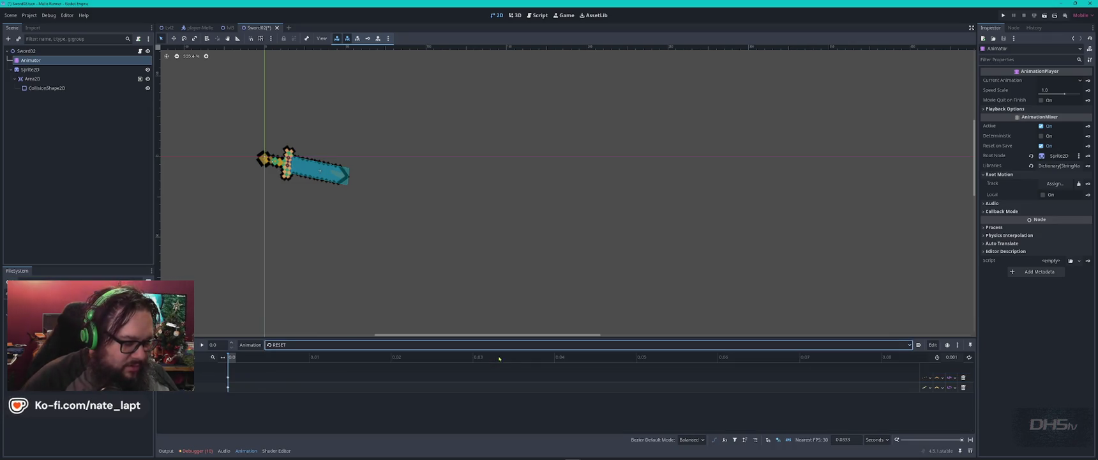
{"action": "left_click", "coordinate": [910, 345]}
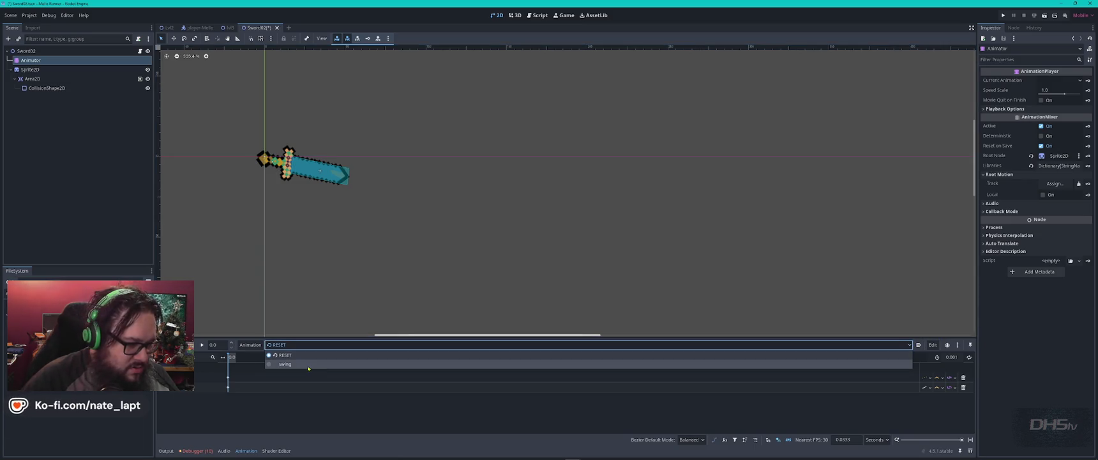
{"action": "left_click", "coordinate": [285, 364]}
{"action": "left_click", "coordinate": [228, 387]}
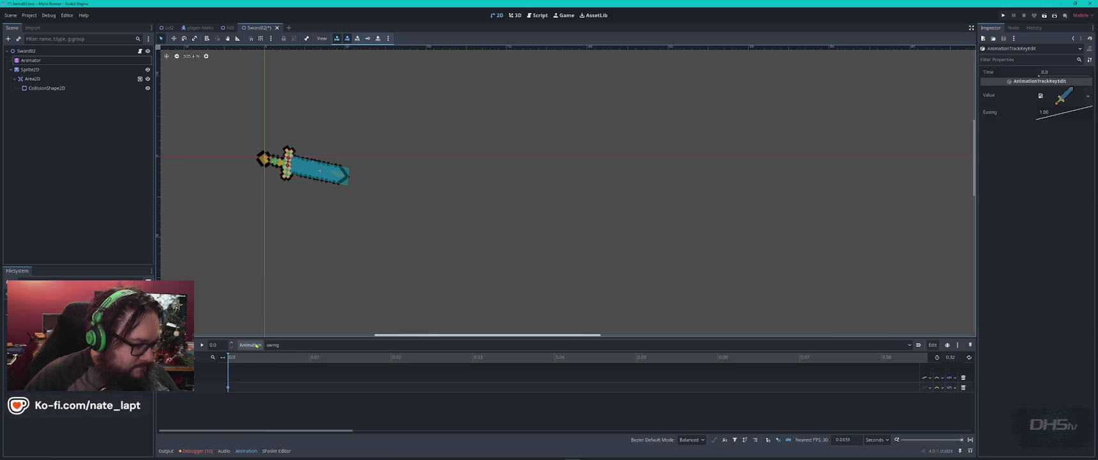
- Adjust the swing animation's length and looping, and play it alongside RESET
{"action": "left_click", "coordinate": [951, 357]}
{"action": "type", "text": "0.22"}
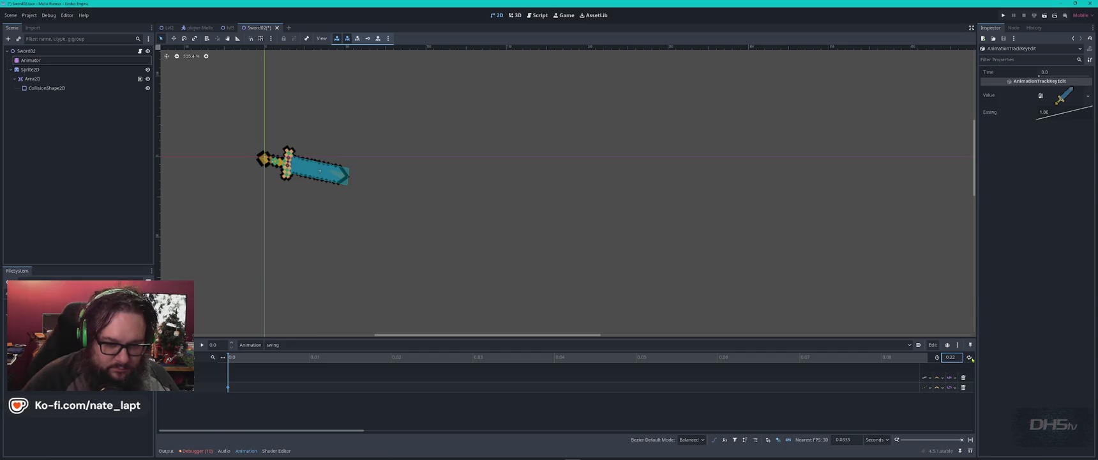
{"action": "left_click", "coordinate": [970, 358]}
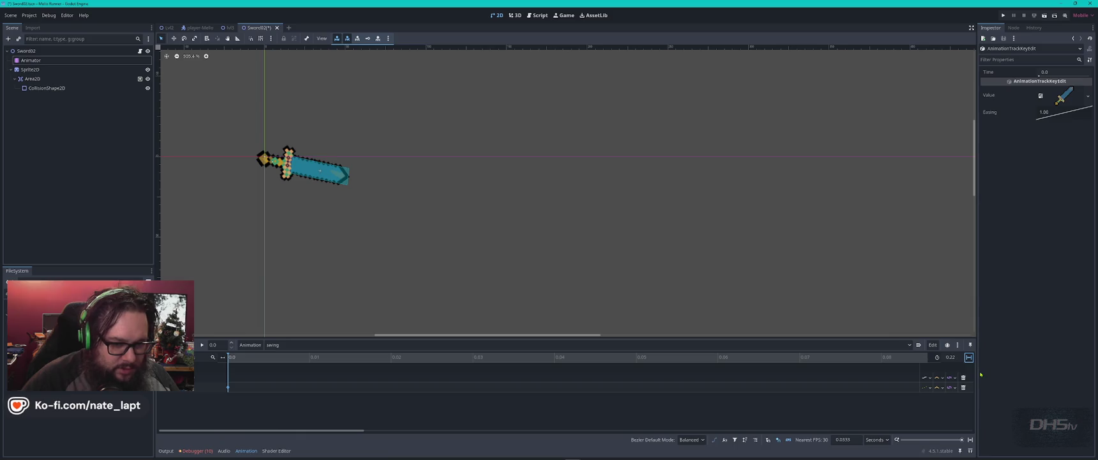
{"action": "left_click", "coordinate": [201, 345]}
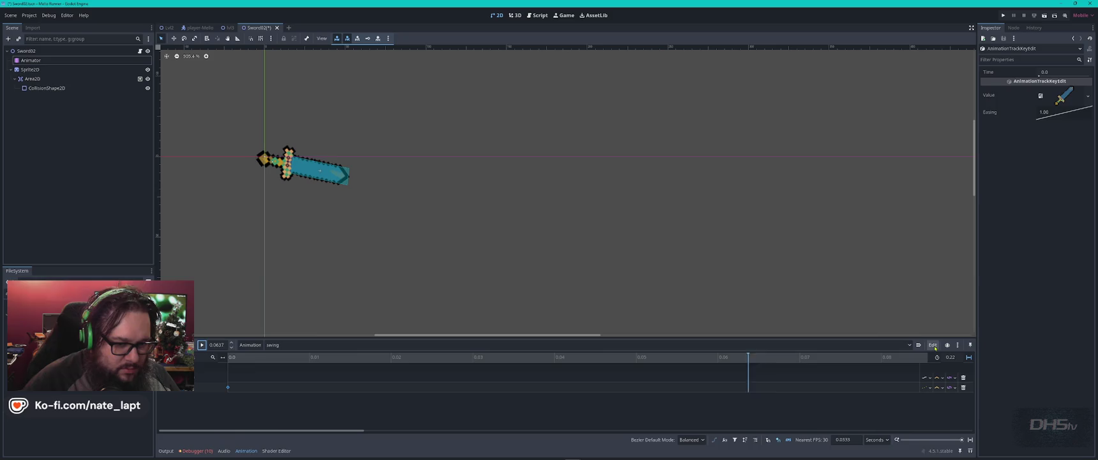
{"action": "left_click", "coordinate": [902, 345]}
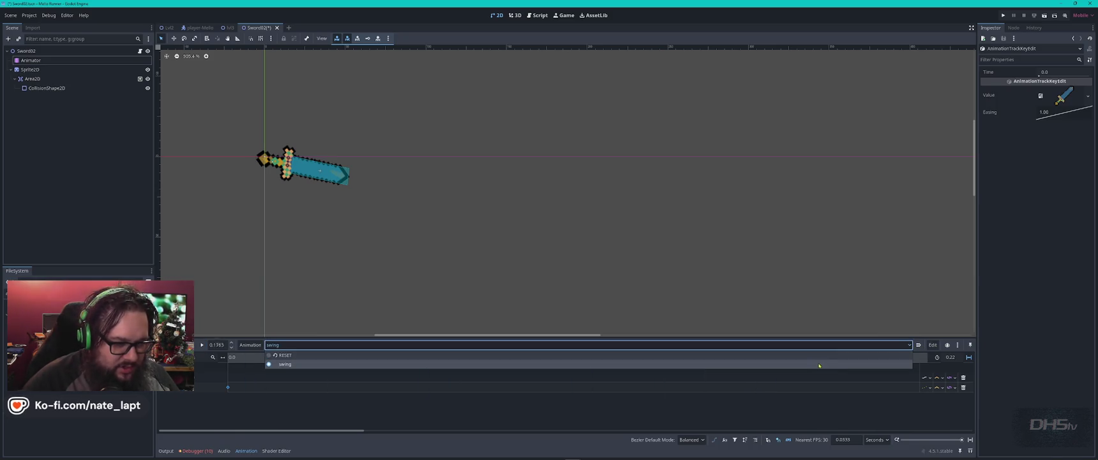
{"action": "left_click", "coordinate": [396, 355]}
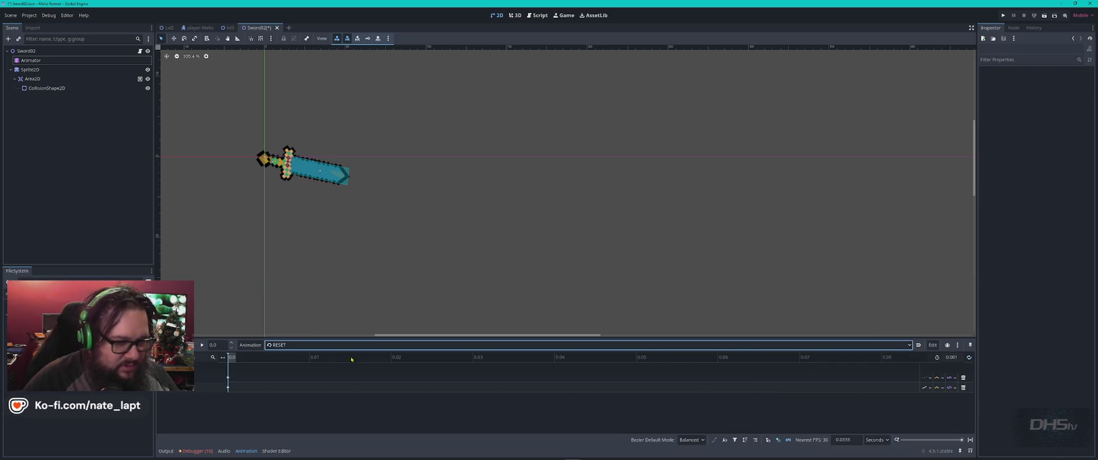
{"action": "left_click", "coordinate": [202, 346]}
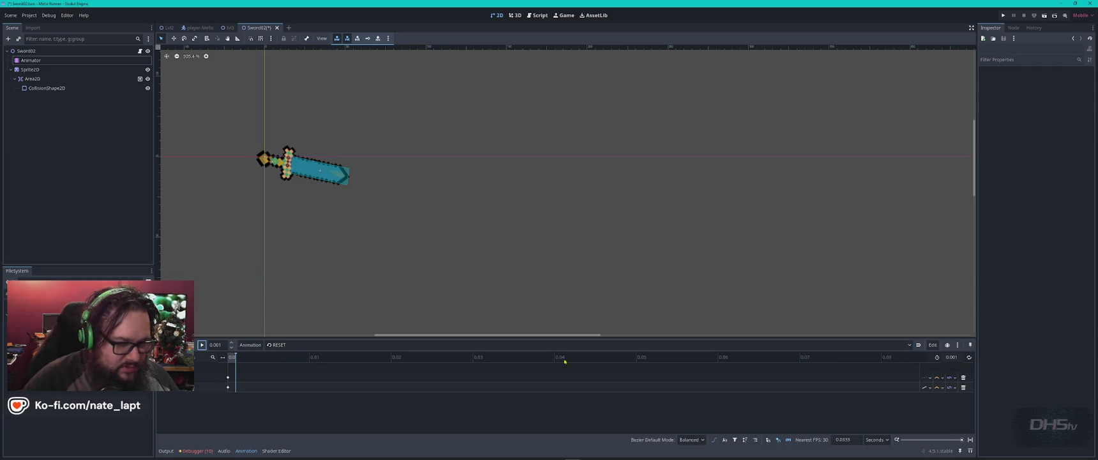
{"action": "left_click", "coordinate": [907, 348]}
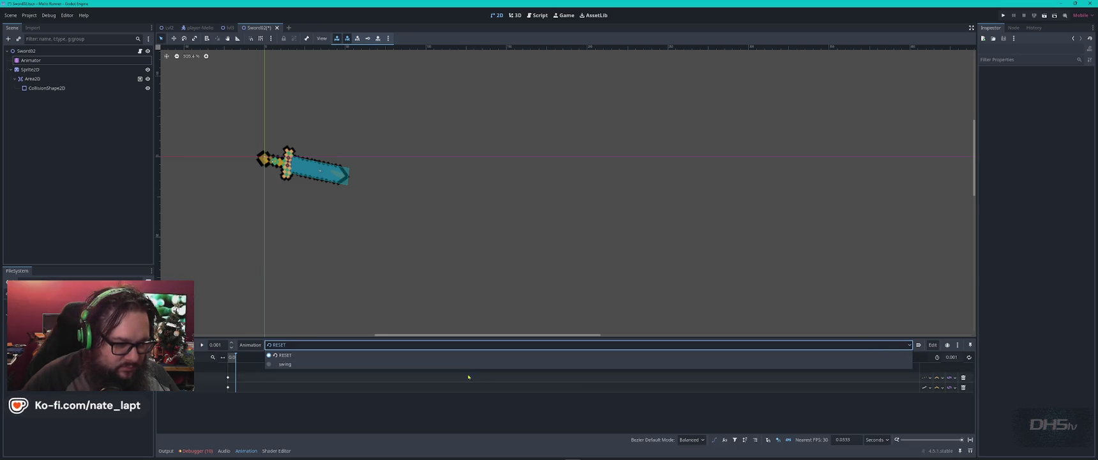
{"action": "left_click", "coordinate": [397, 365]}
{"action": "left_click", "coordinate": [202, 345]}
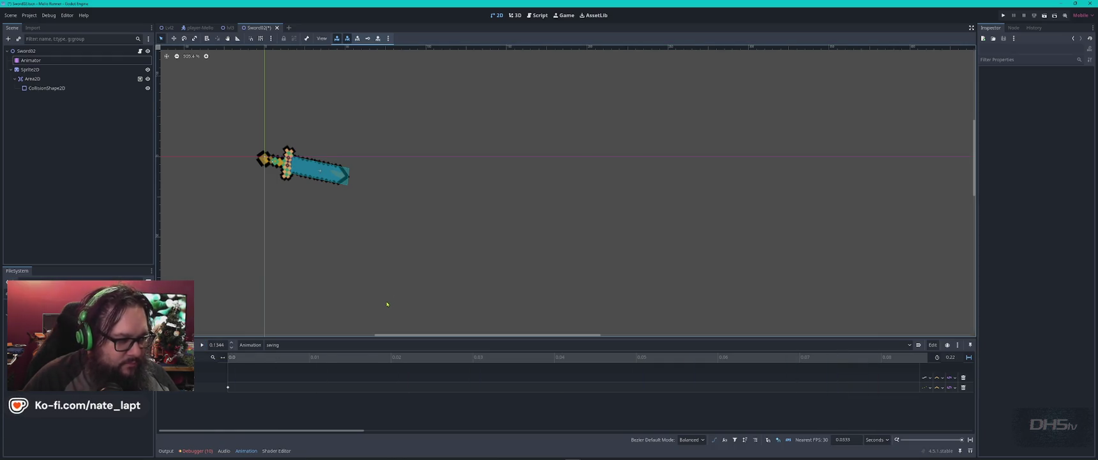
- Check the track keys, then inspect RESET's texture and rotation keys at time 0
{"action": "right_click", "coordinate": [227, 388]}
{"action": "double_click", "coordinate": [211, 376]}
{"action": "left_click", "coordinate": [236, 377]}
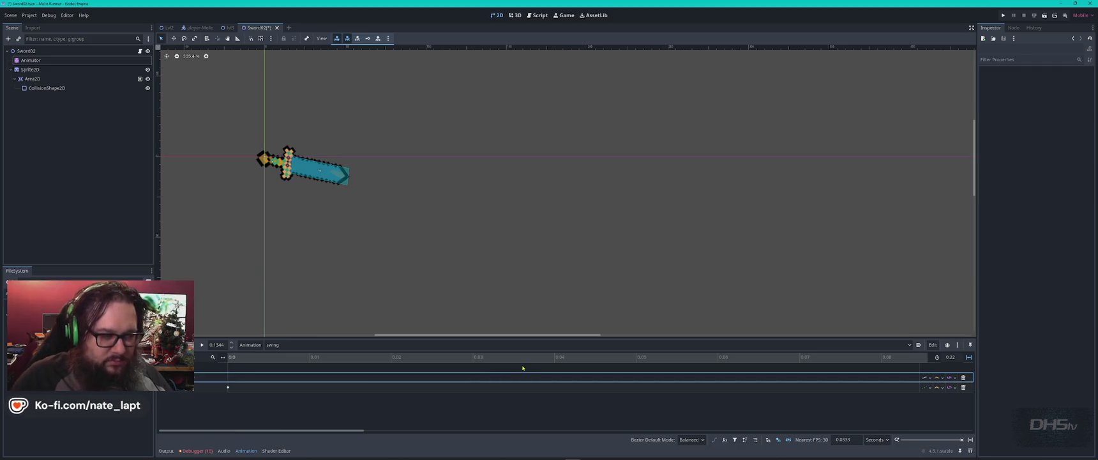
{"action": "left_click", "coordinate": [228, 388]}
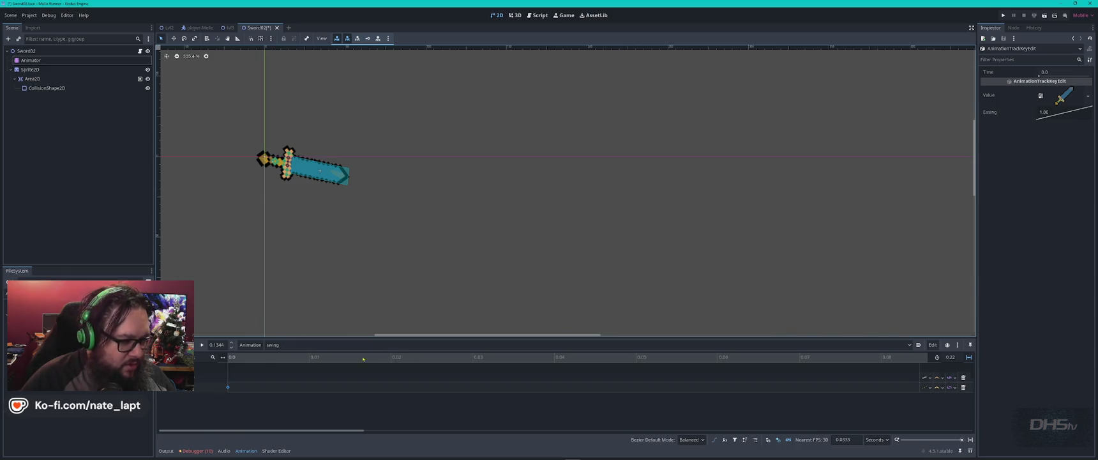
{"action": "left_click", "coordinate": [912, 345]}
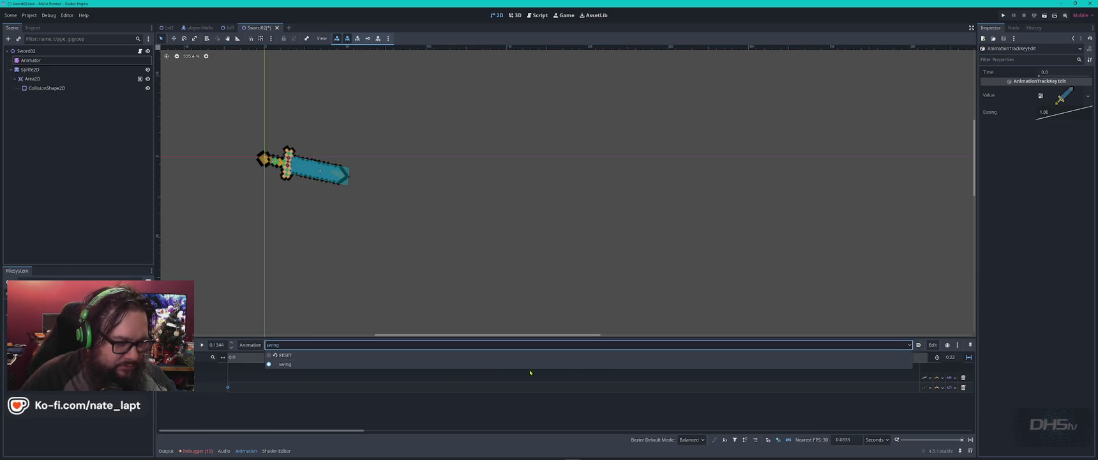
{"action": "left_click", "coordinate": [278, 357]}
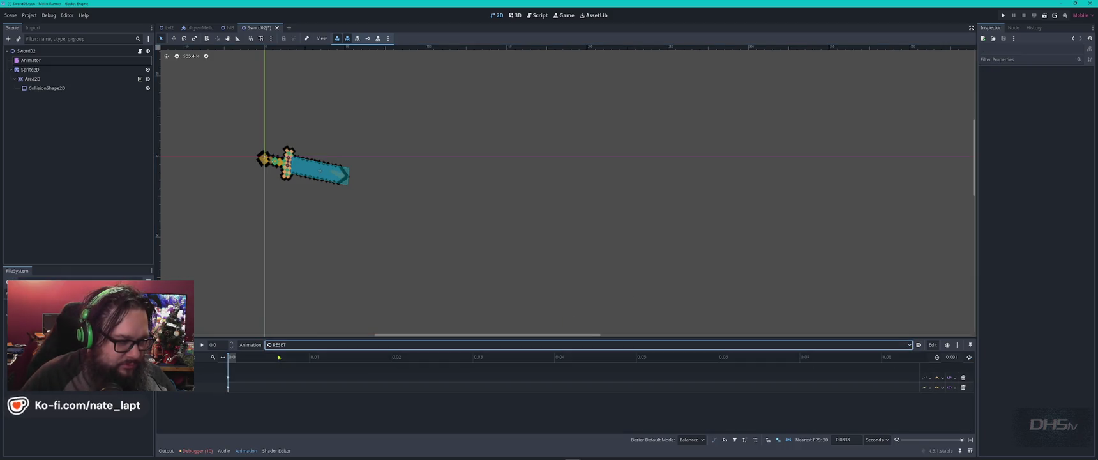
{"action": "left_click", "coordinate": [228, 378]}
{"action": "left_click", "coordinate": [228, 378]}
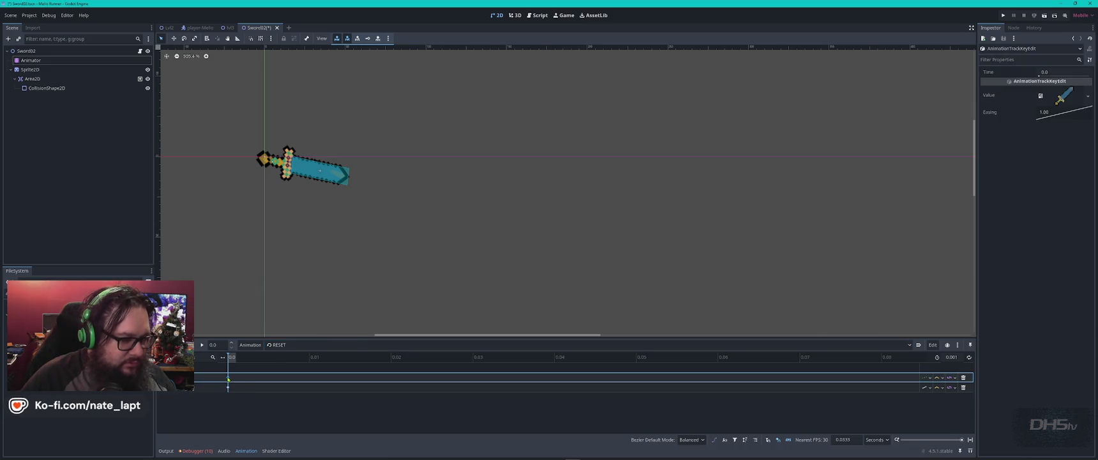
{"action": "mouse_move", "coordinate": [228, 379]}
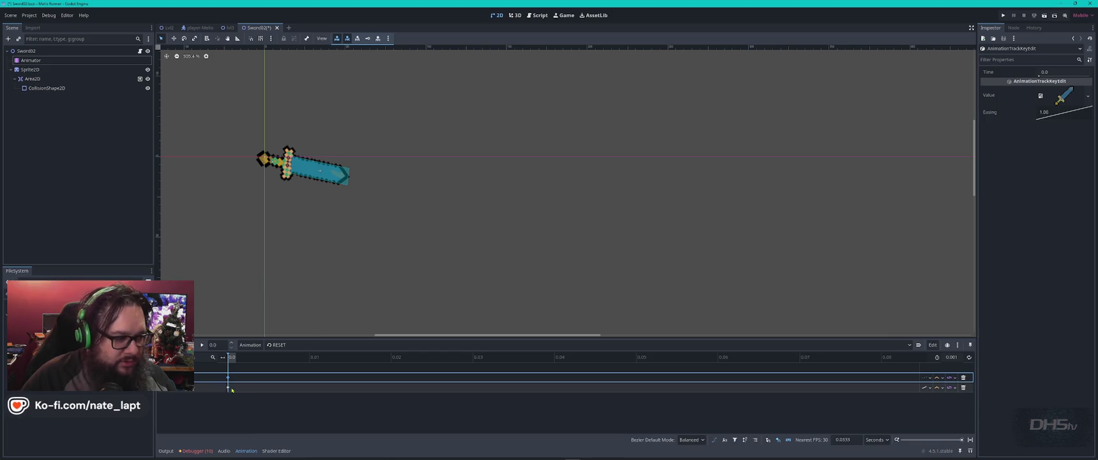
{"action": "left_click", "coordinate": [228, 387]}
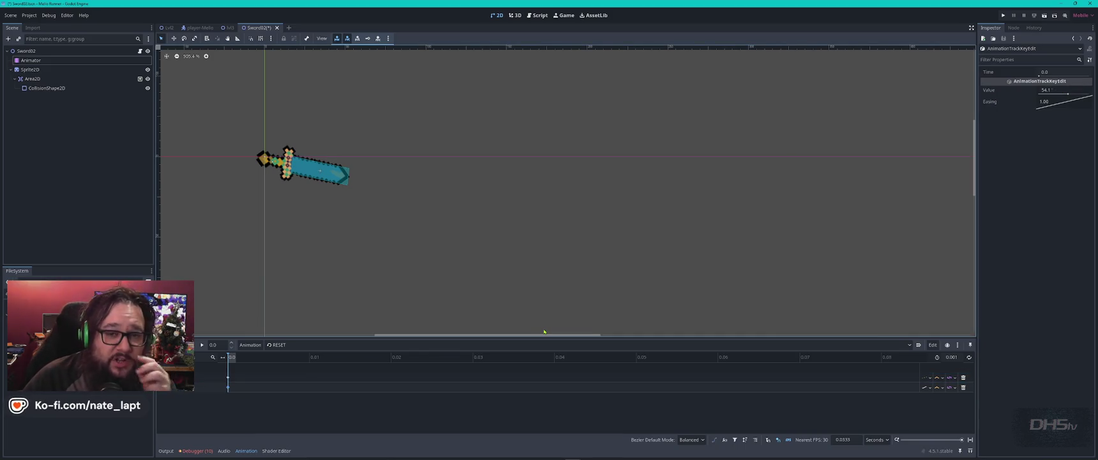
- Drag the starting rotation key to 72.2, then save and launch the game
{"action": "left_click_drag", "start_coordinate": [1068, 95], "coordinate": [1069, 94]}
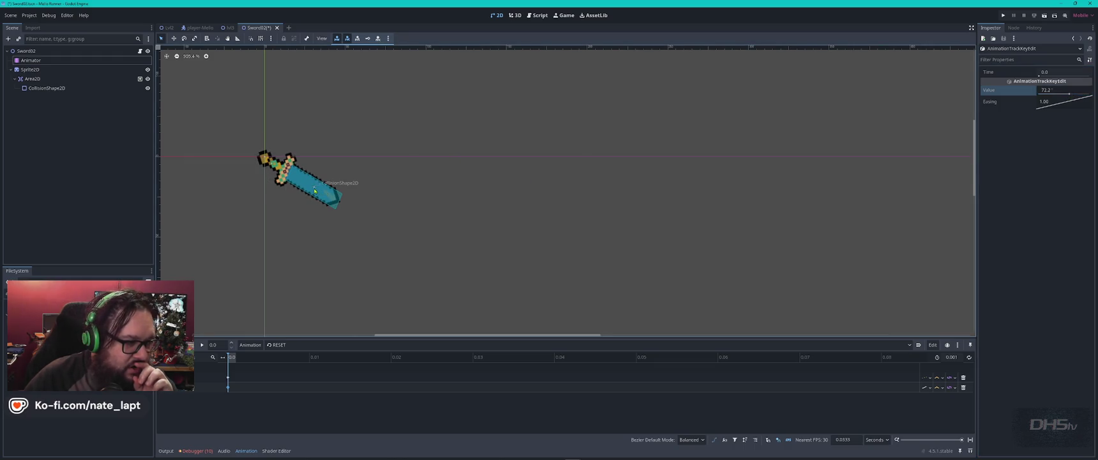
{"action": "key", "text": "F5"}
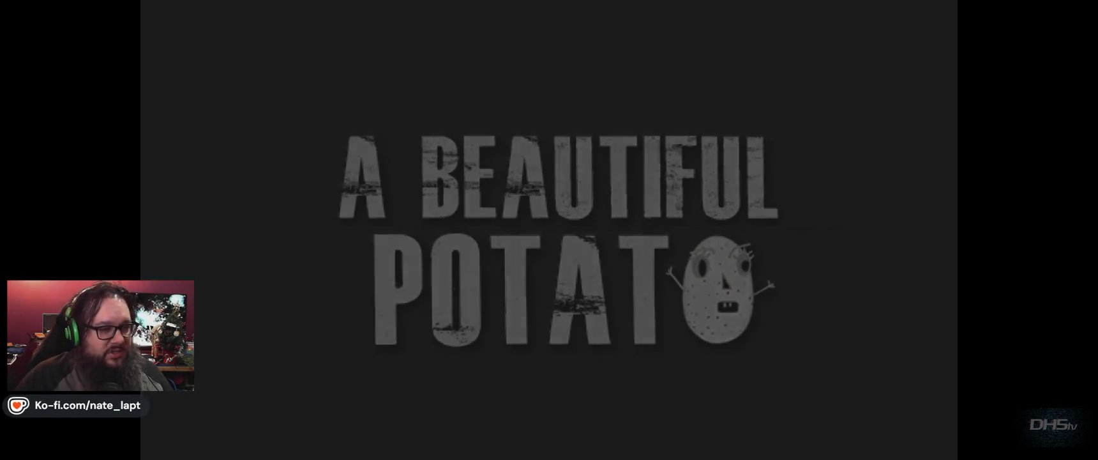
- Playtest the level, walking right and killing the skull enemy with the sword, then stop
{"action": "key", "text": "Return"}
{"action": "key", "text": "Right"}
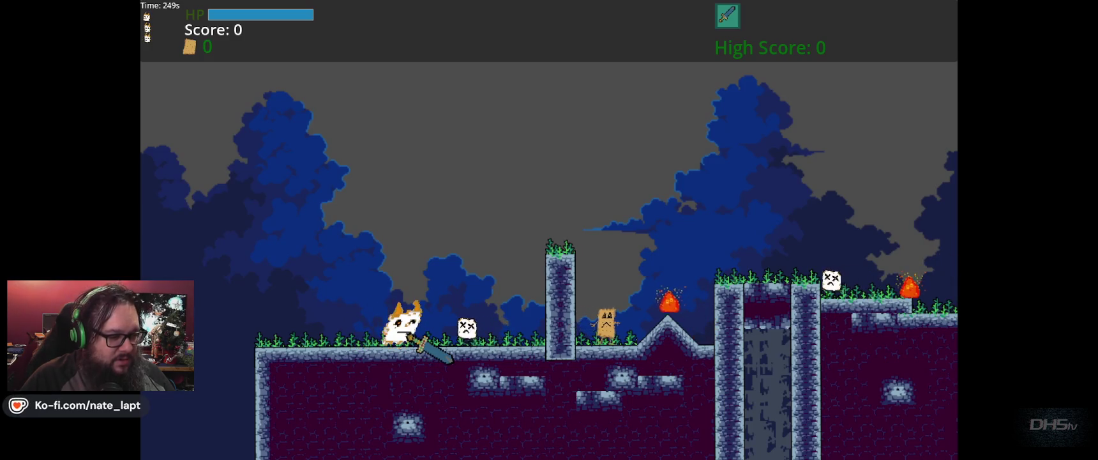
{"action": "key", "text": "x"}
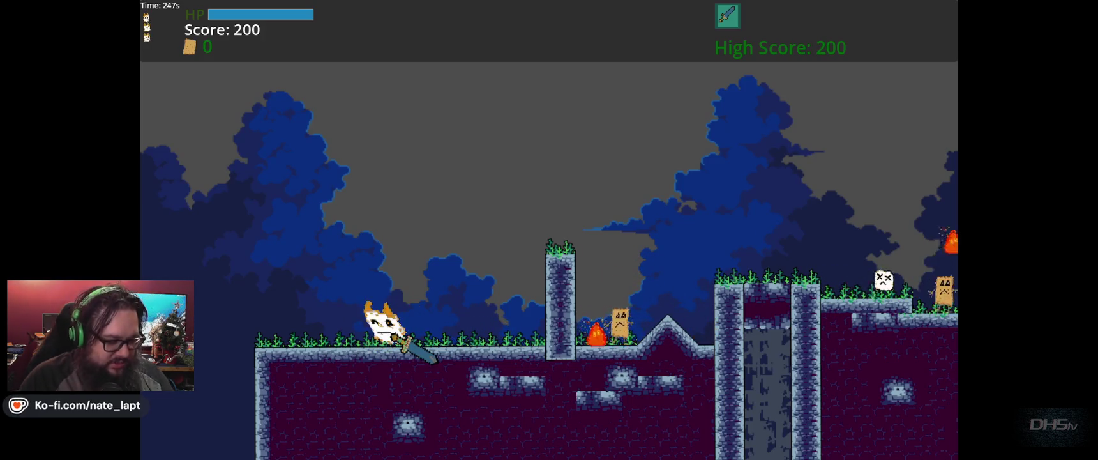
{"action": "key", "text": "F8"}
- Revert the rotation key to 54.1, replay the game, then close the Sword02 scene
{"action": "key", "text": "ctrl+z"}
{"action": "key", "text": "ctrl+z"}
{"action": "key", "text": "F5"}
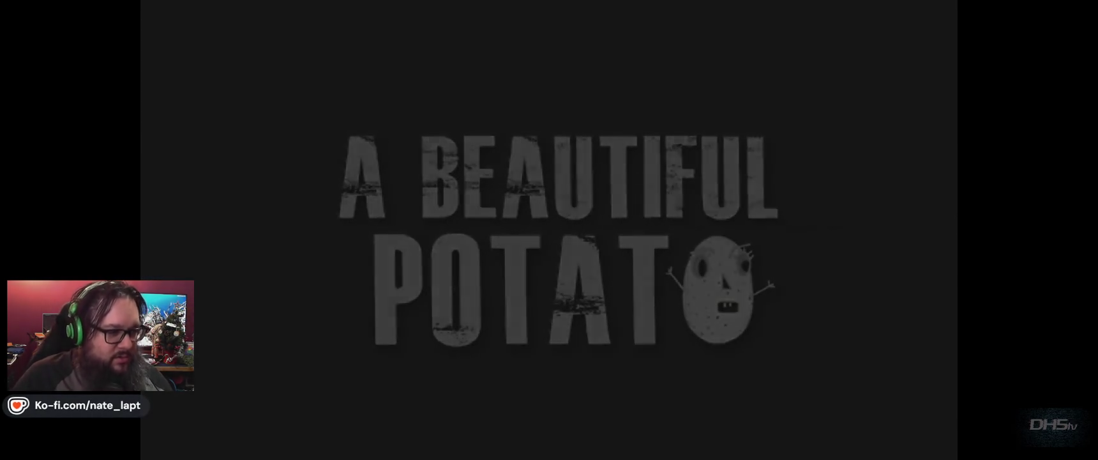
{"action": "key", "text": "Return"}
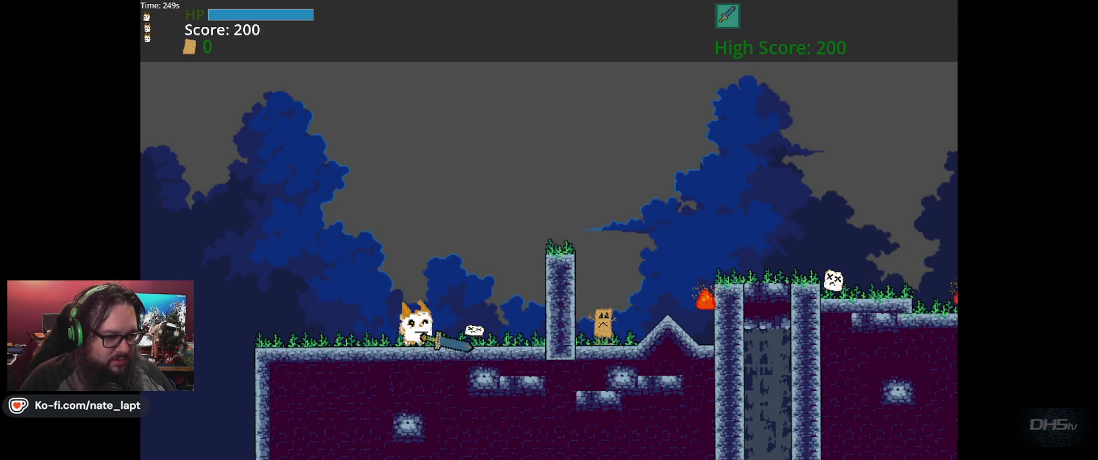
{"action": "key", "text": "F8"}
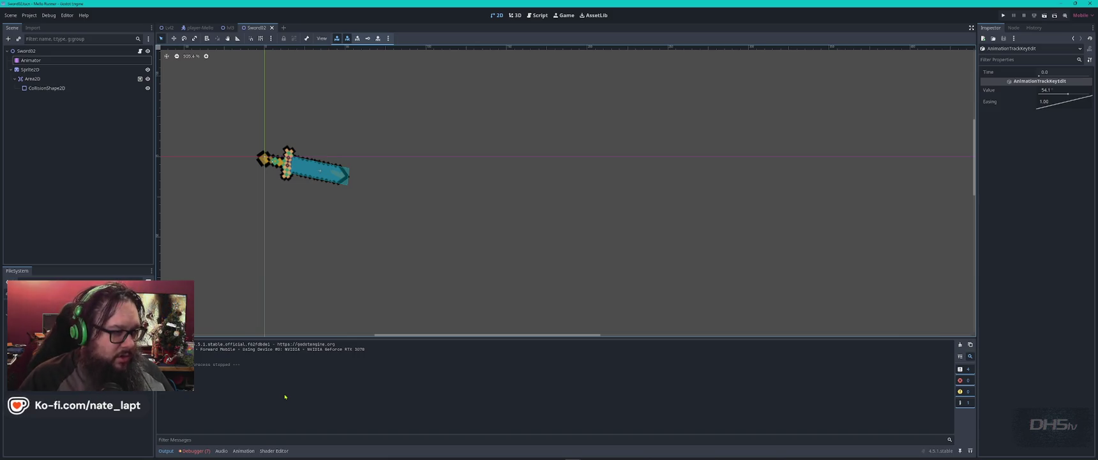
{"action": "middle_click", "coordinate": [253, 31]}
{"action": "key", "text": "super+Tab"}
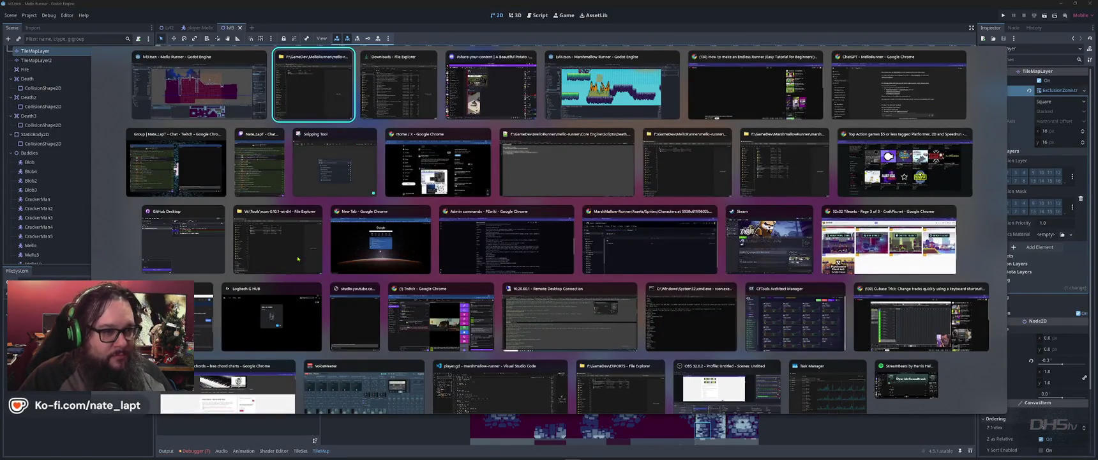
- Browse the MelloRunner project in File Explorer to its Core\Weapons\Sword folder
{"action": "key", "text": "Return"}
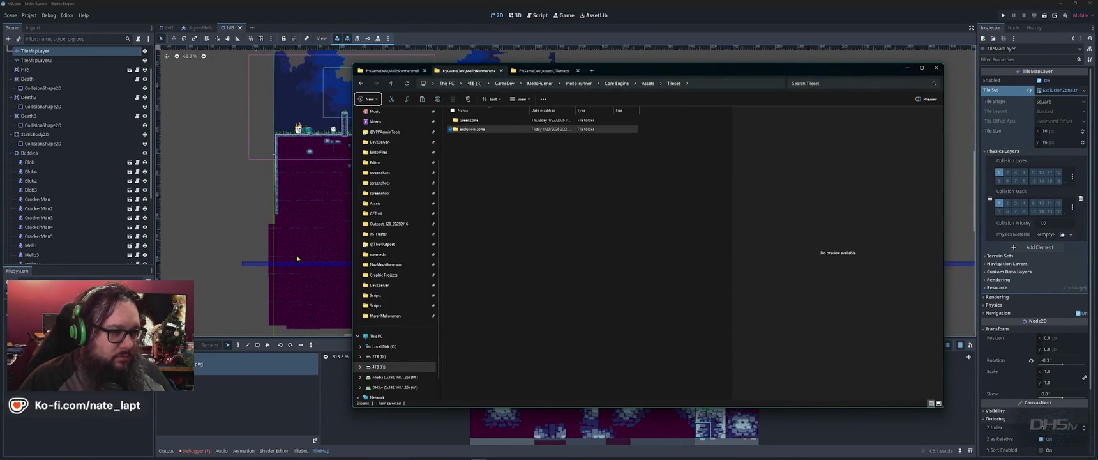
{"action": "left_click", "coordinate": [404, 71]}
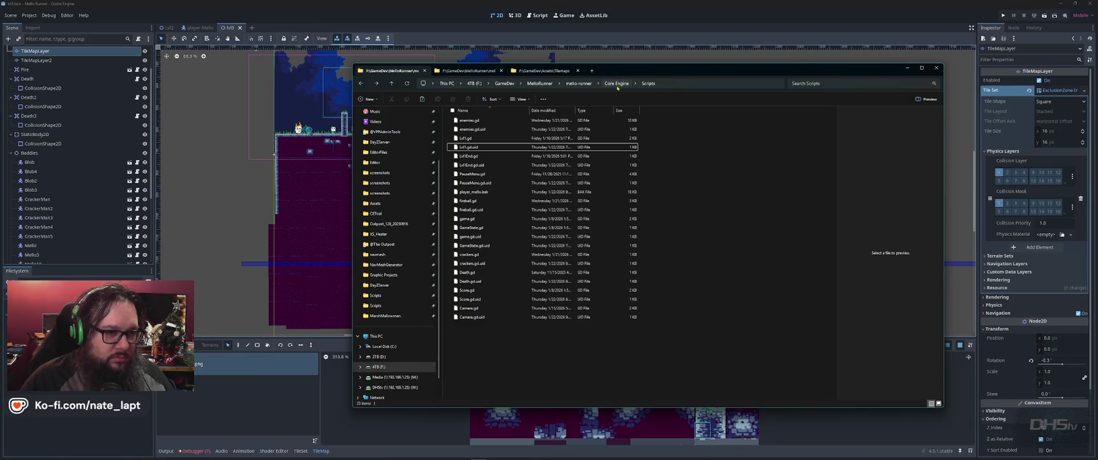
{"action": "left_click", "coordinate": [617, 84]}
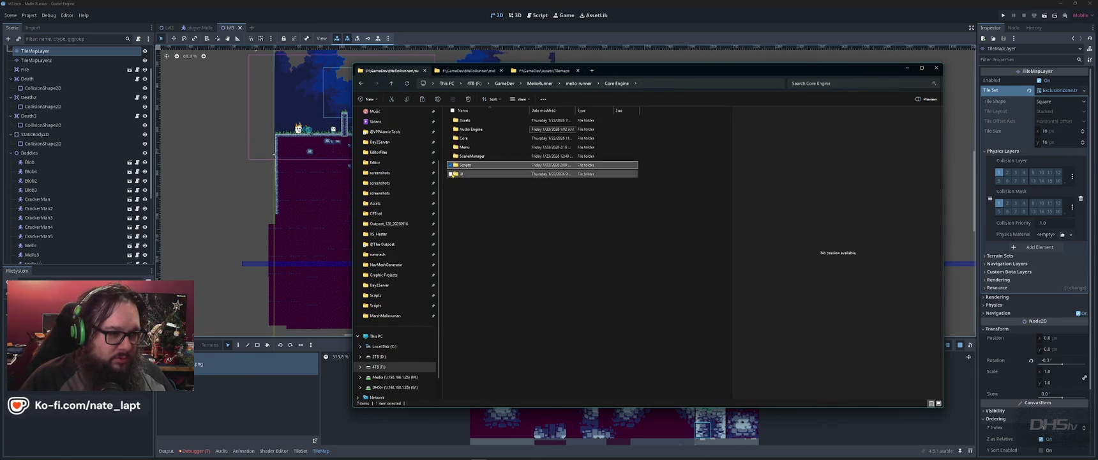
{"action": "left_click", "coordinate": [466, 139]}
{"action": "double_click", "coordinate": [467, 139]}
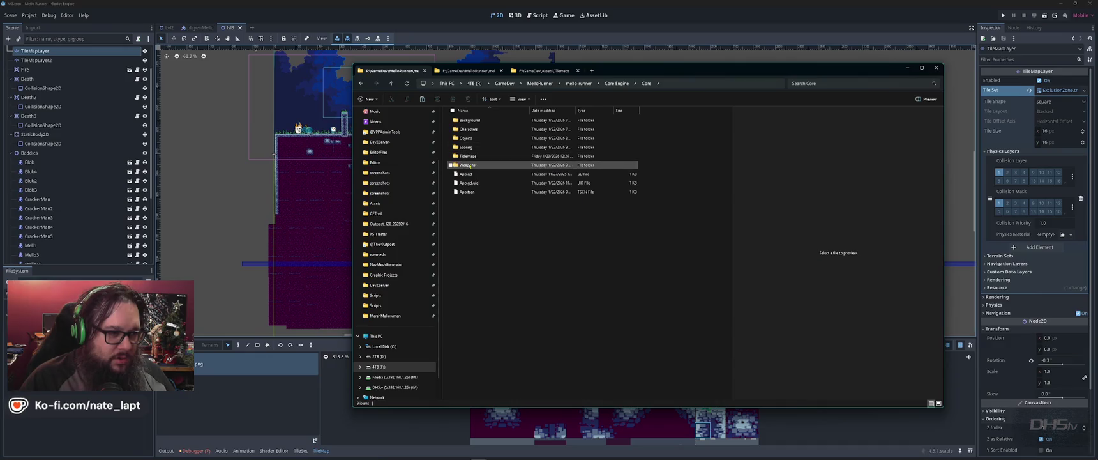
{"action": "double_click", "coordinate": [482, 147]}
{"action": "double_click", "coordinate": [469, 129]}
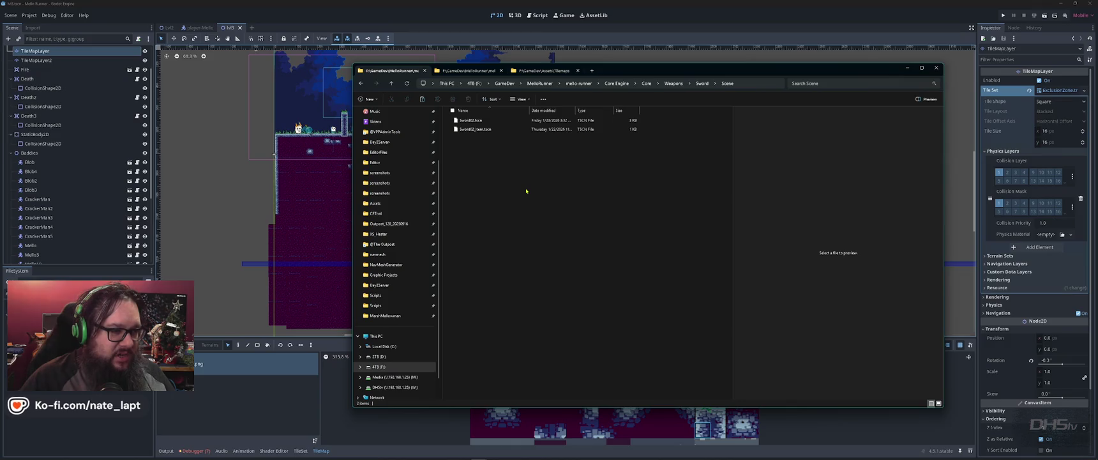
- Open the Sword Scene folder in a second Explorer window and arrange both windows side by side
{"action": "key", "text": "alt+Tab"}
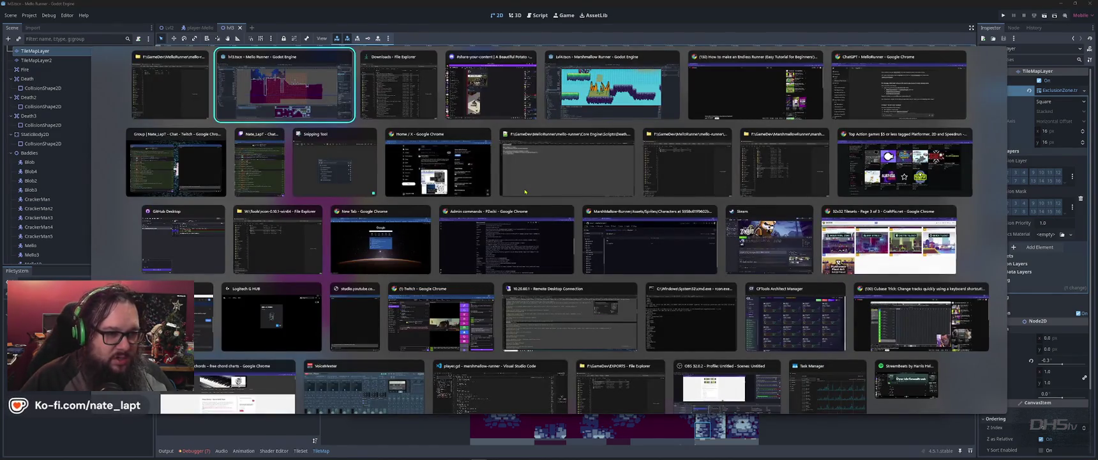
{"action": "left_click", "coordinate": [525, 192]}
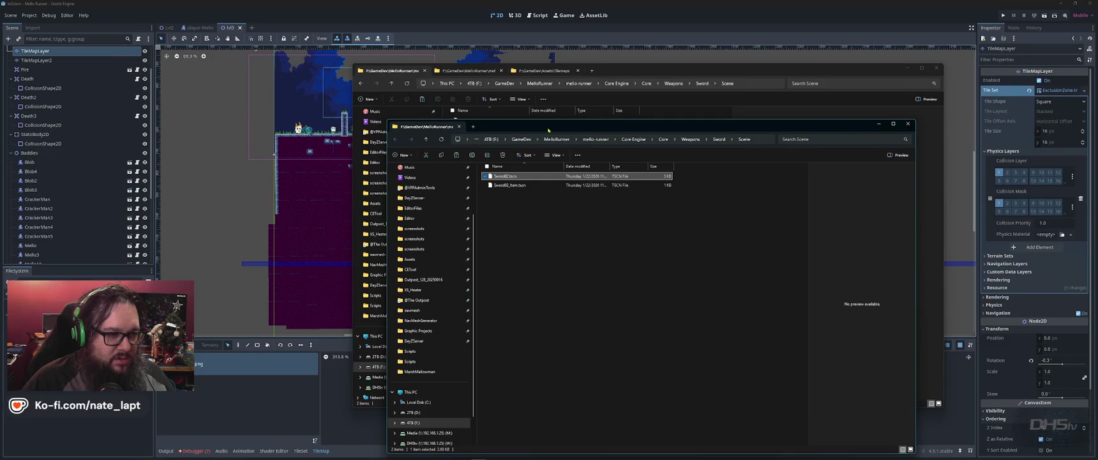
{"action": "left_click_drag", "start_coordinate": [548, 129], "coordinate": [679, 113]}
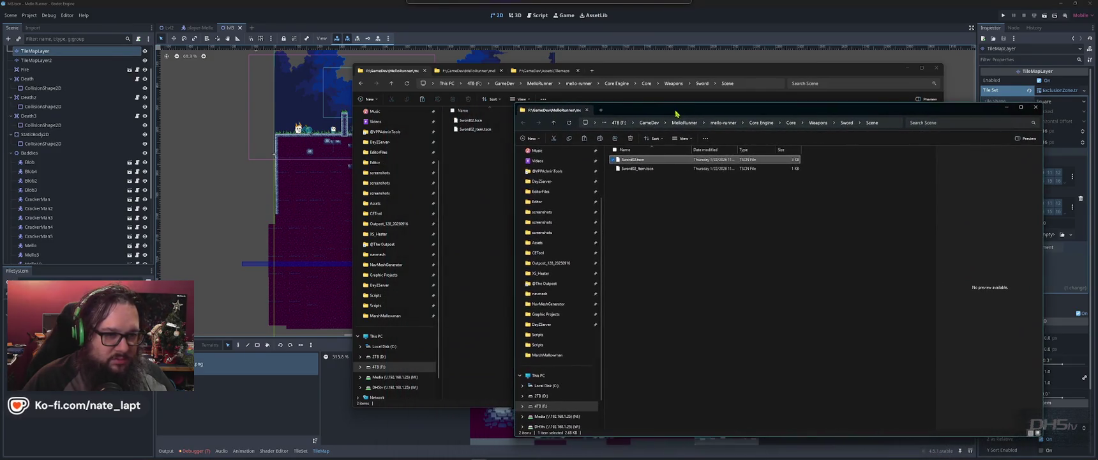
{"action": "left_click_drag", "start_coordinate": [652, 73], "coordinate": [487, 81]}
{"action": "left_click", "coordinate": [880, 255]}
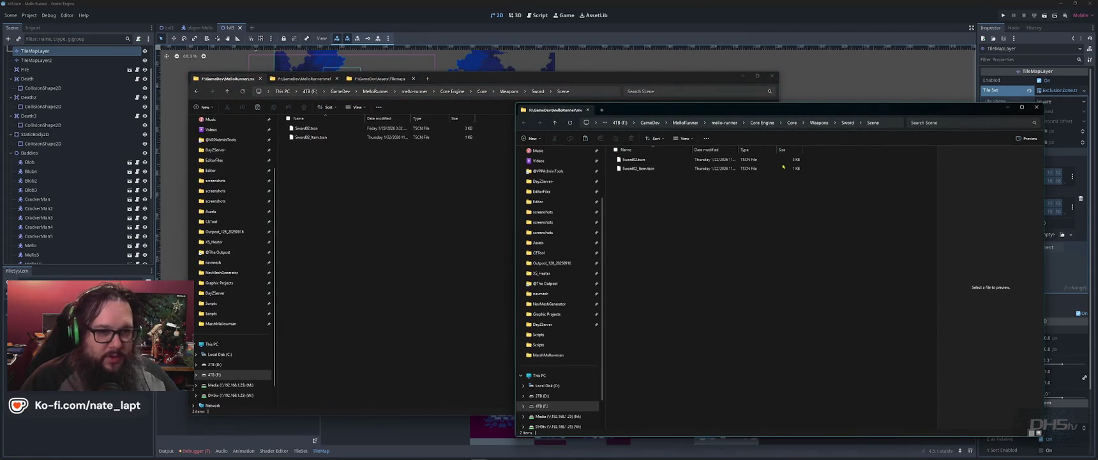
{"action": "left_click", "coordinate": [770, 155]}
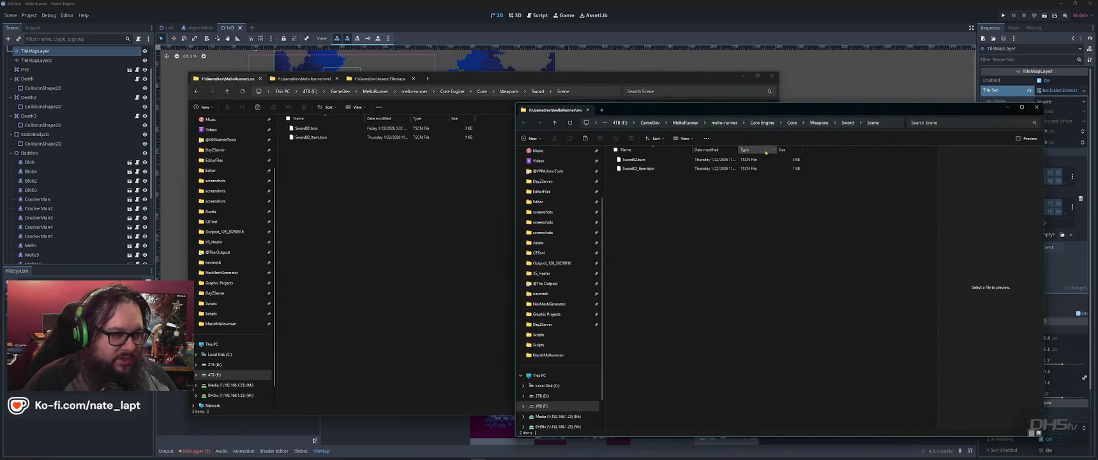
{"action": "left_click", "coordinate": [305, 78]}
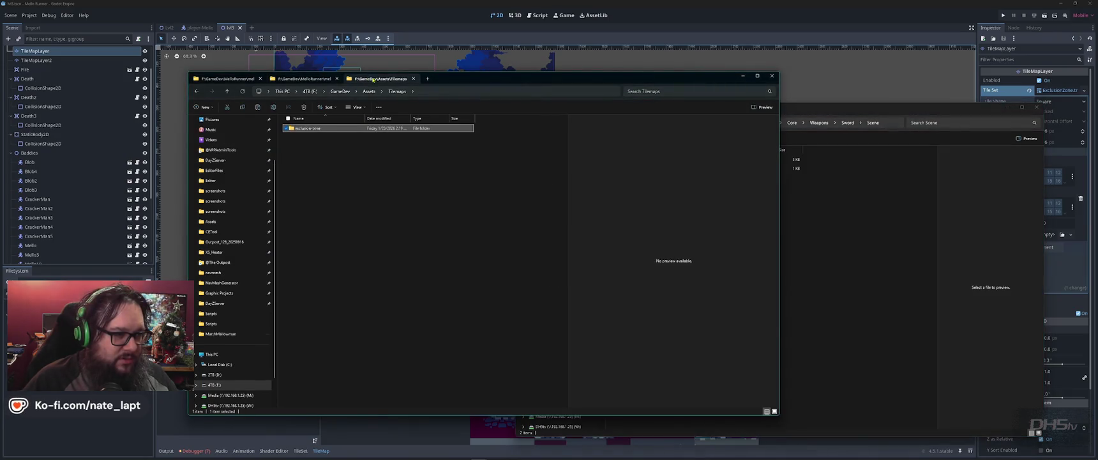
{"action": "left_click", "coordinate": [227, 78]}
{"action": "left_click", "coordinate": [922, 247]}
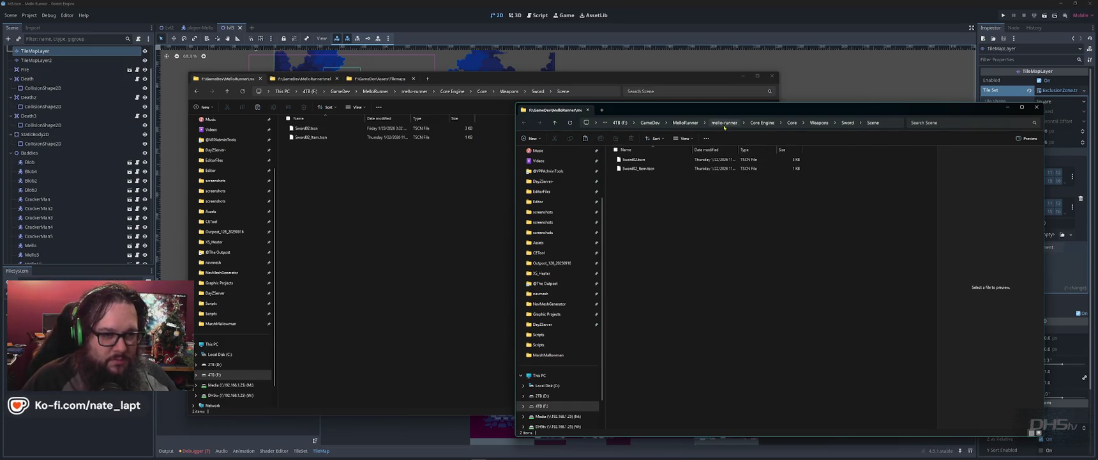
- Navigate to MarshmallowRunner's Core Engine\Core\Weapons\Swords folder and select Sword02.tscn
{"action": "left_click", "coordinate": [650, 122]}
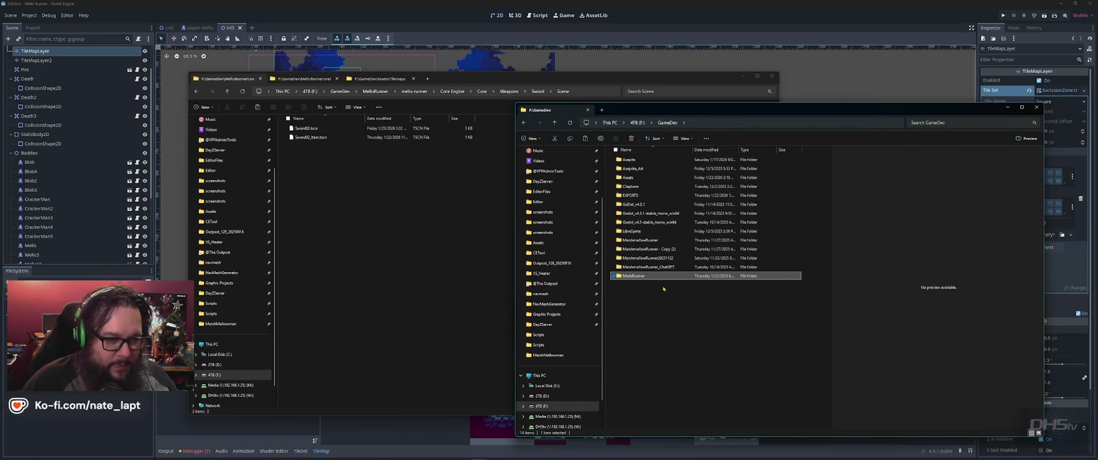
{"action": "double_click", "coordinate": [663, 240]}
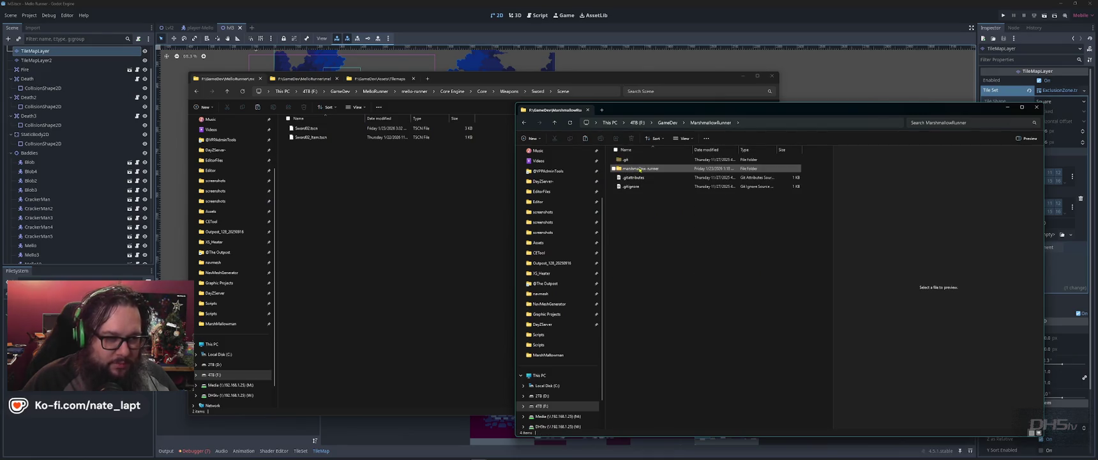
{"action": "double_click", "coordinate": [640, 168]}
{"action": "double_click", "coordinate": [628, 221]}
{"action": "left_click", "coordinate": [635, 169]}
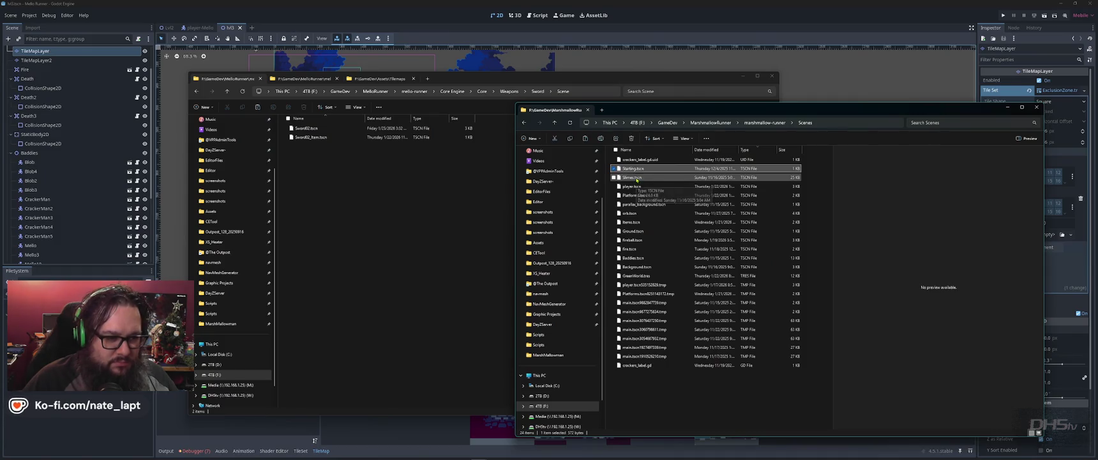
{"action": "key", "text": "alt+Left"}
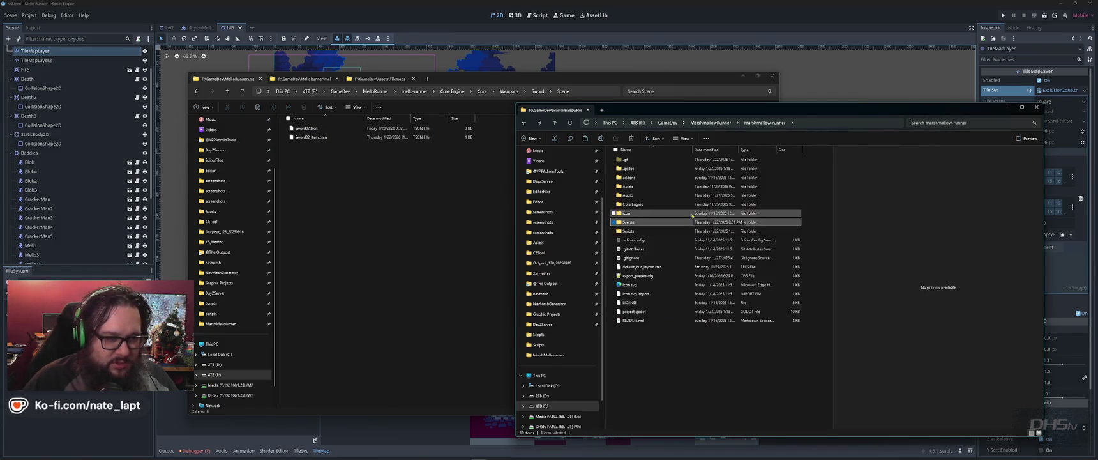
{"action": "double_click", "coordinate": [635, 205]}
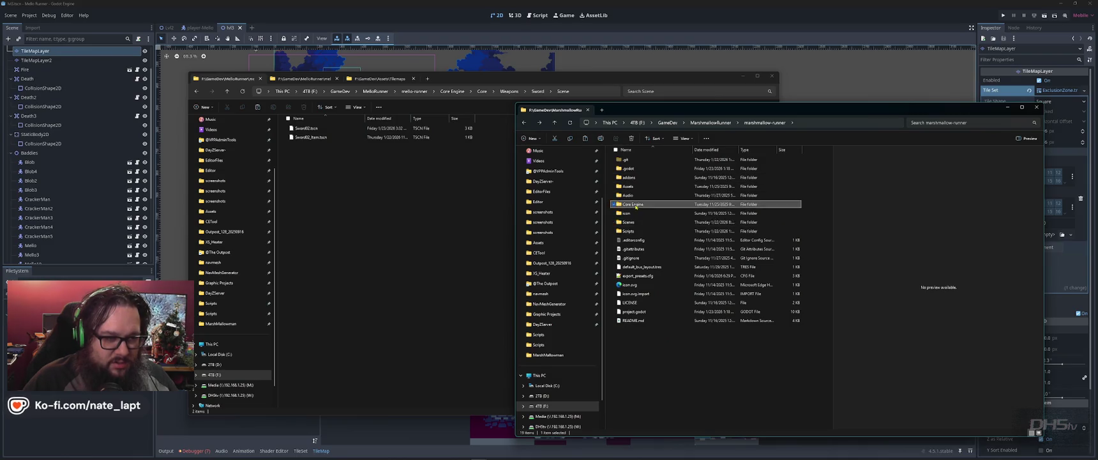
{"action": "left_click", "coordinate": [634, 170]}
{"action": "double_click", "coordinate": [634, 170]}
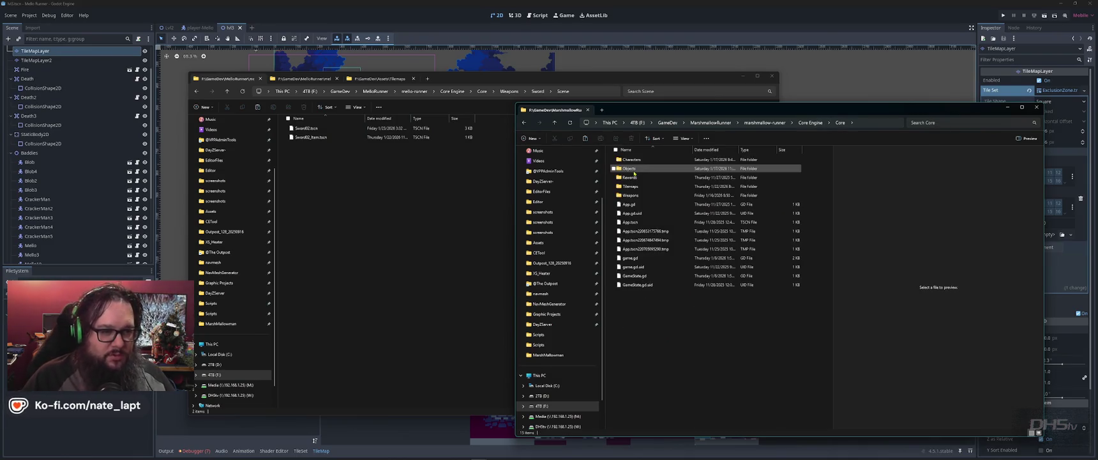
{"action": "double_click", "coordinate": [633, 169]}
{"action": "double_click", "coordinate": [630, 168]}
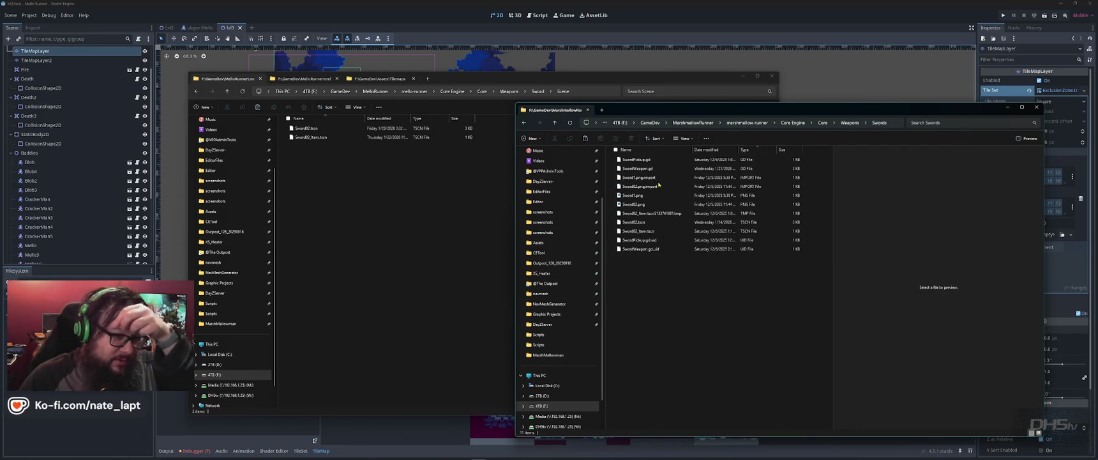
{"action": "left_click", "coordinate": [655, 171]}
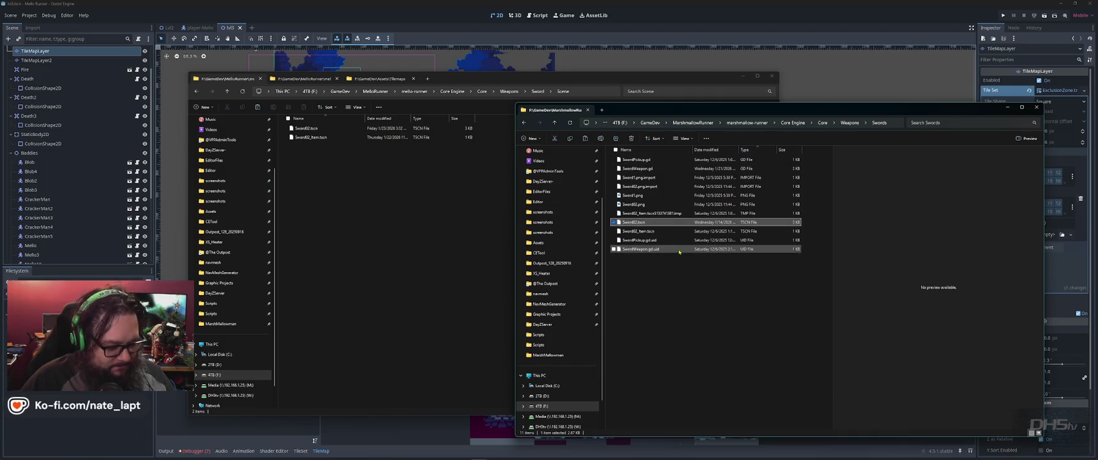
- Paste Sword02.tscn into MelloRunner's Sword Scene folder, replacing the existing file
{"action": "left_click", "coordinate": [403, 207]}
{"action": "key", "text": "ctrl+v"}
{"action": "left_click", "coordinate": [543, 181]}
{"action": "left_click", "coordinate": [670, 21]}
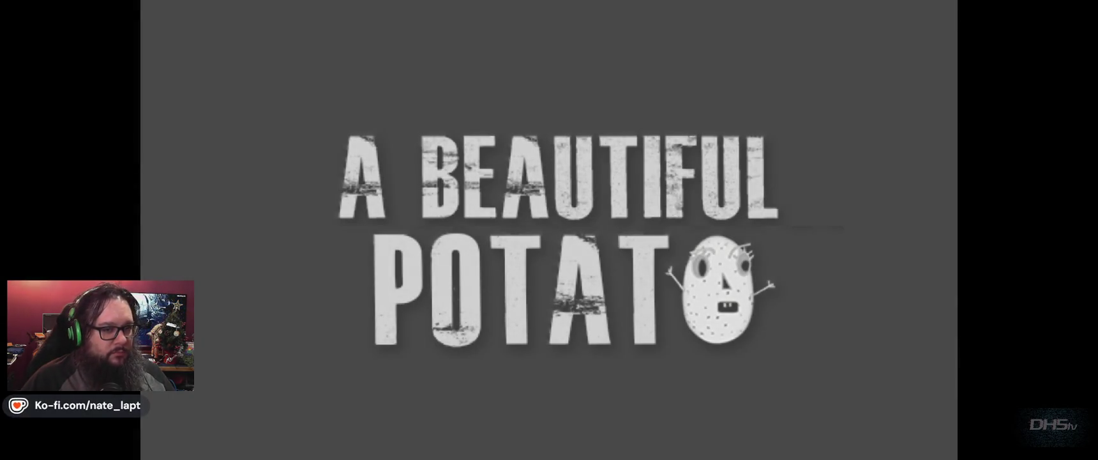
- Remove the stray 'd' before const on line 110 to clear the script error
{"action": "type", "text": "d"}
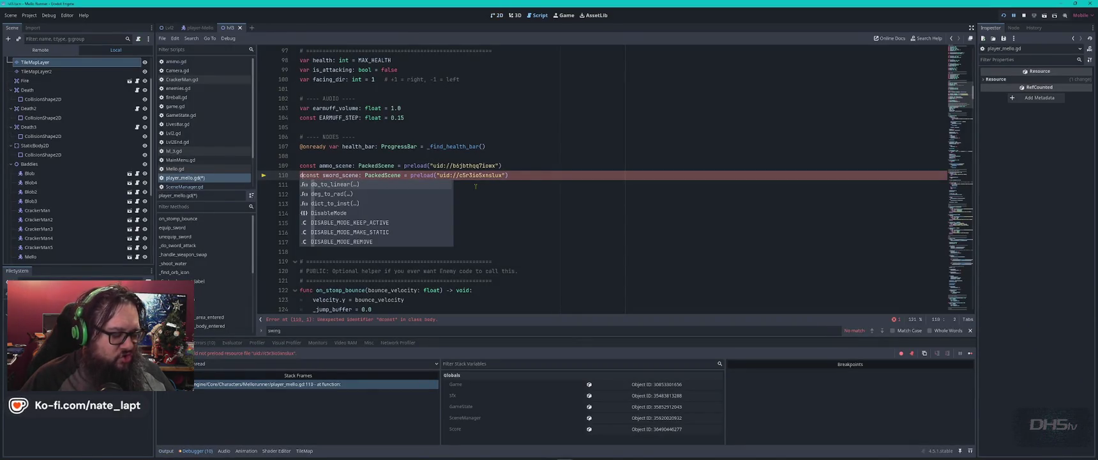
{"action": "left_click", "coordinate": [526, 199]}
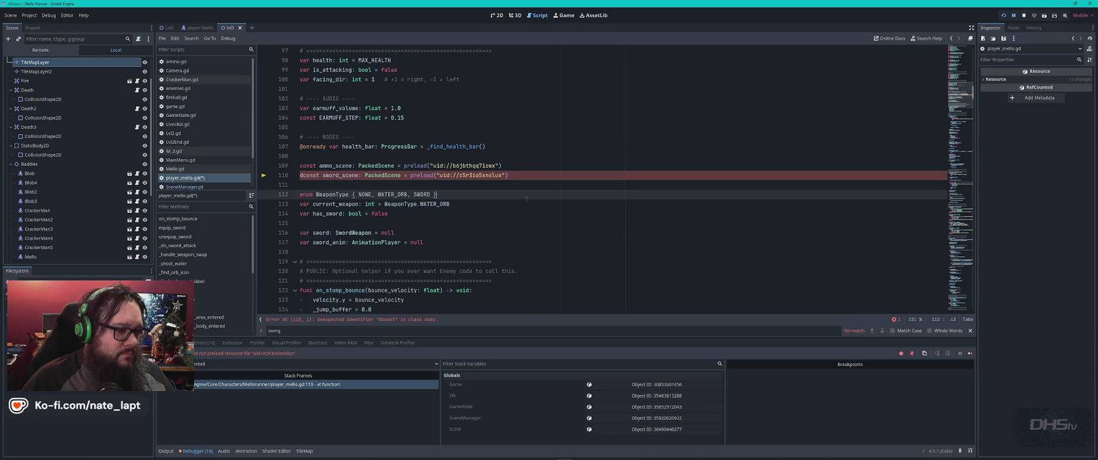
{"action": "key", "text": "ctrl+z"}
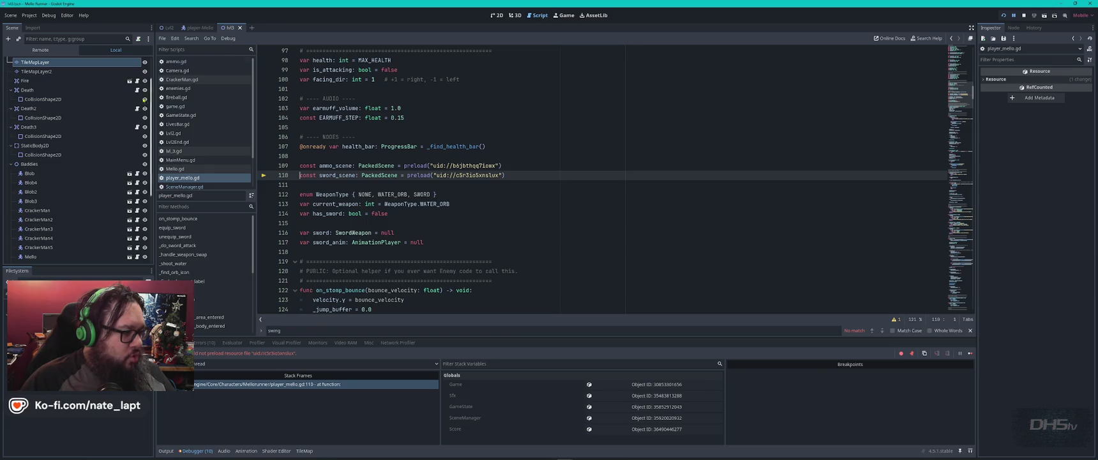
- Open Sword02.tscn from the FileSystem dock and bring up its dependency fixer
{"action": "scroll", "coordinate": [76, 383], "scroll_direction": "down", "scroll_amount": 3}
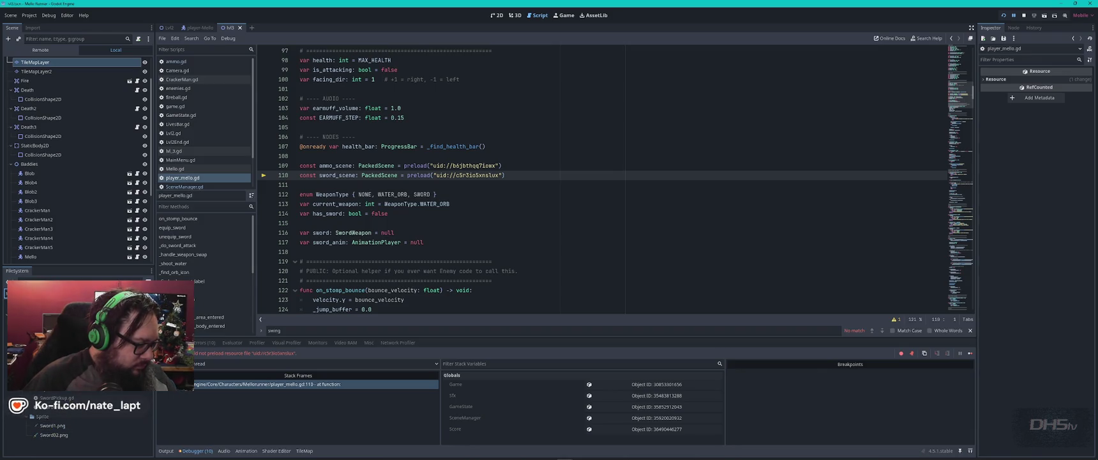
{"action": "double_click", "coordinate": [51, 407]}
{"action": "left_click", "coordinate": [594, 256]}
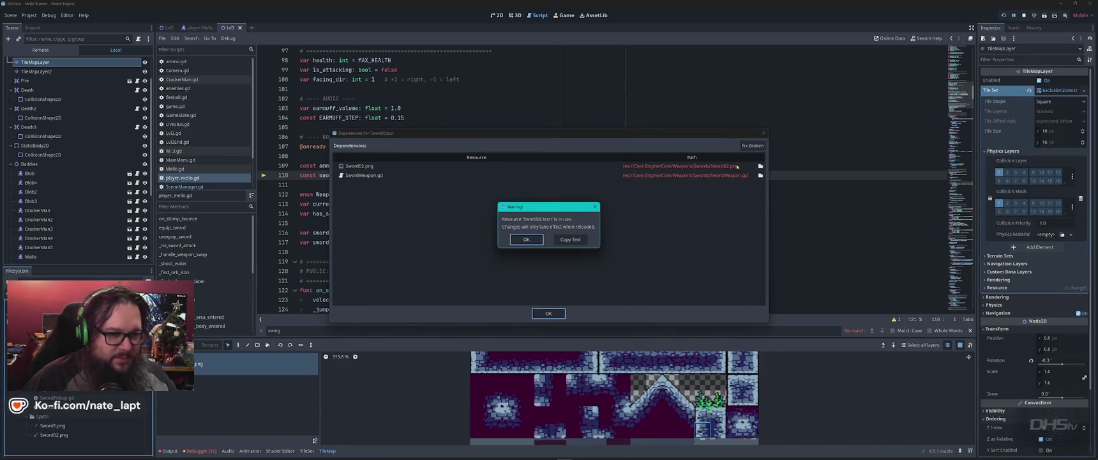
- Fix Sword02.tscn's dependencies, save the scene and dismiss the load errors
{"action": "left_click", "coordinate": [526, 239]}
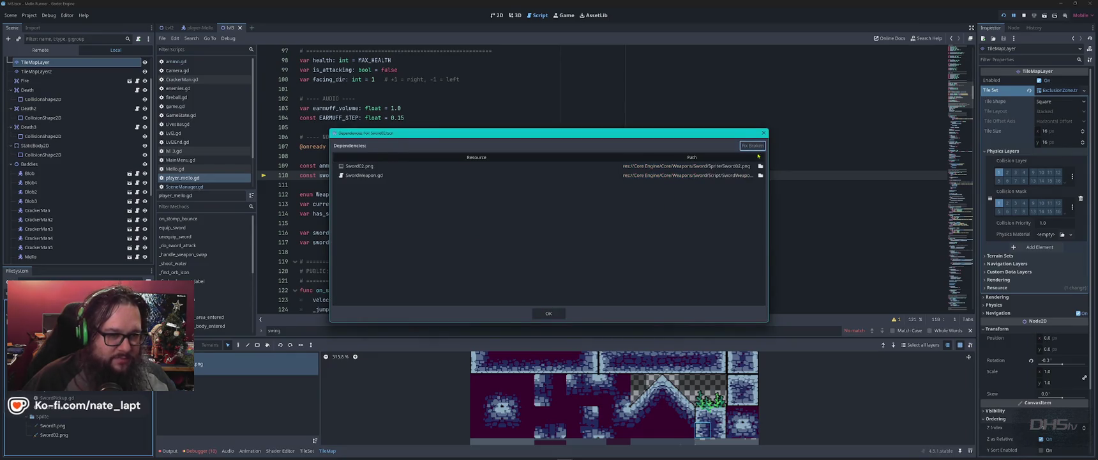
{"action": "left_click", "coordinate": [549, 313]}
{"action": "left_click", "coordinate": [546, 256]}
{"action": "left_click", "coordinate": [542, 271]}
{"action": "key", "text": "ctrl+s"}
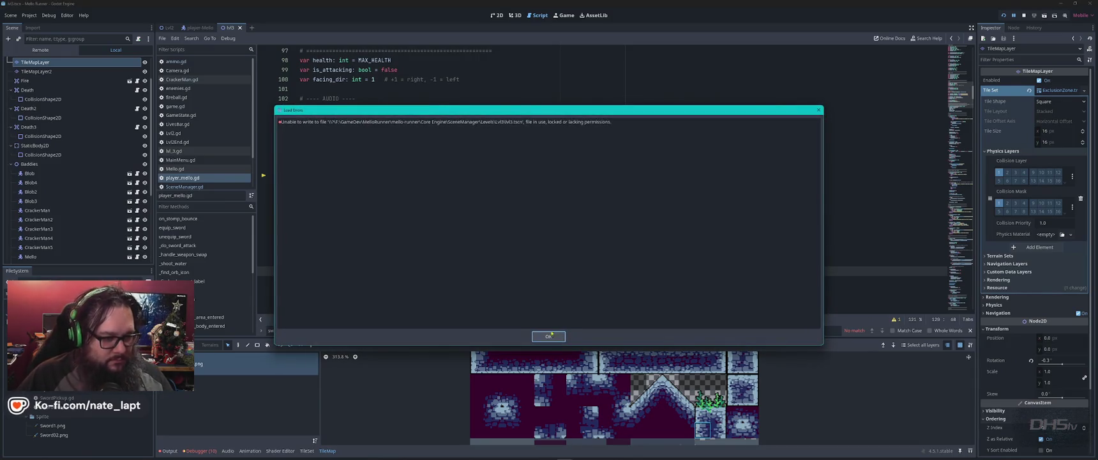
{"action": "key", "text": "Return"}
- Playtest the level, swinging the sword at an enemy, then stop the game
{"action": "key", "text": "F5"}
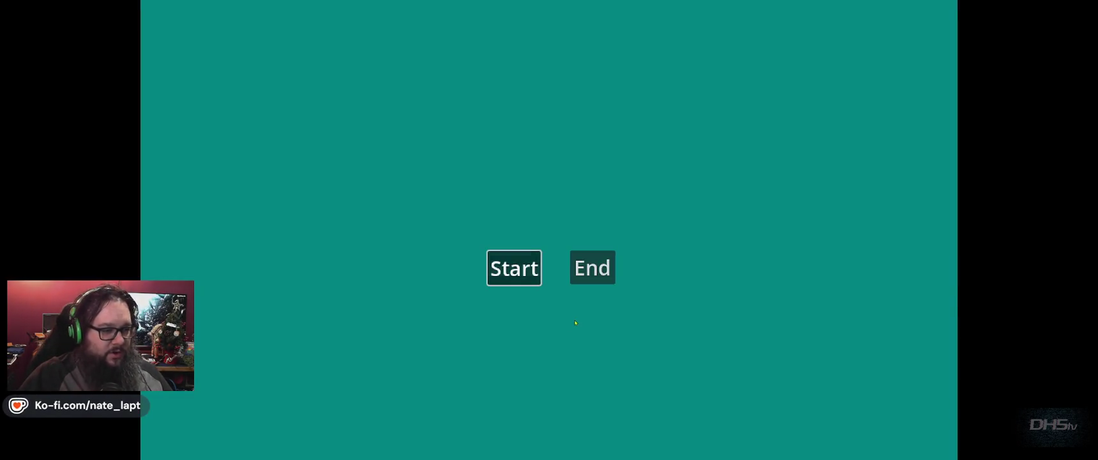
{"action": "key", "text": "Return"}
{"action": "key", "text": "space"}
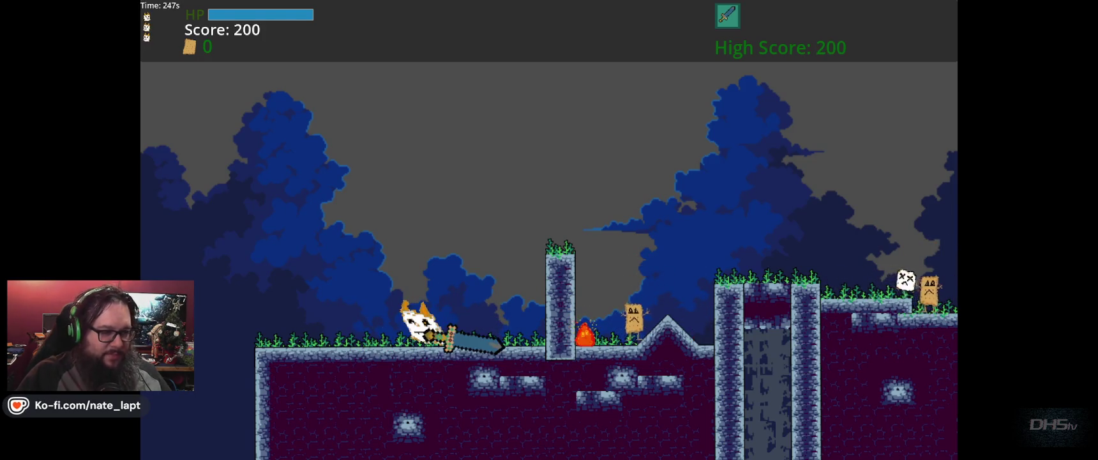
{"action": "key", "text": "F8"}
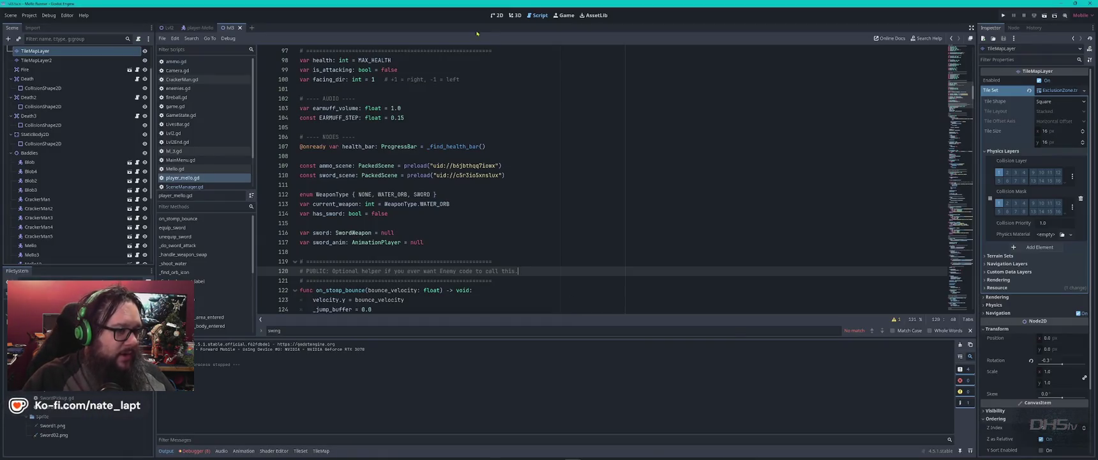
- Shrink the Sword02 sprite and lower its rotation from 54.1 to 42.1°
{"action": "left_click", "coordinate": [497, 15]}
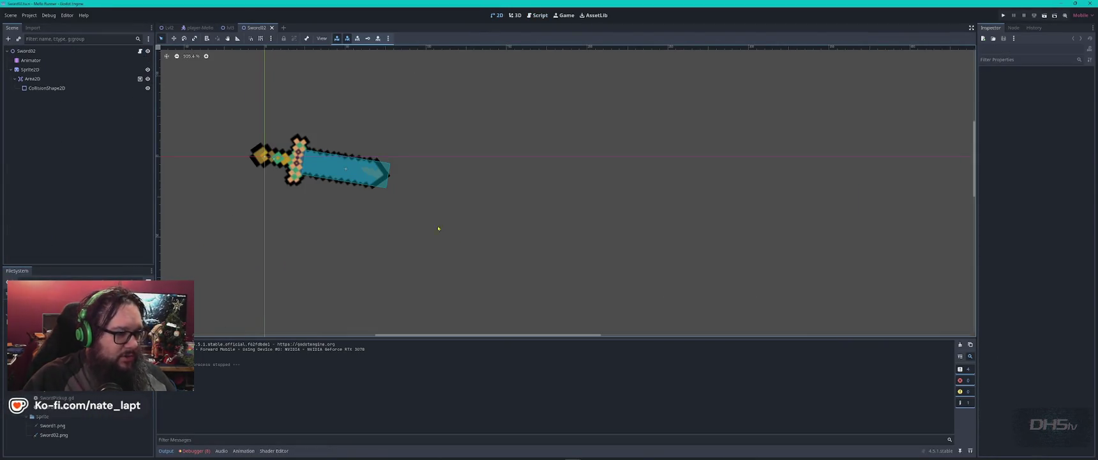
{"action": "left_click", "coordinate": [357, 171]}
{"action": "left_click_drag", "start_coordinate": [394, 177], "coordinate": [341, 168]}
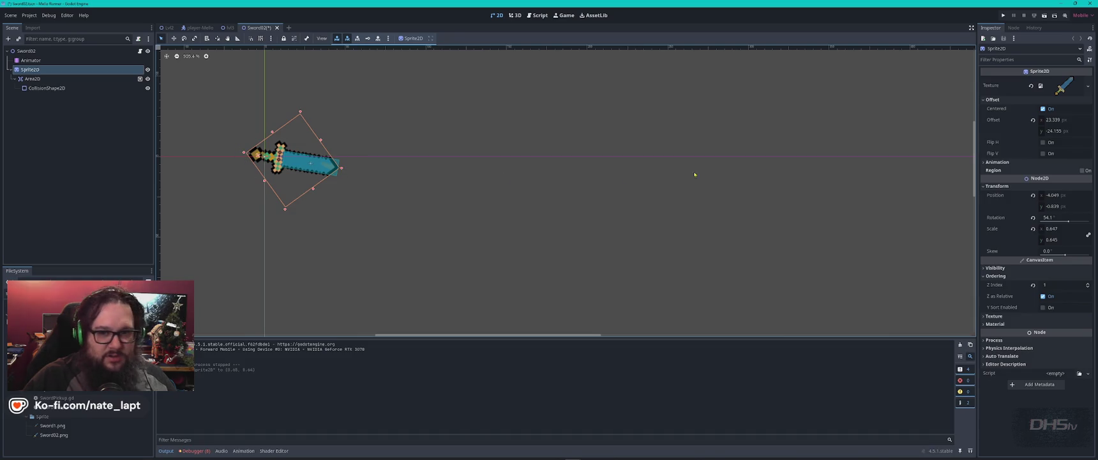
{"action": "left_click", "coordinate": [1058, 221]}
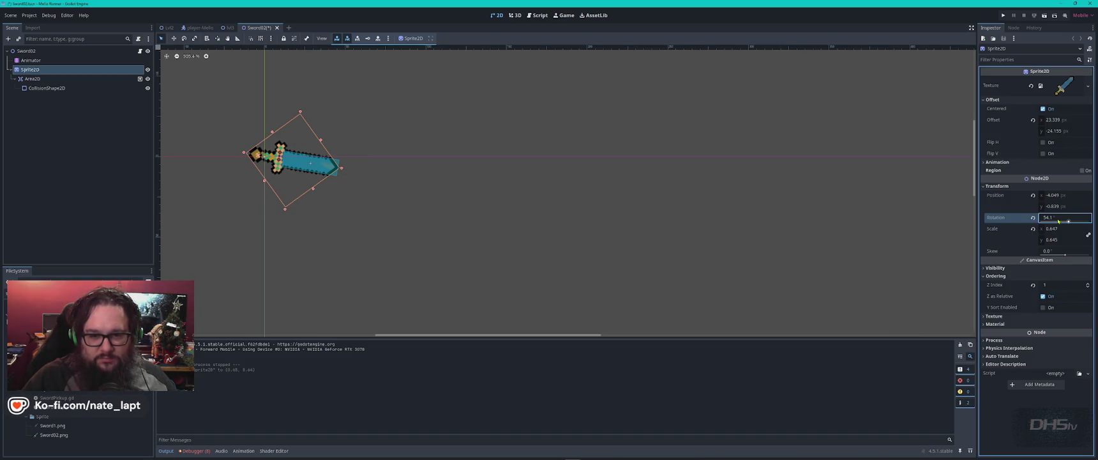
{"action": "left_click_drag", "start_coordinate": [1058, 220], "coordinate": [1044, 220]}
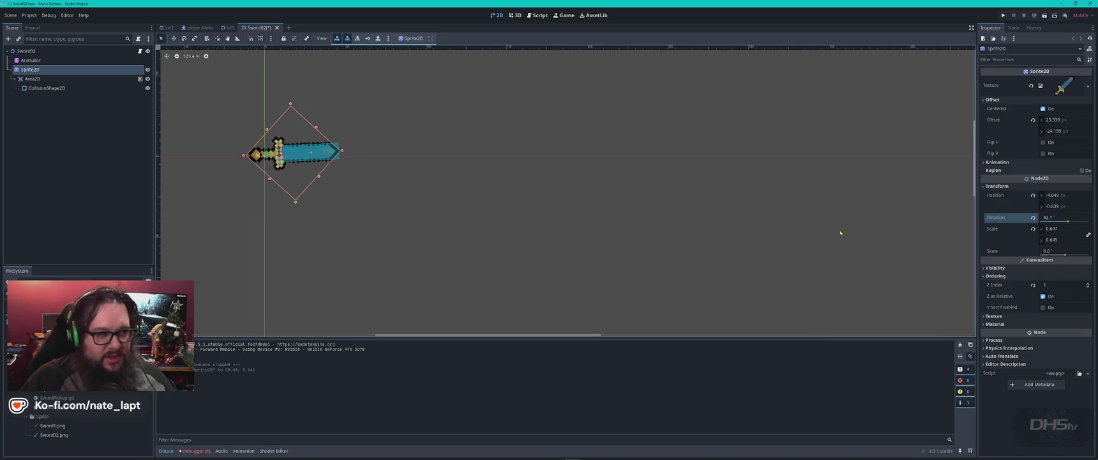
- Move the collision shape over the blade, nudge the sprite to (2, -1), then save and run
{"action": "left_click", "coordinate": [303, 156]}
{"action": "left_click_drag", "start_coordinate": [303, 156], "coordinate": [292, 155]}
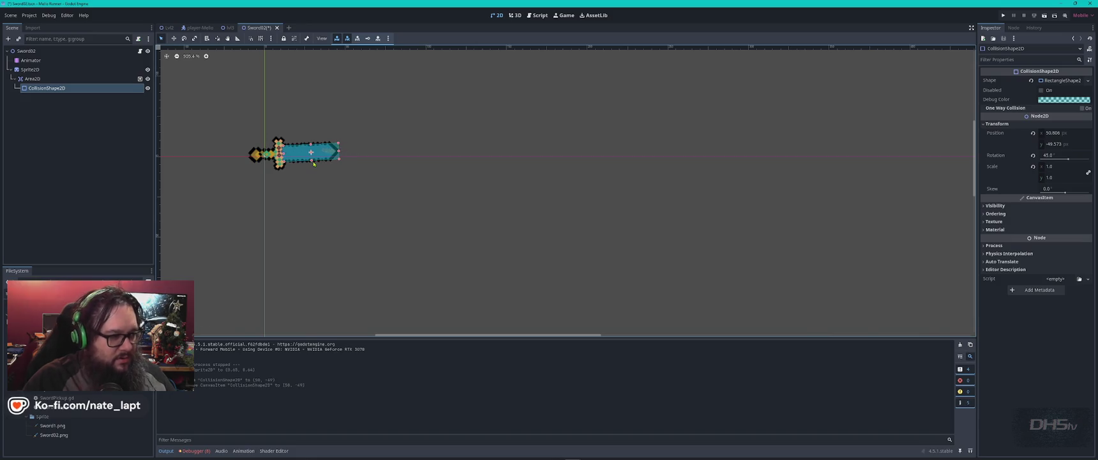
{"action": "left_click", "coordinate": [33, 79]}
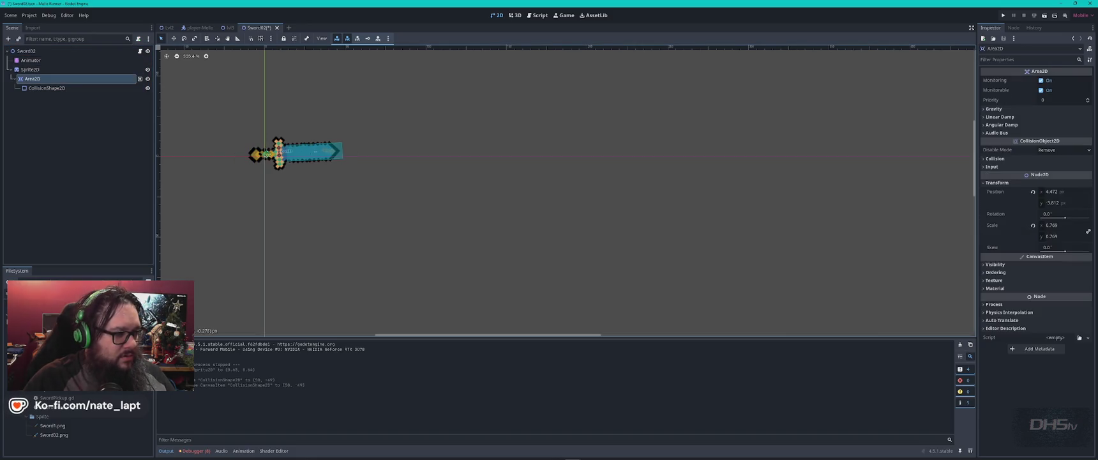
{"action": "key", "text": "ctrl+z"}
{"action": "left_click", "coordinate": [258, 156]}
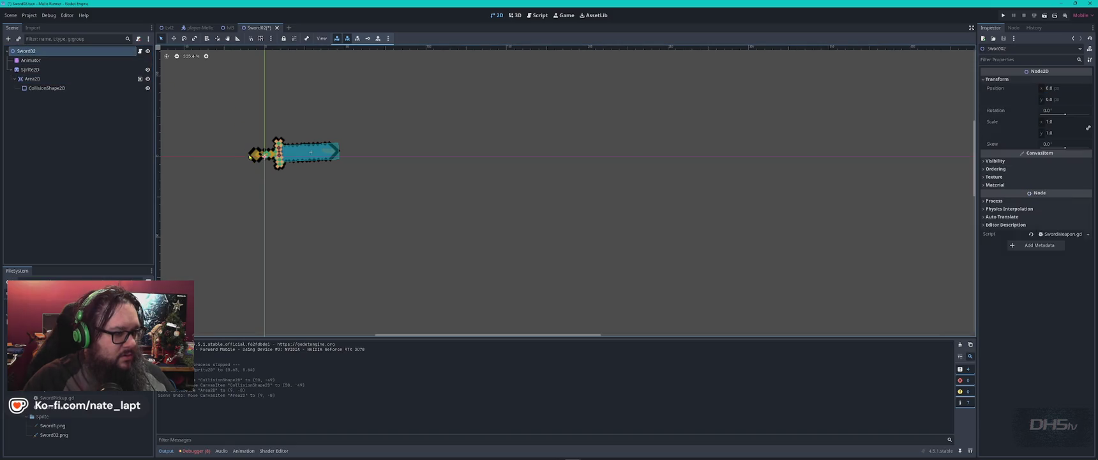
{"action": "left_click_drag", "start_coordinate": [259, 155], "coordinate": [265, 154]}
{"action": "key", "text": "F5"}
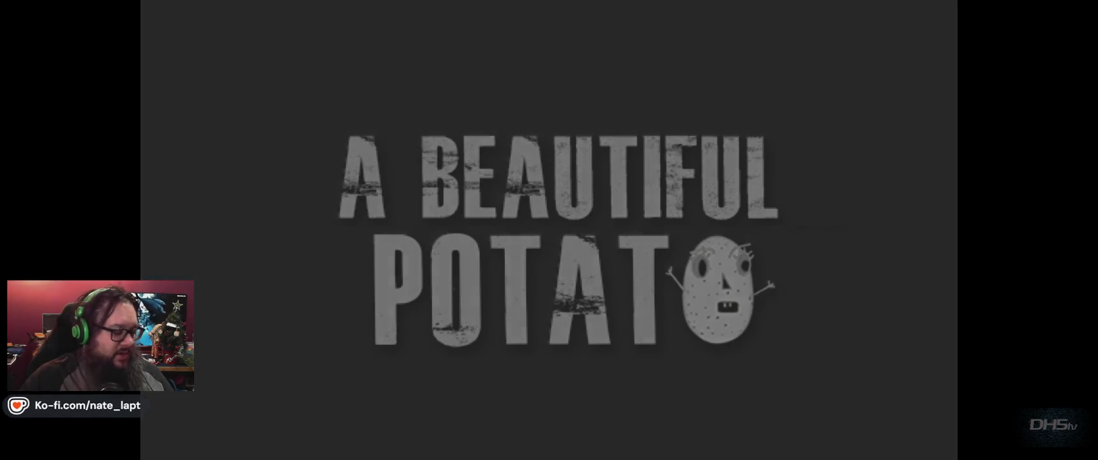
- Playtest the adjusted sword from the title menu, then stop the game
{"action": "key", "text": "Return"}
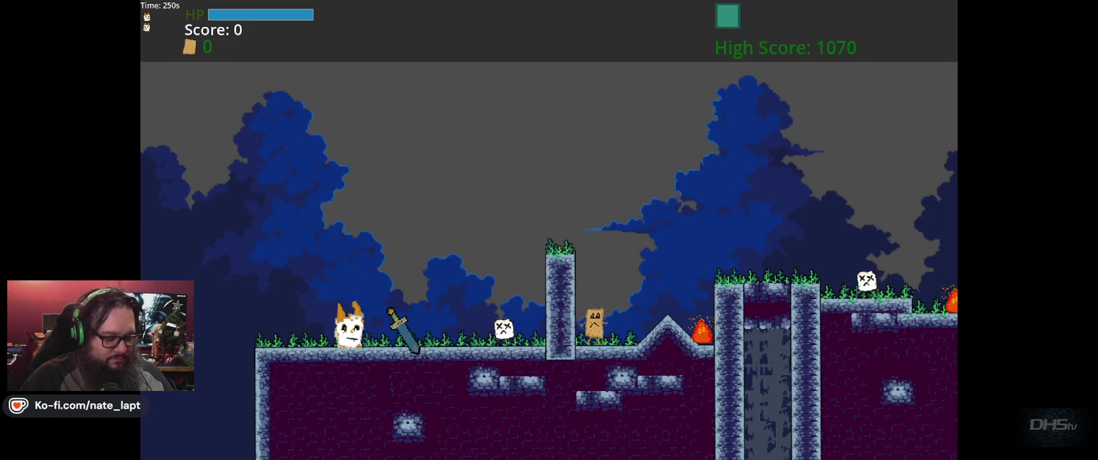
{"action": "key", "text": "F8"}
{"action": "left_click", "coordinate": [380, 265]}
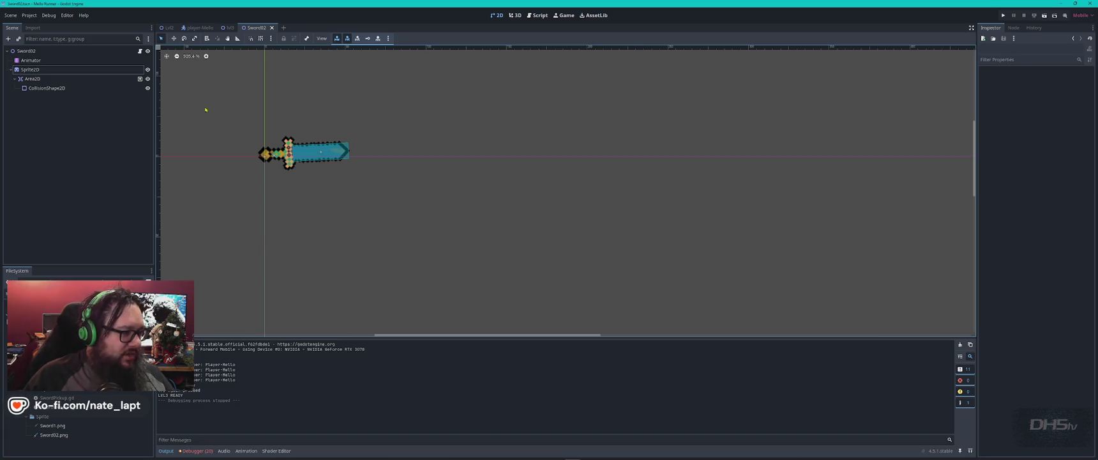
- Open Sword02's SwordWeapon.gd script, then switch to the ChatGPT window
{"action": "left_click", "coordinate": [140, 51]}
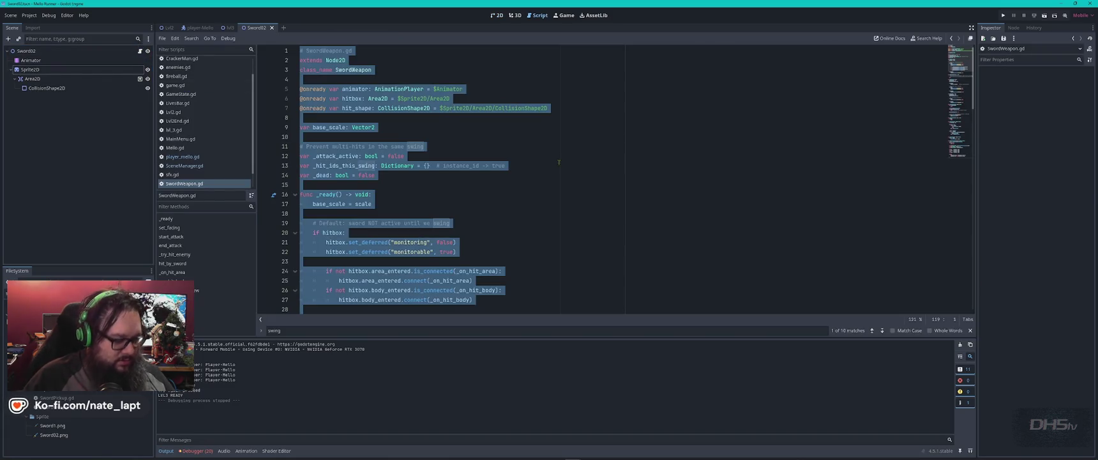
{"action": "key", "text": "alt+Tab"}
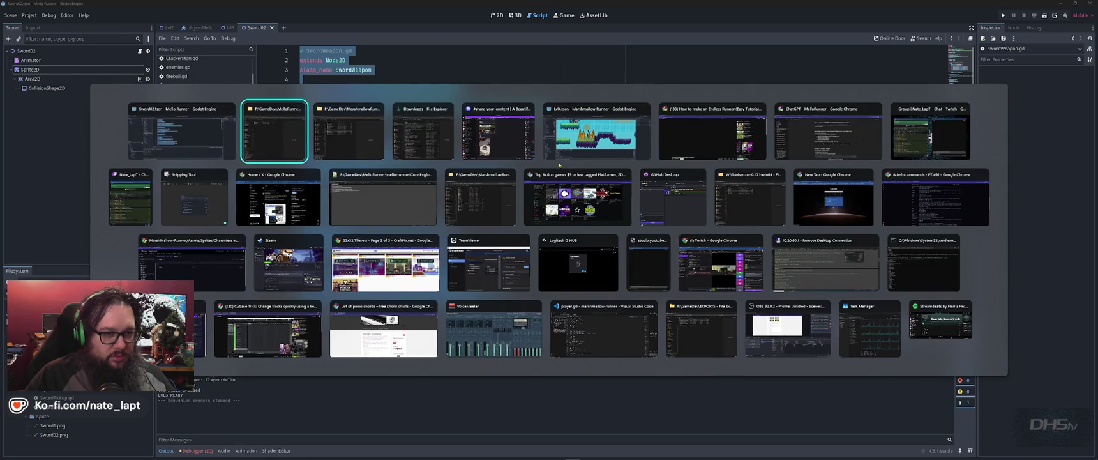
{"action": "key", "text": "alt+Tab"}
{"action": "key", "text": "alt+Tab"}
{"action": "key", "text": "alt+Tab"}
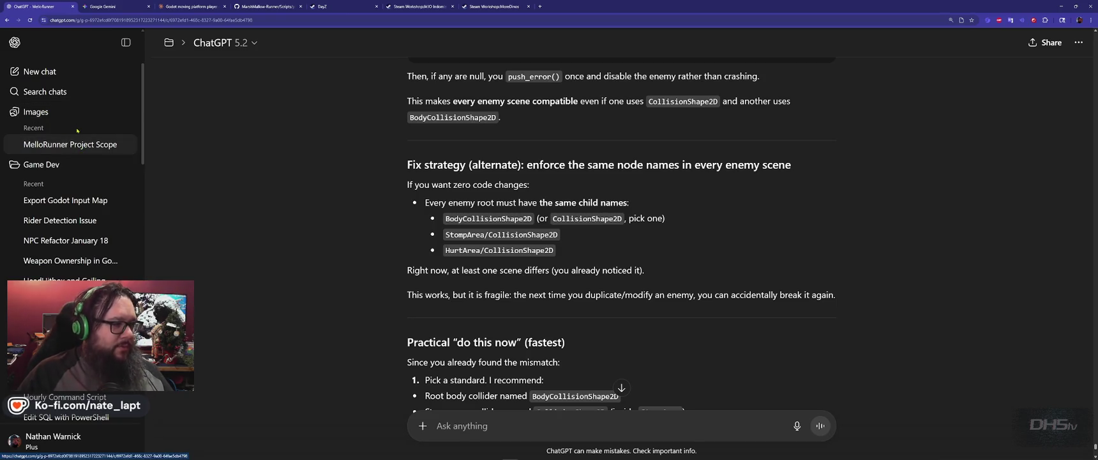
- Ask ChatGPT about the sword reaching enemies above the player, pasting in the SwordWeapon.gd code
{"action": "scroll", "coordinate": [564, 334], "scroll_direction": "down", "scroll_amount": 7}
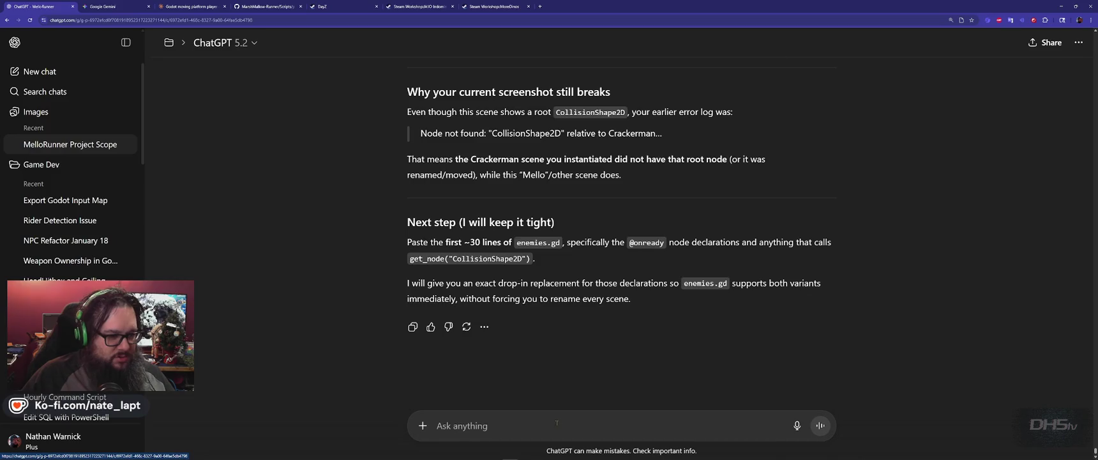
{"action": "type", "text": "ok"}
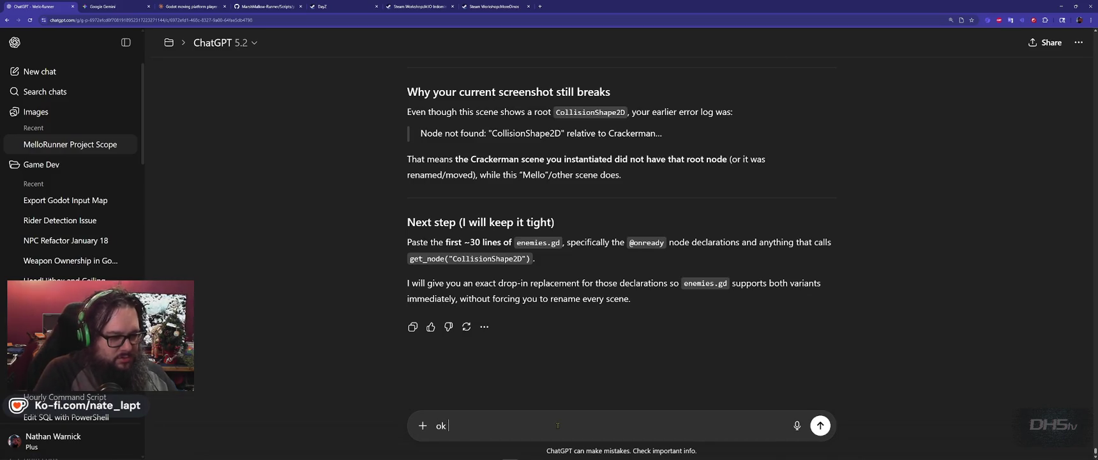
{"action": "type", "text": " I ha"}
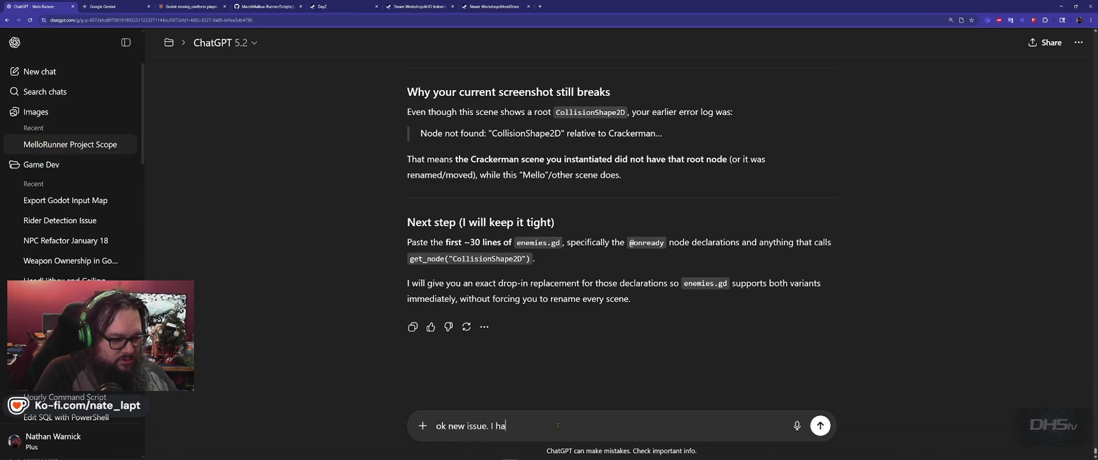
{"action": "type", "text": "ve a sword attack, but the ro"}
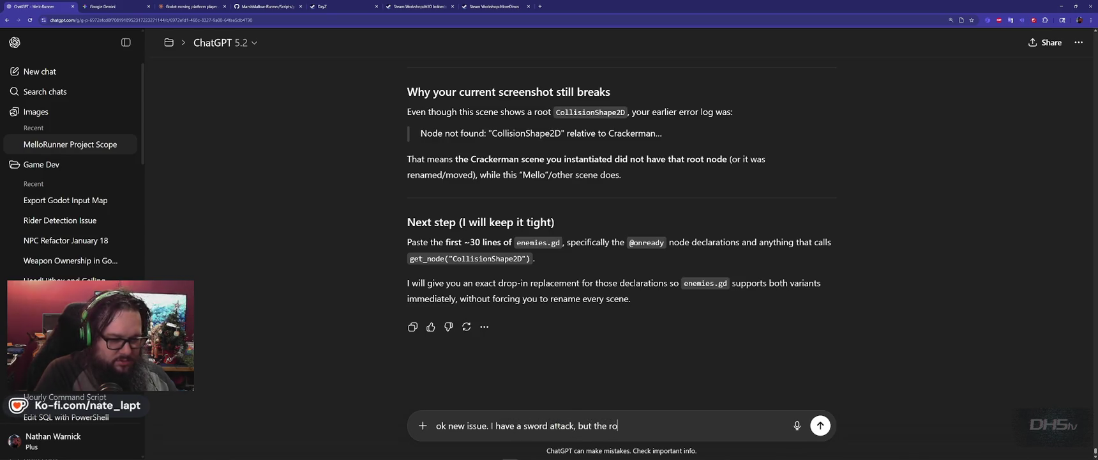
{"action": "type", "text": "tation isn't"}
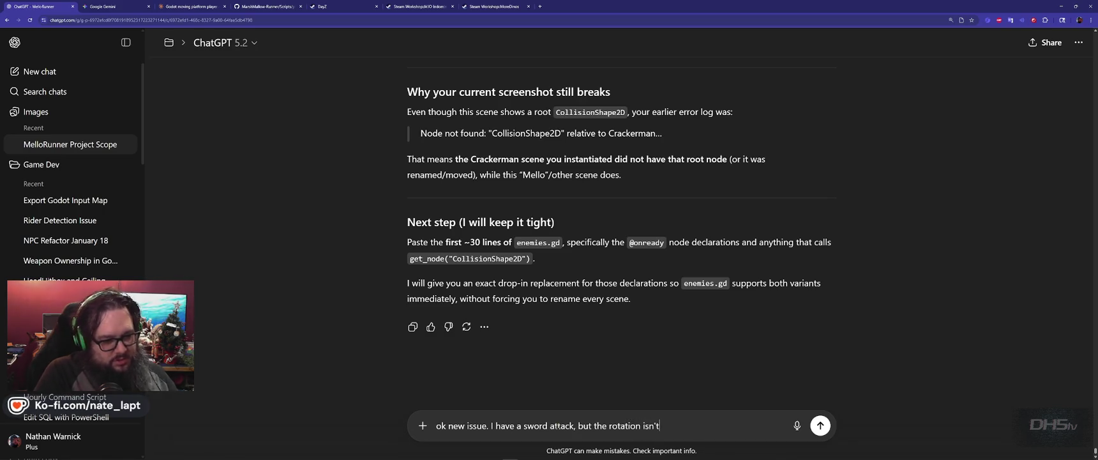
{"action": "key", "text": "BackSpace"}
{"action": "key", "text": "BackSpace"}
{"action": "key", "text": "BackSpace"}
{"action": "type", "text": "h to fight "}
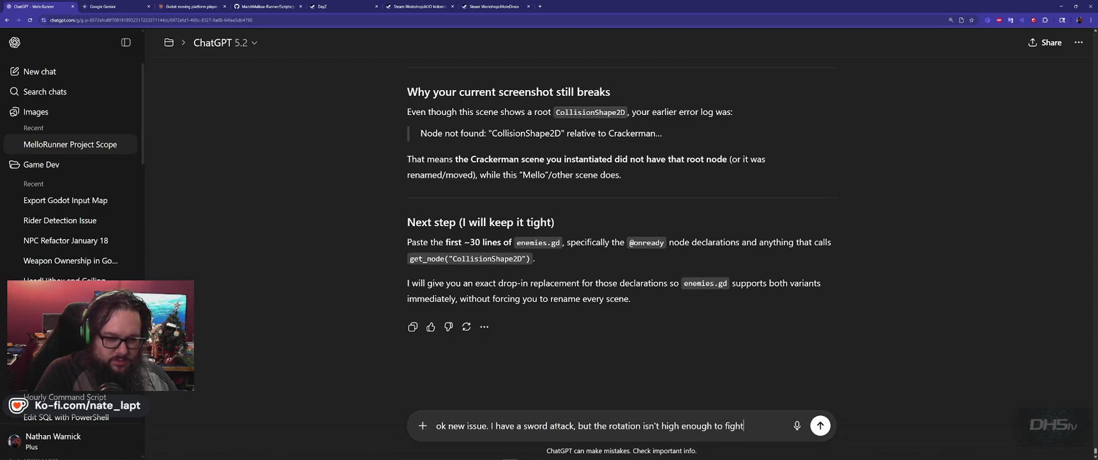
{"action": "type", "text": "en"}
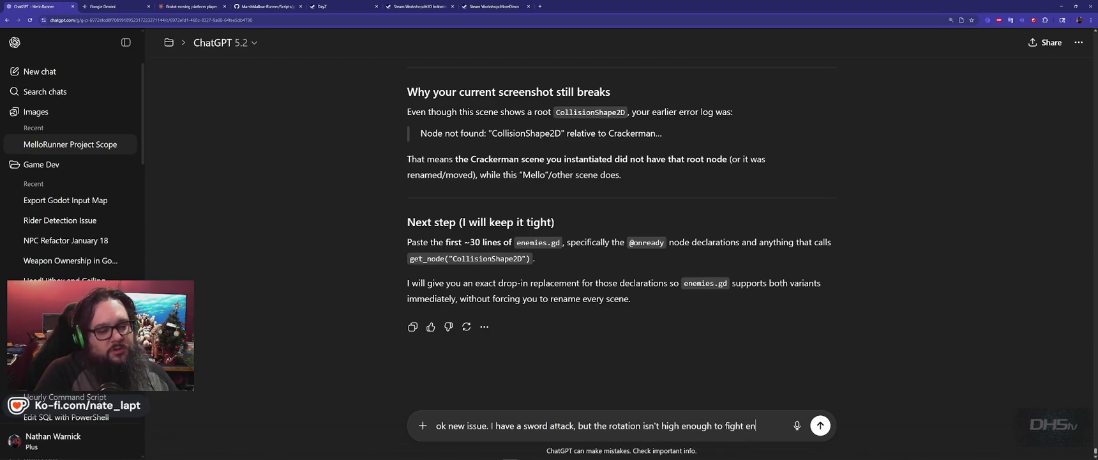
{"action": "type", "text": "emies that are"}
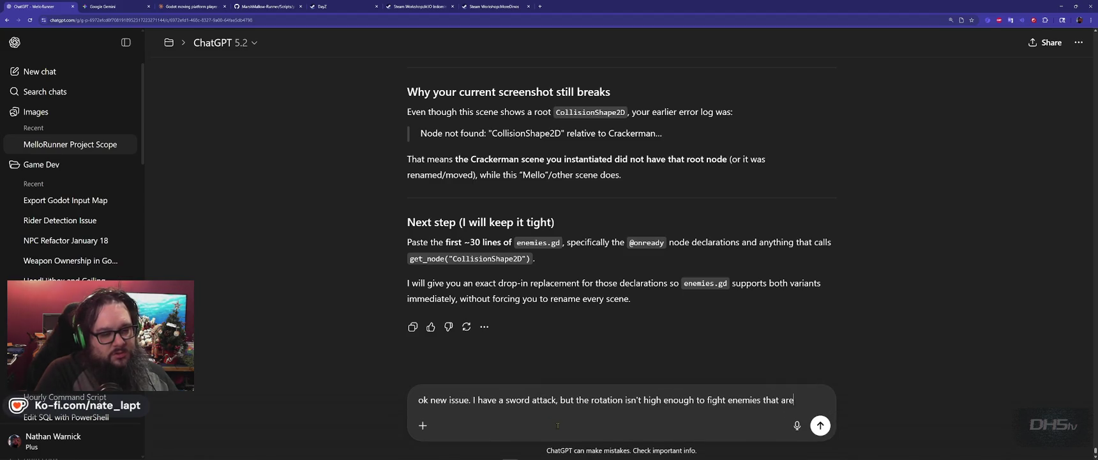
{"action": "type", "text": " above the player"}
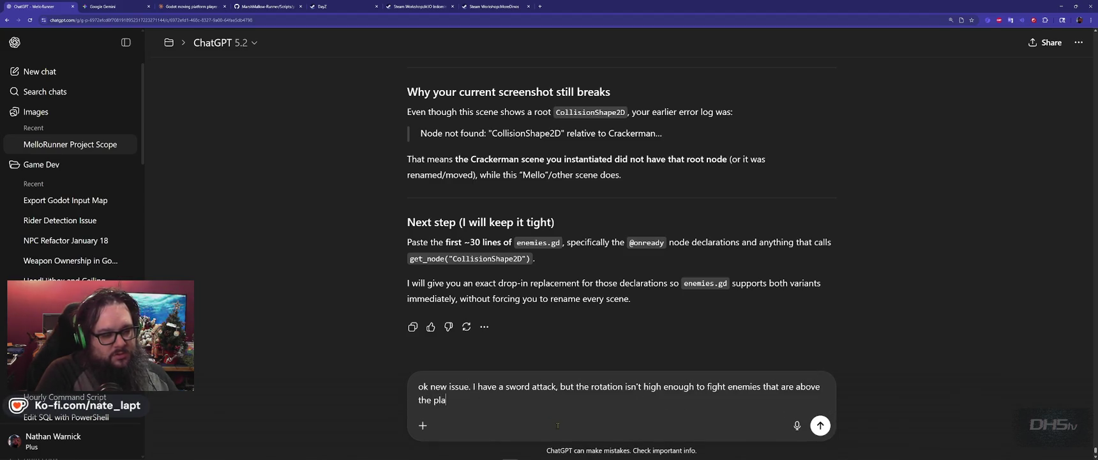
{"action": "key", "text": "shift+Return"}
{"action": "key", "text": "shift+Return"}
{"action": "key", "text": "ctrl+v"}
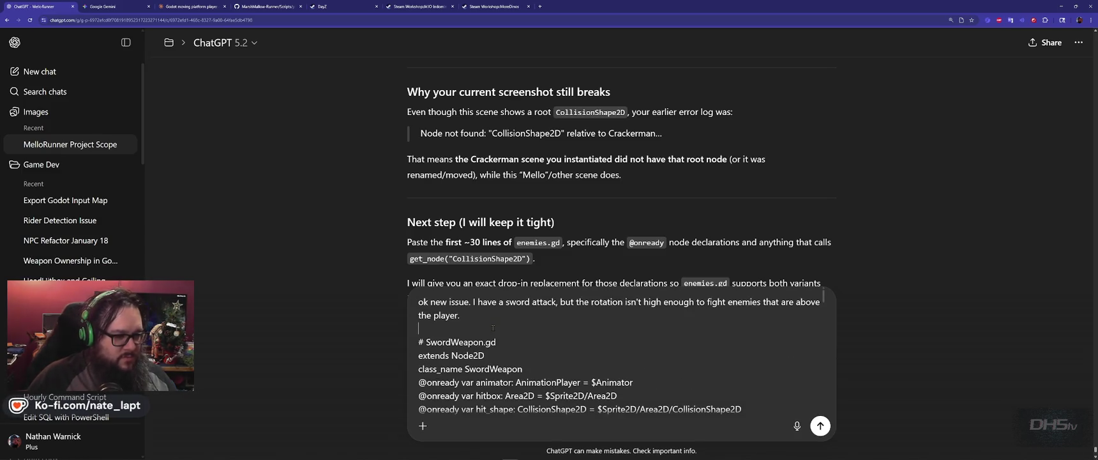
- Attach a Snipping Tool capture of the Sword02 scene tree and note 'I need to edit the animator, but I forgot how'
{"action": "key", "text": "alt+Tab"}
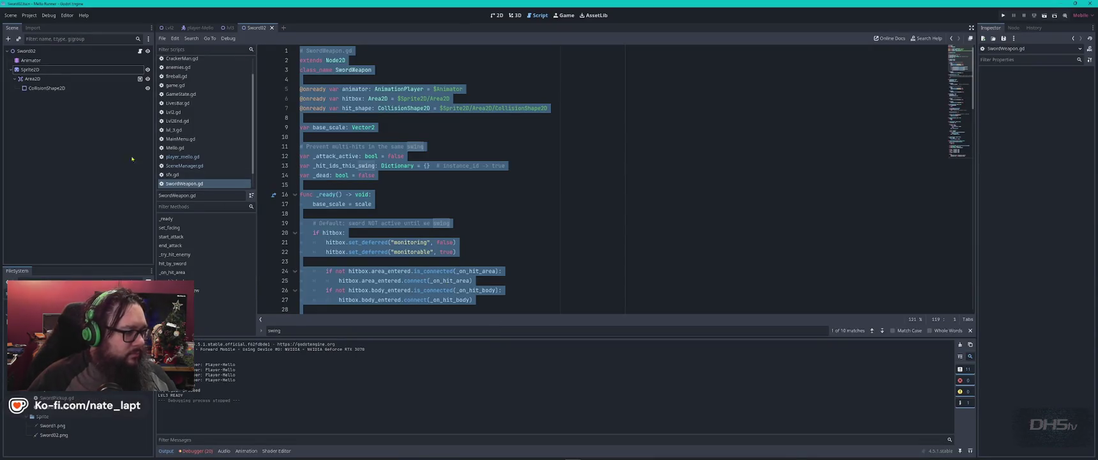
{"action": "key", "text": "super"}
{"action": "type", "text": "snip"}
{"action": "key", "text": "Return"}
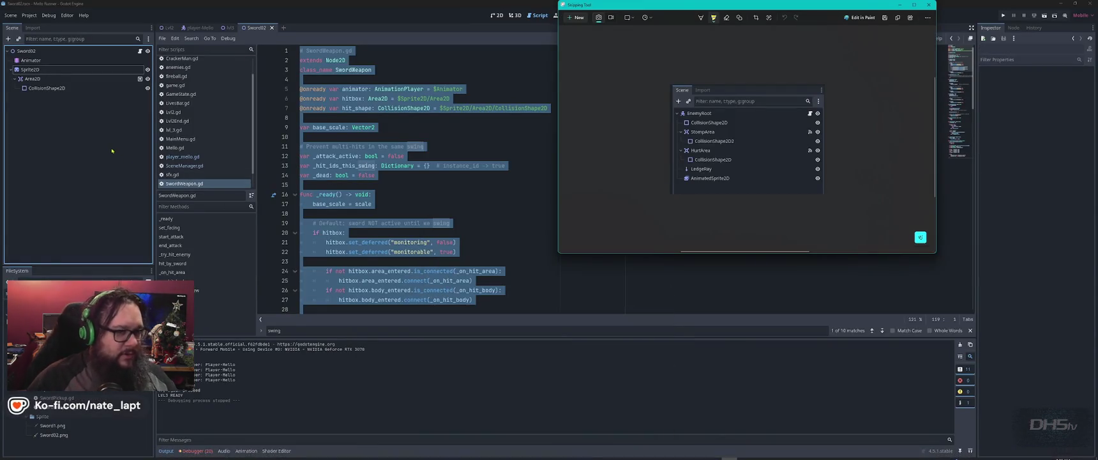
{"action": "key", "text": "ctrl+n"}
{"action": "mouse_move", "coordinate": [3, 21]}
{"action": "left_mouse_down"}
{"action": "mouse_move", "coordinate": [139, 125]}
{"action": "mouse_move", "coordinate": [158, 125]}
{"action": "left_mouse_up"}
{"action": "key", "text": "alt+Tab"}
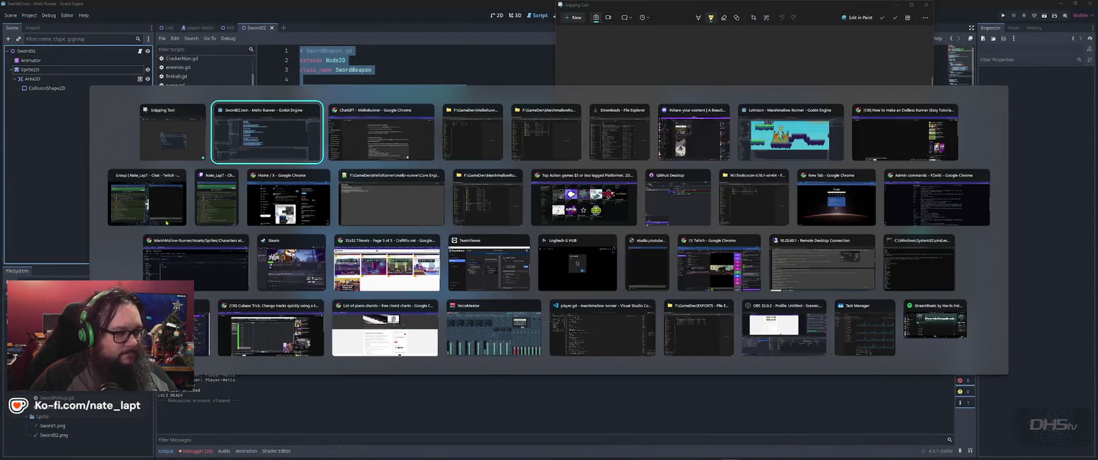
{"action": "key", "text": "alt+Tab"}
{"action": "key", "text": "ctrl+v"}
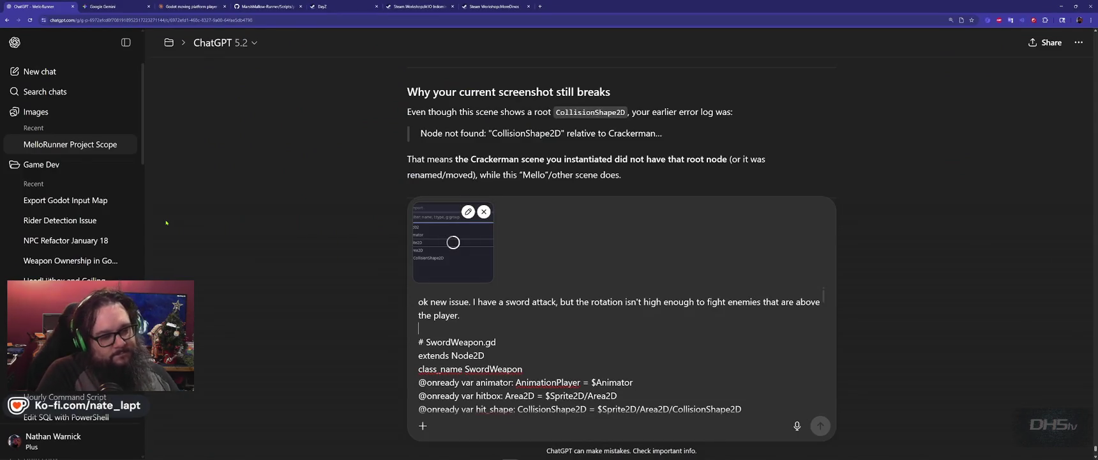
{"action": "type", "text": "I need to"}
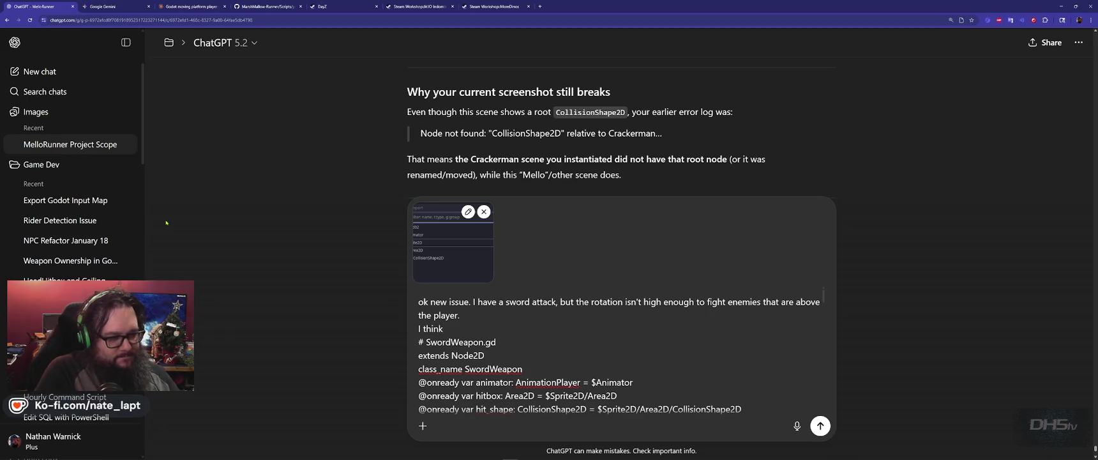
{"action": "type", "text": " edi"}
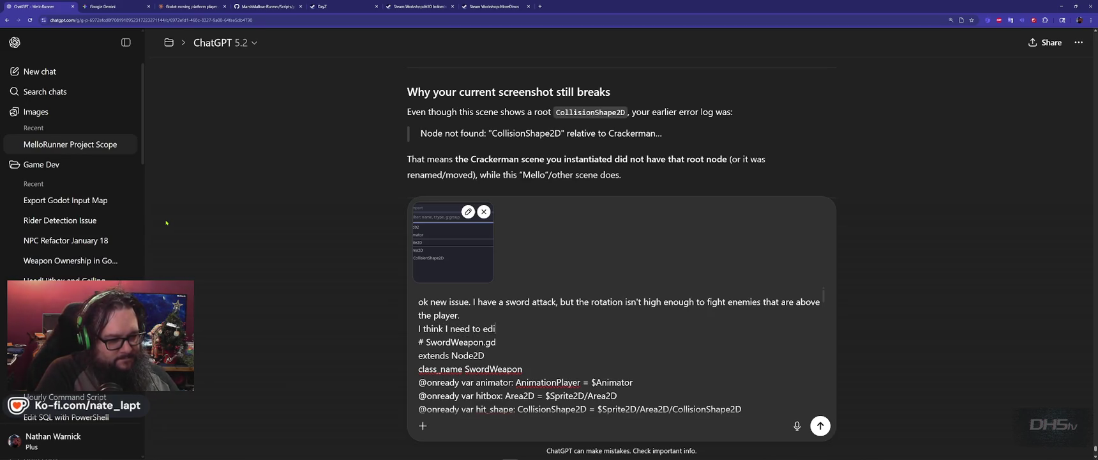
{"action": "type", "text": "t the anima"}
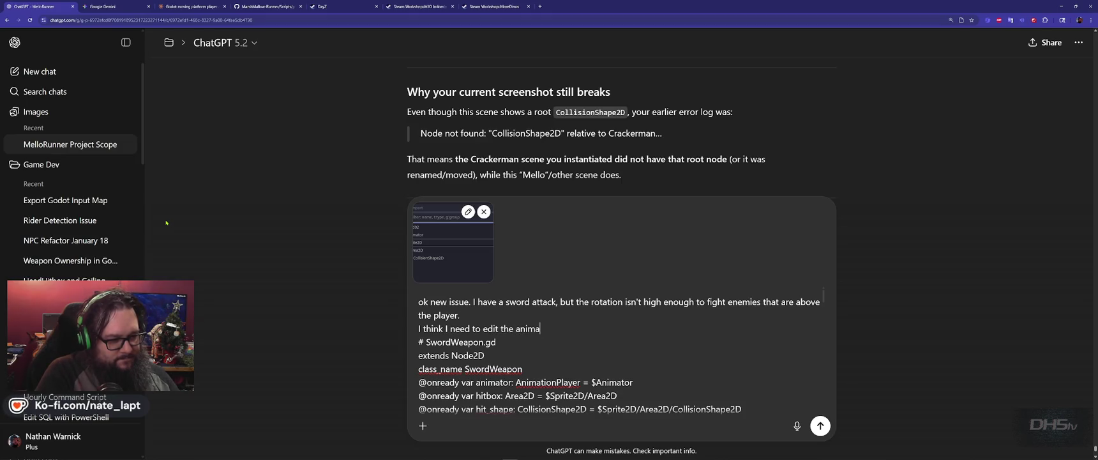
{"action": "type", "text": "tor, but I forgot how I did so "}
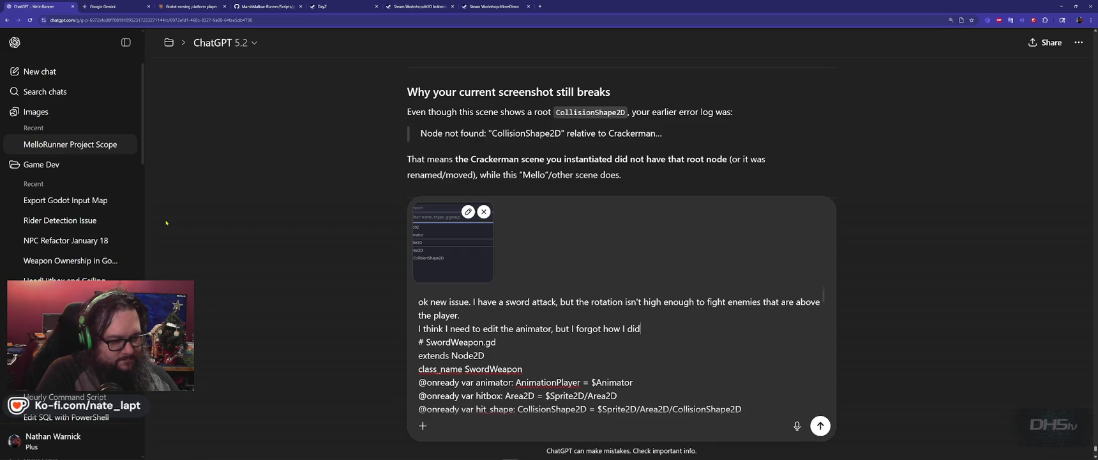
{"action": "type", "text": "the first time"}
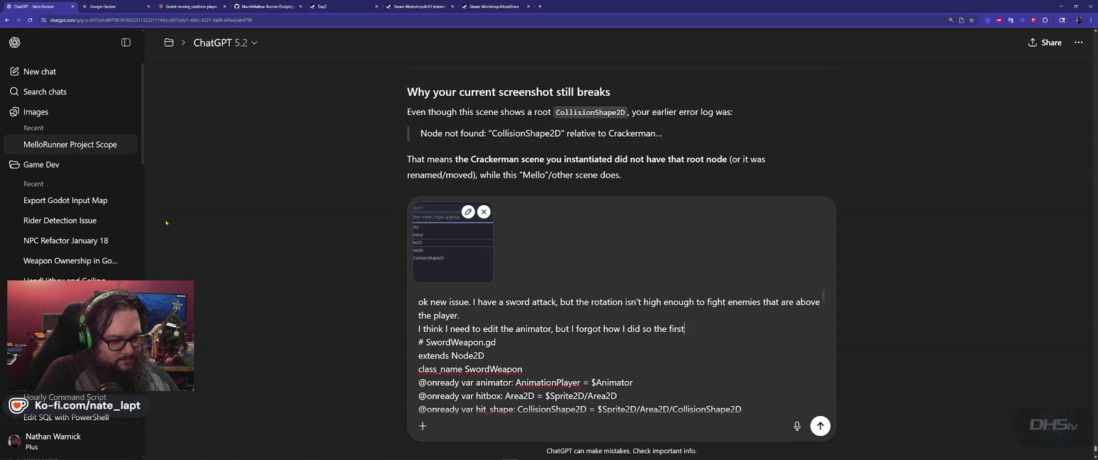
{"action": "key", "text": "shift+Return"}
{"action": "key", "text": "shift+Return"}
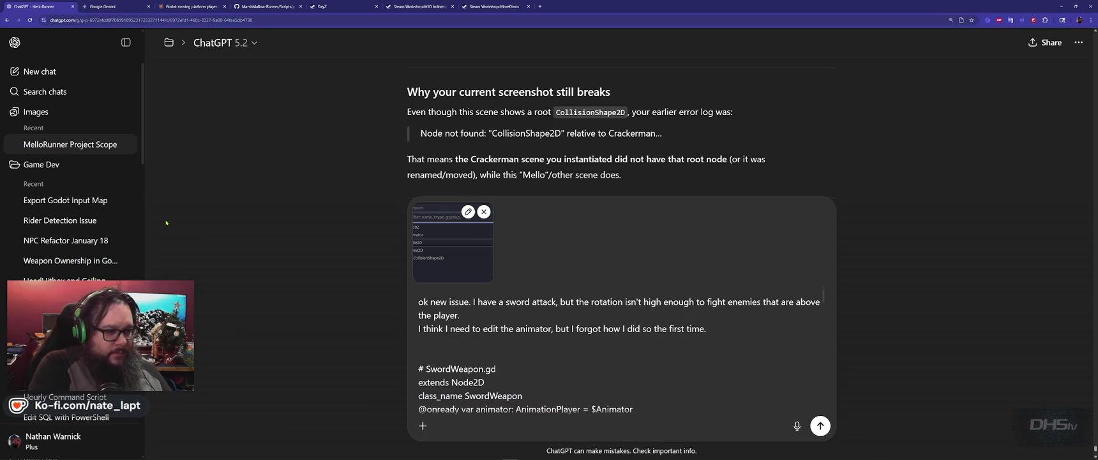
- Show the swing animation's timeline by selecting the Animator node in Godot
{"action": "key", "text": "alt+Tab"}
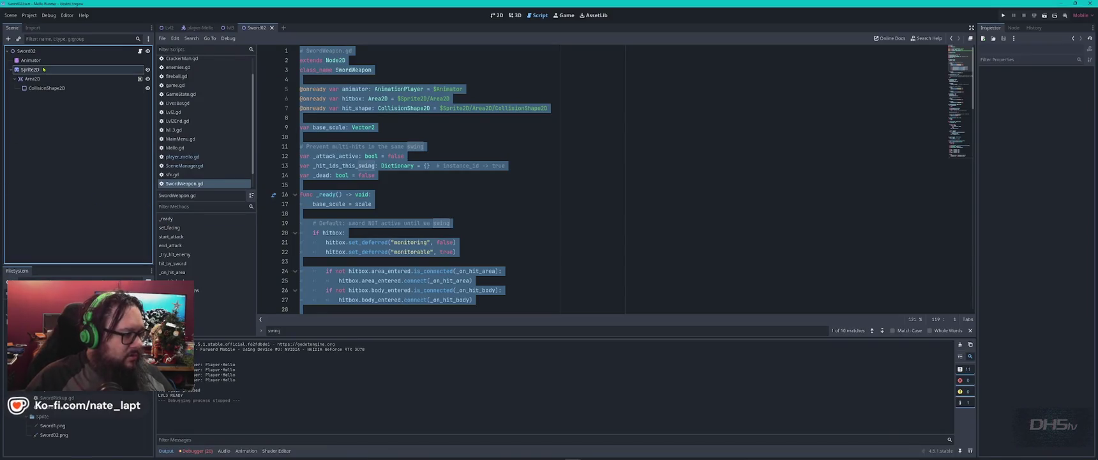
{"action": "left_click", "coordinate": [31, 60]}
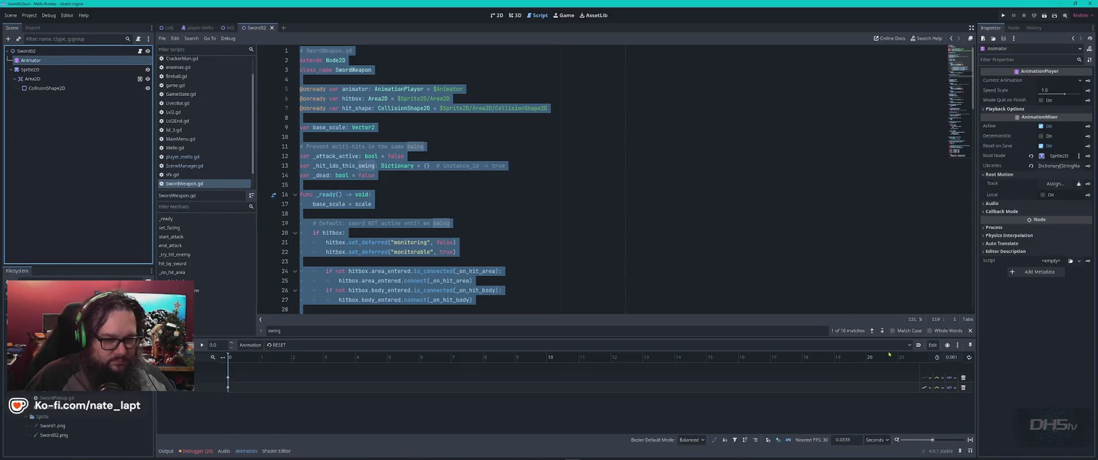
{"action": "left_click", "coordinate": [703, 345]}
{"action": "left_click", "coordinate": [486, 364]}
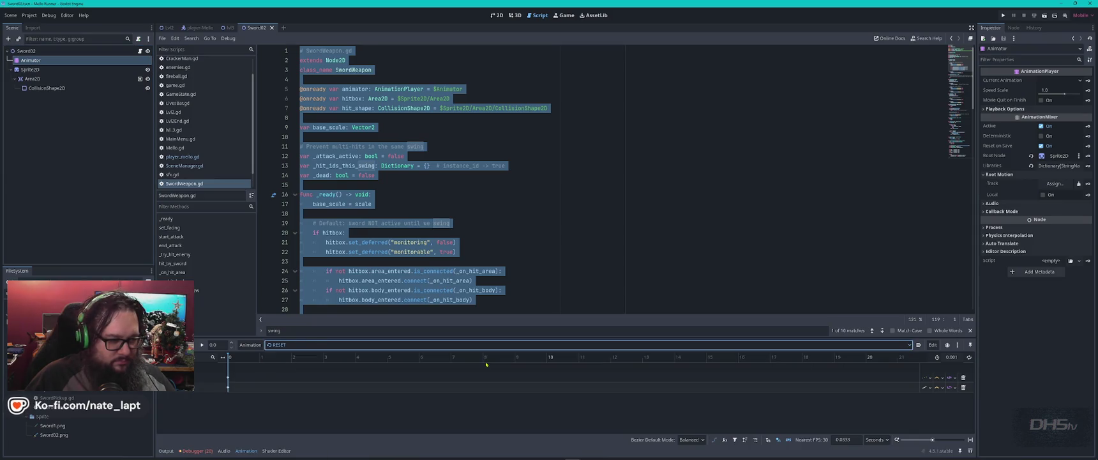
{"action": "left_click", "coordinate": [911, 346]}
- Capture the Animation panel with Snipping Tool and paste the screenshot into the ChatGPT message
{"action": "key", "text": "super"}
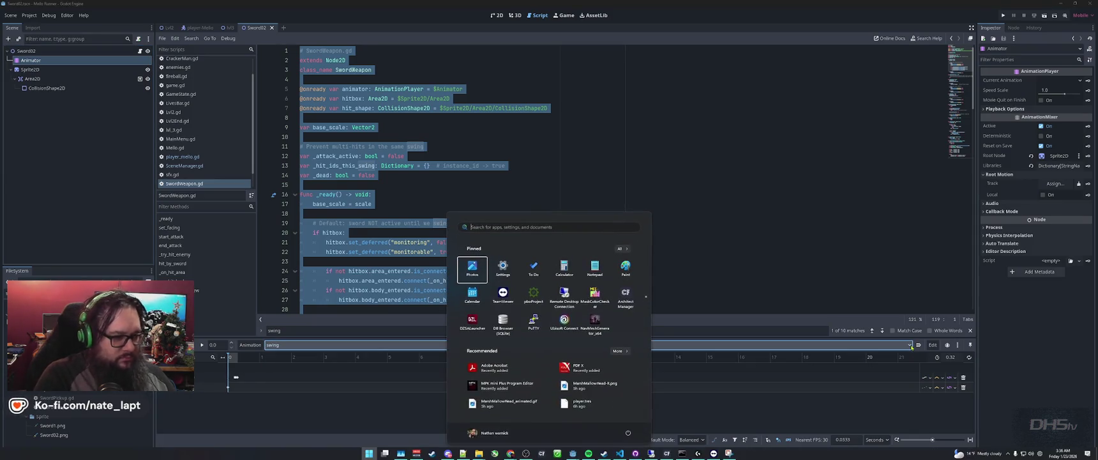
{"action": "type", "text": "snip"}
{"action": "key", "text": "Return"}
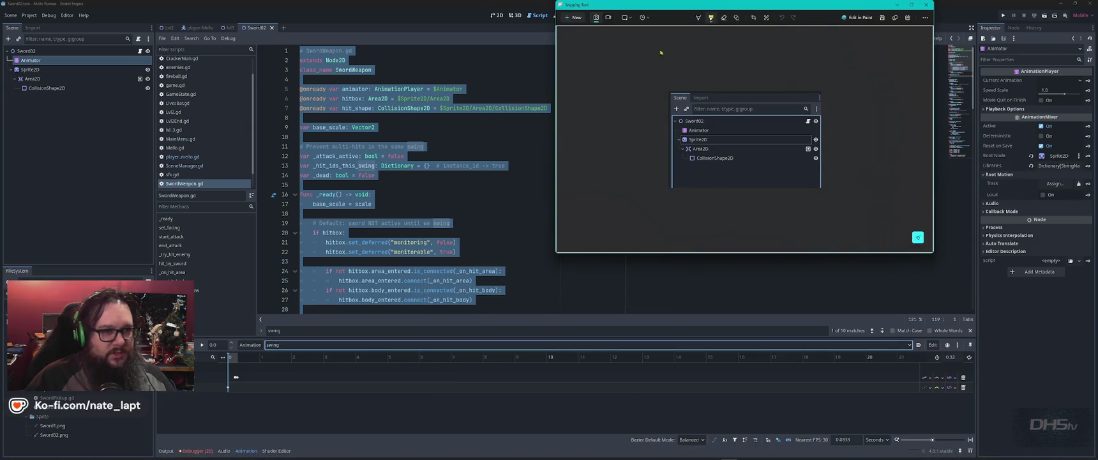
{"action": "left_click", "coordinate": [686, 80]}
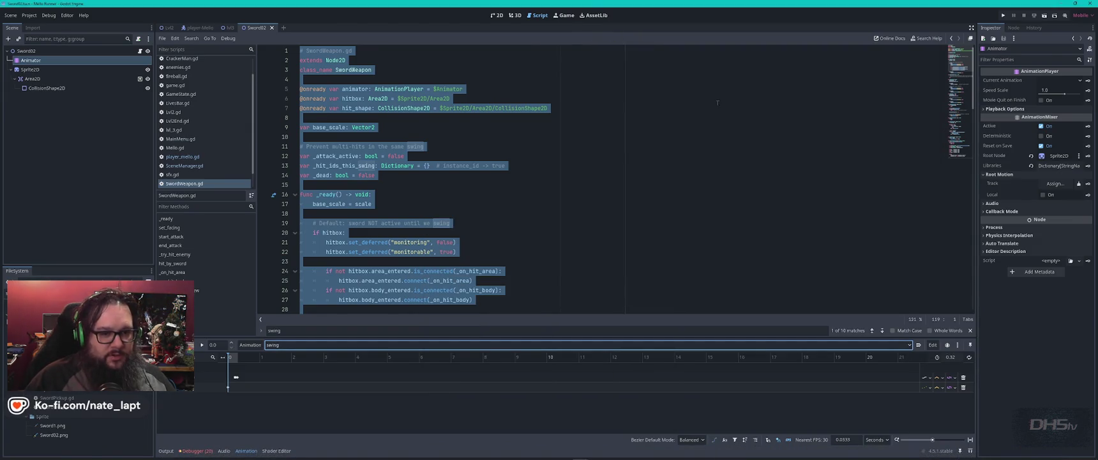
{"action": "left_click", "coordinate": [911, 345]}
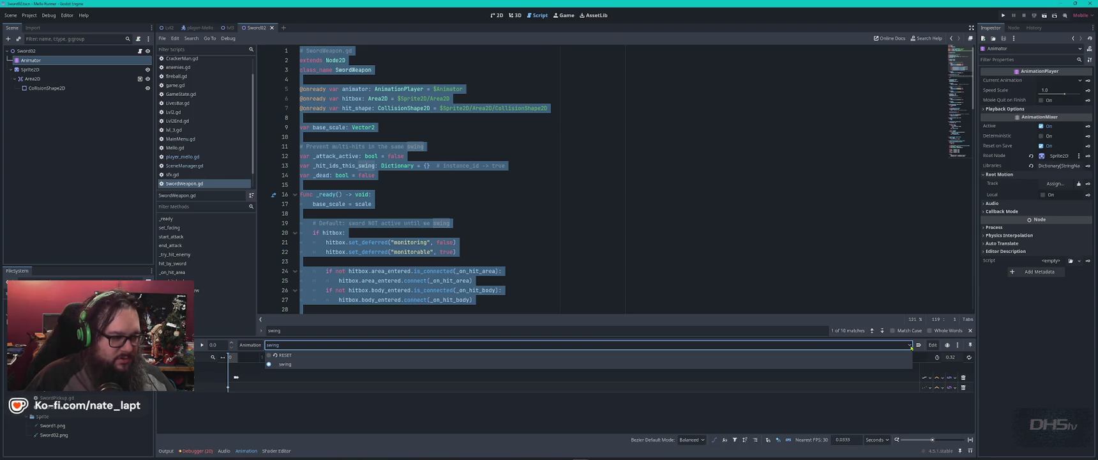
{"action": "key", "text": "super+shift+s"}
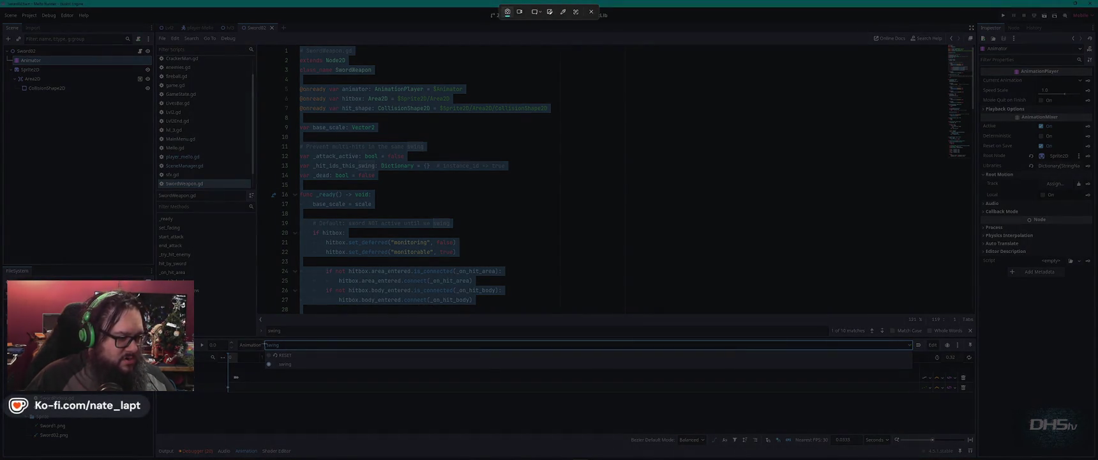
{"action": "left_click_drag", "start_coordinate": [157, 309], "coordinate": [979, 406]}
{"action": "key", "text": "alt+Tab"}
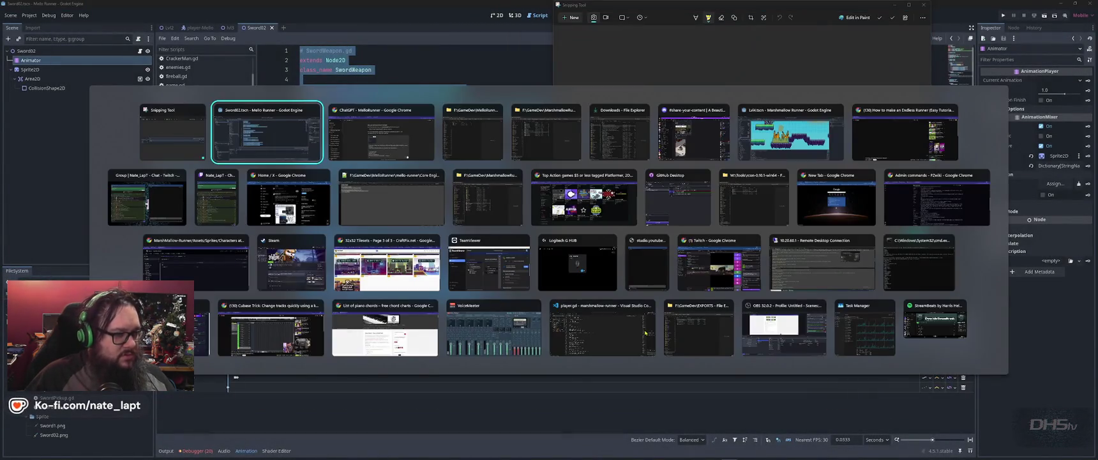
{"action": "key", "text": "ctrl+v"}
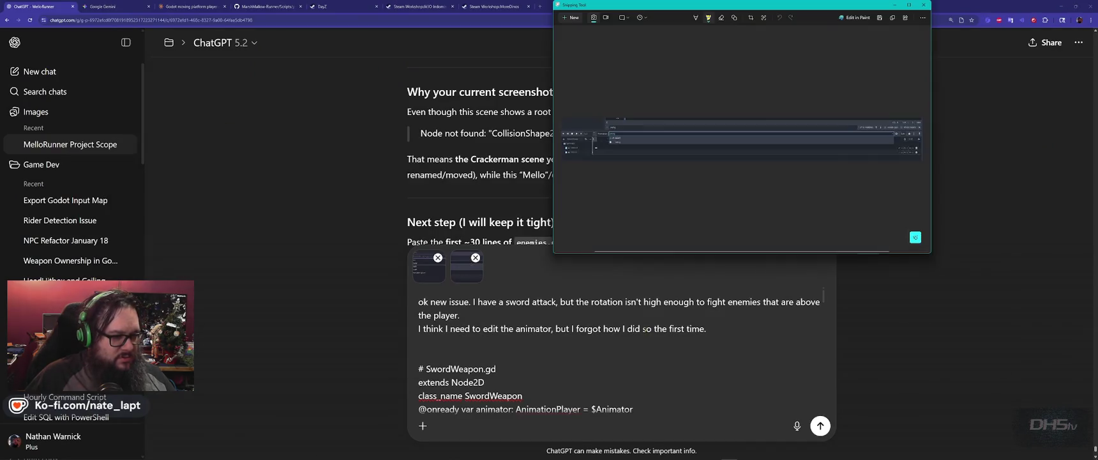
- Start another Snipping Tool capture with a delay over the Godot editor
{"action": "key", "text": "alt+Tab"}
{"action": "left_click", "coordinate": [642, 17]}
{"action": "left_click", "coordinate": [653, 27]}
{"action": "key", "text": "ctrl+n"}
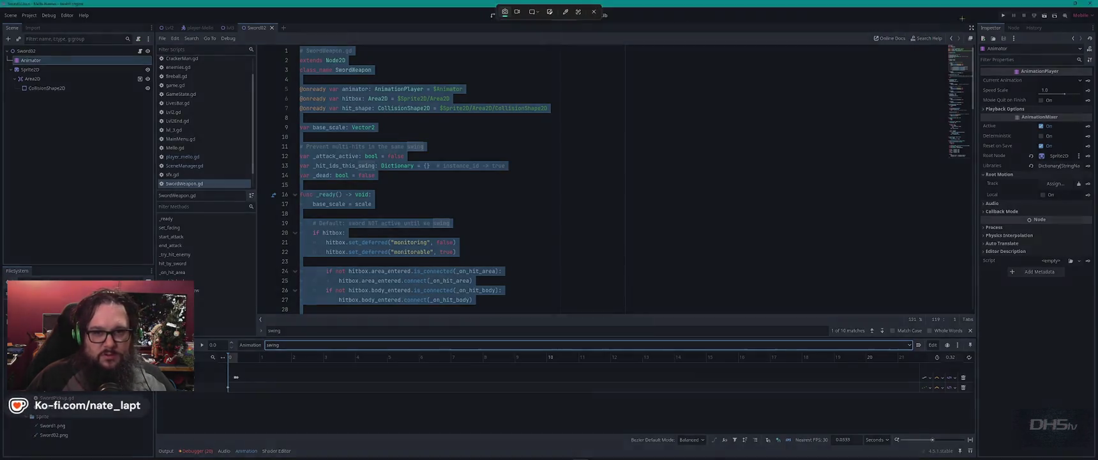
{"action": "mouse_move", "coordinate": [973, 21]}
{"action": "left_mouse_down"}
{"action": "mouse_move", "coordinate": [1093, 137]}
{"action": "mouse_move", "coordinate": [1097, 293]}
{"action": "left_mouse_up"}
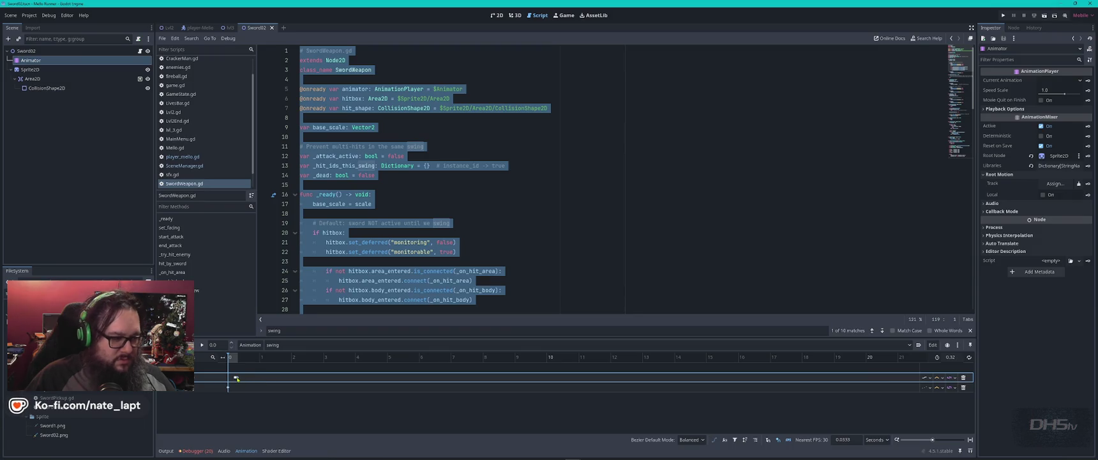
{"action": "scroll", "coordinate": [237, 378], "scroll_direction": "up", "scroll_amount": 10}
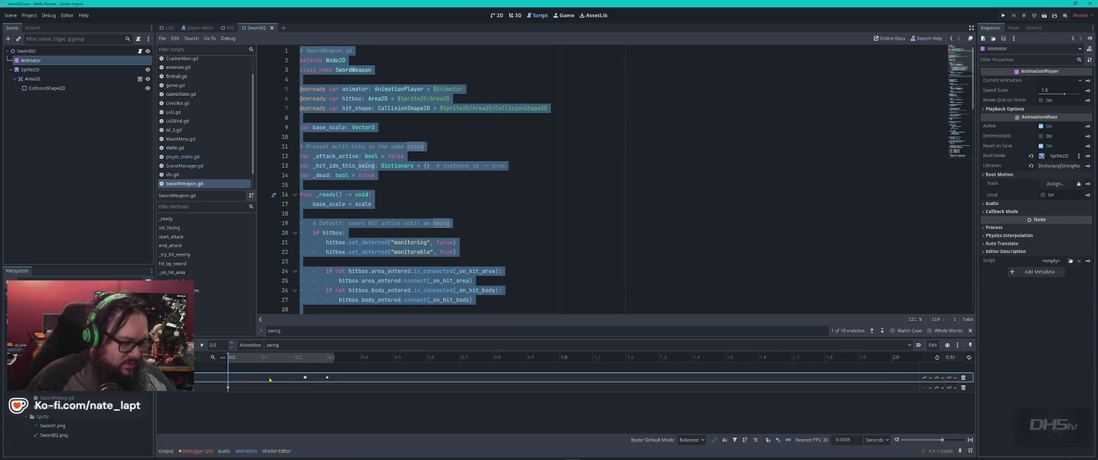
{"action": "left_click", "coordinate": [400, 377]}
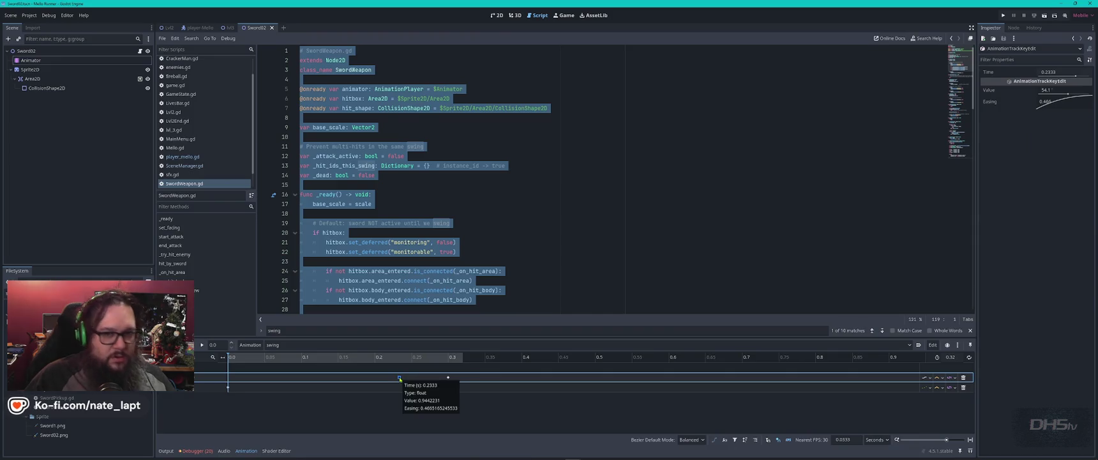
{"action": "left_click", "coordinate": [449, 378]}
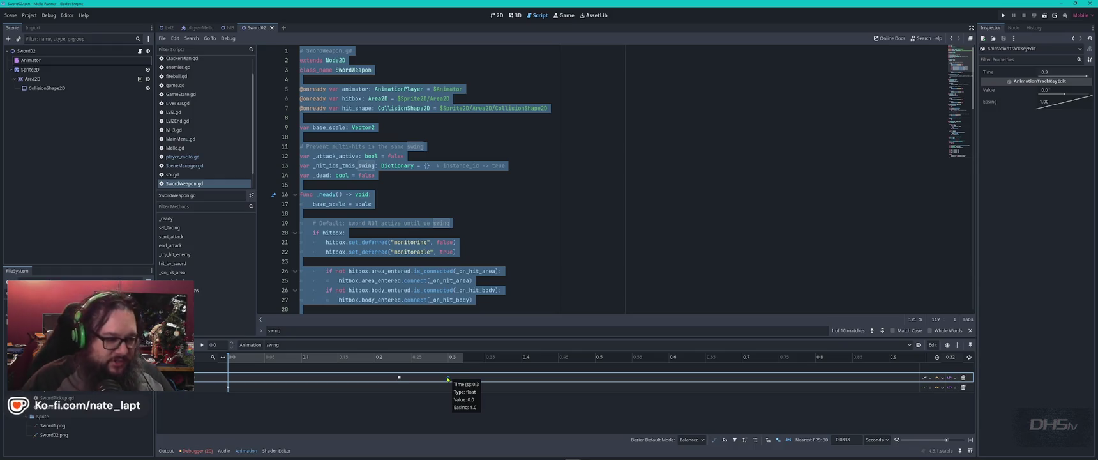
{"action": "left_click", "coordinate": [399, 377]}
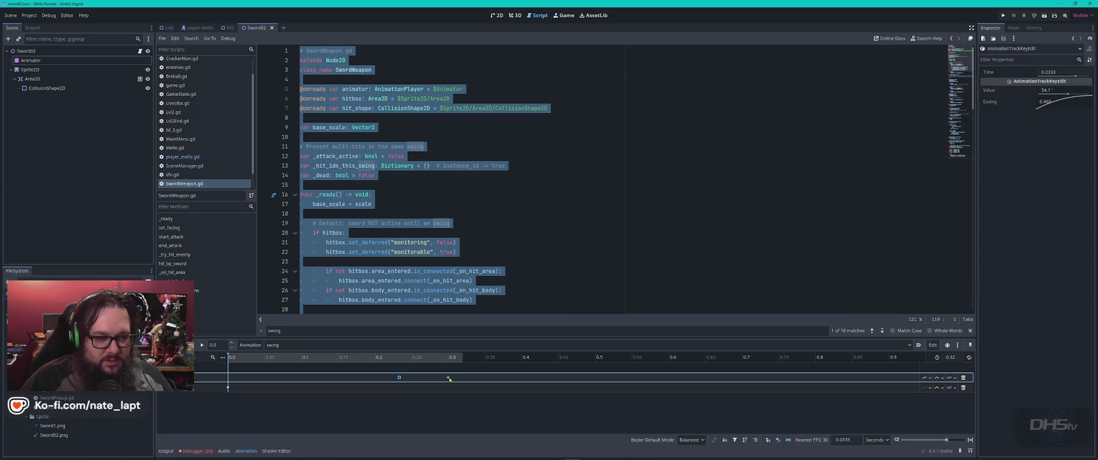
{"action": "left_click", "coordinate": [448, 377]}
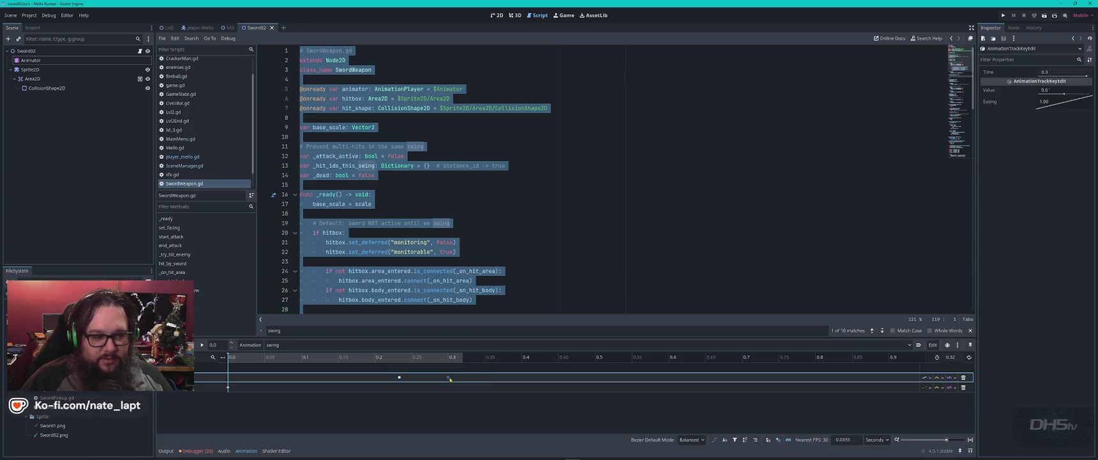
{"action": "left_click", "coordinate": [399, 378]}
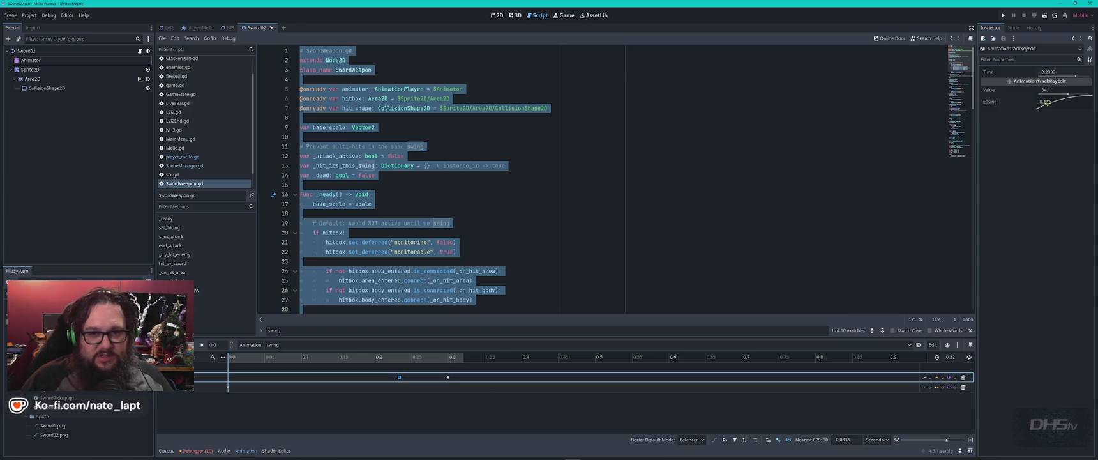
{"action": "left_click", "coordinate": [496, 14]}
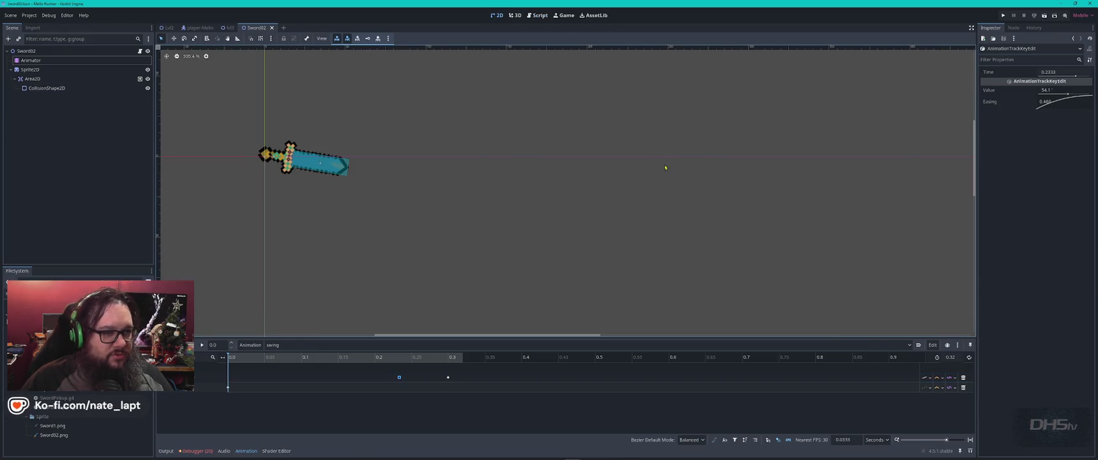
- Angle the first swing rotation key upward and the 0.3 end key down-right
{"action": "left_click_drag", "start_coordinate": [1069, 93], "coordinate": [1060, 94]}
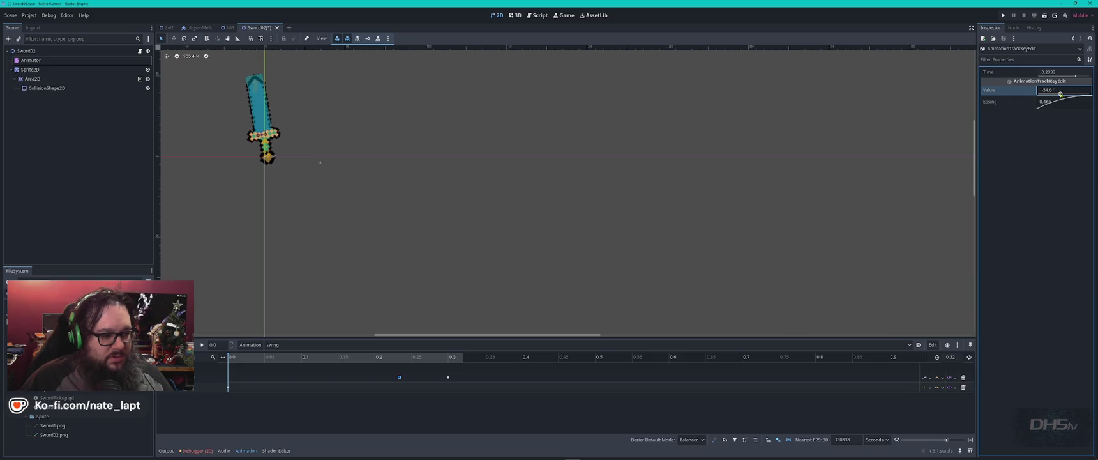
{"action": "left_click", "coordinate": [448, 377]}
{"action": "left_click", "coordinate": [453, 359]}
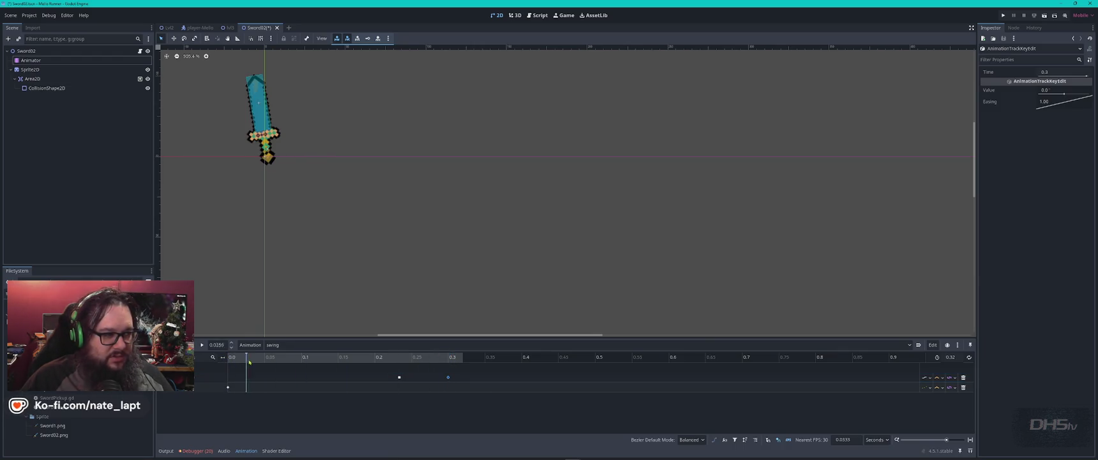
{"action": "mouse_move", "coordinate": [357, 358]}
{"action": "left_mouse_down"}
{"action": "mouse_move", "coordinate": [465, 356]}
{"action": "mouse_move", "coordinate": [450, 355]}
{"action": "left_mouse_up"}
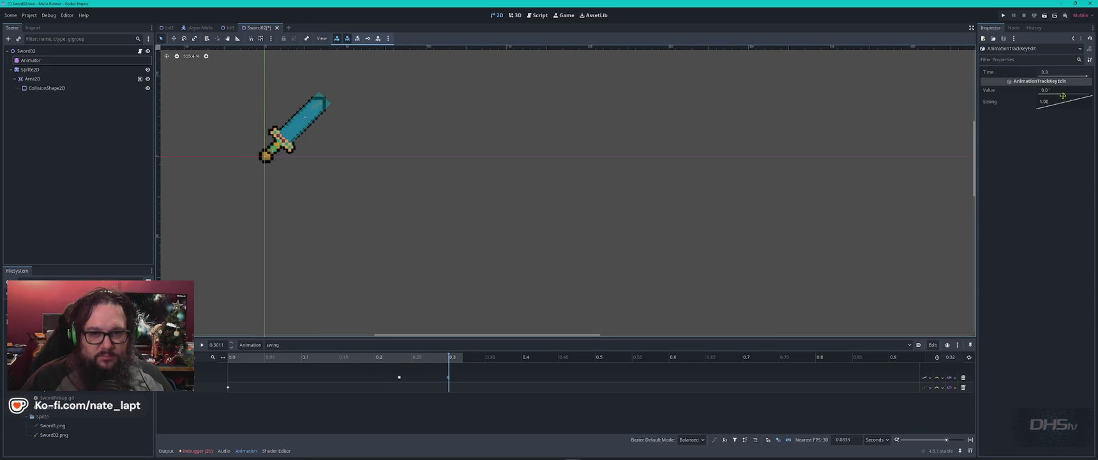
{"action": "left_click_drag", "start_coordinate": [1063, 96], "coordinate": [1073, 95]}
- Move the first rotation key earlier and replay the swing animation to check it
{"action": "left_click_drag", "start_coordinate": [399, 377], "coordinate": [378, 381]}
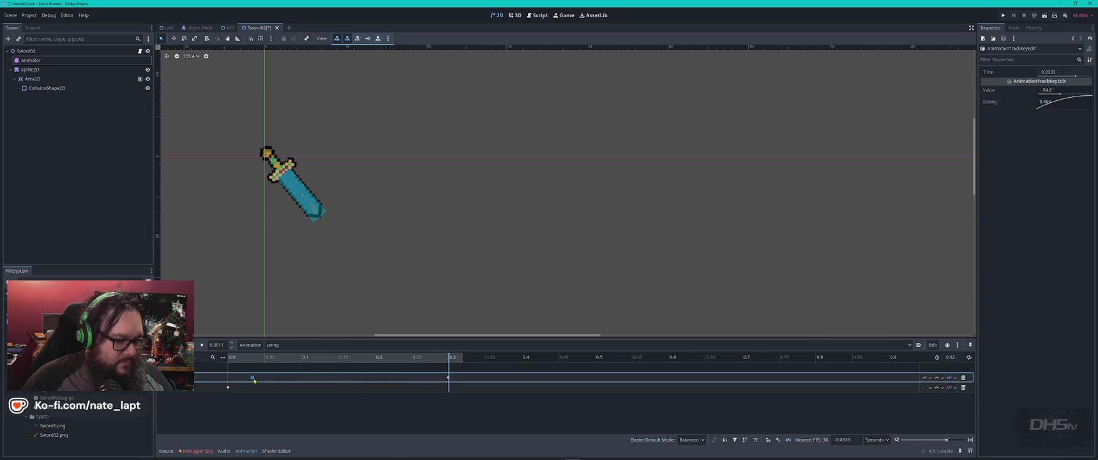
{"action": "left_click", "coordinate": [201, 346]}
{"action": "left_click", "coordinate": [201, 346]}
{"action": "left_click", "coordinate": [201, 346]}
{"action": "left_click", "coordinate": [201, 346]}
{"action": "left_click", "coordinate": [201, 345]}
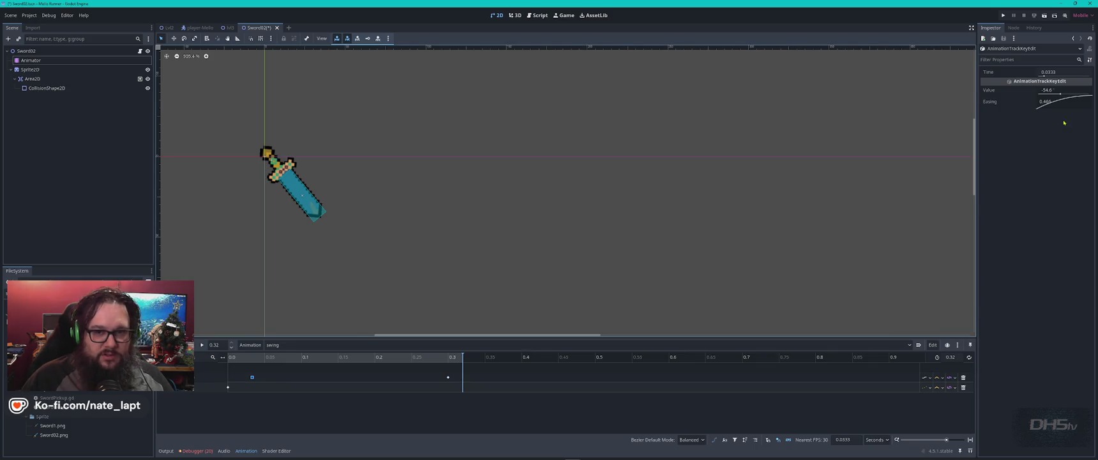
- Reduce the end rotation to 72.5°, place the first key at 0.0, and run the game
{"action": "left_click", "coordinate": [448, 377]}
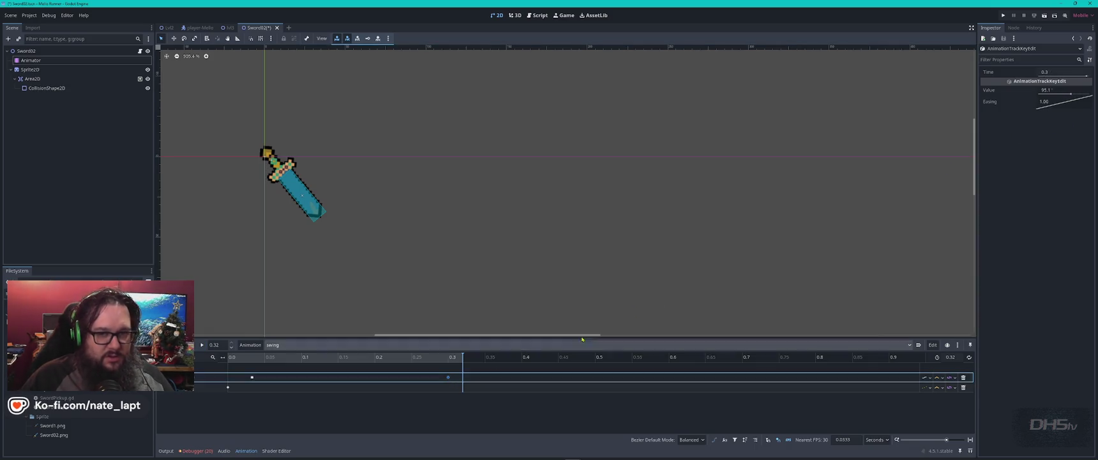
{"action": "left_click_drag", "start_coordinate": [1071, 95], "coordinate": [1069, 96]}
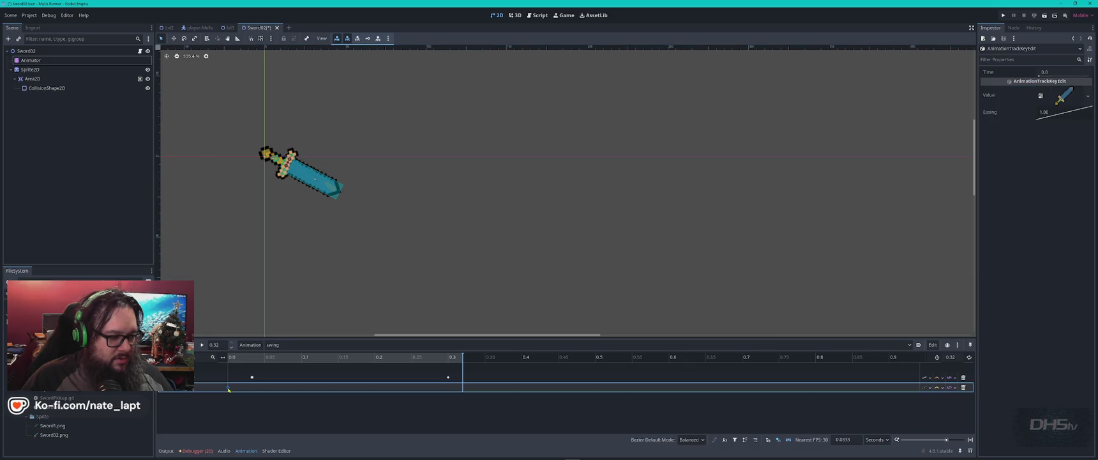
{"action": "left_click", "coordinate": [252, 377]}
{"action": "left_click", "coordinate": [253, 357]}
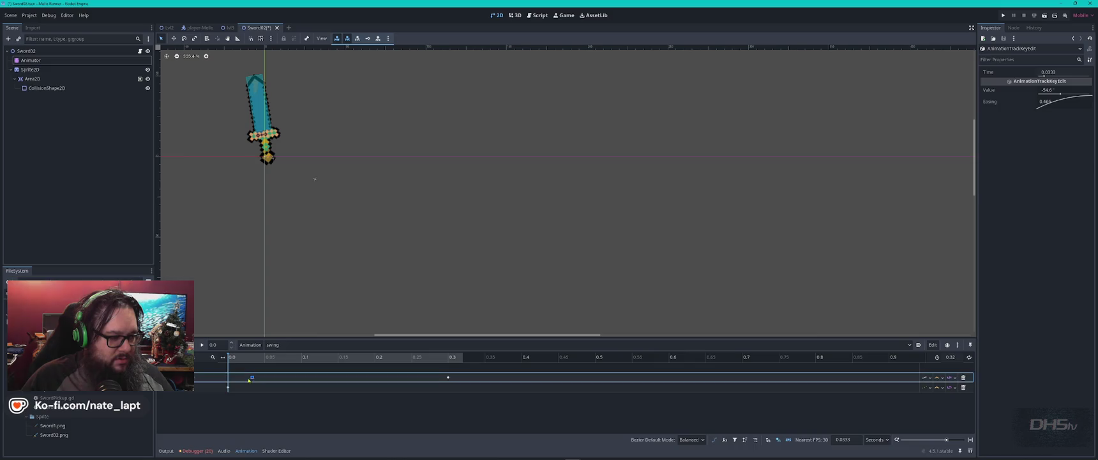
{"action": "left_click_drag", "start_coordinate": [229, 381], "coordinate": [228, 380]}
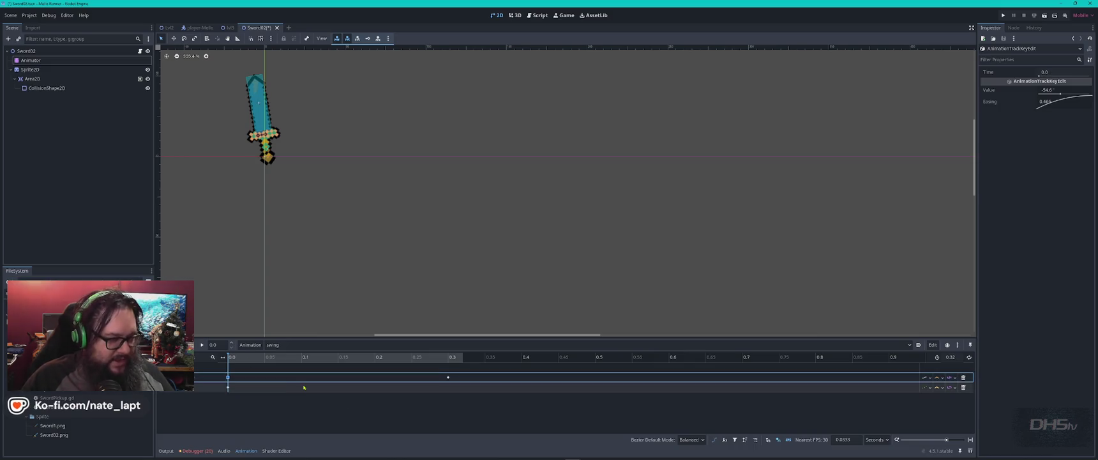
{"action": "key", "text": "F5"}
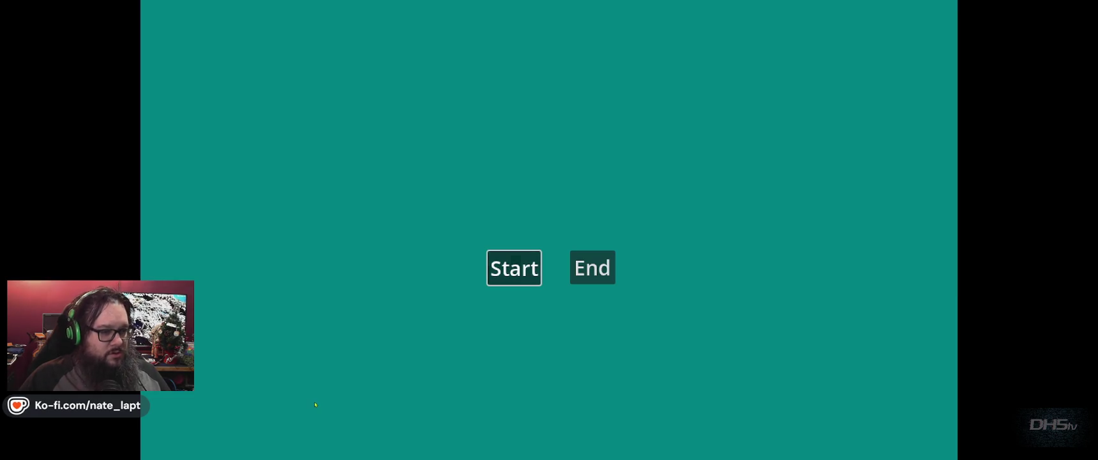
- Playtest the level, walking the cat to grab and swing the sword, then stop
{"action": "left_click", "coordinate": [513, 266]}
{"action": "key", "text": "Right"}
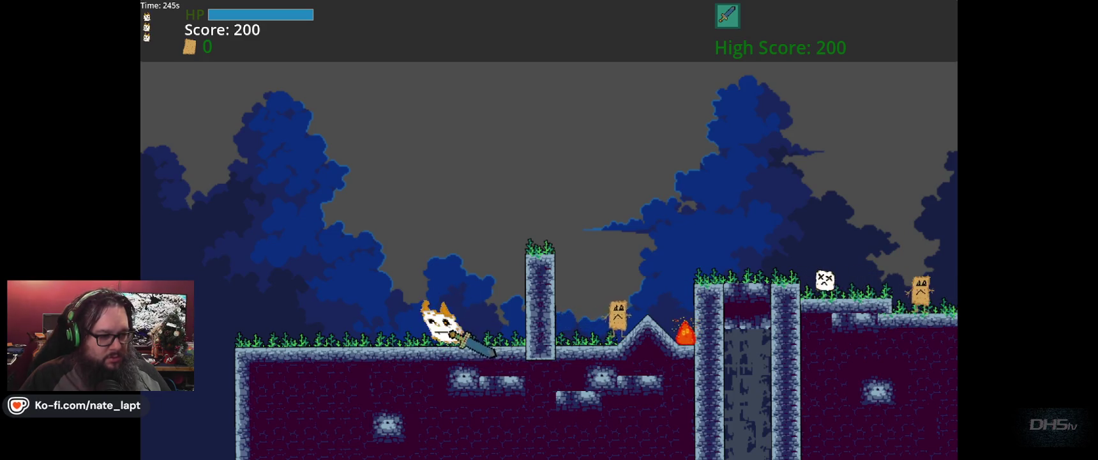
{"action": "key", "text": "Left"}
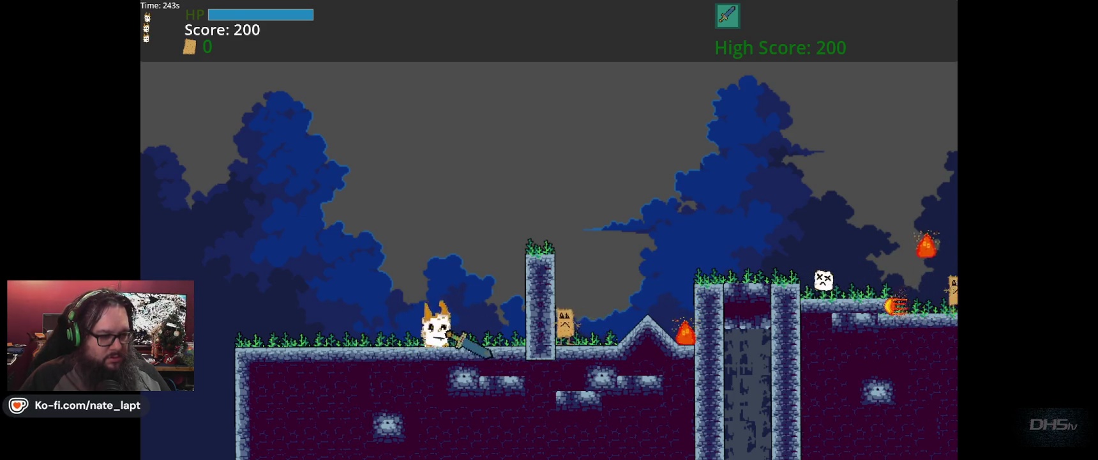
{"action": "key", "text": "F8"}
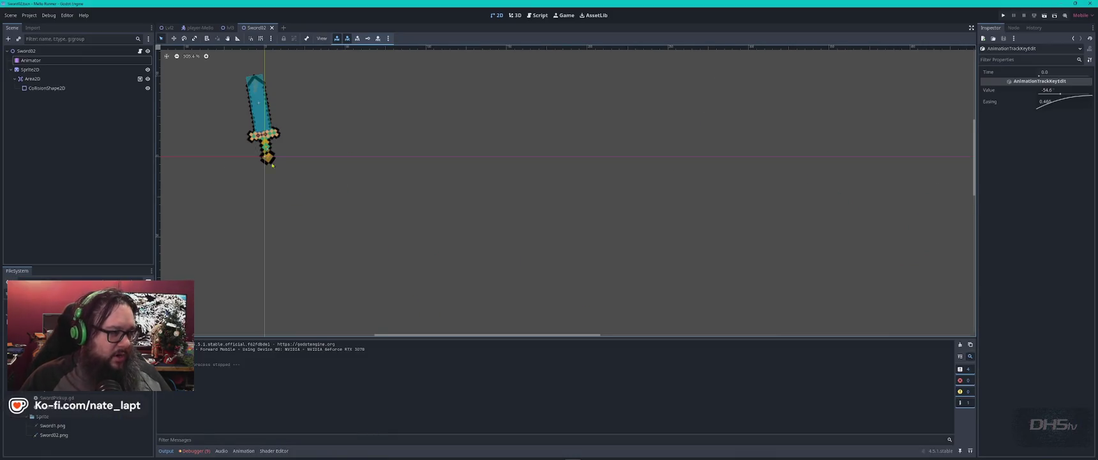
- Set the swing animation length to 0.15 in the Animator, then save and playtest again
{"action": "left_click", "coordinate": [49, 61]}
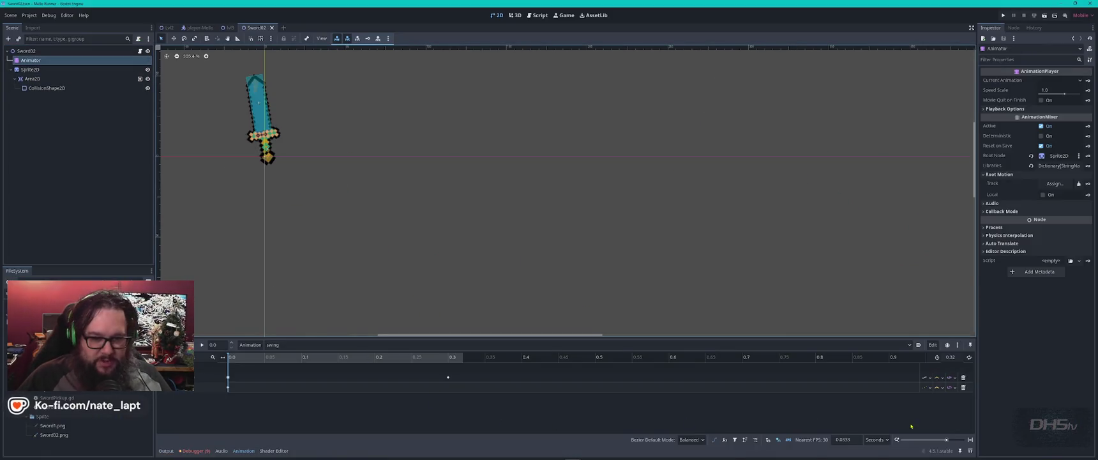
{"action": "left_click", "coordinate": [951, 357]}
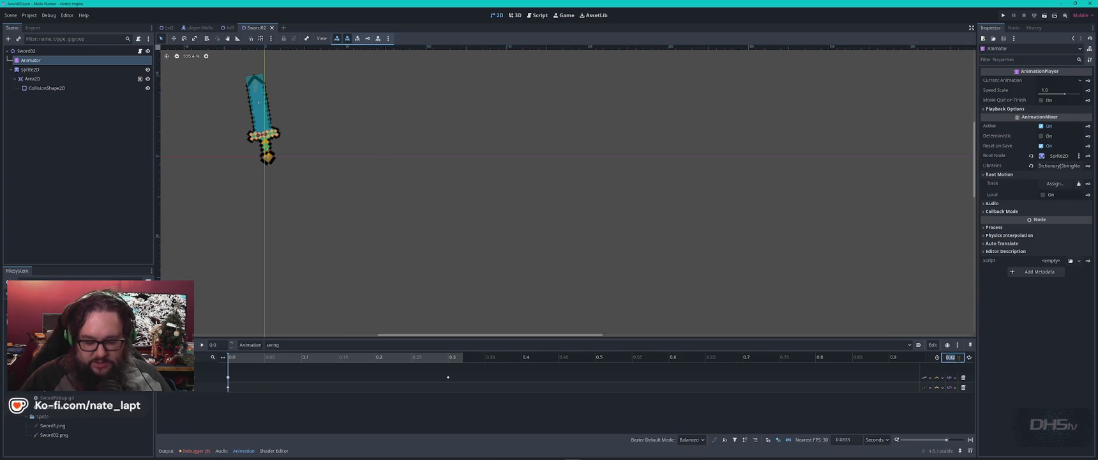
{"action": "type", "text": "0.15"}
{"action": "key", "text": "Return"}
{"action": "key", "text": "F5"}
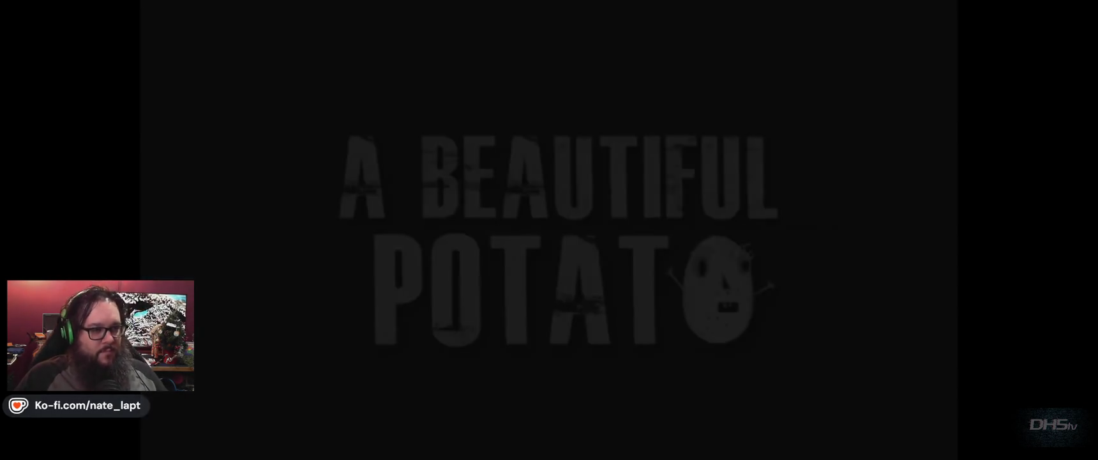
{"action": "key", "text": "Return"}
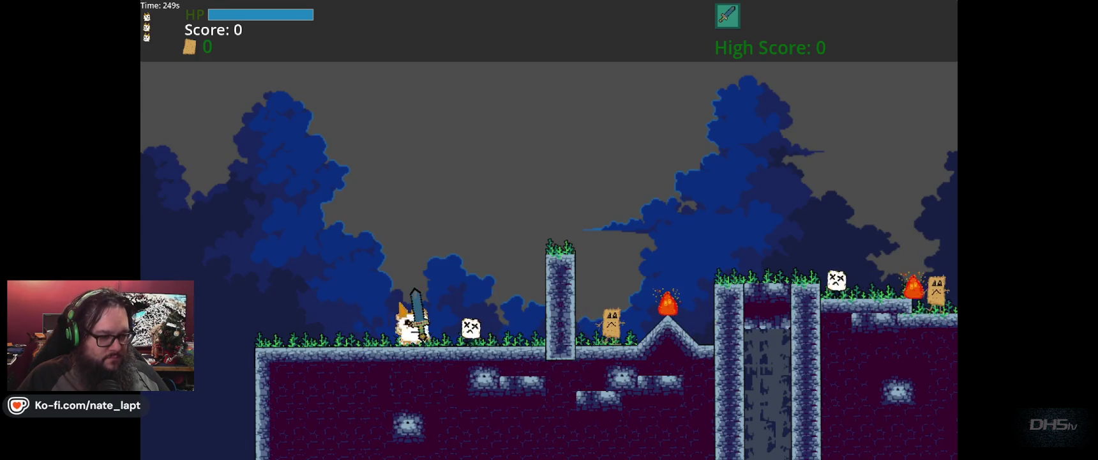
{"action": "key", "text": "F8"}
- Restore the swing animation length to 0.32 and switch to the M3 level scene tab
{"action": "left_click", "coordinate": [56, 70]}
{"action": "left_click", "coordinate": [38, 60]}
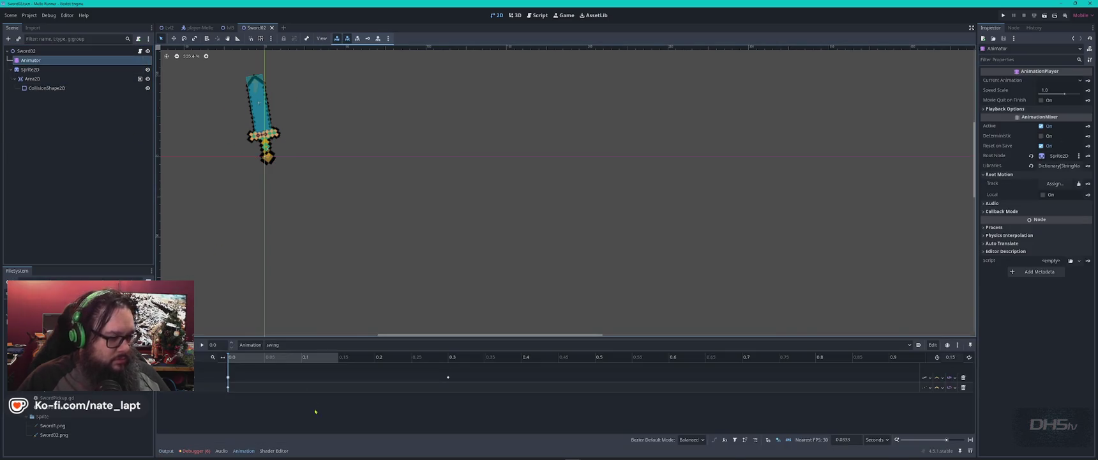
{"action": "left_click", "coordinate": [952, 358]}
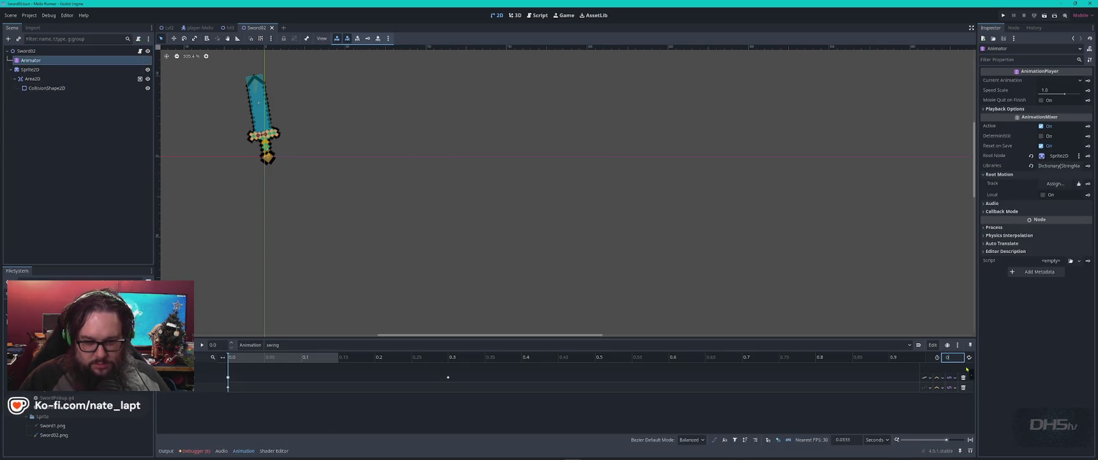
{"action": "type", "text": ".32"}
{"action": "key", "text": "Return"}
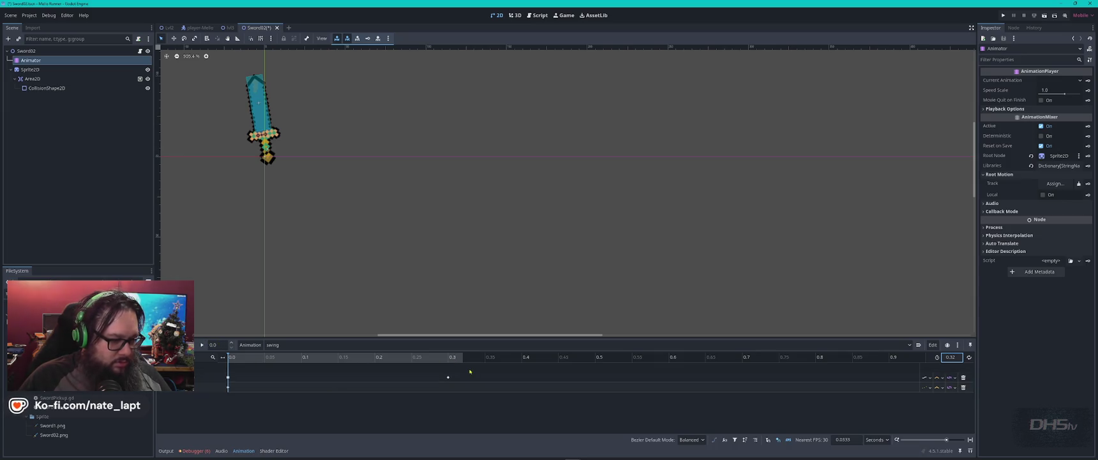
{"action": "left_click", "coordinate": [448, 378]}
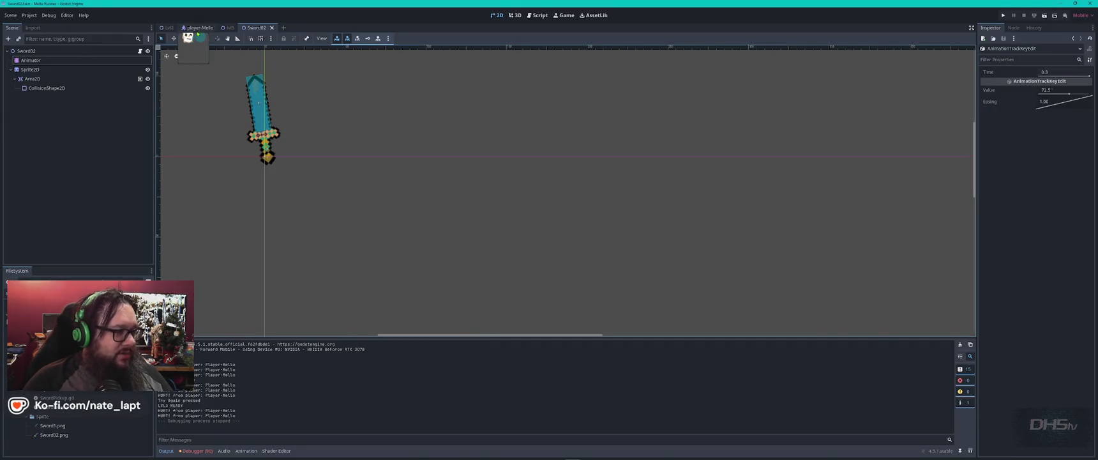
{"action": "left_click", "coordinate": [228, 28]}
{"action": "scroll", "coordinate": [735, 195], "scroll_direction": "up", "scroll_amount": 15}
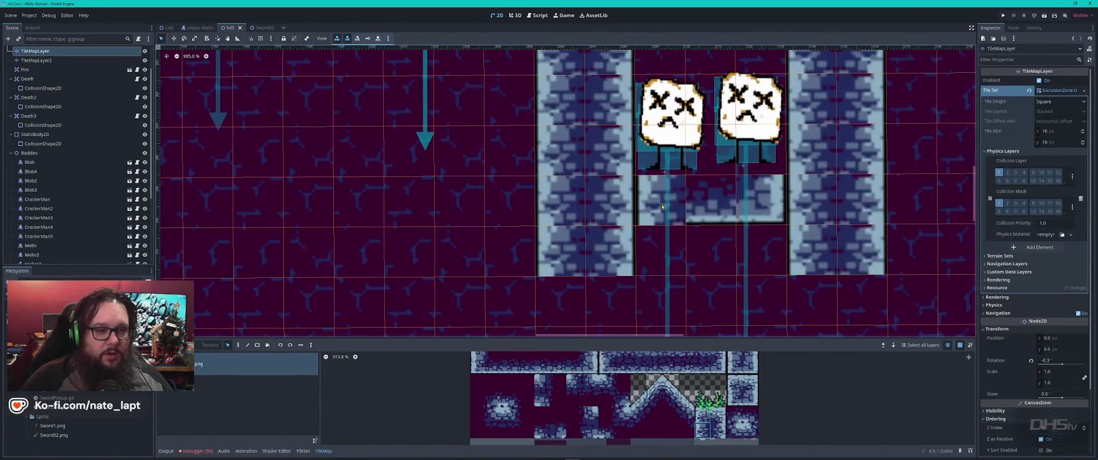
- Fill the dark gap below the wall with brick, repaint it with another tile, and save
{"action": "left_click", "coordinate": [767, 216], "text": "ctrl"}
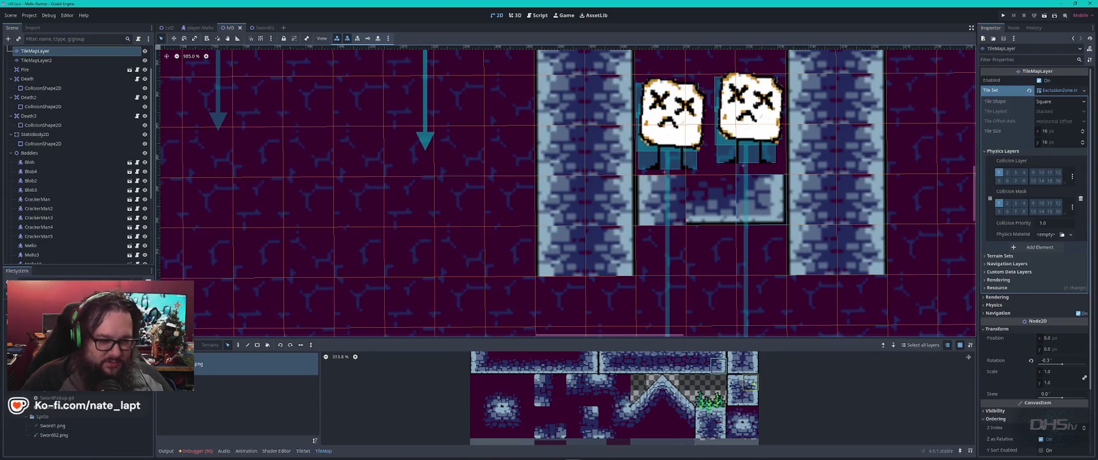
{"action": "left_click", "coordinate": [662, 203]}
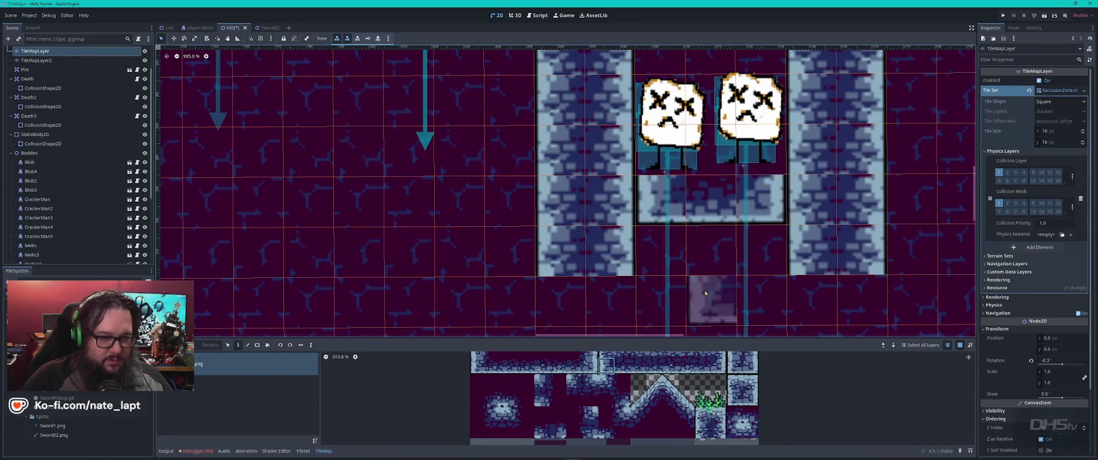
{"action": "key", "text": "ctrl+s"}
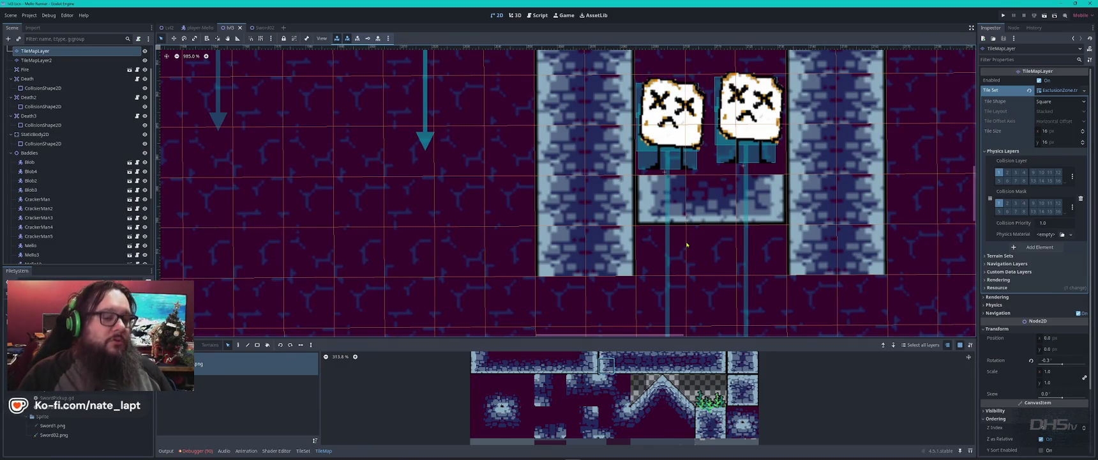
{"action": "scroll", "coordinate": [692, 367], "scroll_direction": "up", "scroll_amount": 2}
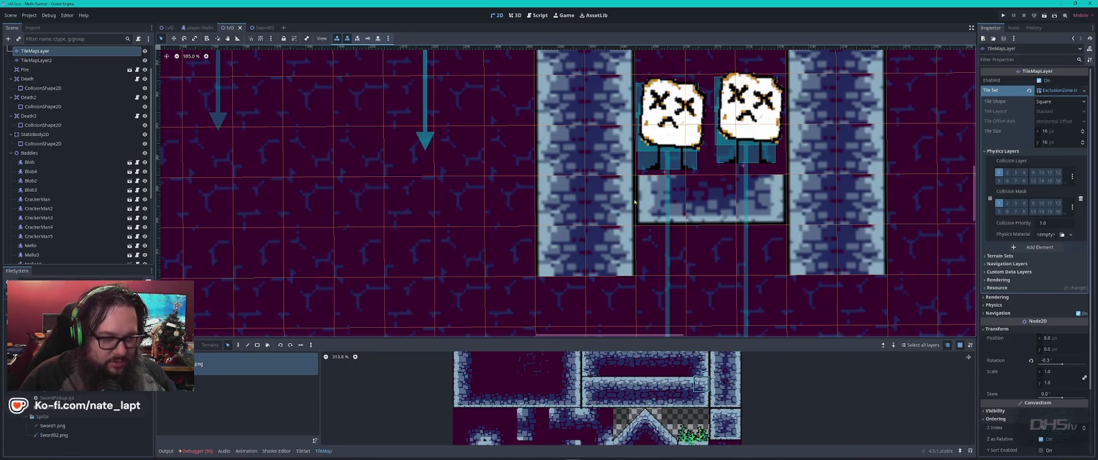
{"action": "left_click", "coordinate": [684, 210]}
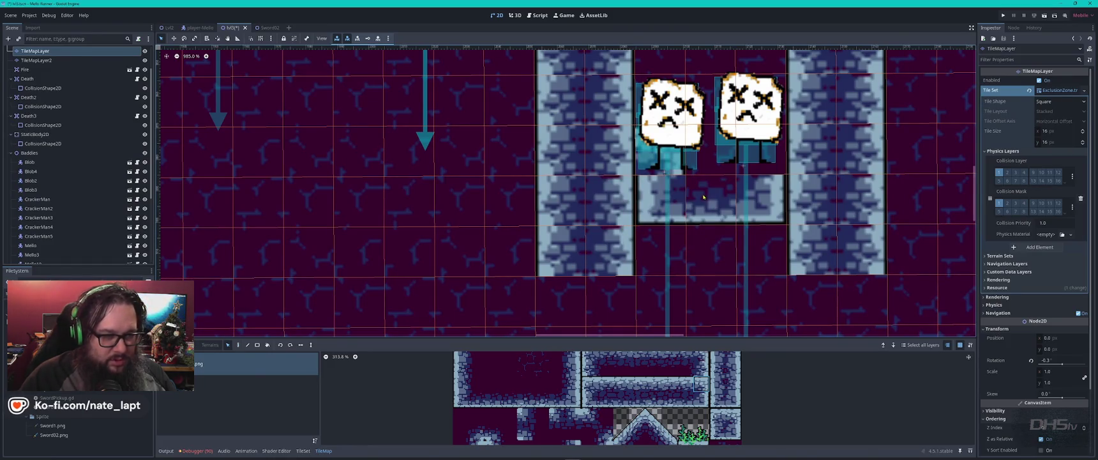
{"action": "key", "text": "ctrl+s"}
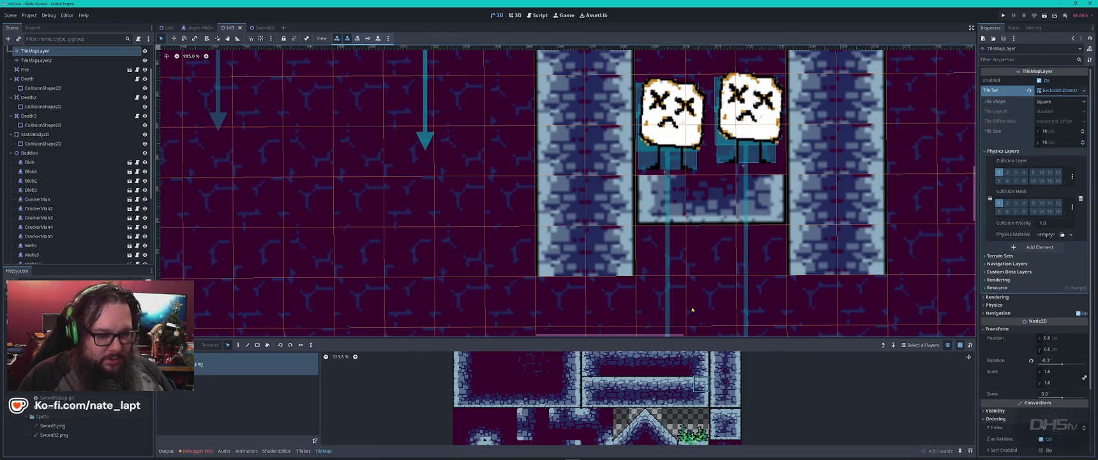
- Paint a tile in the cell under the skull enemy, reselect the tile map layer, and save
{"action": "scroll", "coordinate": [689, 361], "scroll_direction": "down", "scroll_amount": 1}
{"action": "left_click_drag", "start_coordinate": [628, 387], "coordinate": [605, 412]}
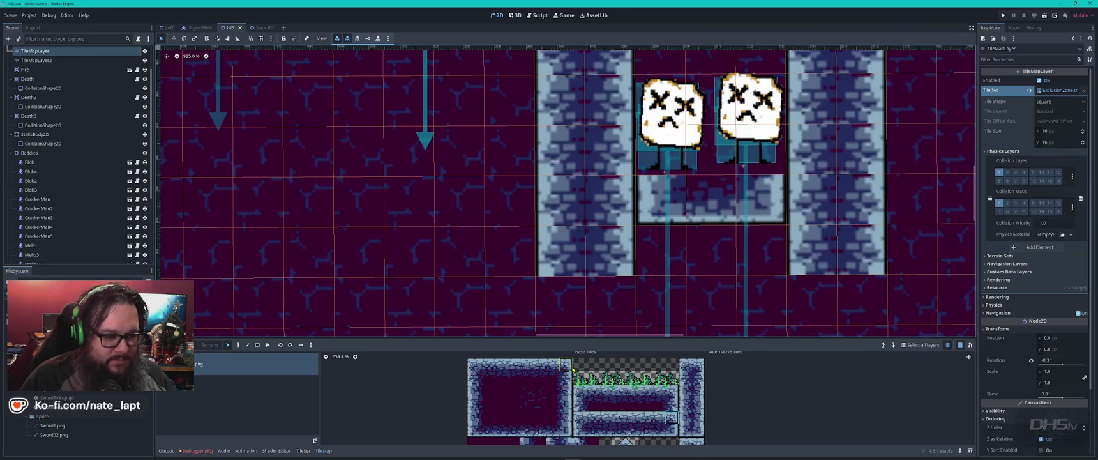
{"action": "left_click", "coordinate": [682, 164]}
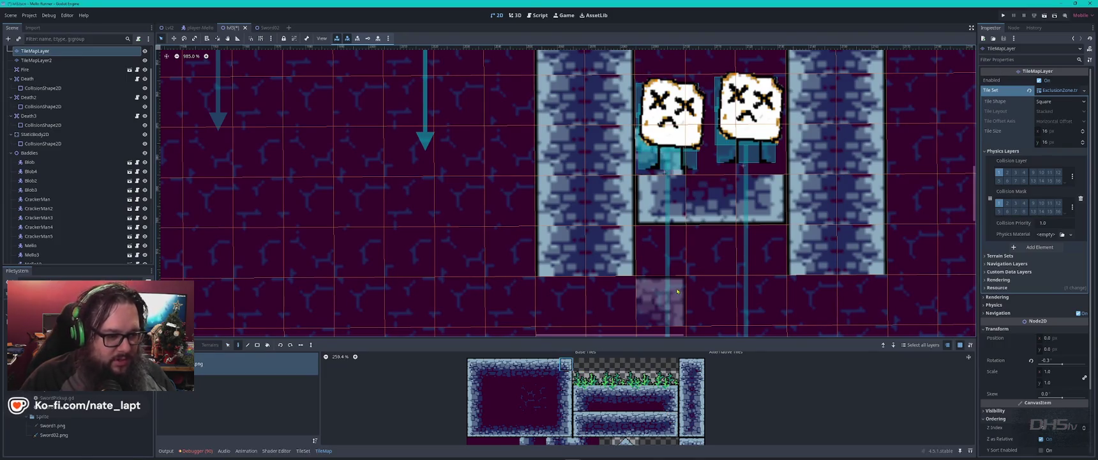
{"action": "key", "text": "Escape"}
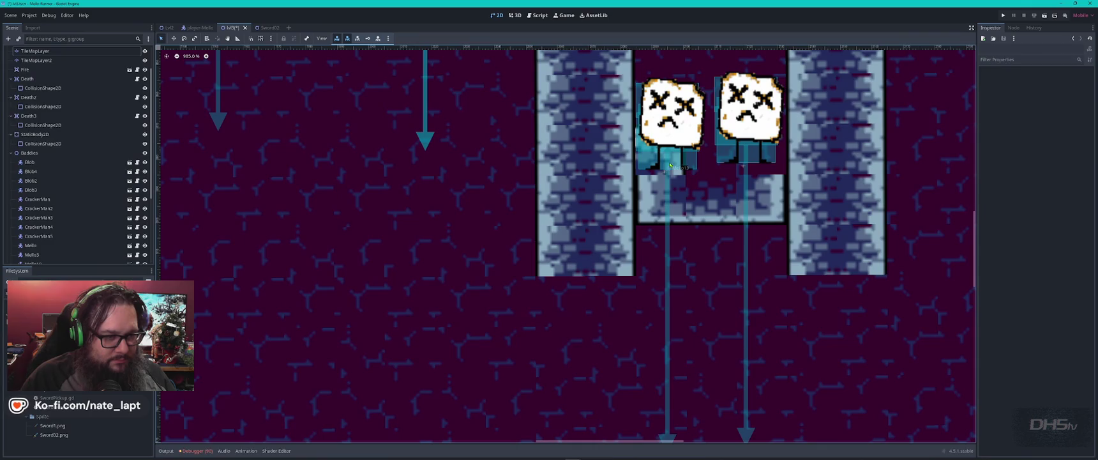
{"action": "left_click", "coordinate": [699, 224]}
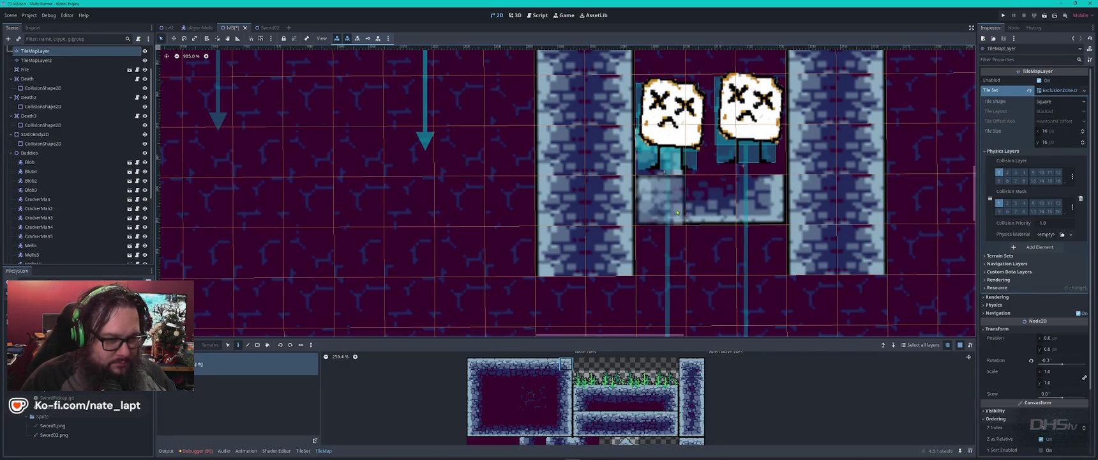
{"action": "key", "text": "ctrl+s"}
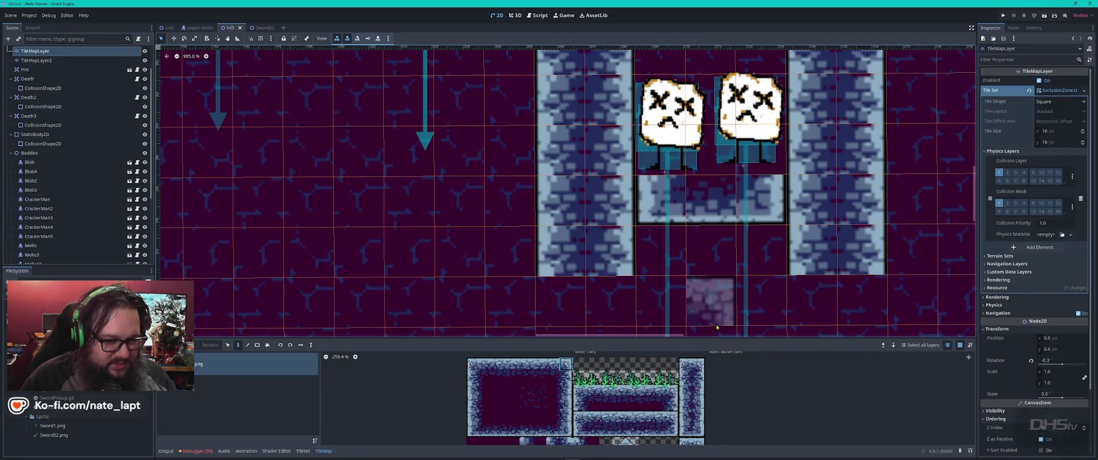
- Browse the TileMap atlas to show the brick and grass tiles
{"action": "scroll", "coordinate": [694, 368], "scroll_direction": "down", "scroll_amount": 5}
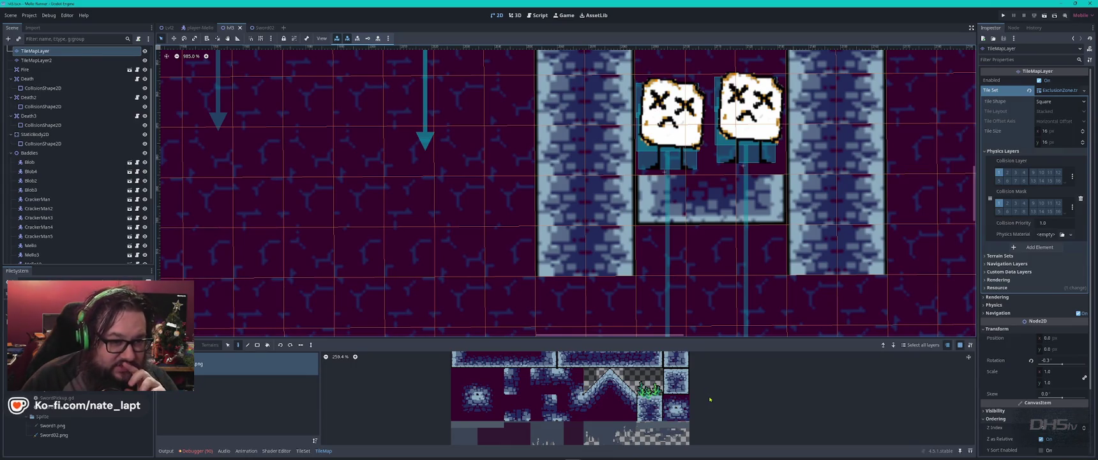
{"action": "scroll", "coordinate": [677, 415], "scroll_direction": "up", "scroll_amount": 3}
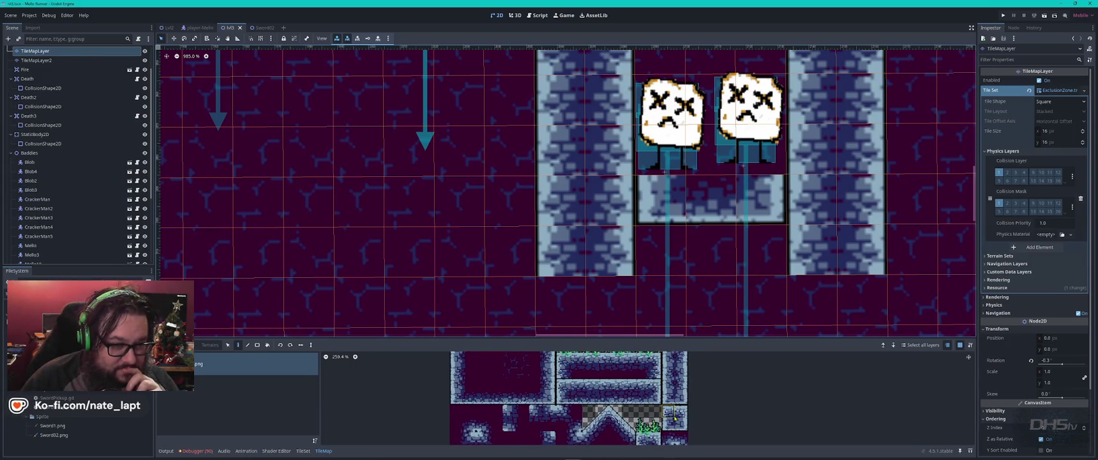
{"action": "scroll", "coordinate": [668, 385], "scroll_direction": "up", "scroll_amount": 2}
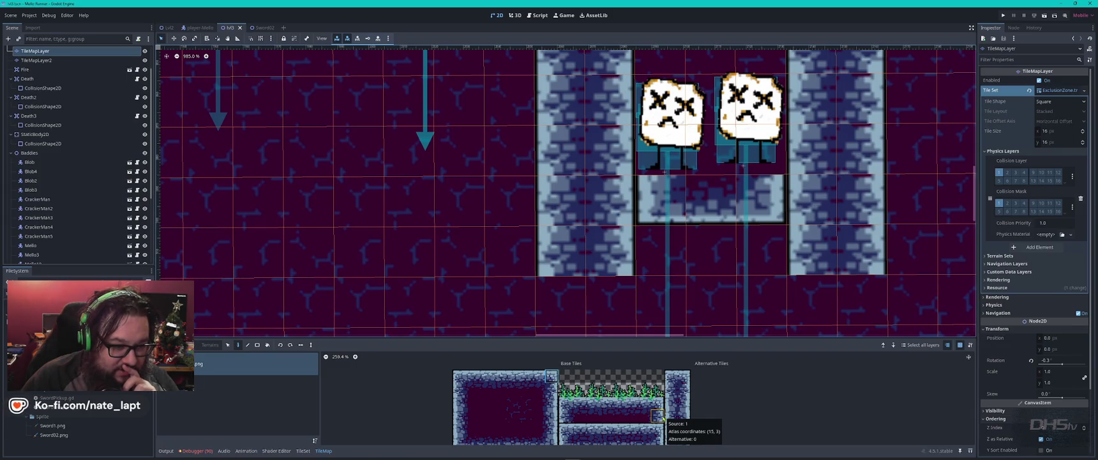
{"action": "scroll", "coordinate": [629, 426], "scroll_direction": "down", "scroll_amount": 3}
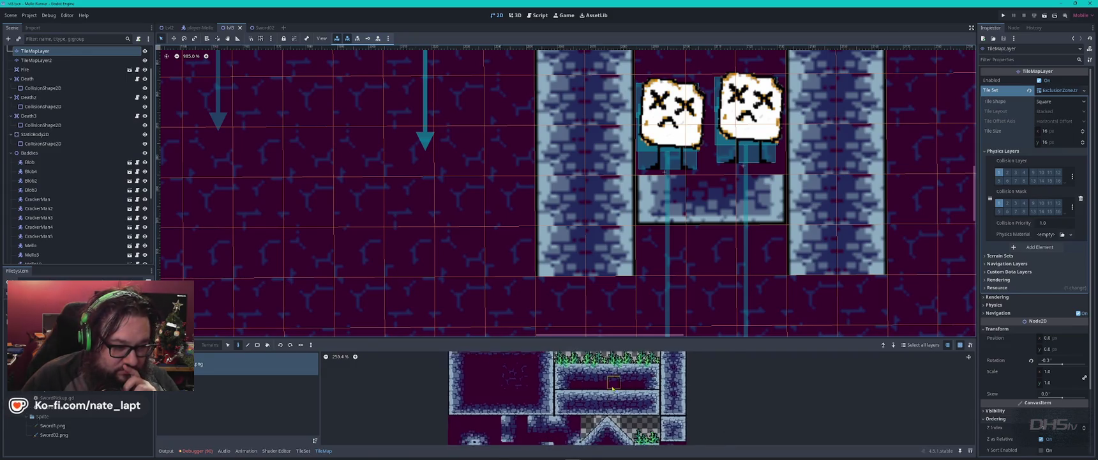
{"action": "scroll", "coordinate": [610, 356], "scroll_direction": "up", "scroll_amount": 1}
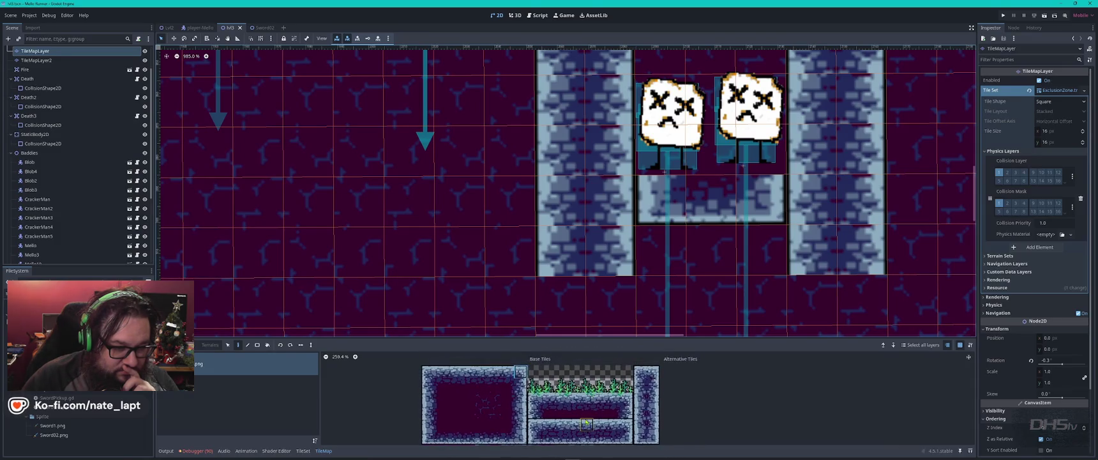
{"action": "left_click_drag", "start_coordinate": [610, 356], "coordinate": [718, 445]}
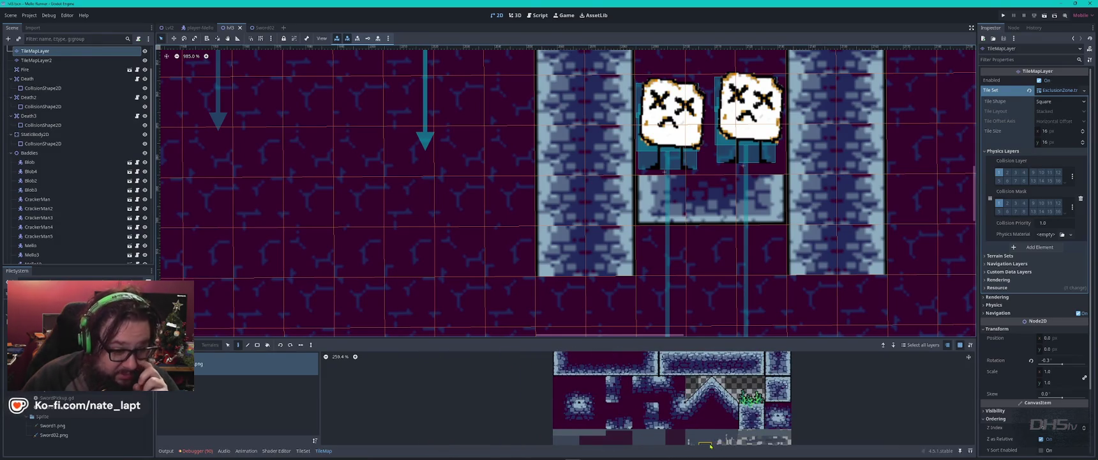
{"action": "scroll", "coordinate": [708, 252], "scroll_direction": "down", "scroll_amount": 6}
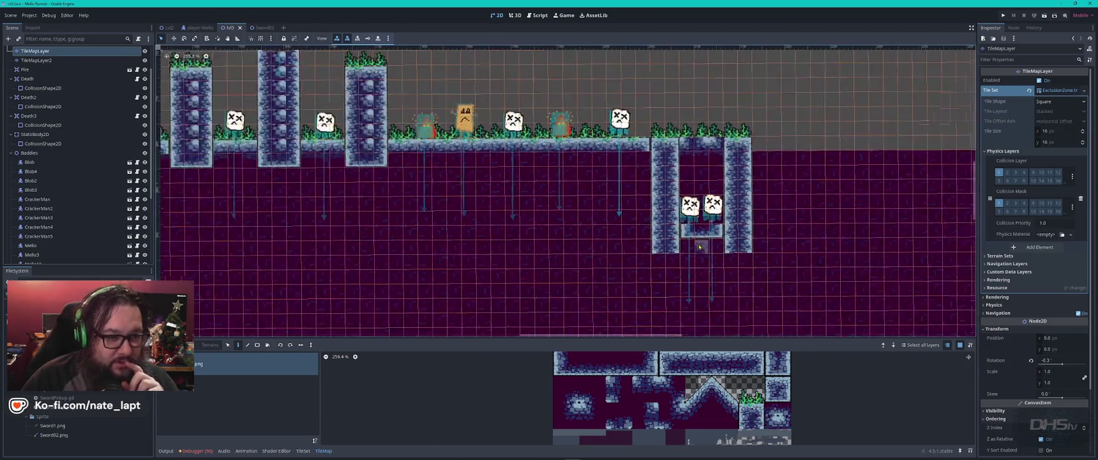
- Paint a gap-free ground row right of the pit with raised ledge tiles above
{"action": "mouse_move", "coordinate": [787, 172]}
{"action": "left_mouse_down"}
{"action": "mouse_move", "coordinate": [609, 242]}
{"action": "mouse_move", "coordinate": [604, 233]}
{"action": "left_mouse_up"}
{"action": "scroll", "coordinate": [690, 371], "scroll_direction": "down", "scroll_amount": 1}
{"action": "mouse_move", "coordinate": [689, 370]}
{"action": "left_mouse_down"}
{"action": "mouse_move", "coordinate": [591, 396]}
{"action": "mouse_move", "coordinate": [624, 384]}
{"action": "left_mouse_up"}
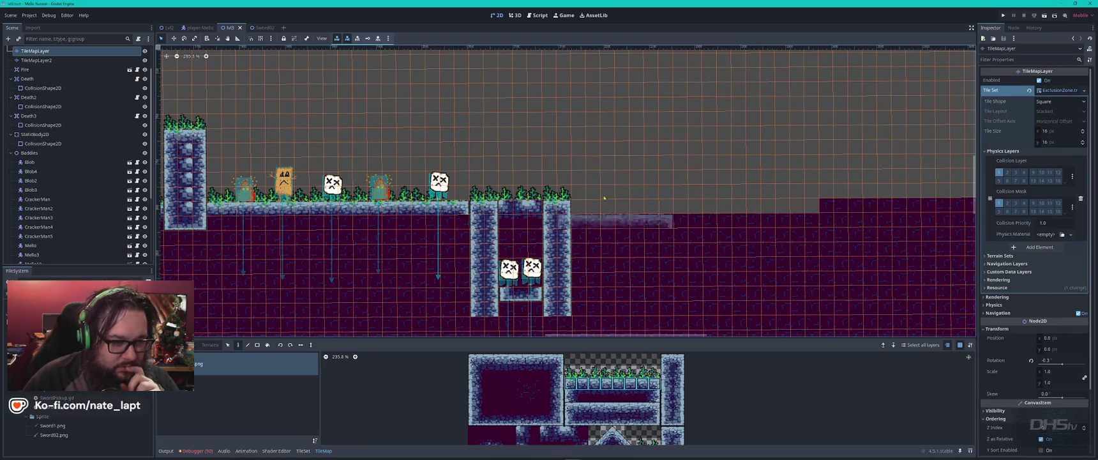
{"action": "left_click_drag", "start_coordinate": [629, 221], "coordinate": [792, 222]}
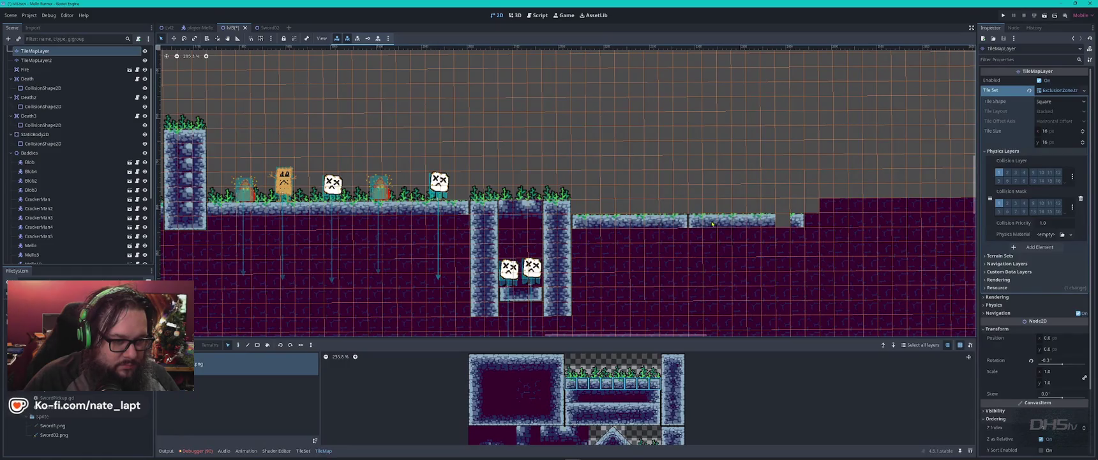
{"action": "left_click", "coordinate": [765, 222]}
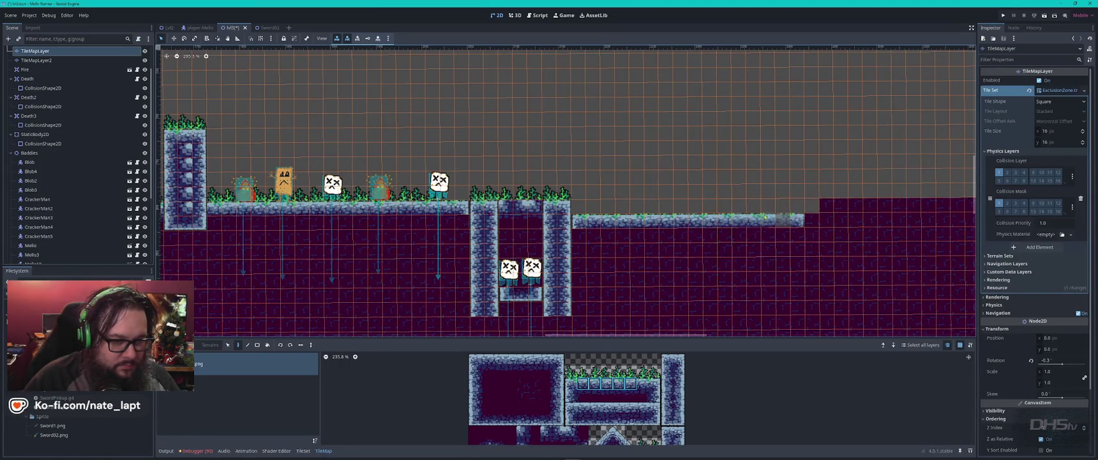
{"action": "left_click", "coordinate": [835, 220]}
{"action": "left_click", "coordinate": [842, 206]}
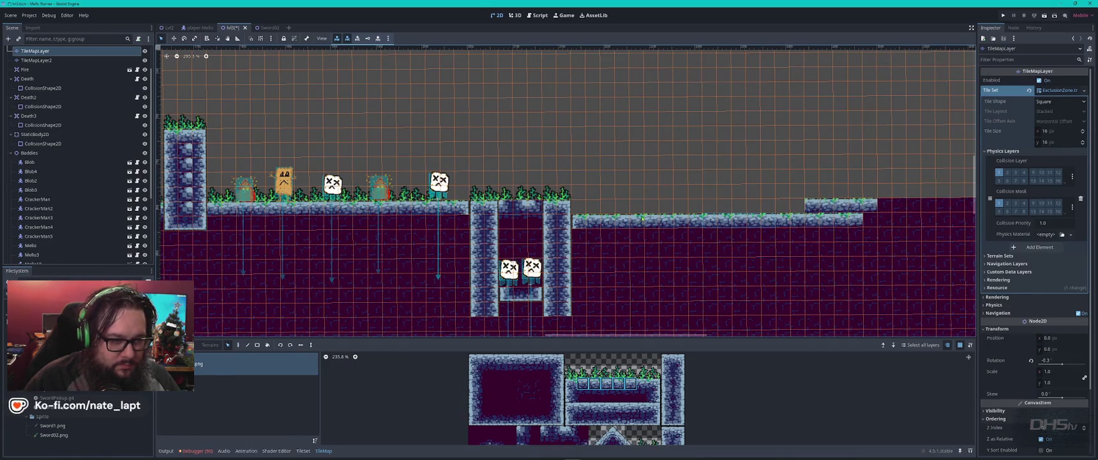
- Pick a five-tile strip of platform tops and extend the upper stone ledge by one cell
{"action": "left_click", "coordinate": [583, 226], "text": "ctrl"}
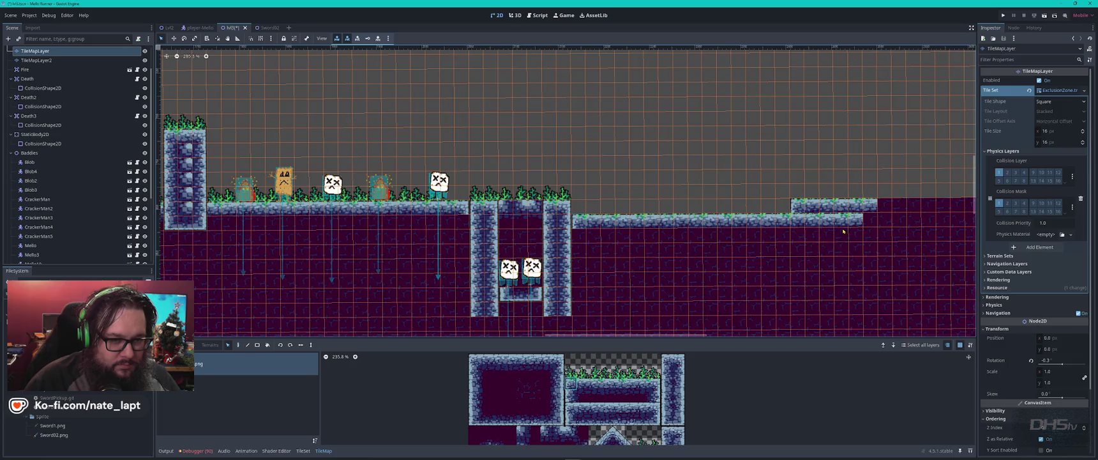
{"action": "scroll", "coordinate": [876, 223], "scroll_direction": "right", "scroll_amount": 10}
{"action": "left_click_drag", "start_coordinate": [469, 189], "coordinate": [645, 190]}
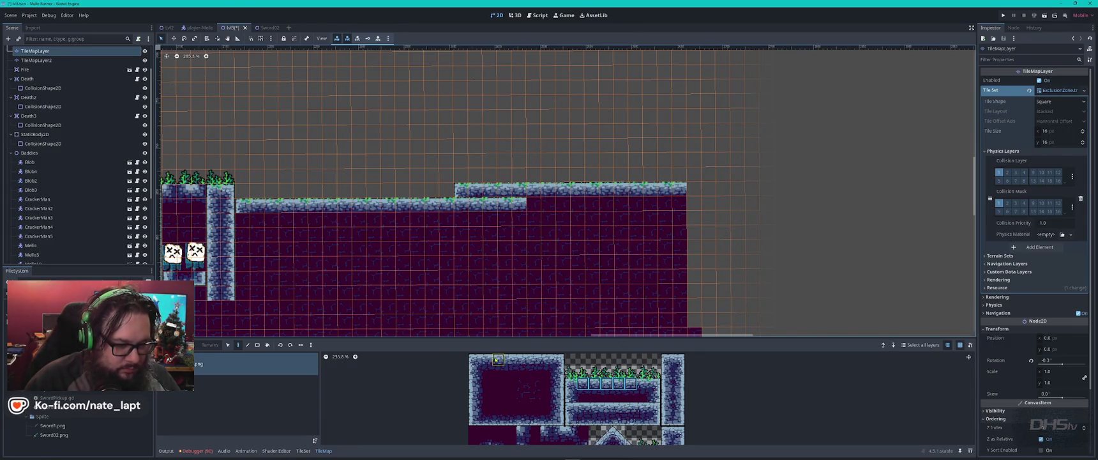
{"action": "left_click", "coordinate": [497, 371]}
{"action": "left_click_drag", "start_coordinate": [497, 371], "coordinate": [548, 371]}
{"action": "left_click", "coordinate": [542, 212]}
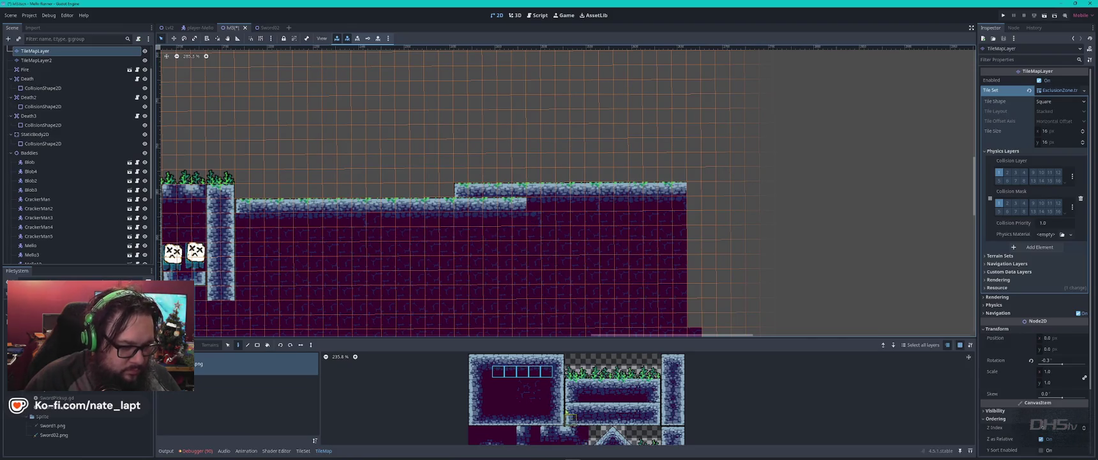
{"action": "scroll", "coordinate": [573, 409], "scroll_direction": "down", "scroll_amount": 2}
{"action": "scroll", "coordinate": [572, 408], "scroll_direction": "up", "scroll_amount": 2}
{"action": "scroll", "coordinate": [487, 236], "scroll_direction": "left", "scroll_amount": 8}
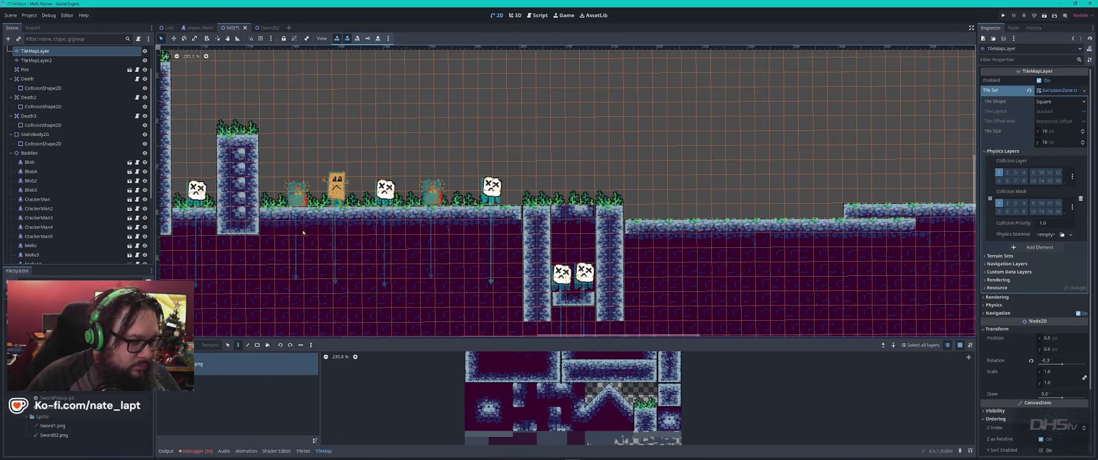
{"action": "scroll", "coordinate": [302, 231], "scroll_direction": "left", "scroll_amount": 9}
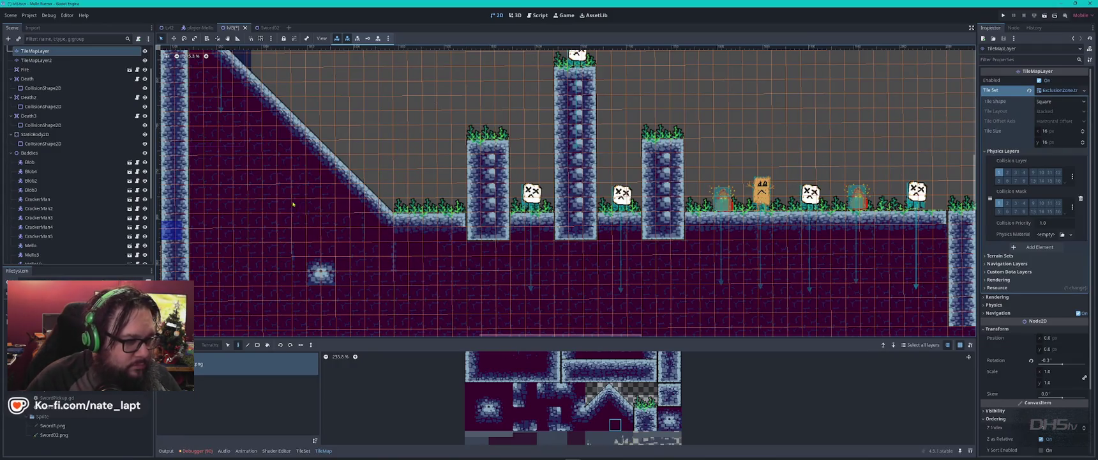
{"action": "scroll", "coordinate": [390, 169], "scroll_direction": "left", "scroll_amount": 2}
{"action": "scroll", "coordinate": [390, 169], "scroll_direction": "up", "scroll_amount": 1}
{"action": "left_click_drag", "start_coordinate": [504, 262], "coordinate": [557, 270]}
{"action": "scroll", "coordinate": [323, 192], "scroll_direction": "left", "scroll_amount": 5}
{"action": "scroll", "coordinate": [323, 193], "scroll_direction": "up", "scroll_amount": 3}
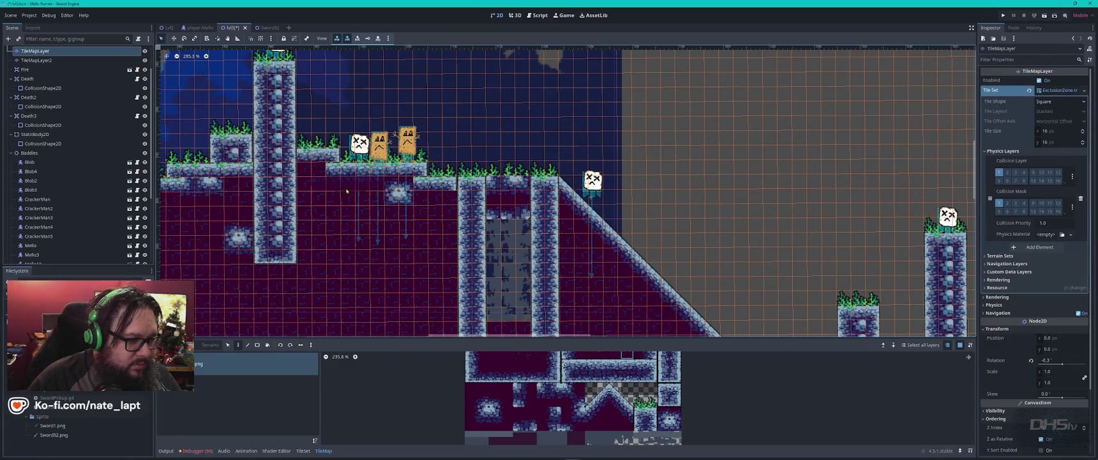
{"action": "left_click_drag", "start_coordinate": [290, 194], "coordinate": [605, 192]}
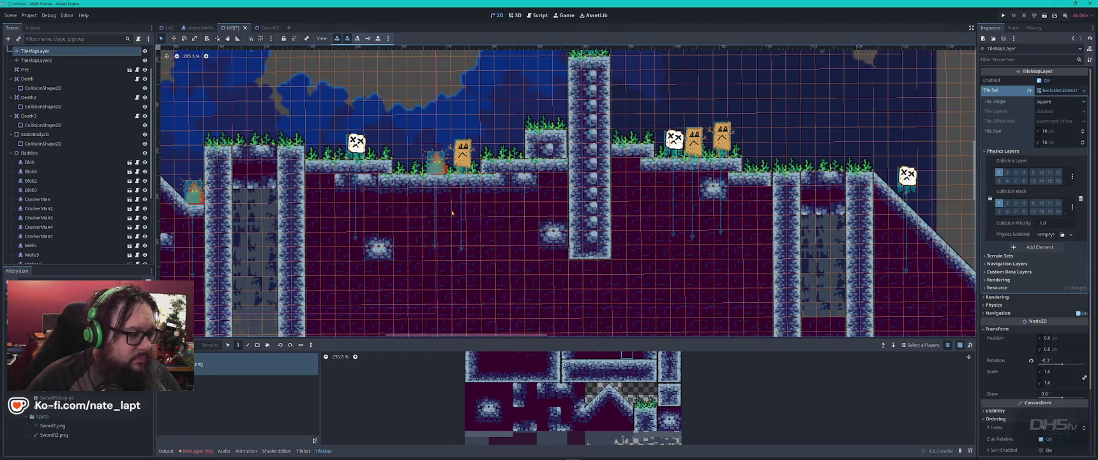
{"action": "scroll", "coordinate": [532, 254], "scroll_direction": "down", "scroll_amount": 1}
{"action": "scroll", "coordinate": [447, 281], "scroll_direction": "left", "scroll_amount": 5}
{"action": "scroll", "coordinate": [404, 293], "scroll_direction": "up", "scroll_amount": 7}
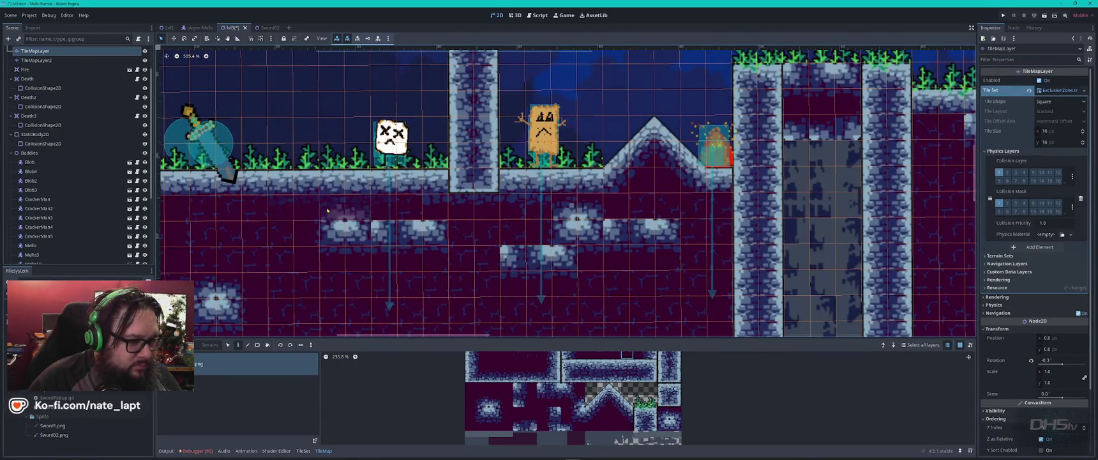
{"action": "scroll", "coordinate": [498, 210], "scroll_direction": "left", "scroll_amount": 5}
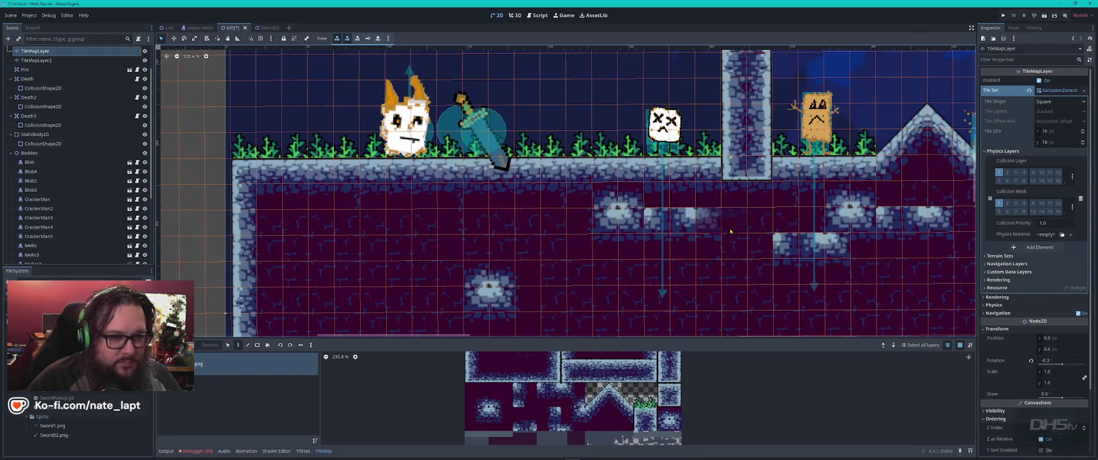
{"action": "scroll", "coordinate": [916, 202], "scroll_direction": "right", "scroll_amount": 5}
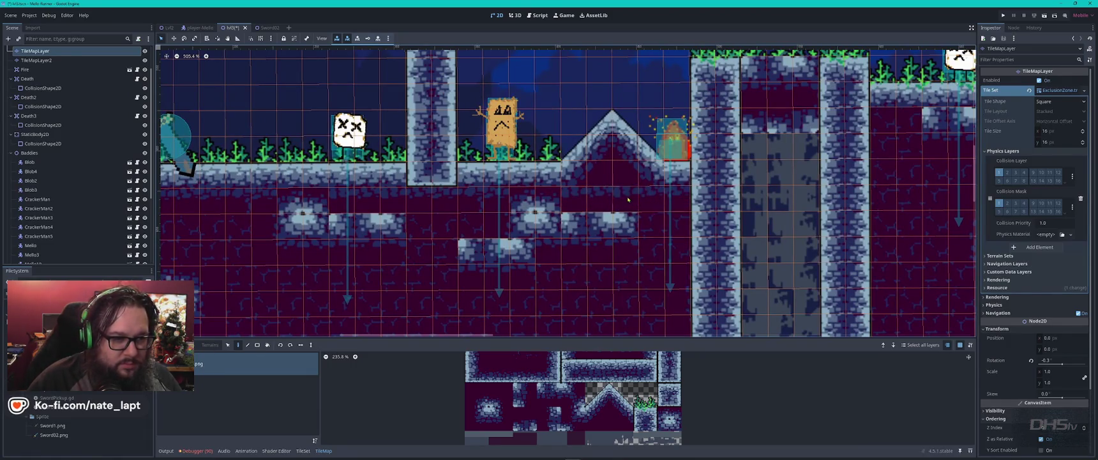
{"action": "scroll", "coordinate": [594, 211], "scroll_direction": "right", "scroll_amount": 6}
{"action": "scroll", "coordinate": [594, 211], "scroll_direction": "up", "scroll_amount": 1}
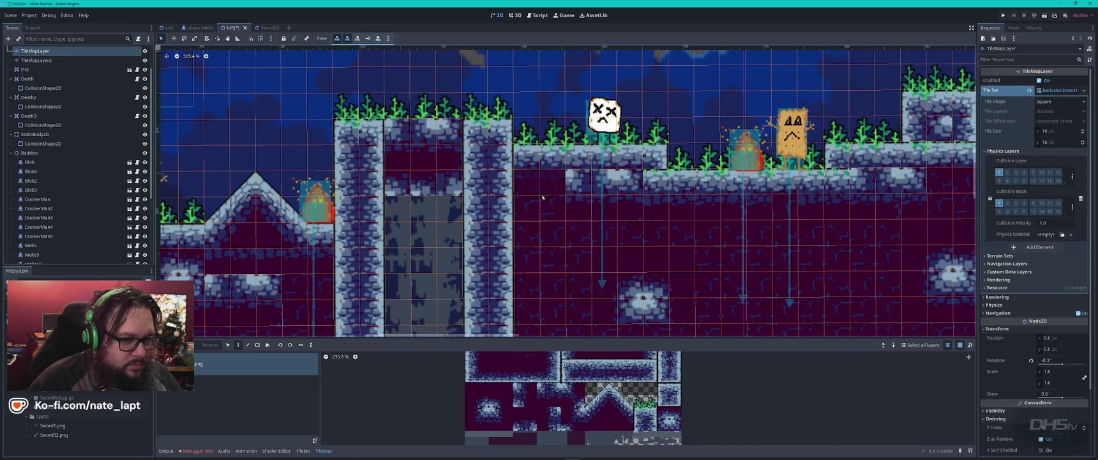
{"action": "scroll", "coordinate": [549, 201], "scroll_direction": "right", "scroll_amount": 5}
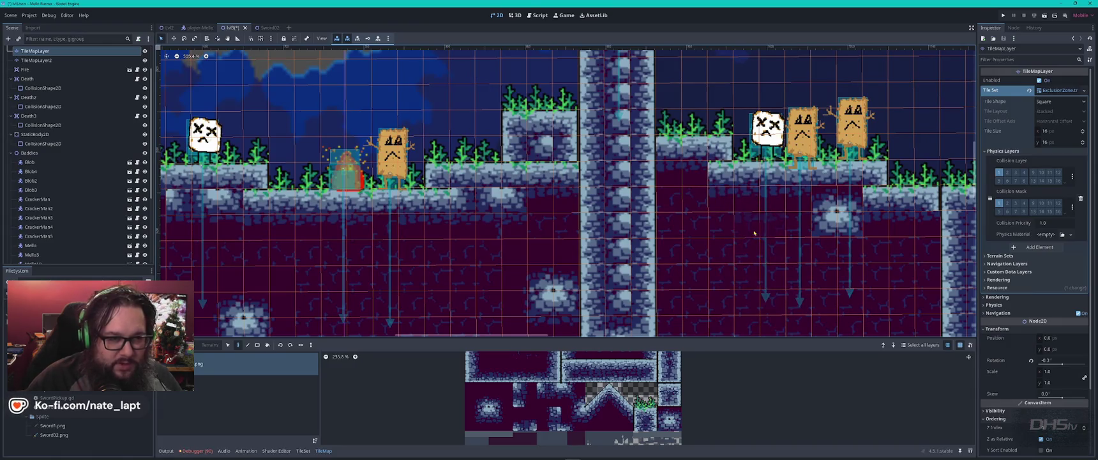
{"action": "scroll", "coordinate": [554, 429], "scroll_direction": "up", "scroll_amount": 2}
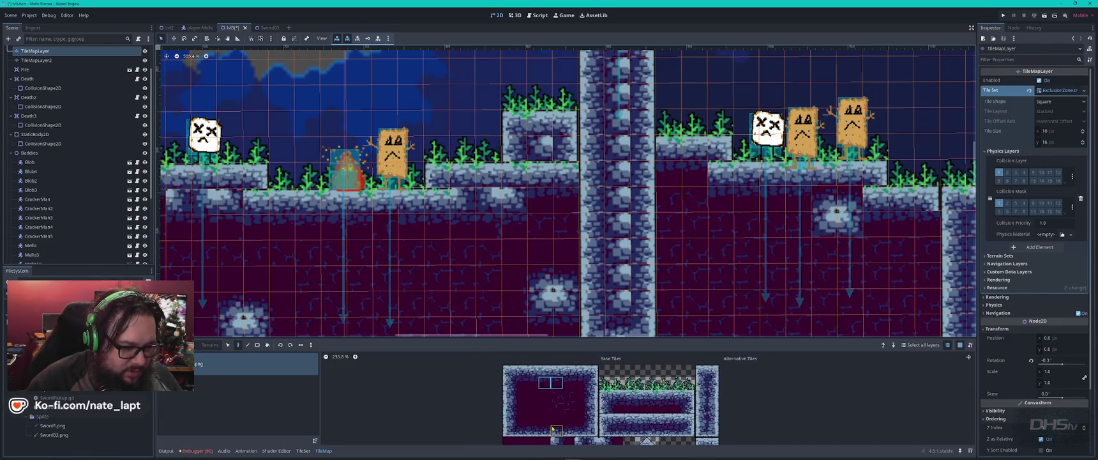
{"action": "left_click", "coordinate": [522, 384]}
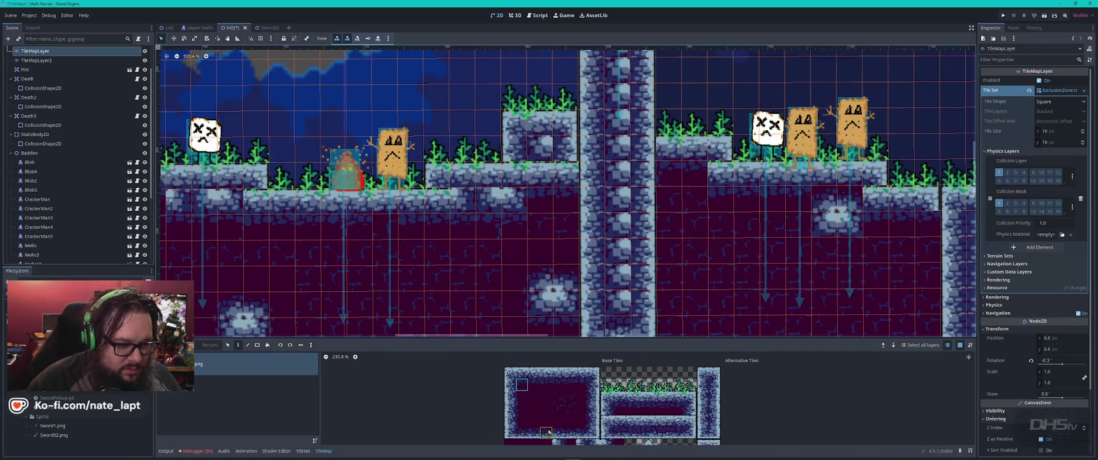
{"action": "left_click", "coordinate": [584, 385]}
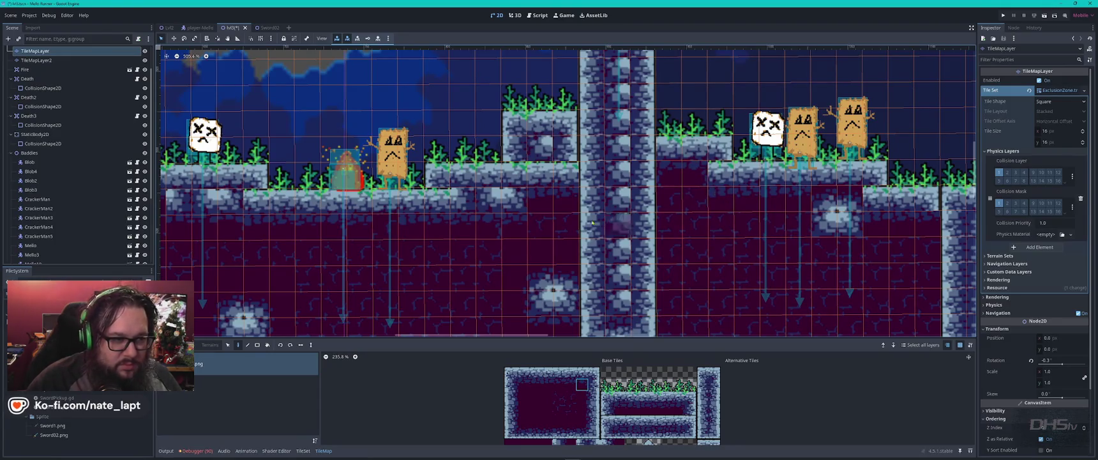
{"action": "scroll", "coordinate": [607, 228], "scroll_direction": "left", "scroll_amount": 5}
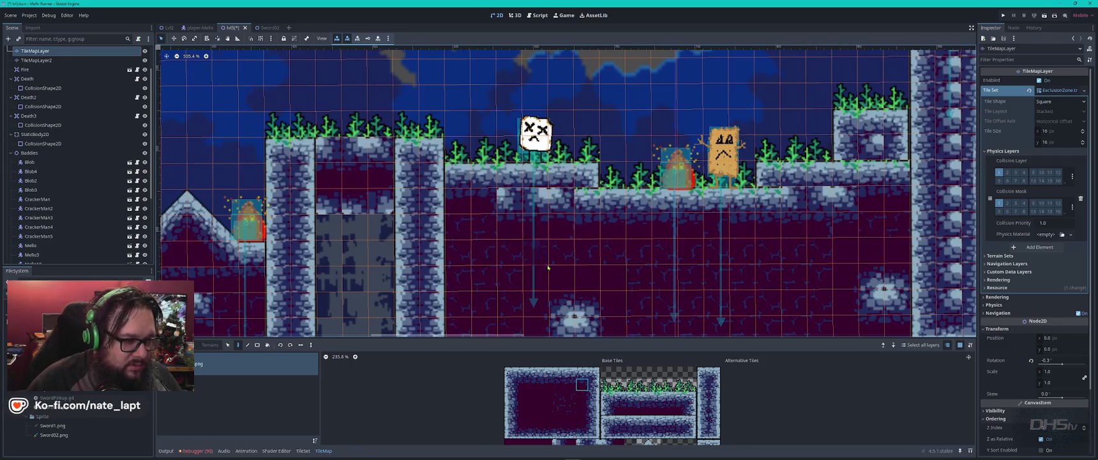
{"action": "scroll", "coordinate": [719, 199], "scroll_direction": "left", "scroll_amount": 6}
{"action": "scroll", "coordinate": [604, 184], "scroll_direction": "left", "scroll_amount": 4}
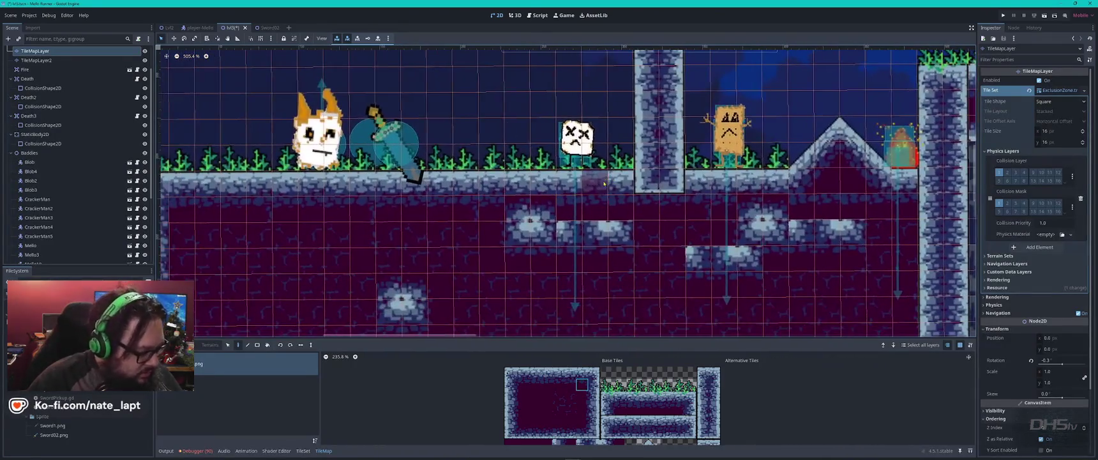
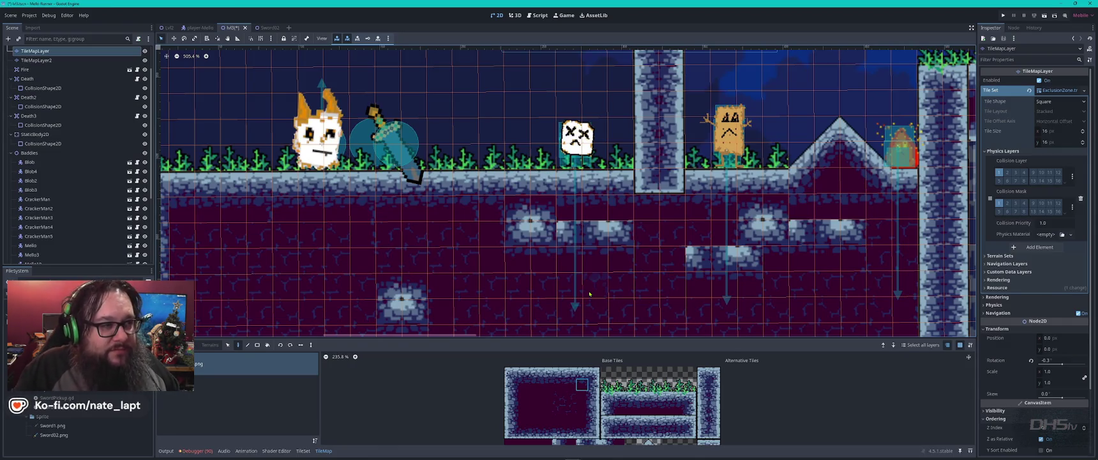
- Pan to the level's left edge and reselect the TileMapLayer in the Scene dock
{"action": "left_click_drag", "start_coordinate": [480, 252], "coordinate": [718, 177]}
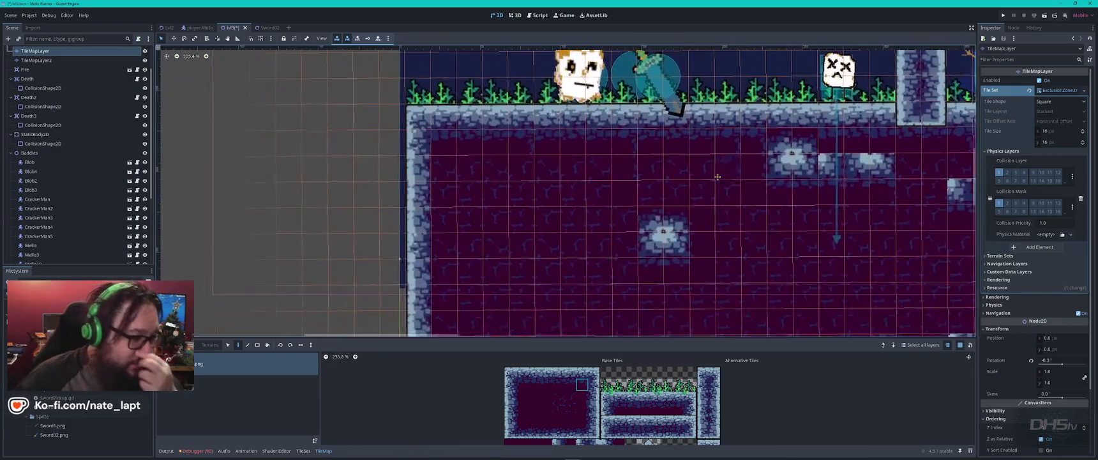
{"action": "left_click", "coordinate": [825, 180]}
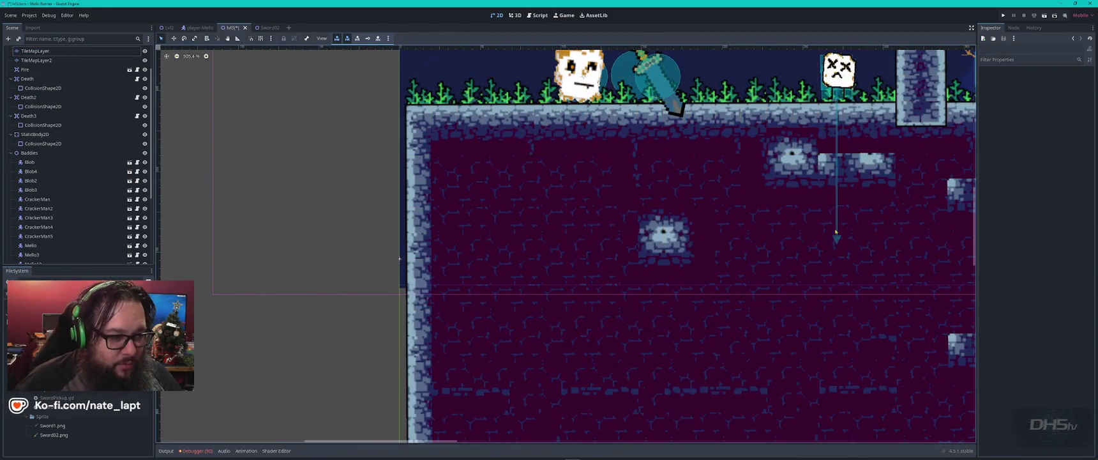
{"action": "left_click", "coordinate": [439, 162]}
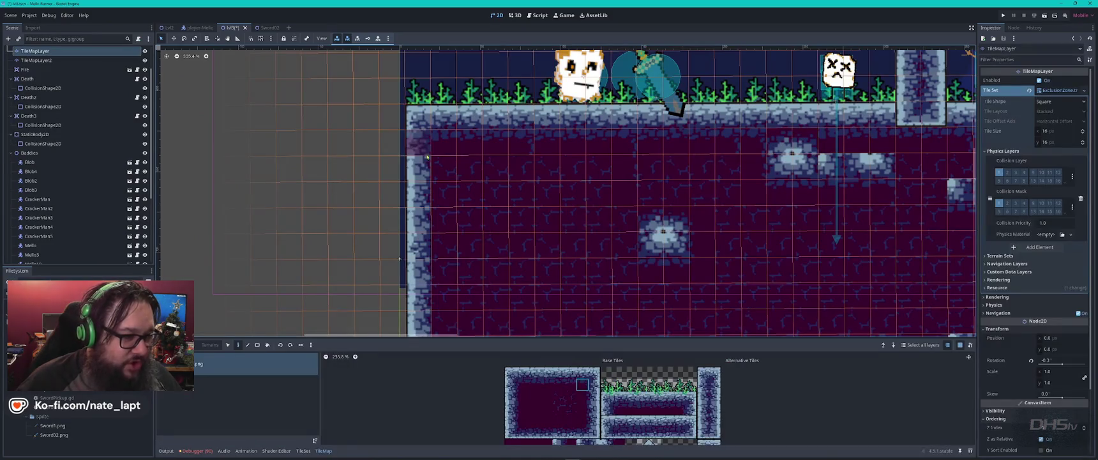
- Zoom the TileMap atlas and pick a three-tile vertical column of purple wall tiles as the brush
{"action": "scroll", "coordinate": [534, 399], "scroll_direction": "up", "scroll_amount": 3}
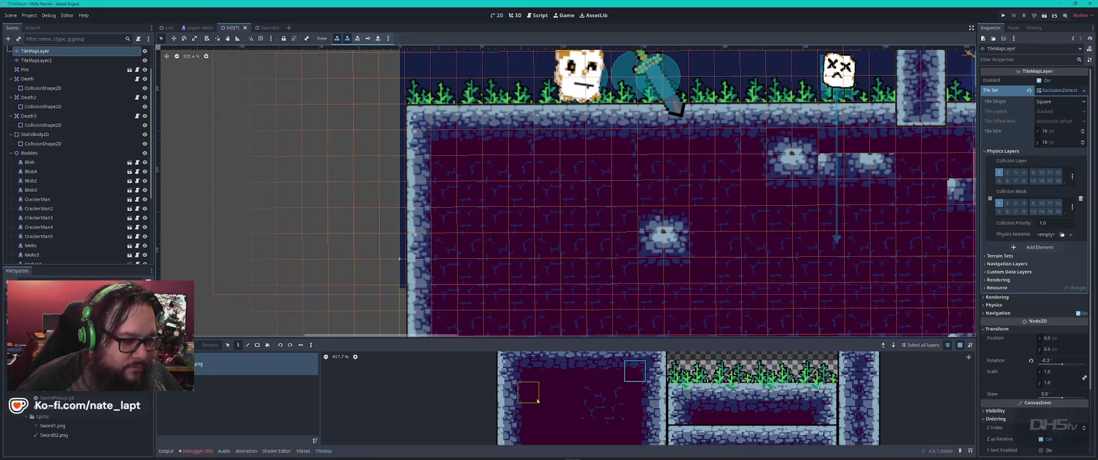
{"action": "scroll", "coordinate": [525, 383], "scroll_direction": "down", "scroll_amount": 3}
{"action": "left_click_drag", "start_coordinate": [524, 383], "coordinate": [528, 417]}
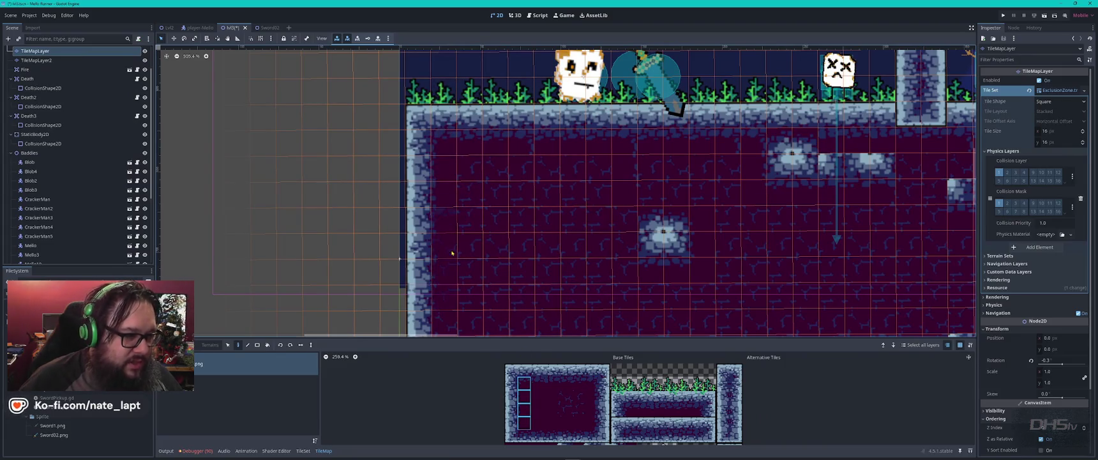
{"action": "key", "text": "s"}
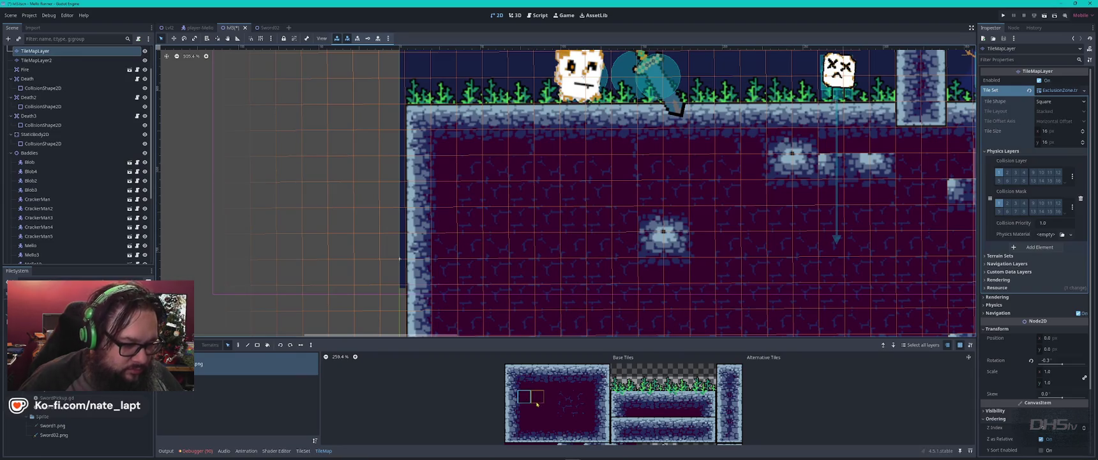
{"action": "key", "text": "d"}
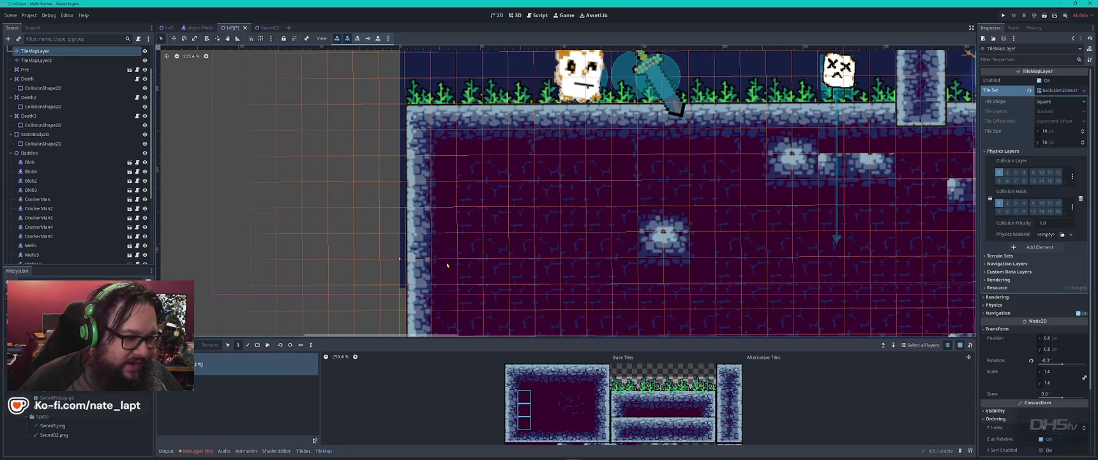
{"action": "scroll", "coordinate": [466, 249], "scroll_direction": "down", "scroll_amount": 5}
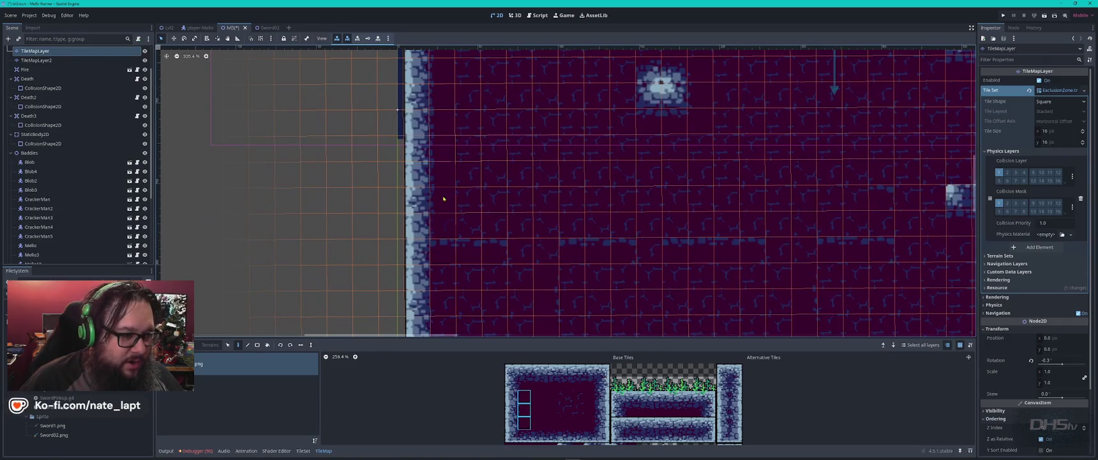
{"action": "scroll", "coordinate": [568, 102], "scroll_direction": "up", "scroll_amount": 5}
{"action": "scroll", "coordinate": [730, 251], "scroll_direction": "down", "scroll_amount": 3}
{"action": "scroll", "coordinate": [730, 251], "scroll_direction": "right", "scroll_amount": 5}
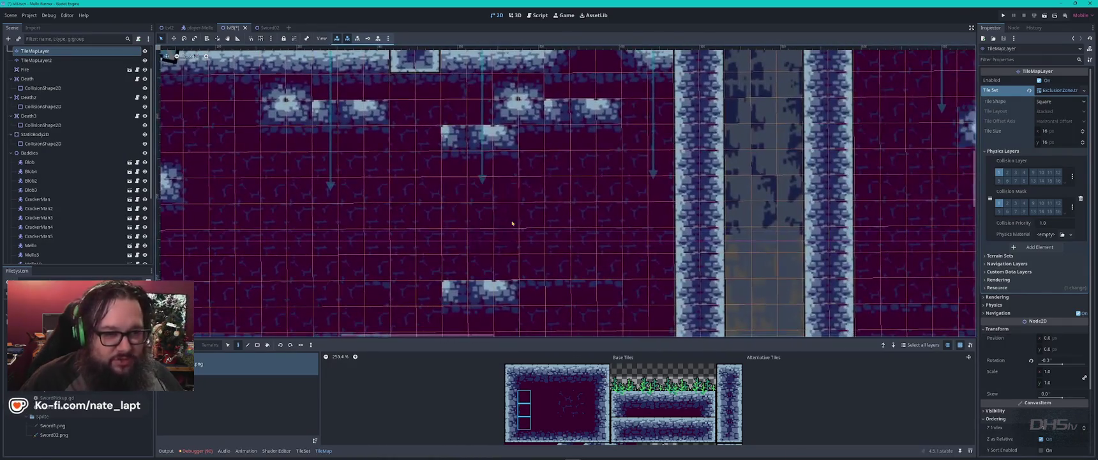
{"action": "scroll", "coordinate": [766, 192], "scroll_direction": "up", "scroll_amount": 3}
{"action": "scroll", "coordinate": [854, 128], "scroll_direction": "right", "scroll_amount": 5}
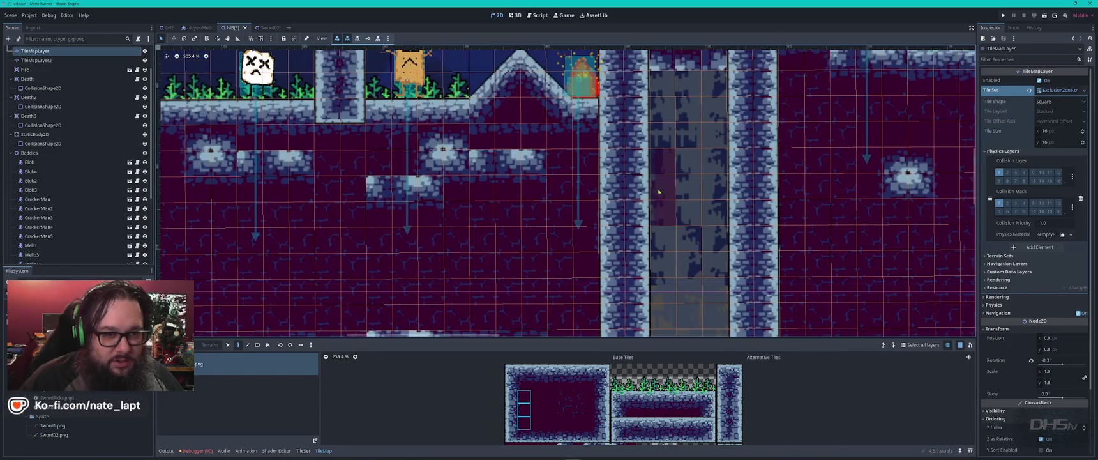
{"action": "scroll", "coordinate": [610, 182], "scroll_direction": "up", "scroll_amount": 2}
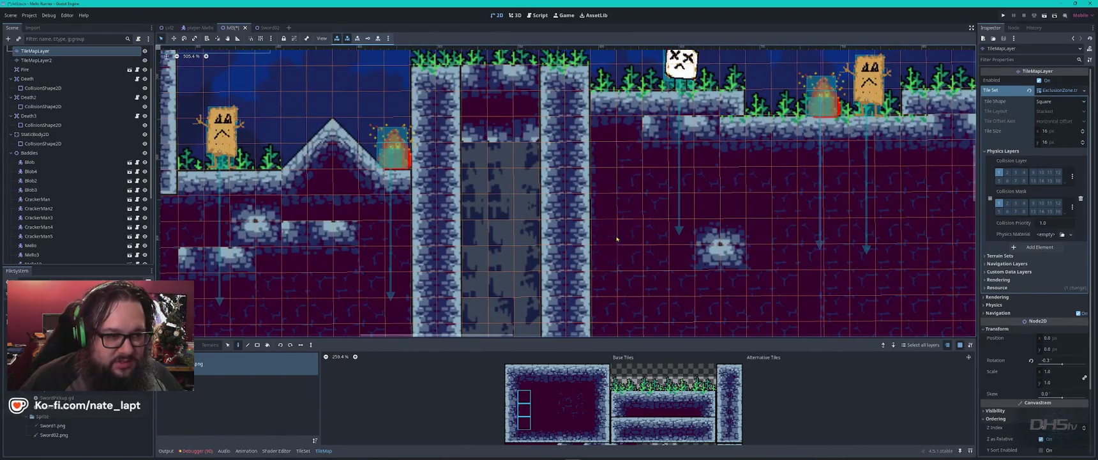
{"action": "left_click", "coordinate": [606, 167], "text": "ctrl"}
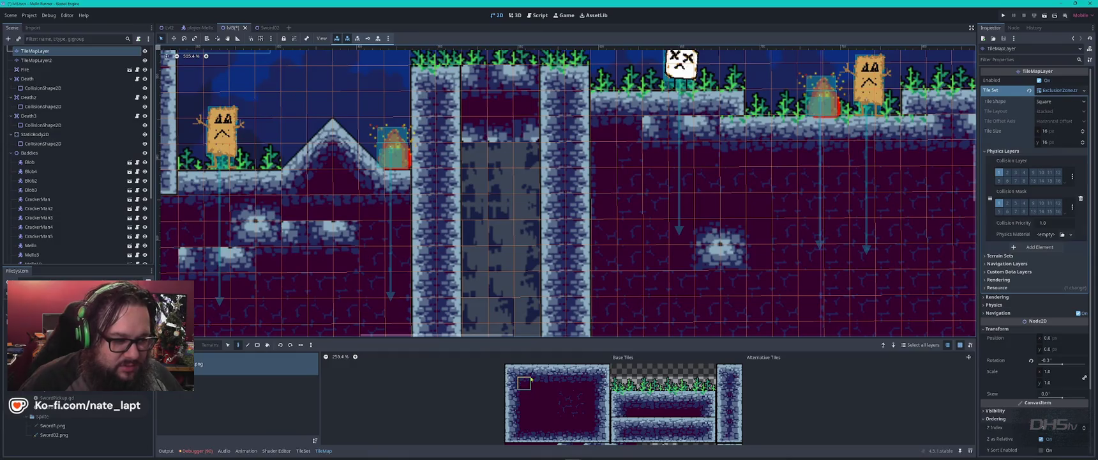
{"action": "left_click_drag", "start_coordinate": [672, 221], "coordinate": [672, 252]}
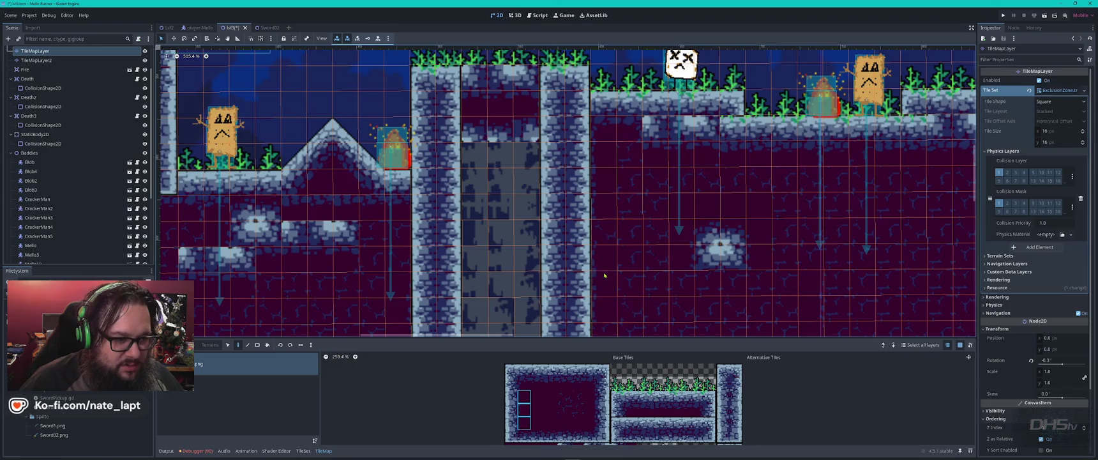
- Pick a four-tile background column and paint beside the pillar, undoing tiles that covered the wall
{"action": "scroll", "coordinate": [597, 121], "scroll_direction": "down", "scroll_amount": 5}
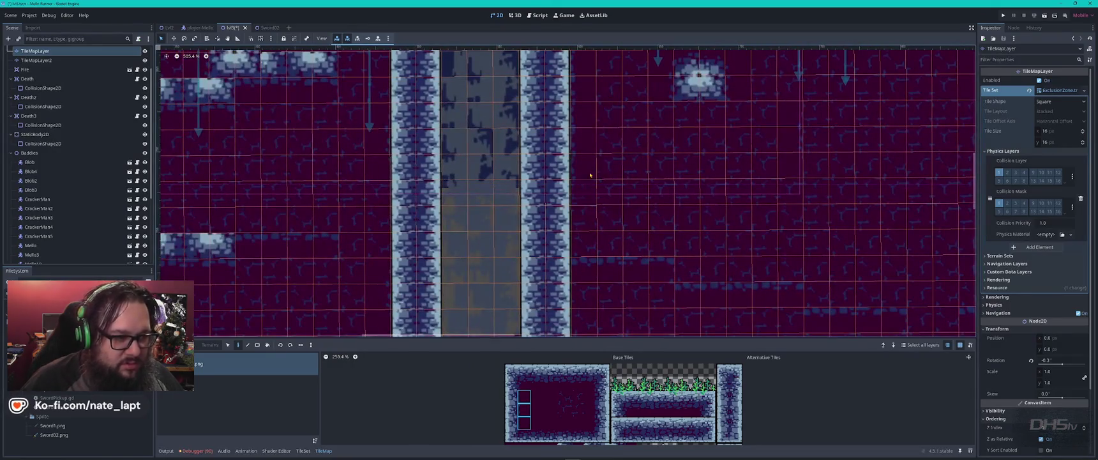
{"action": "scroll", "coordinate": [611, 132], "scroll_direction": "down", "scroll_amount": 3}
{"action": "scroll", "coordinate": [611, 132], "scroll_direction": "down", "scroll_amount": 2}
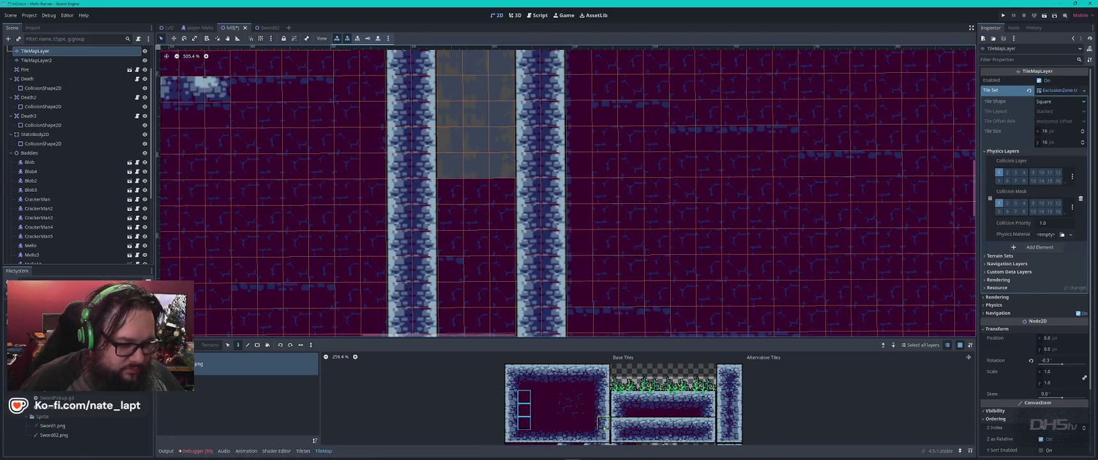
{"action": "left_click_drag", "start_coordinate": [590, 382], "coordinate": [595, 430]}
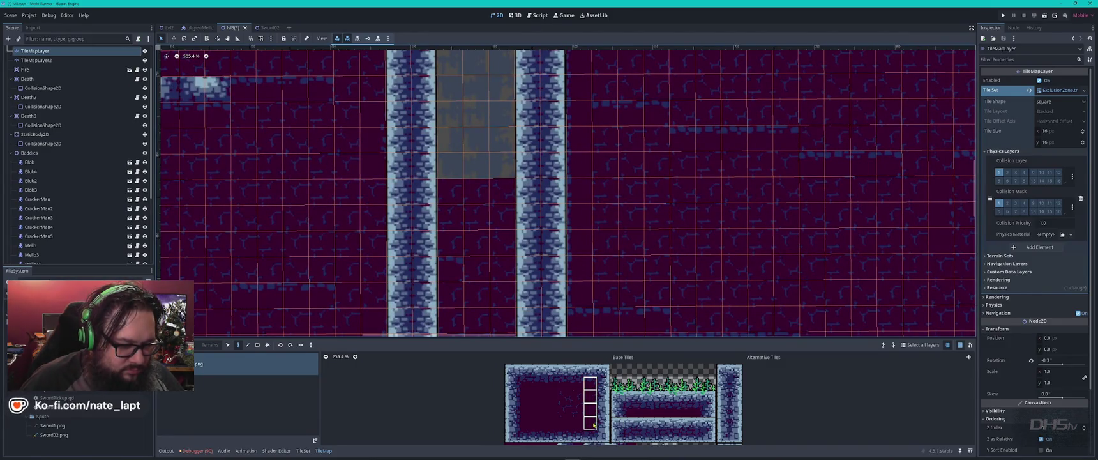
{"action": "scroll", "coordinate": [442, 136], "scroll_direction": "left", "scroll_amount": 5}
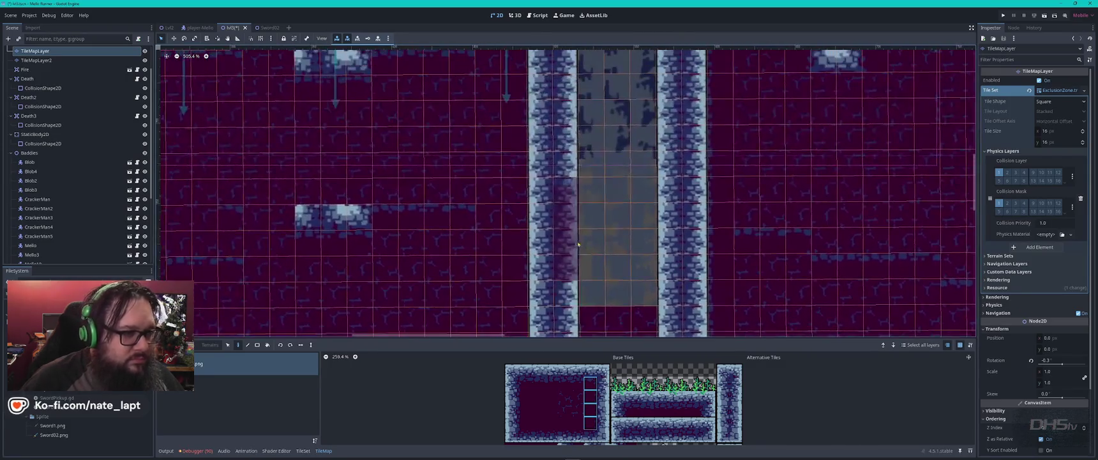
{"action": "scroll", "coordinate": [548, 161], "scroll_direction": "up", "scroll_amount": 3}
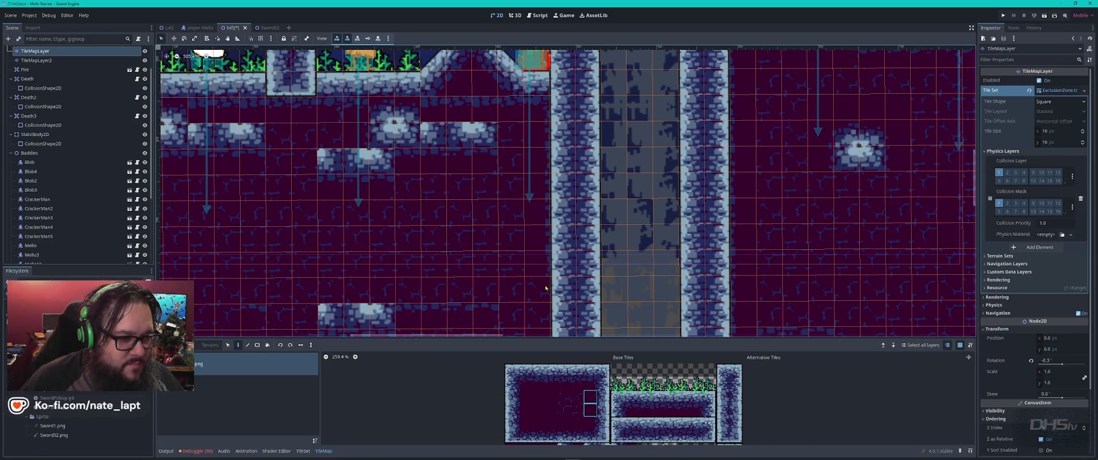
{"action": "scroll", "coordinate": [546, 285], "scroll_direction": "down", "scroll_amount": 5}
{"action": "left_click_drag", "start_coordinate": [550, 186], "coordinate": [549, 240]}
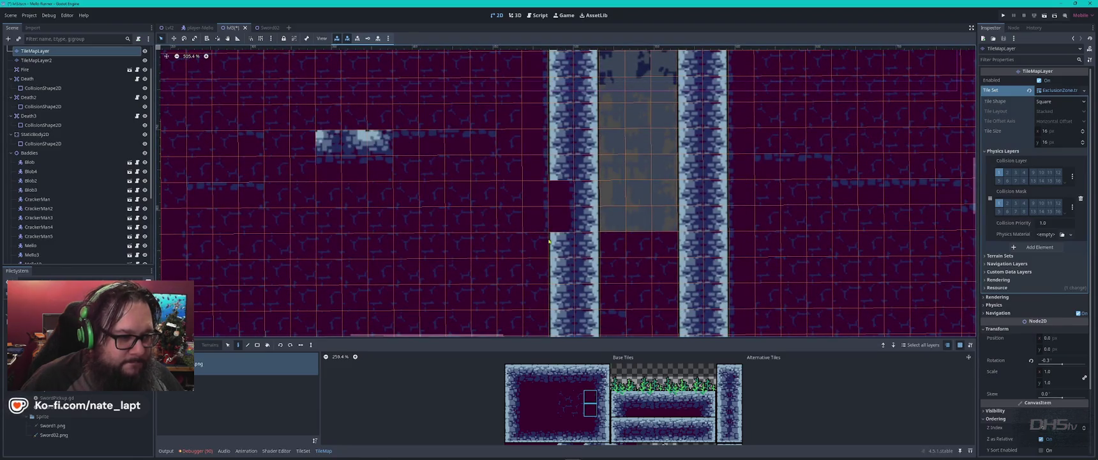
{"action": "key", "text": "ctrl+z"}
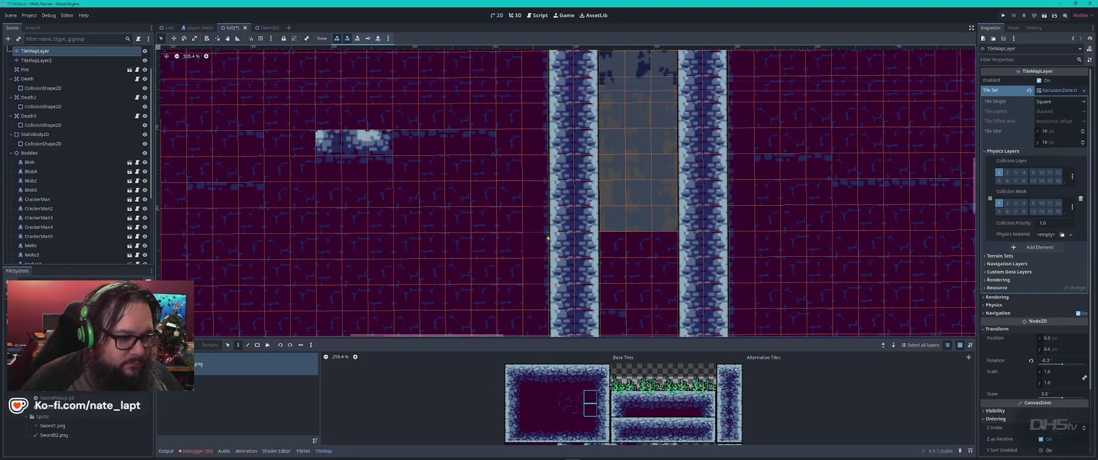
- Paint the right half of the grey gap dark, then try a two-tile column on the left half and undo it
{"action": "scroll", "coordinate": [511, 235], "scroll_direction": "down", "scroll_amount": 5}
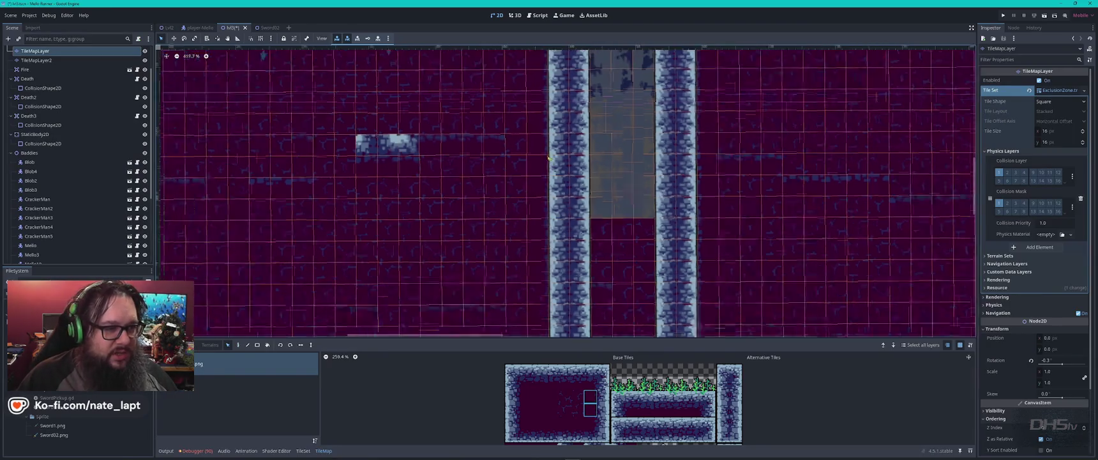
{"action": "scroll", "coordinate": [742, 178], "scroll_direction": "up", "scroll_amount": 4}
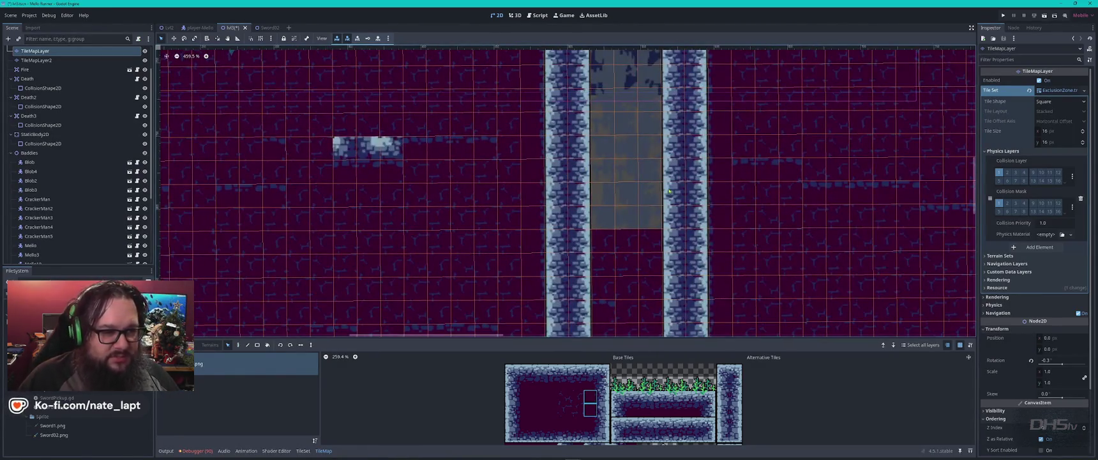
{"action": "scroll", "coordinate": [727, 236], "scroll_direction": "down", "scroll_amount": 3}
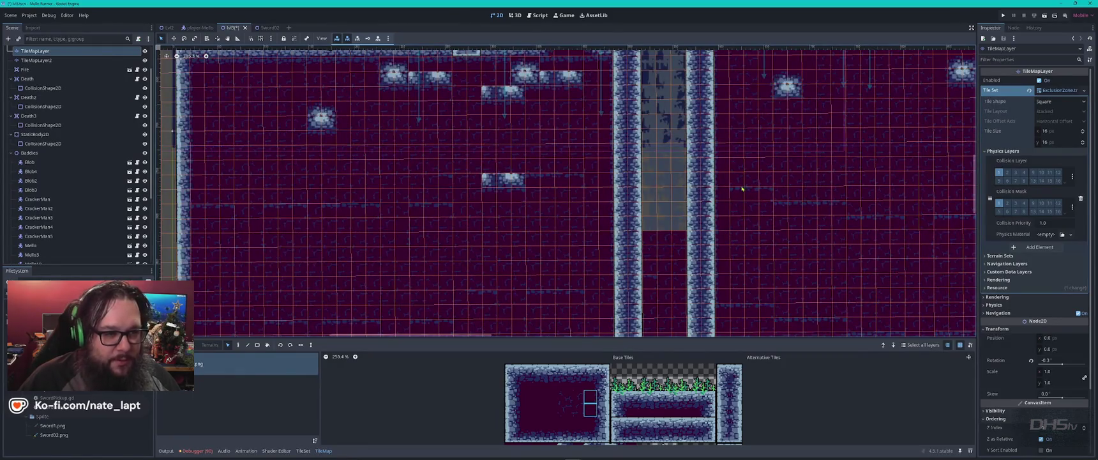
{"action": "left_click_drag", "start_coordinate": [680, 222], "coordinate": [680, 156]}
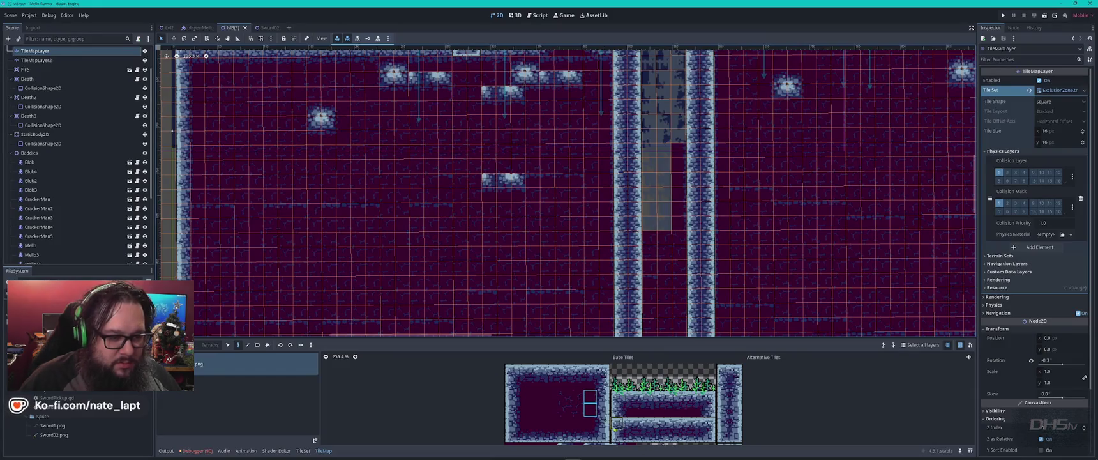
{"action": "left_click_drag", "start_coordinate": [526, 399], "coordinate": [527, 412]}
{"action": "mouse_move", "coordinate": [649, 220]}
{"action": "left_mouse_down"}
{"action": "mouse_move", "coordinate": [654, 167]}
{"action": "mouse_move", "coordinate": [657, 236]}
{"action": "left_mouse_up"}
{"action": "key", "text": "ctrl+z"}
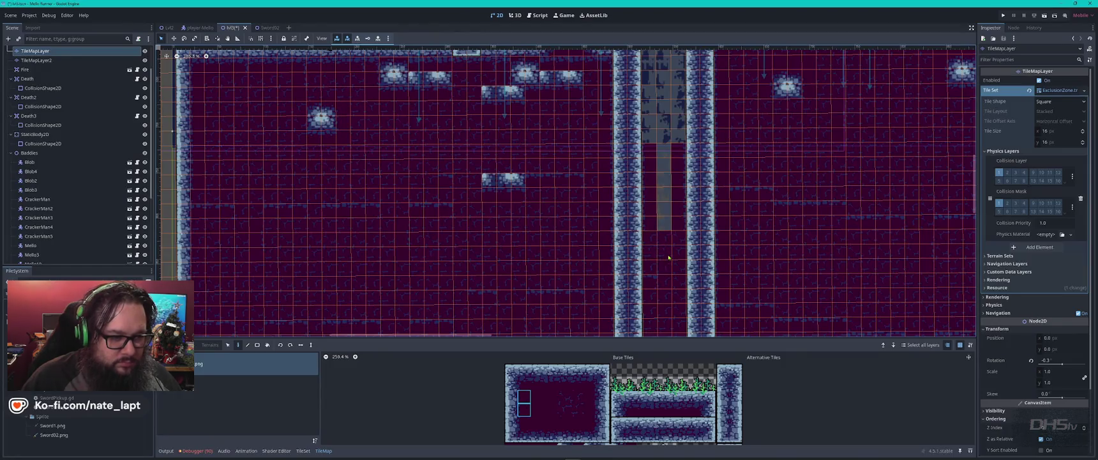
- Pick a different background tile column and fill the rest of the grey gap
{"action": "left_click", "coordinate": [666, 262], "text": "ctrl"}
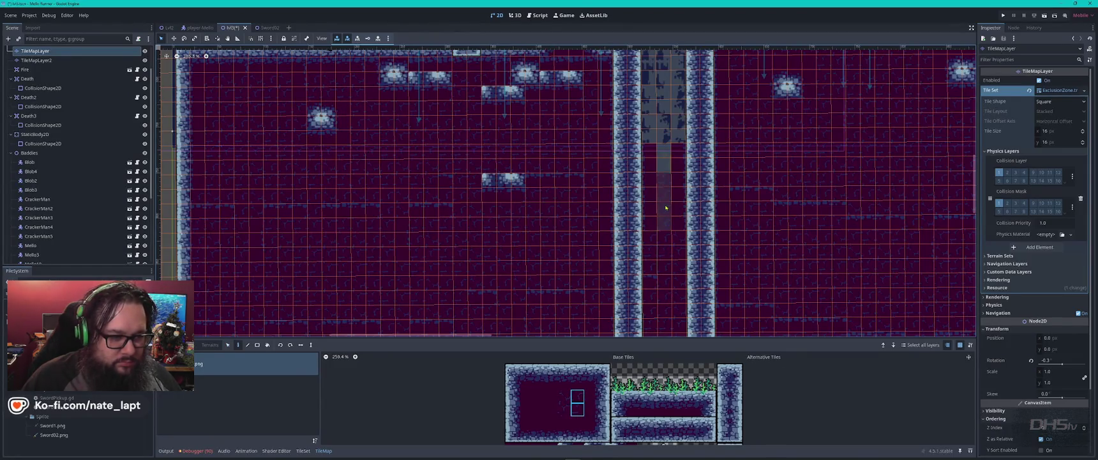
{"action": "left_click_drag", "start_coordinate": [666, 186], "coordinate": [667, 200]}
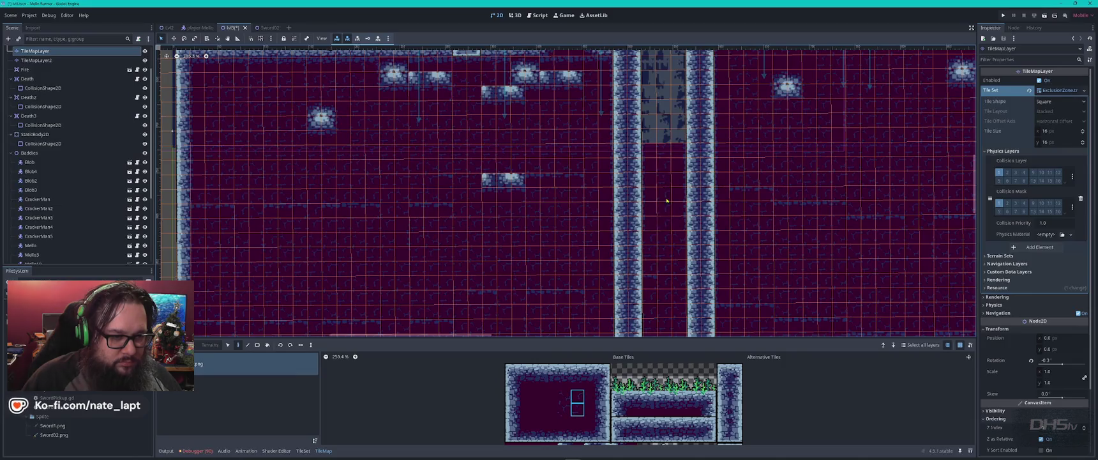
{"action": "scroll", "coordinate": [680, 265], "scroll_direction": "up", "scroll_amount": 3}
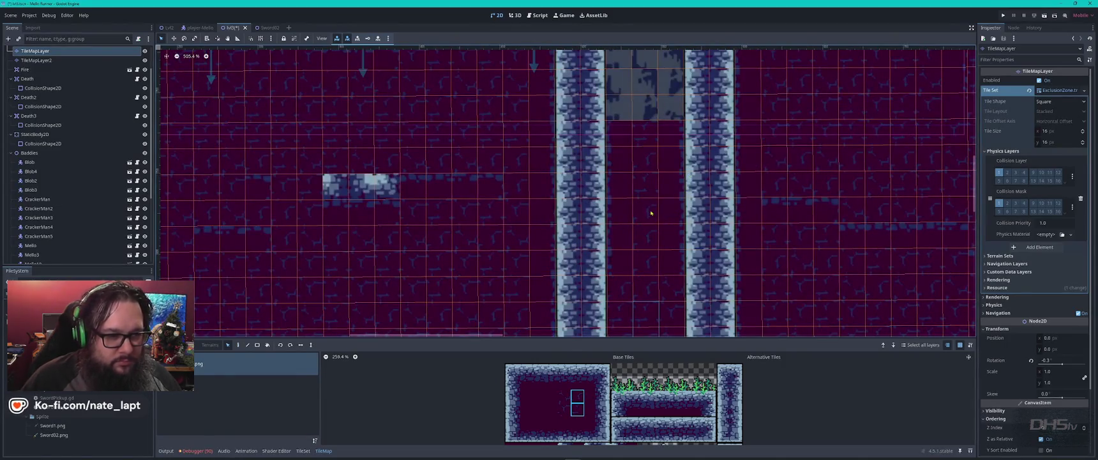
{"action": "scroll", "coordinate": [651, 247], "scroll_direction": "down", "scroll_amount": 3}
{"action": "scroll", "coordinate": [586, 189], "scroll_direction": "right", "scroll_amount": 5}
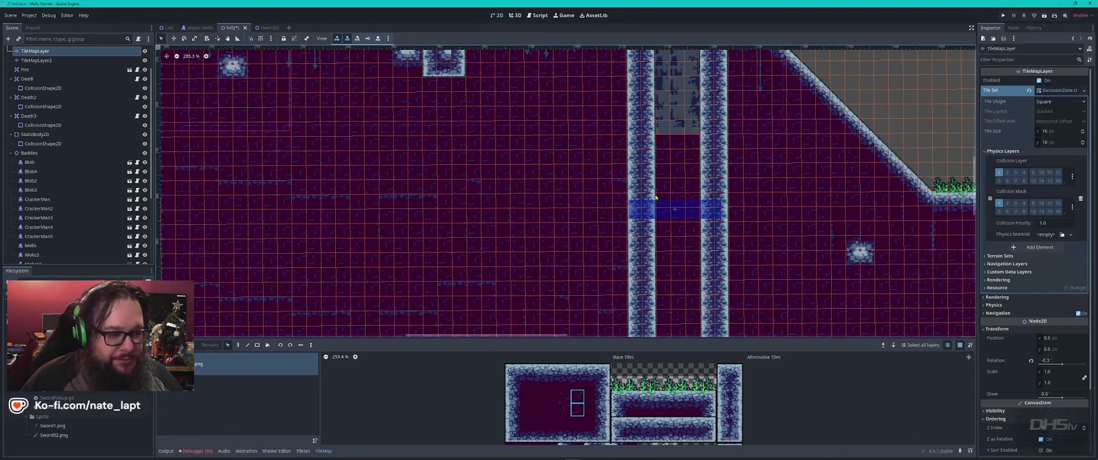
- Move the view to the grass ledge's right end, select a row of ledge tiles, and enter Paint mode
{"action": "scroll", "coordinate": [655, 198], "scroll_direction": "down", "scroll_amount": 2}
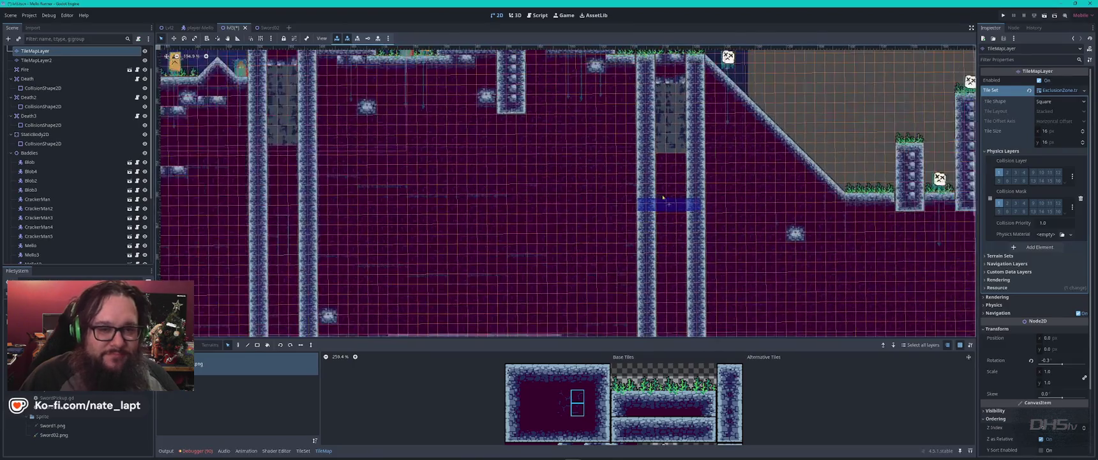
{"action": "scroll", "coordinate": [853, 214], "scroll_direction": "right", "scroll_amount": 8}
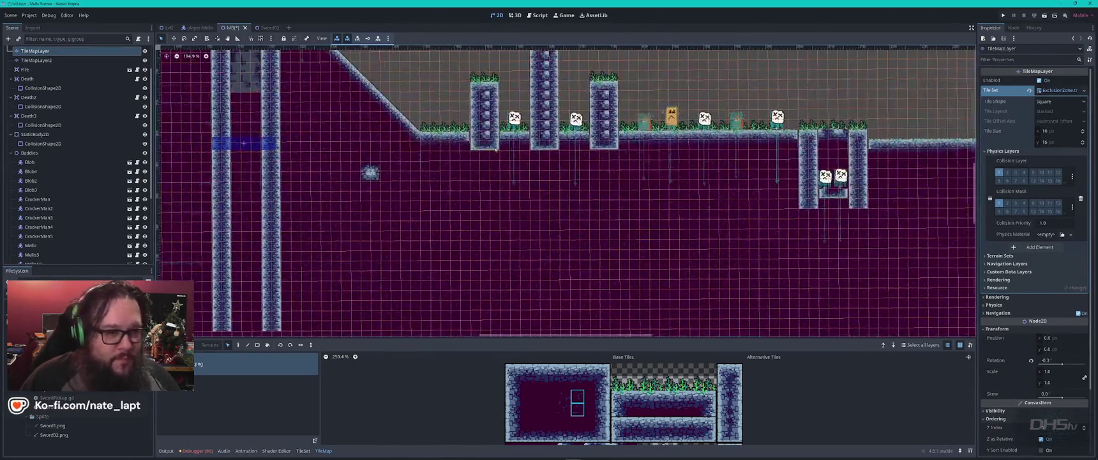
{"action": "scroll", "coordinate": [636, 132], "scroll_direction": "up", "scroll_amount": 3}
{"action": "scroll", "coordinate": [636, 132], "scroll_direction": "up", "scroll_amount": 1}
{"action": "scroll", "coordinate": [681, 245], "scroll_direction": "right", "scroll_amount": 5}
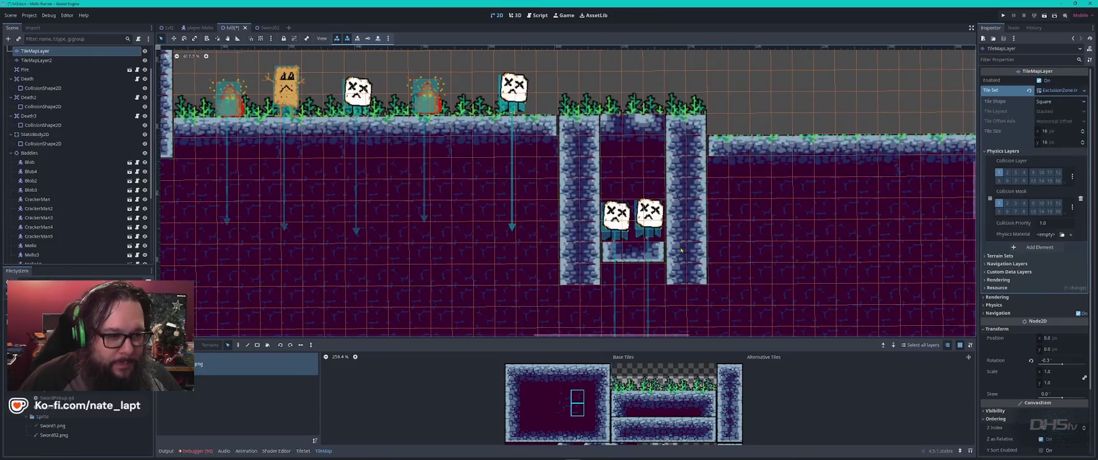
{"action": "left_click_drag", "start_coordinate": [653, 409], "coordinate": [683, 408]}
{"action": "key", "text": "d"}
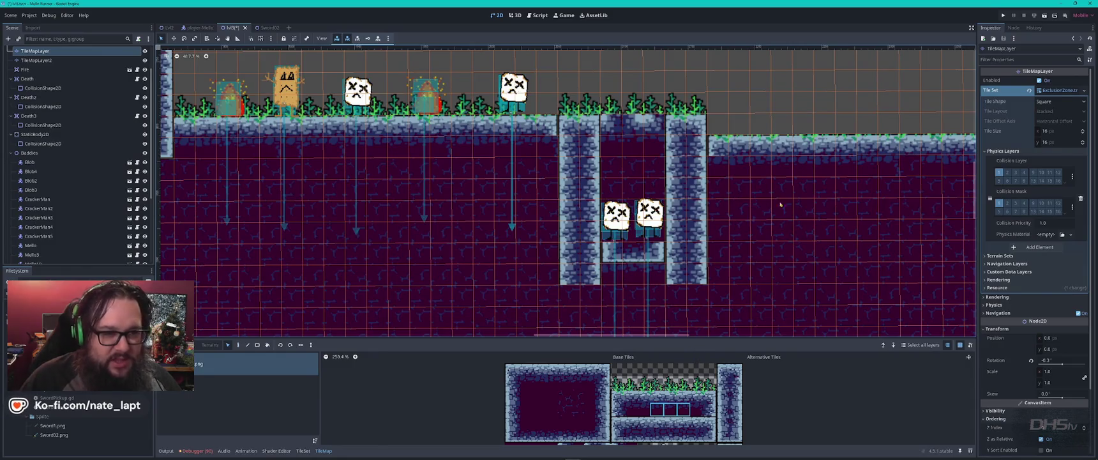
{"action": "scroll", "coordinate": [775, 204], "scroll_direction": "right", "scroll_amount": 10}
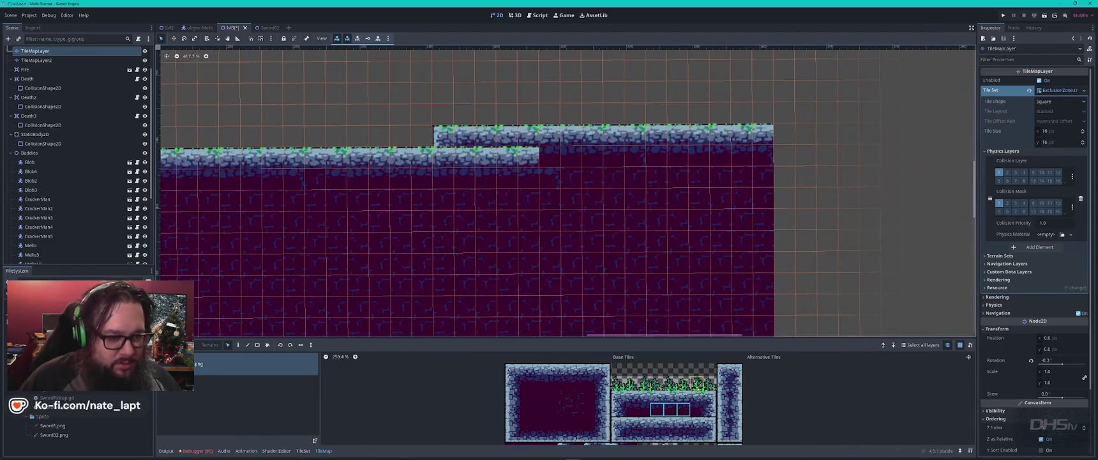
- Place a corner tile at the ledge's top-right end and paint edge wall tiles below it
{"action": "left_click", "coordinate": [629, 411]}
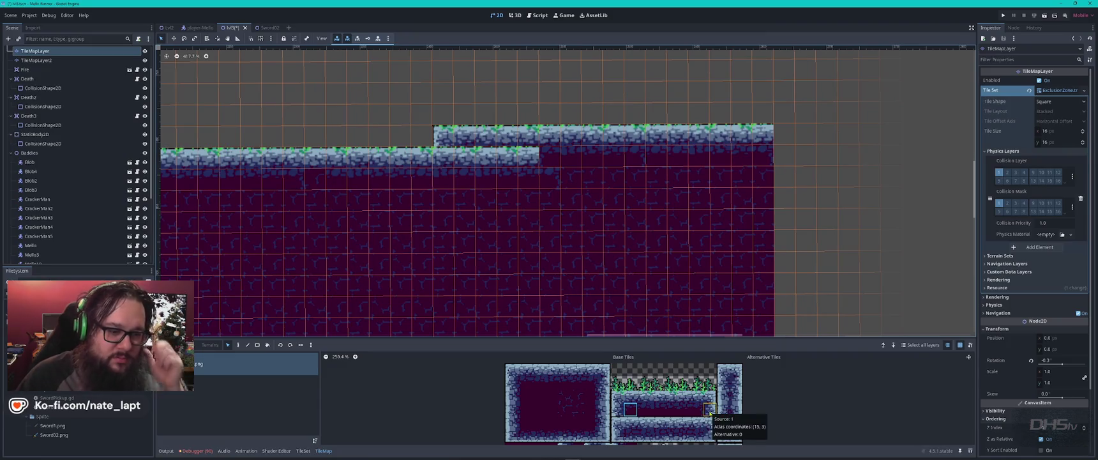
{"action": "left_click", "coordinate": [763, 146]}
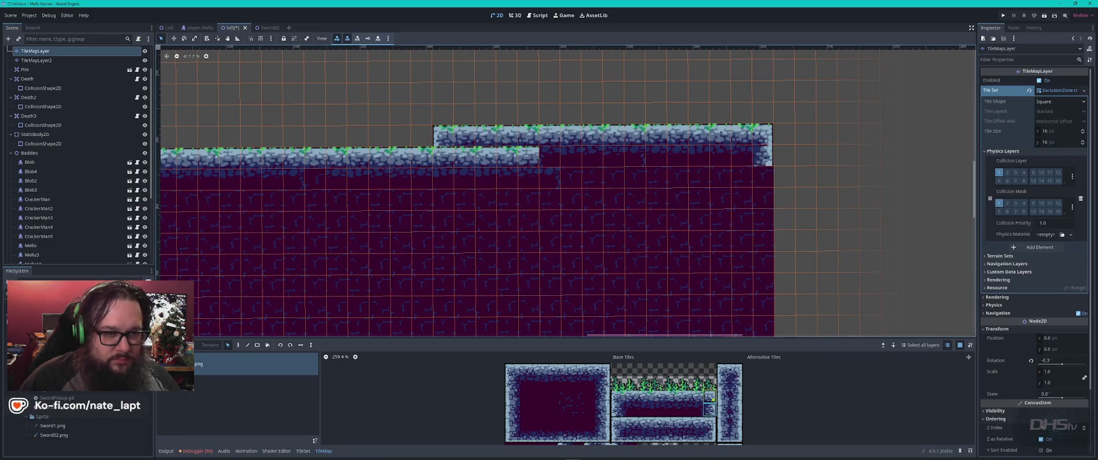
{"action": "left_click", "coordinate": [604, 381]}
{"action": "left_click_drag", "start_coordinate": [605, 417], "coordinate": [587, 367]}
{"action": "left_click", "coordinate": [758, 189]}
{"action": "left_click", "coordinate": [759, 189]}
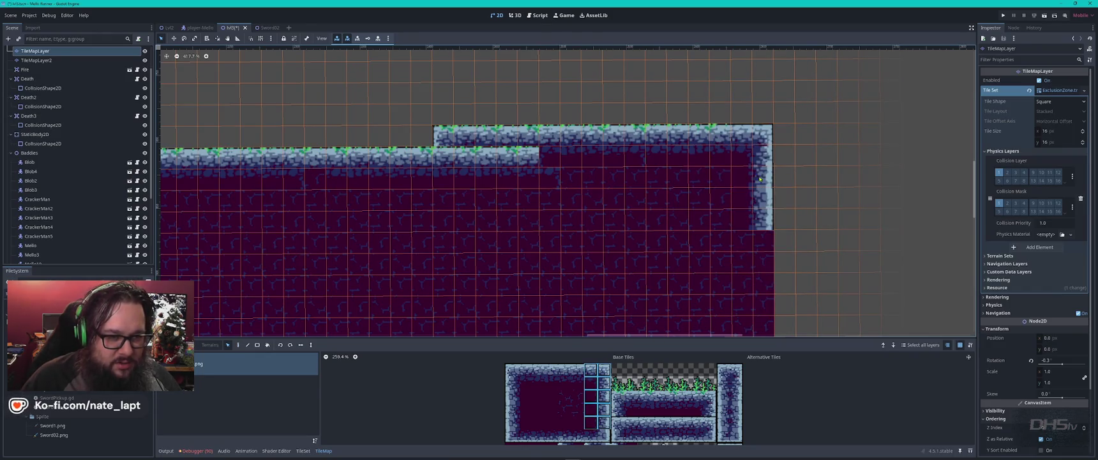
- Extend the stone wall further down the right side and copy a 2x2 tile patch as a pattern
{"action": "scroll", "coordinate": [623, 396], "scroll_direction": "down", "scroll_amount": 1}
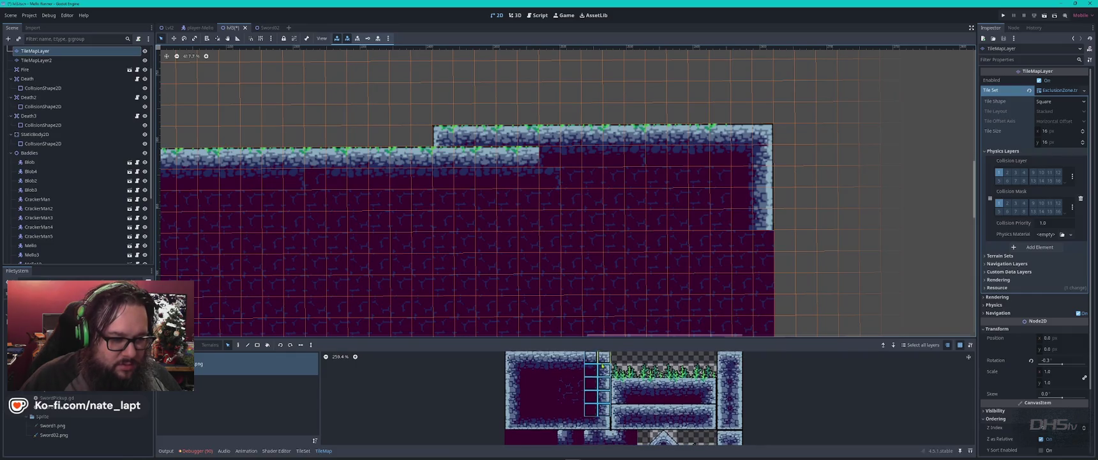
{"action": "left_click_drag", "start_coordinate": [588, 368], "coordinate": [600, 418]}
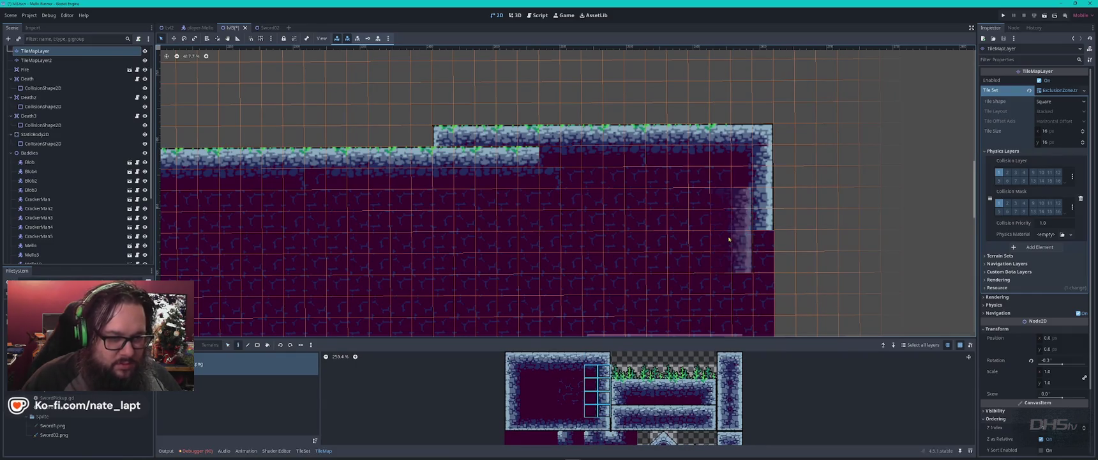
{"action": "scroll", "coordinate": [782, 255], "scroll_direction": "down", "scroll_amount": 1}
{"action": "scroll", "coordinate": [782, 254], "scroll_direction": "down", "scroll_amount": 5}
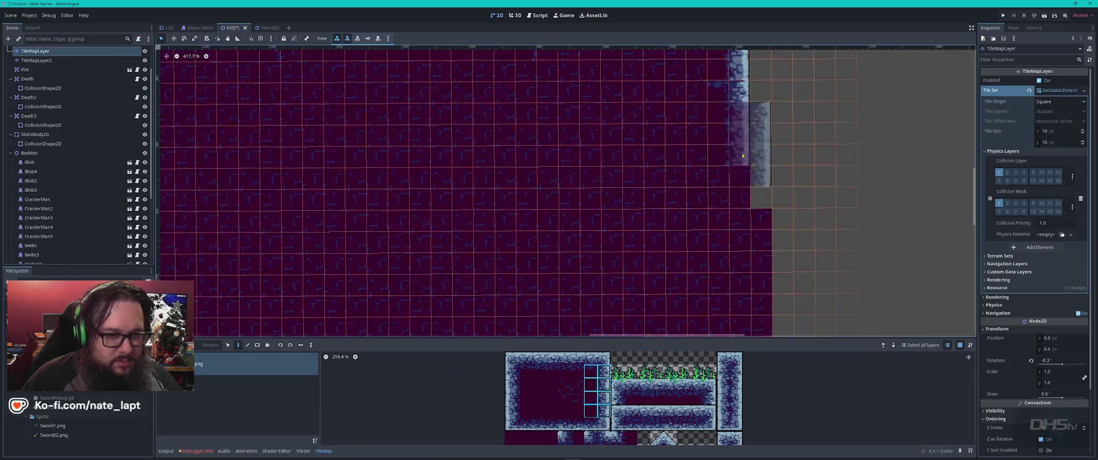
{"action": "left_click", "coordinate": [758, 290]}
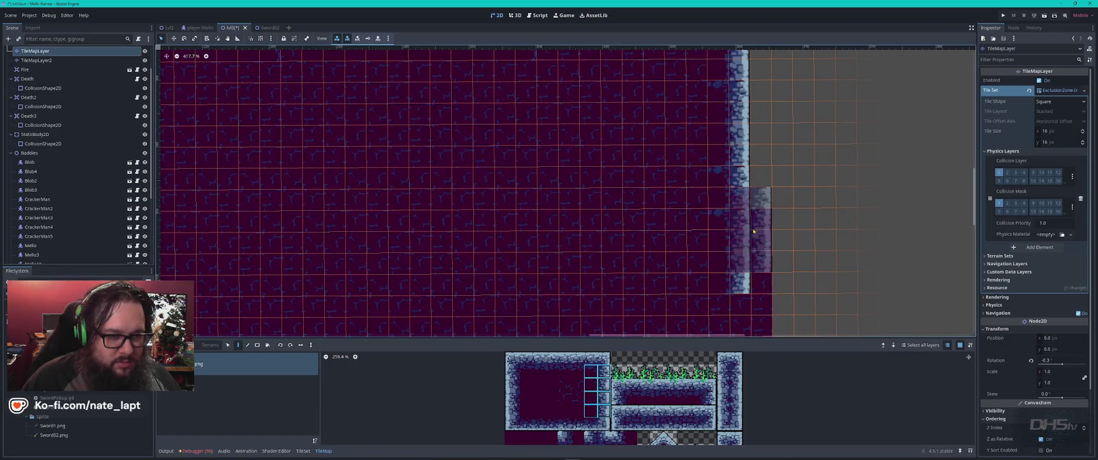
{"action": "left_click_drag", "start_coordinate": [681, 104], "coordinate": [454, 291]}
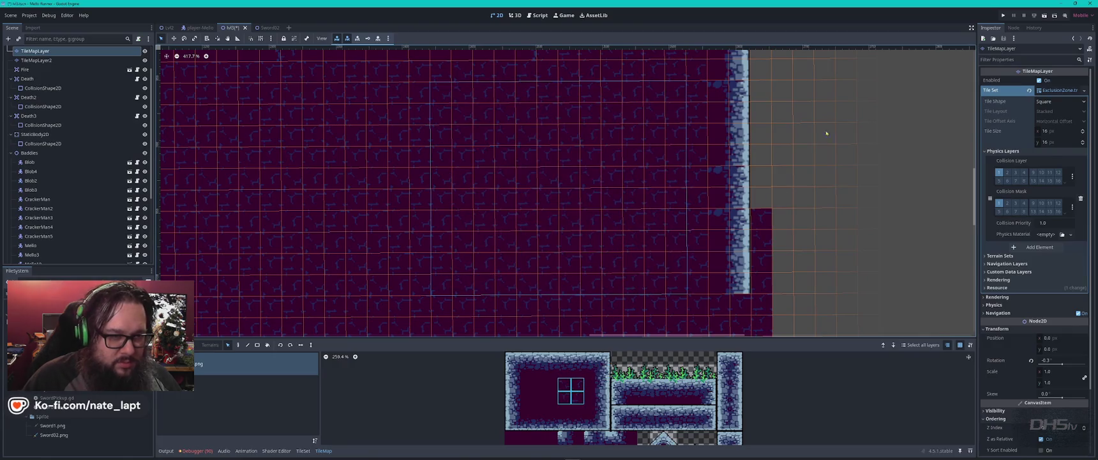
- Stamp the copied pattern beside the stone wall and further down its right side
{"action": "scroll", "coordinate": [705, 266], "scroll_direction": "up", "scroll_amount": 5}
{"action": "left_click", "coordinate": [681, 269]}
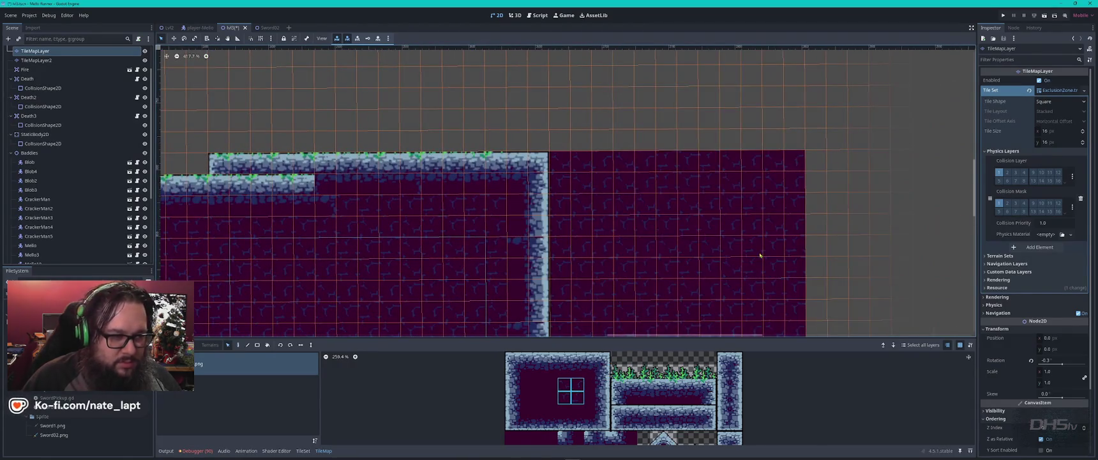
{"action": "scroll", "coordinate": [664, 264], "scroll_direction": "down", "scroll_amount": 5}
{"action": "scroll", "coordinate": [675, 271], "scroll_direction": "up", "scroll_amount": 2}
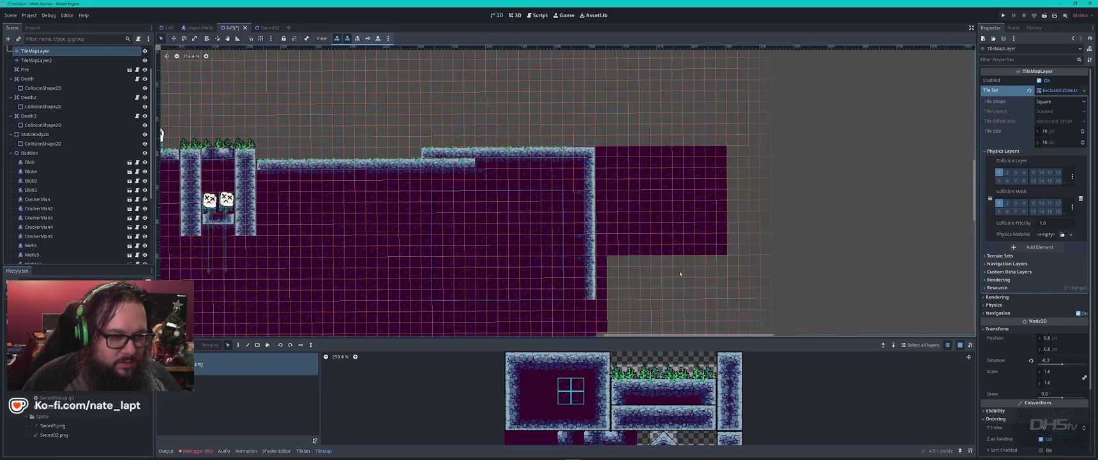
{"action": "scroll", "coordinate": [664, 242], "scroll_direction": "down", "scroll_amount": 3}
{"action": "left_click_drag", "start_coordinate": [653, 196], "coordinate": [650, 240]}
- Extend the fill rightward over the empty bottom-right strip, then pick a 4x5 atlas block
{"action": "scroll", "coordinate": [695, 138], "scroll_direction": "up", "scroll_amount": 2}
{"action": "scroll", "coordinate": [695, 138], "scroll_direction": "right", "scroll_amount": 2}
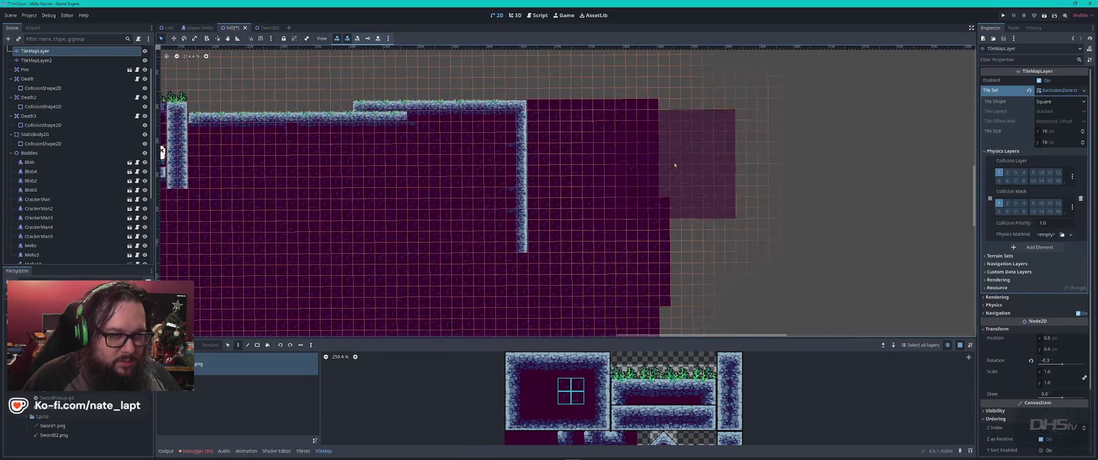
{"action": "left_click", "coordinate": [716, 155]}
{"action": "left_click", "coordinate": [724, 243]}
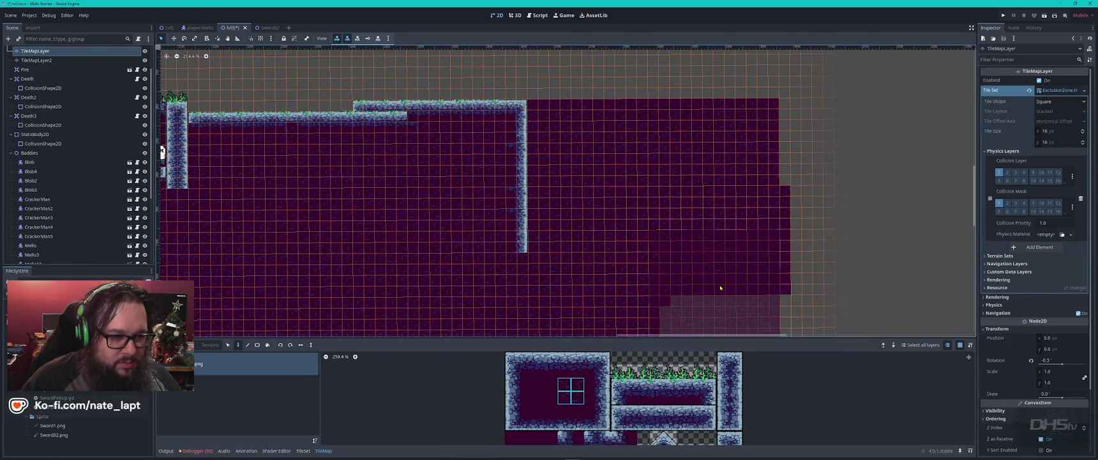
{"action": "left_click", "coordinate": [718, 287]}
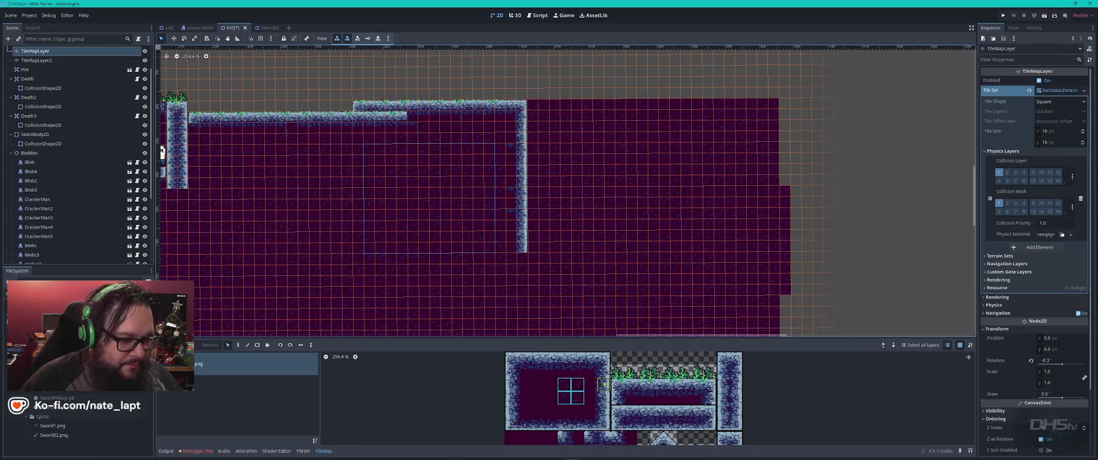
{"action": "mouse_move", "coordinate": [512, 357]}
{"action": "left_mouse_down"}
{"action": "mouse_move", "coordinate": [514, 405]}
{"action": "mouse_move", "coordinate": [550, 412]}
{"action": "left_mouse_up"}
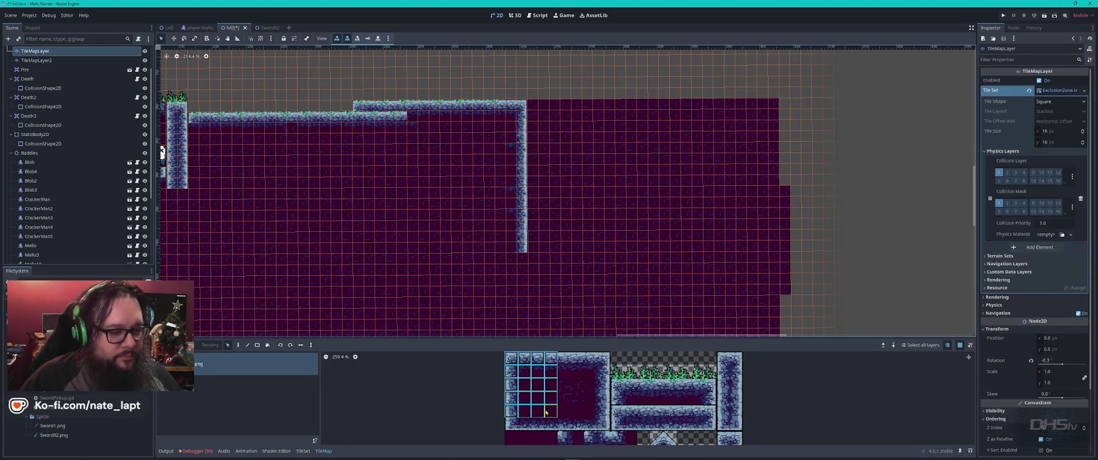
- Stamp a wall top above the fill and paint a 2x4 wall column downward from it
{"action": "left_click", "coordinate": [584, 118]}
{"action": "left_click", "coordinate": [512, 371]}
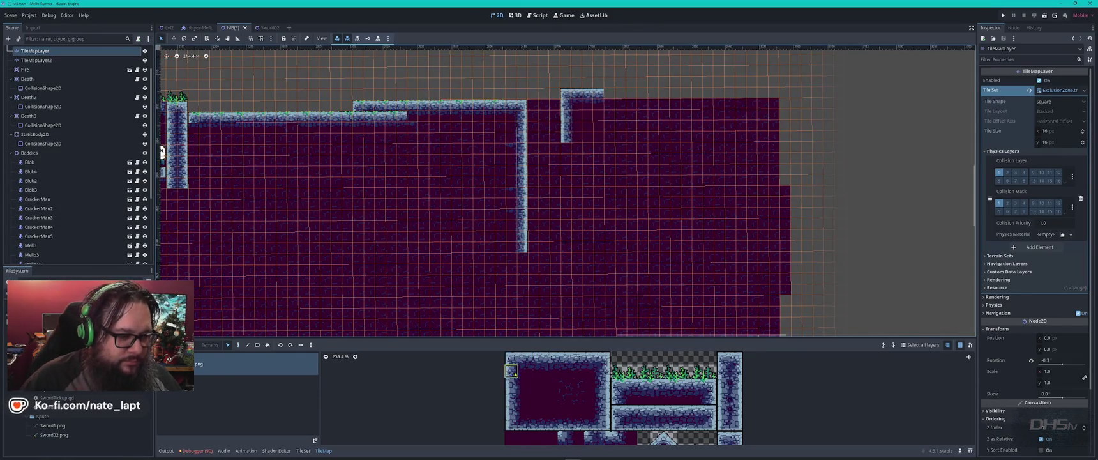
{"action": "mouse_move", "coordinate": [520, 373]}
{"action": "left_mouse_down"}
{"action": "mouse_move", "coordinate": [521, 434]}
{"action": "mouse_move", "coordinate": [521, 411]}
{"action": "left_mouse_up"}
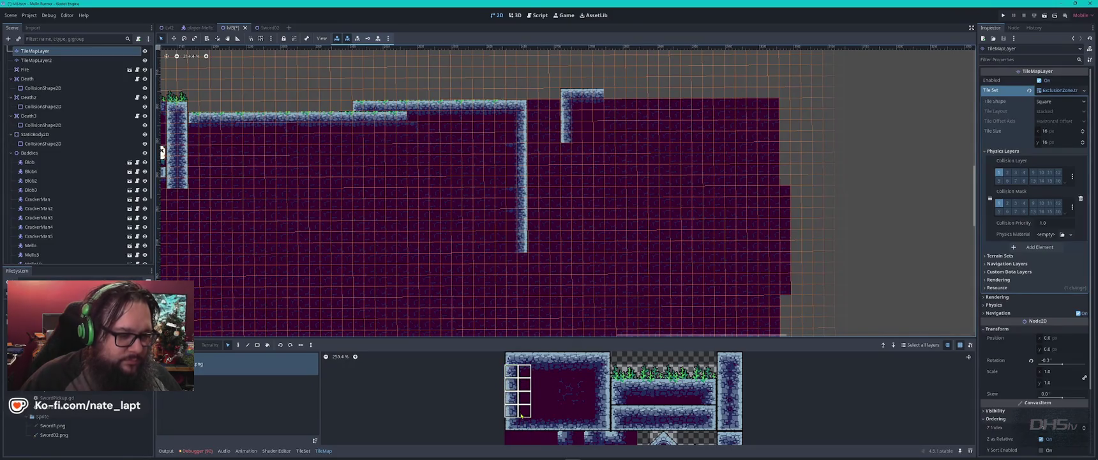
{"action": "left_click", "coordinate": [577, 172]}
{"action": "left_click_drag", "start_coordinate": [577, 215], "coordinate": [578, 238]}
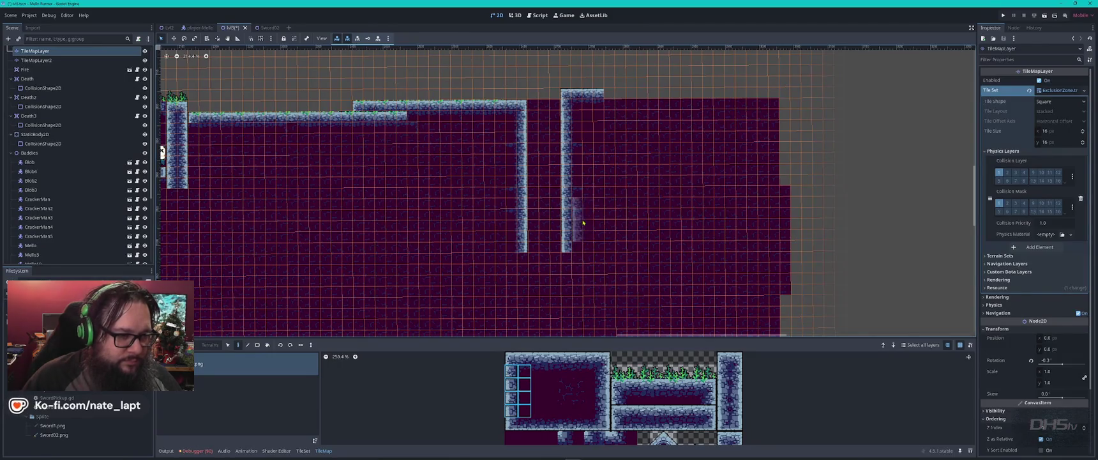
{"action": "key", "text": "s"}
- Paint a stone-topped ledge along the level's top, extending it rightward in several stamps
{"action": "left_click", "coordinate": [538, 370]}
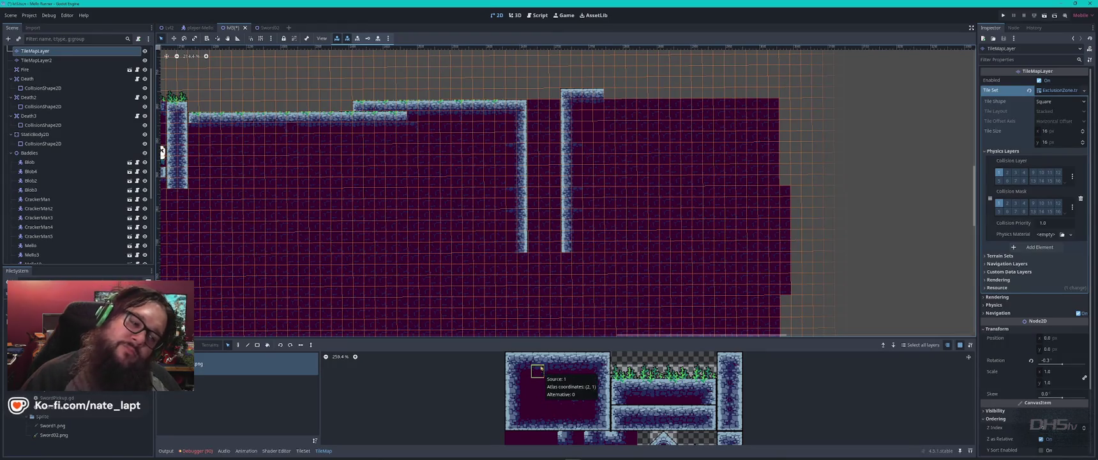
{"action": "mouse_move", "coordinate": [537, 358]}
{"action": "left_mouse_down"}
{"action": "mouse_move", "coordinate": [592, 358]}
{"action": "mouse_move", "coordinate": [591, 383]}
{"action": "left_mouse_up"}
{"action": "left_click", "coordinate": [637, 102]}
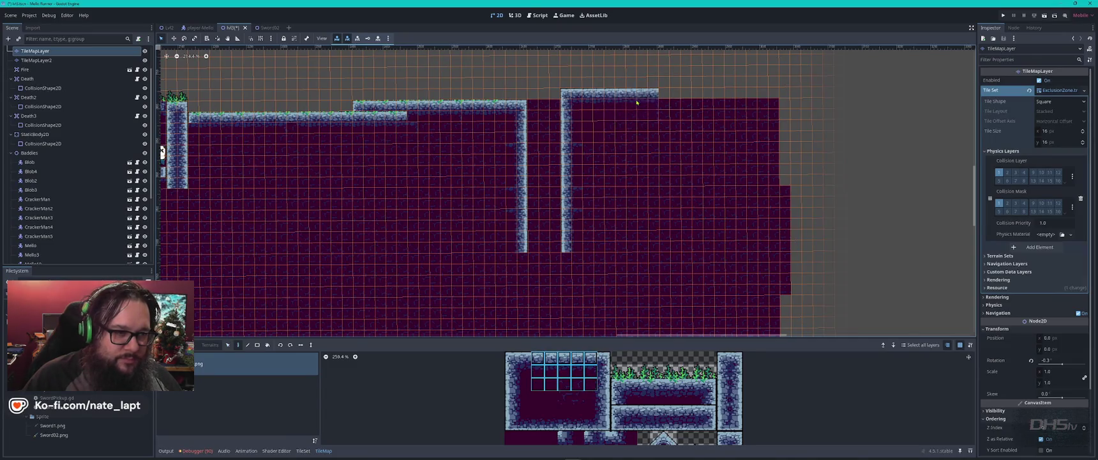
{"action": "left_click", "coordinate": [692, 102]}
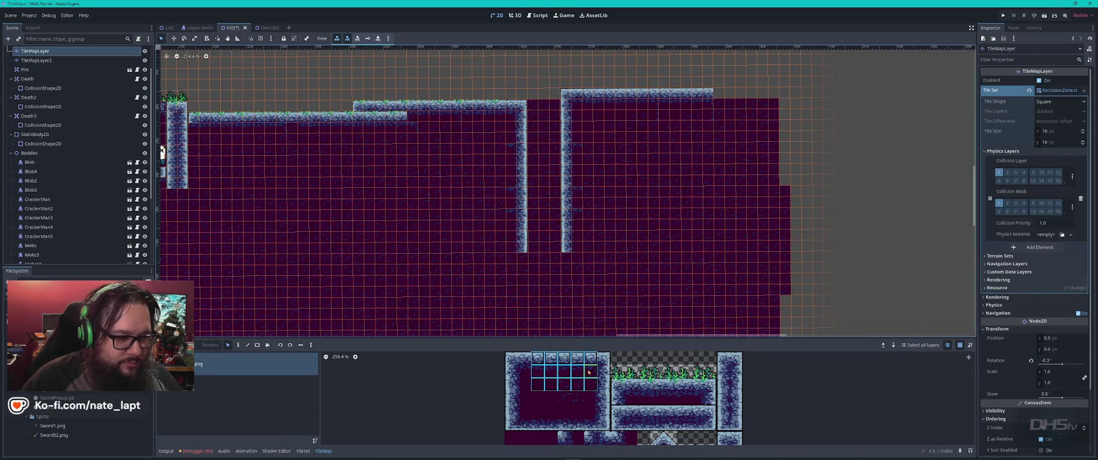
{"action": "left_click_drag", "start_coordinate": [510, 357], "coordinate": [548, 386]}
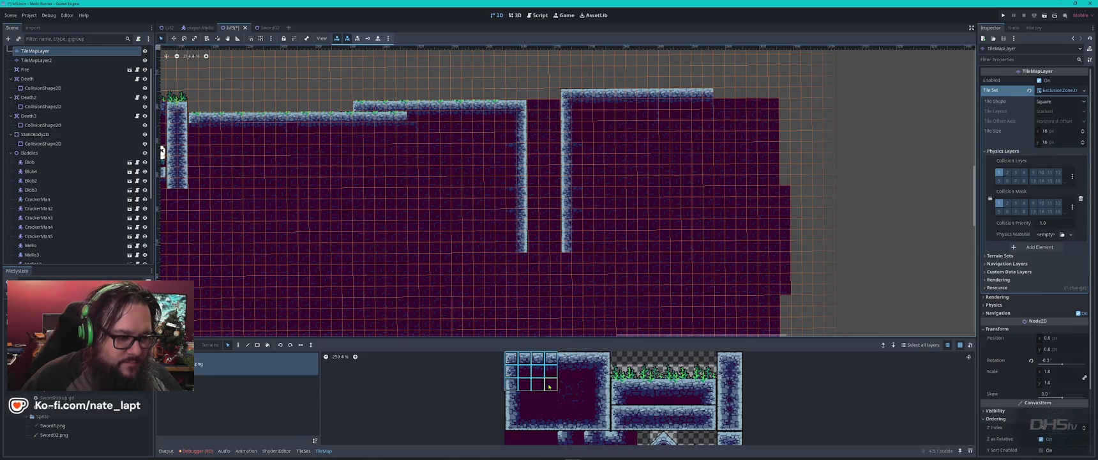
{"action": "left_click", "coordinate": [673, 86]}
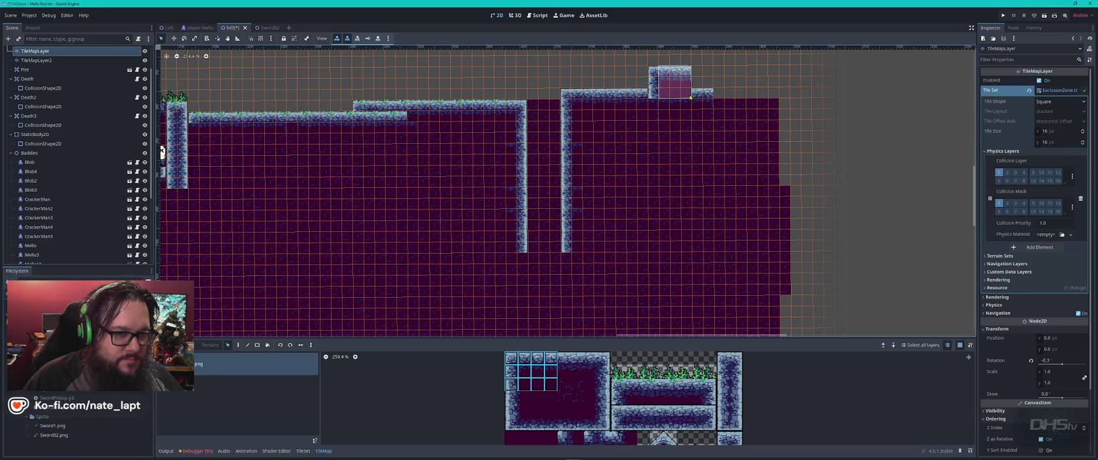
{"action": "left_click", "coordinate": [709, 84]}
{"action": "left_click", "coordinate": [738, 83]}
{"action": "left_click", "coordinate": [771, 84]}
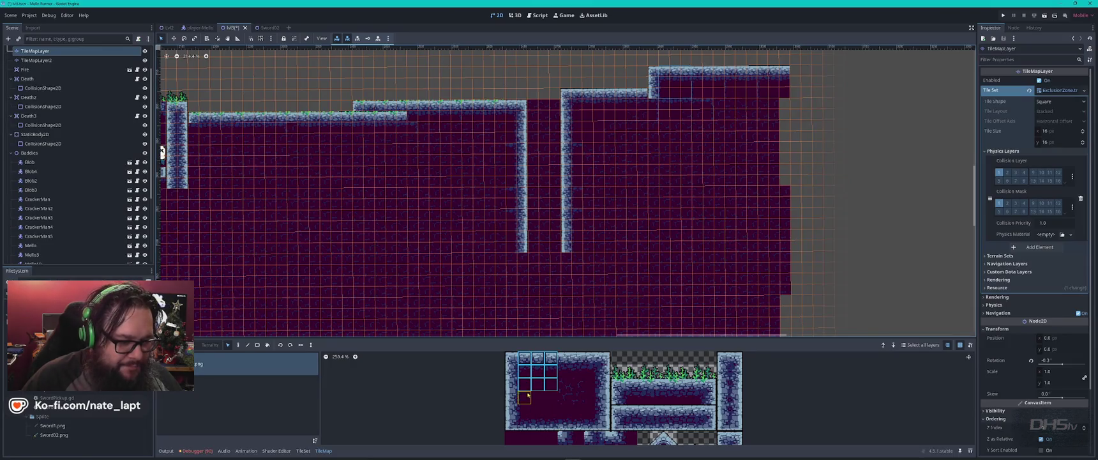
- Paint dark wall blocks along the top-right block's right and lower edges
{"action": "left_click_drag", "start_coordinate": [528, 378], "coordinate": [594, 414]}
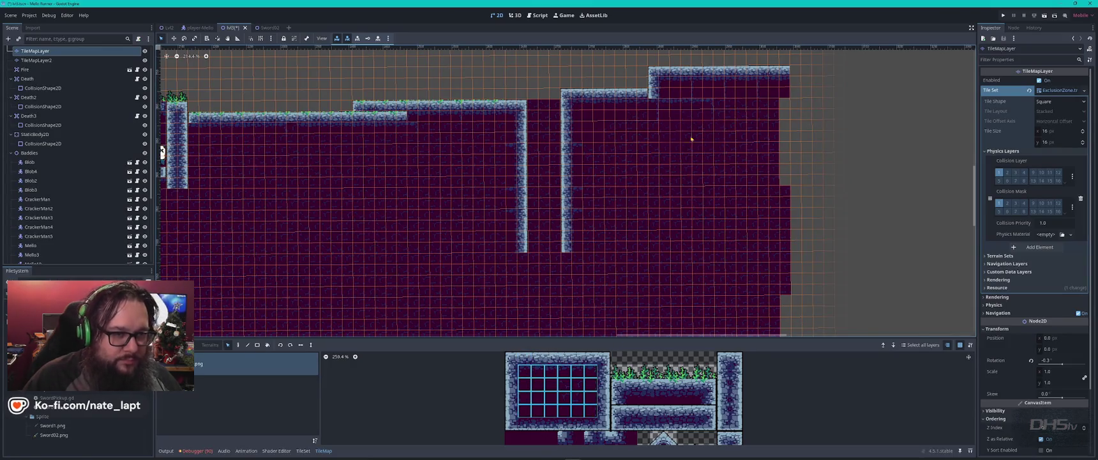
{"action": "left_click", "coordinate": [772, 104]}
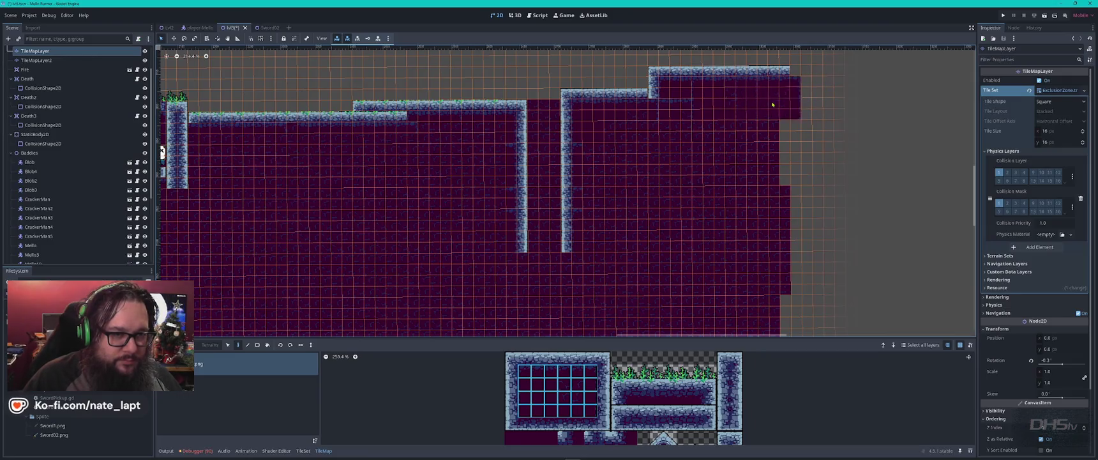
{"action": "left_click_drag", "start_coordinate": [536, 387], "coordinate": [594, 413]}
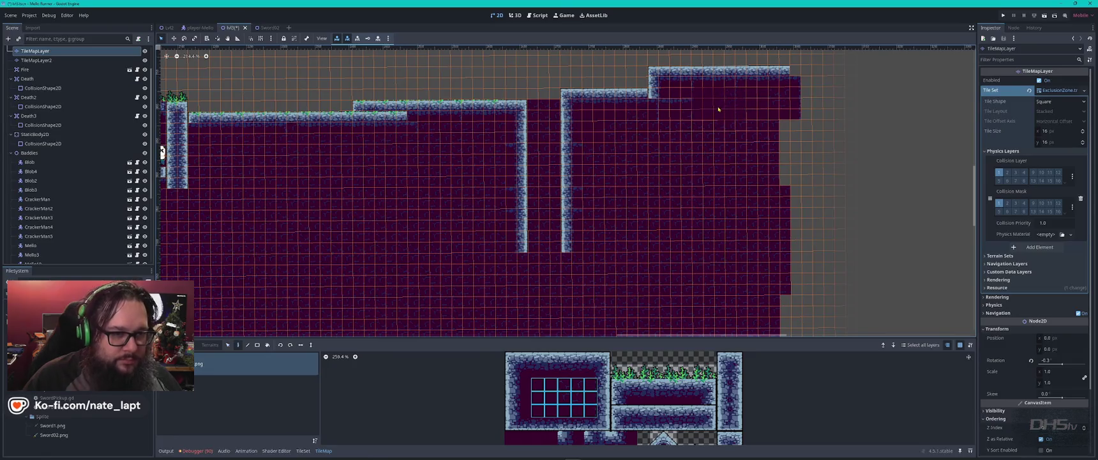
{"action": "left_click", "coordinate": [780, 119]}
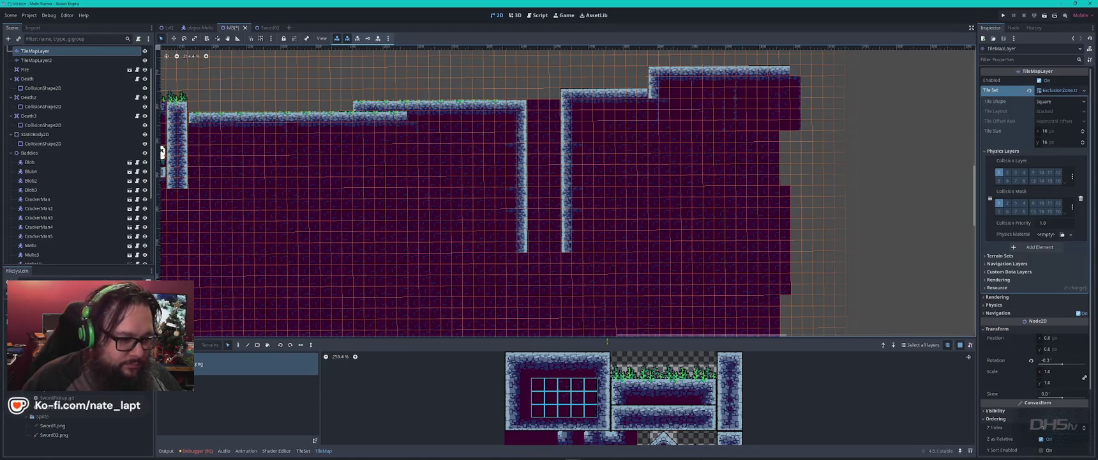
{"action": "left_click", "coordinate": [524, 397]}
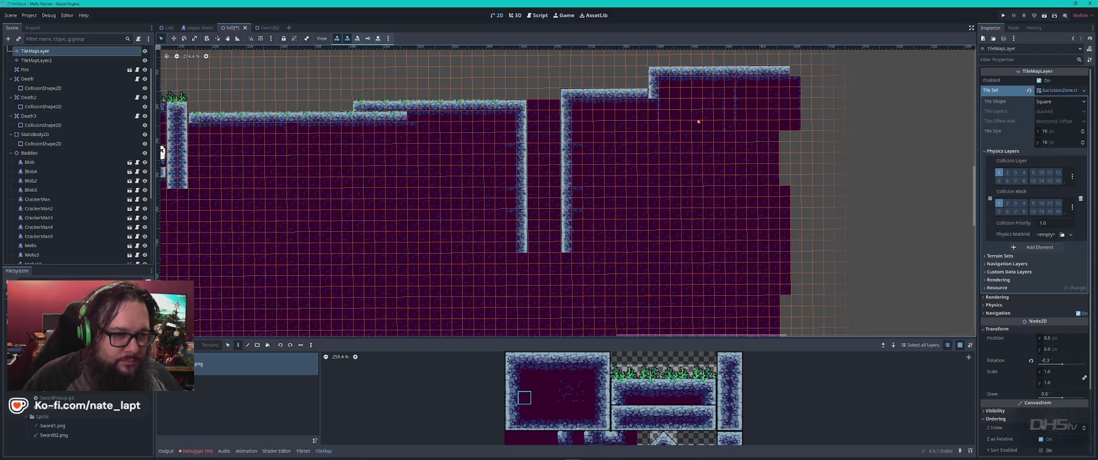
- Zoom in and place a light stone edge tile in the corner beside the stepped wall
{"action": "scroll", "coordinate": [713, 87], "scroll_direction": "up", "scroll_amount": 1}
{"action": "scroll", "coordinate": [713, 87], "scroll_direction": "up", "scroll_amount": 3}
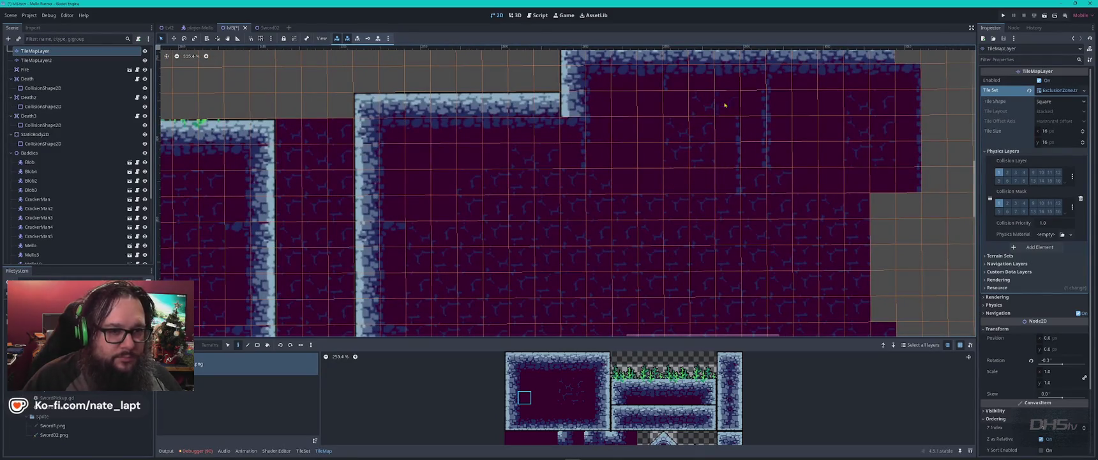
{"action": "left_click_drag", "start_coordinate": [479, 185], "coordinate": [511, 211]}
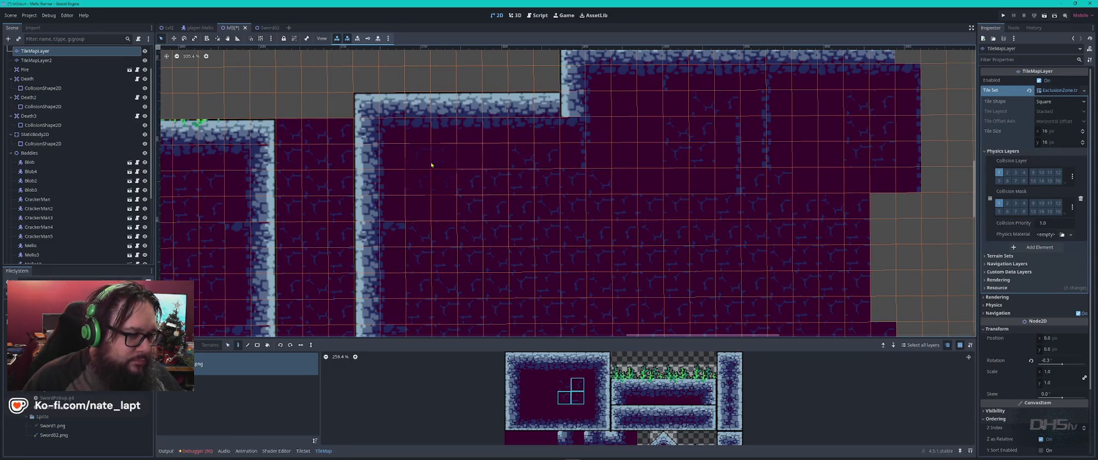
{"action": "left_click", "coordinate": [563, 384]}
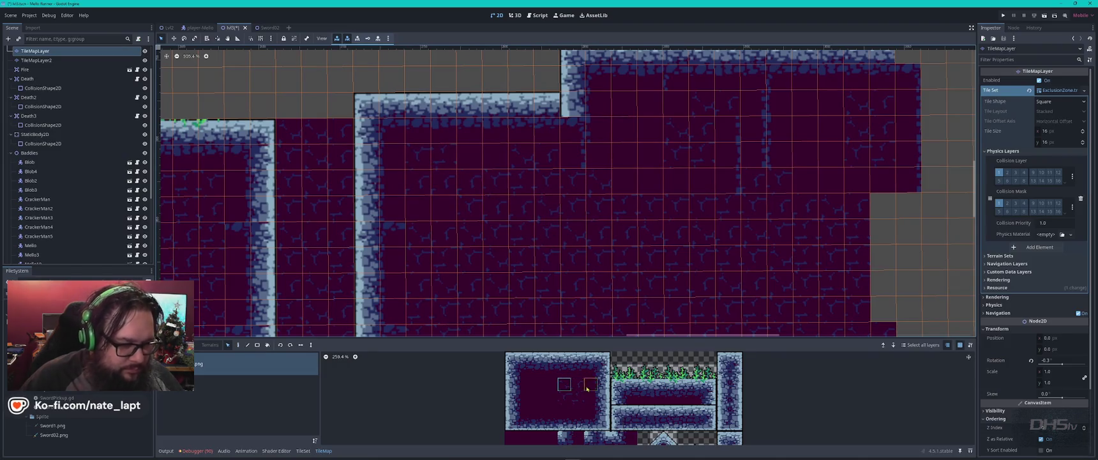
{"action": "key", "text": "d"}
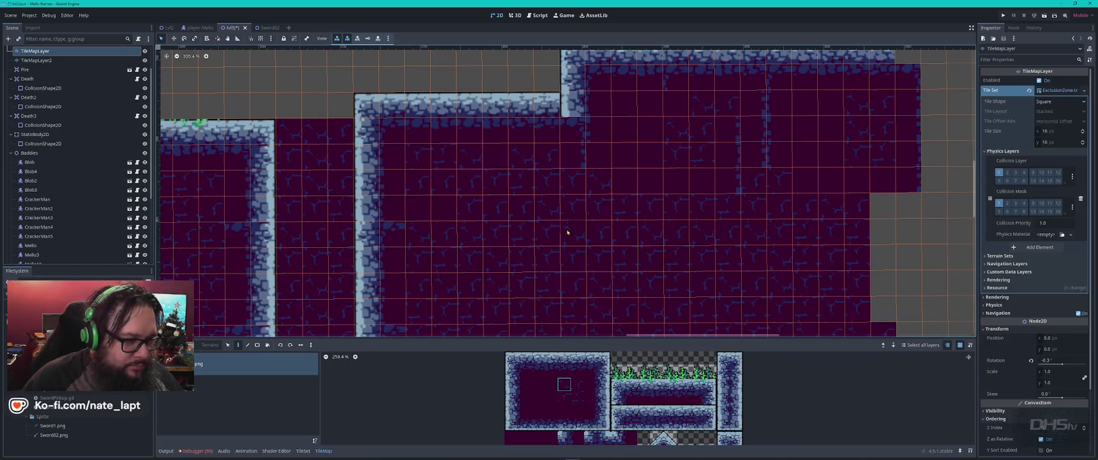
{"action": "scroll", "coordinate": [659, 422], "scroll_direction": "down", "scroll_amount": 3}
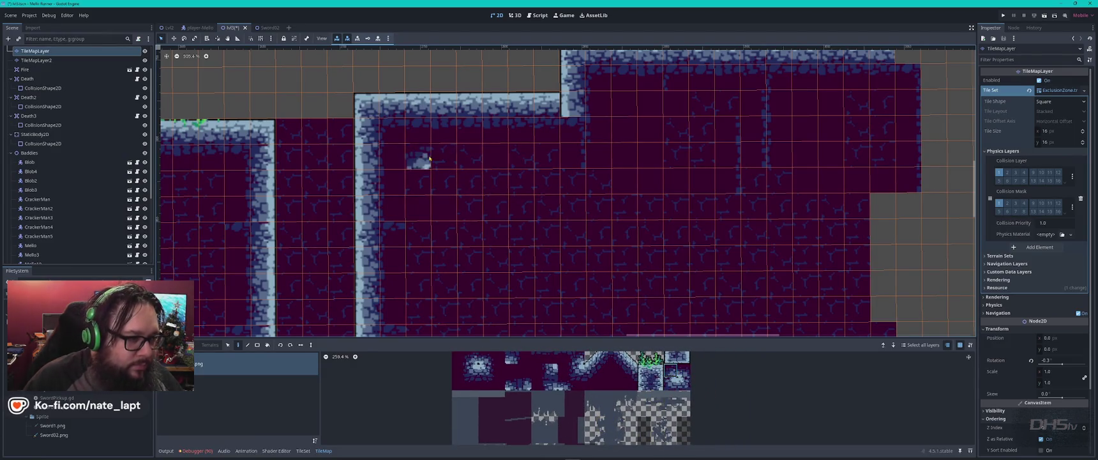
{"action": "left_click", "coordinate": [599, 106]}
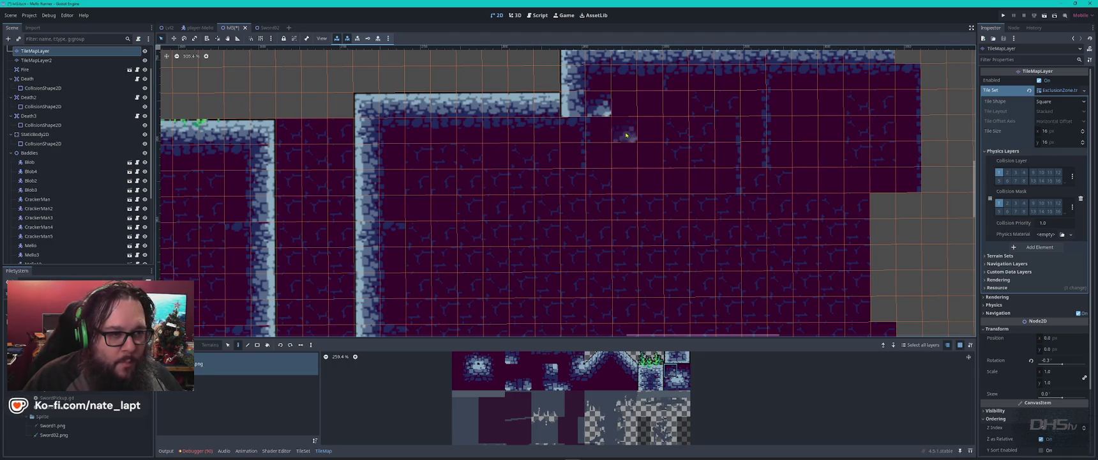
{"action": "left_click", "coordinate": [683, 382]}
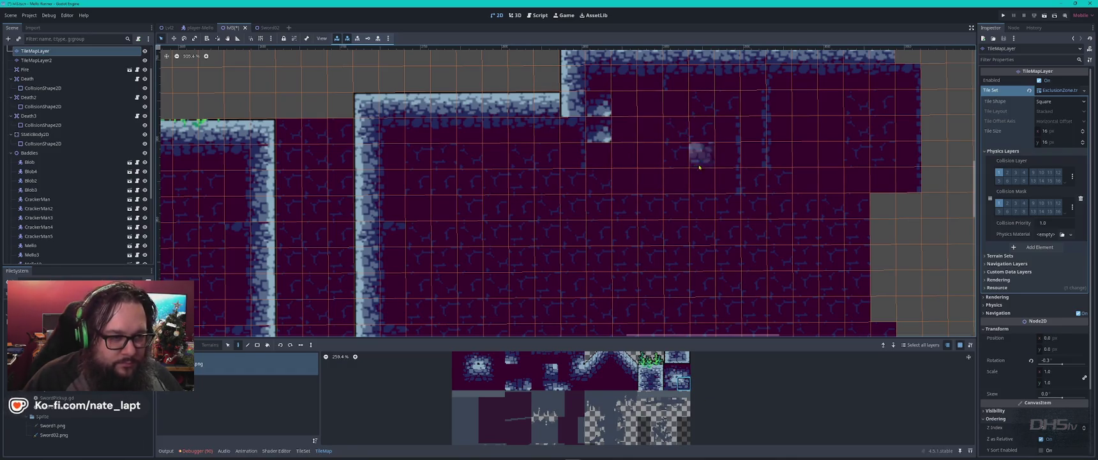
{"action": "scroll", "coordinate": [671, 407], "scroll_direction": "up", "scroll_amount": 2}
- Paint grass tiles along the upper stone ledge, including its left end
{"action": "left_click_drag", "start_coordinate": [645, 386], "coordinate": [658, 387]}
{"action": "left_click", "coordinate": [535, 79]}
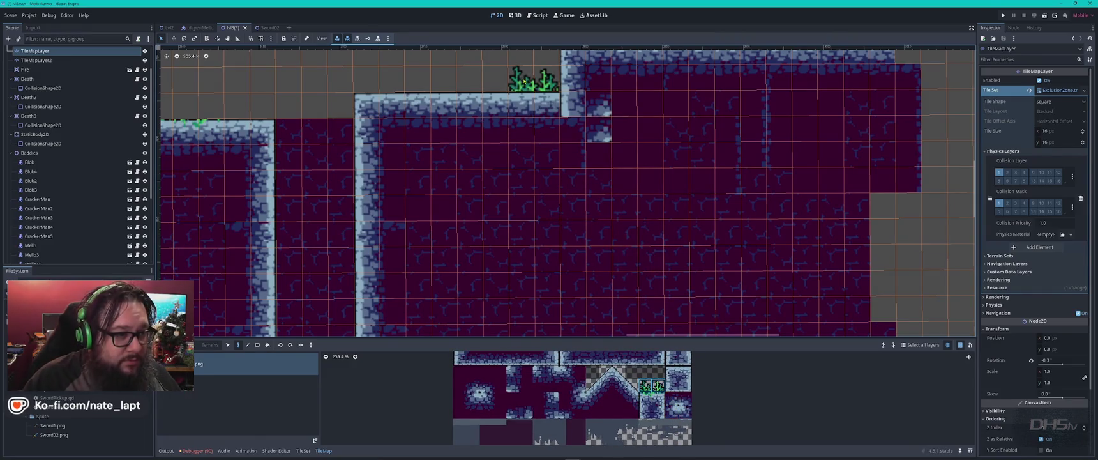
{"action": "scroll", "coordinate": [631, 441], "scroll_direction": "up", "scroll_amount": 3}
{"action": "left_click_drag", "start_coordinate": [578, 379], "coordinate": [658, 378]}
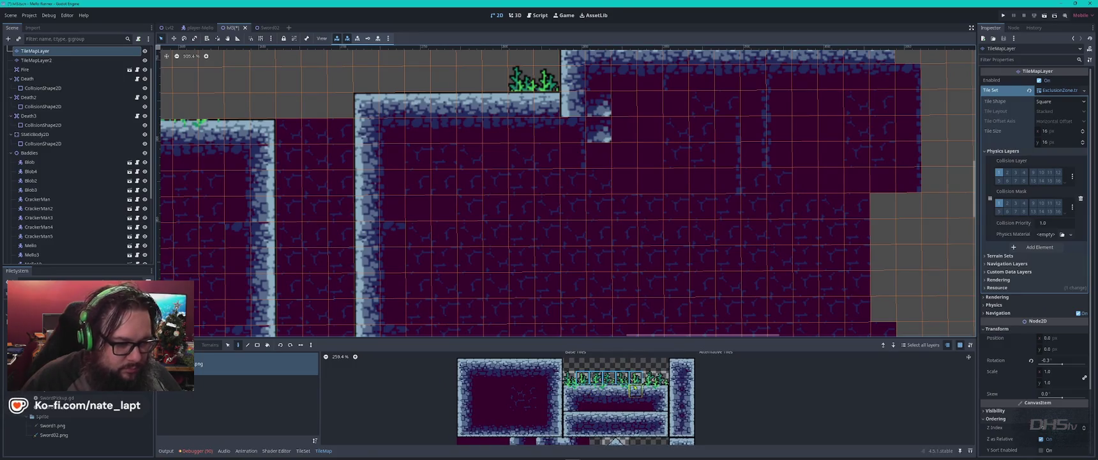
{"action": "left_click", "coordinate": [438, 80]}
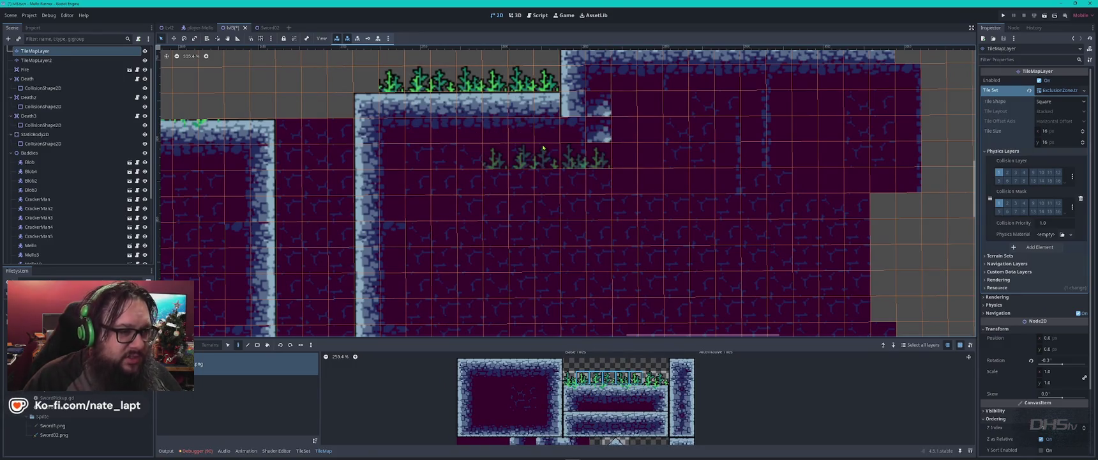
{"action": "left_click", "coordinate": [570, 377]}
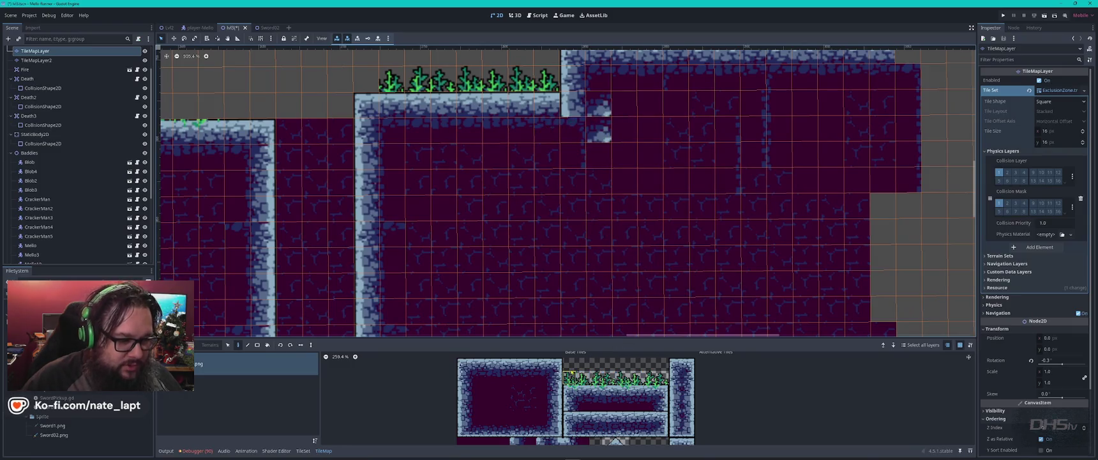
{"action": "left_click", "coordinate": [369, 83]}
- Paint another grass run on the upper ledge and fill the gap at its right end
{"action": "mouse_move", "coordinate": [369, 85]}
{"action": "left_mouse_down"}
{"action": "mouse_move", "coordinate": [212, 194]}
{"action": "mouse_move", "coordinate": [190, 155]}
{"action": "left_mouse_up"}
{"action": "left_click_drag", "start_coordinate": [652, 378], "coordinate": [567, 378]}
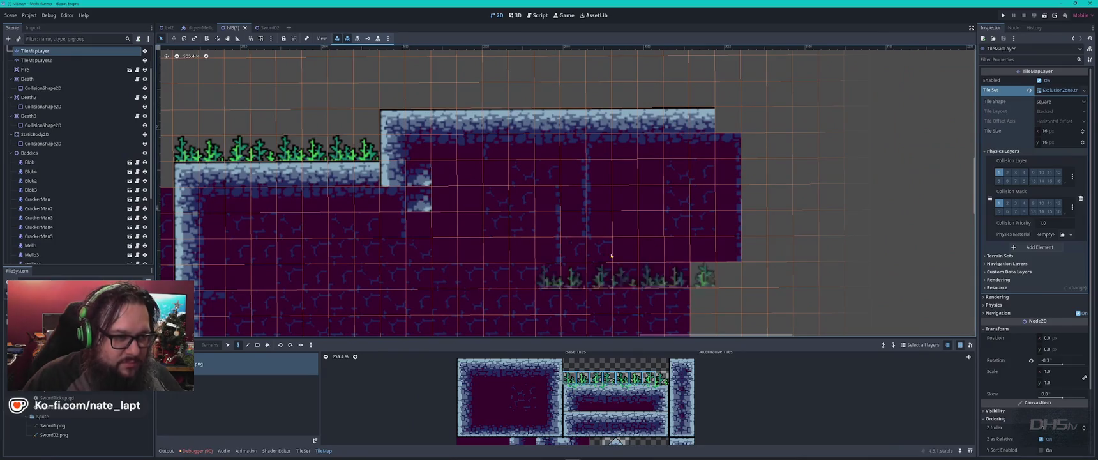
{"action": "left_click", "coordinate": [477, 100]}
{"action": "left_click", "coordinate": [663, 378]}
{"action": "left_click", "coordinate": [573, 96]}
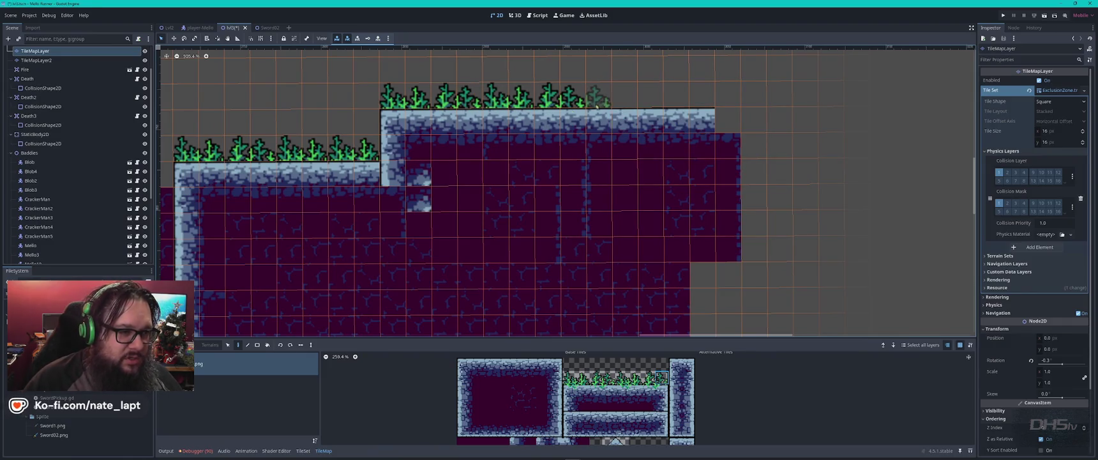
{"action": "left_click_drag", "start_coordinate": [628, 100], "coordinate": [612, 101]}
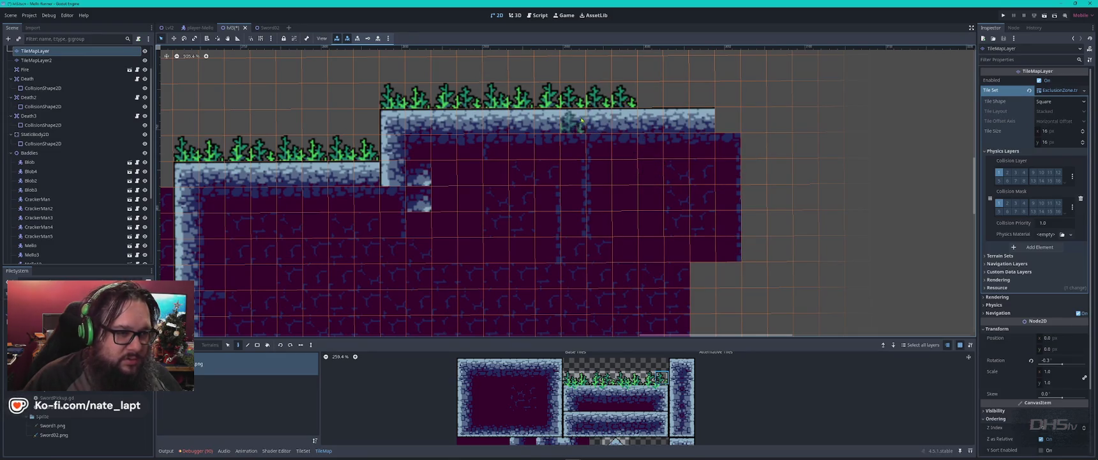
{"action": "left_click_drag", "start_coordinate": [514, 99], "coordinate": [581, 107], "text": "ctrl"}
{"action": "left_click", "coordinate": [623, 101]}
- Line the lower ledge with the full grass row and add grass to the middle ledge's left end
{"action": "scroll", "coordinate": [413, 156], "scroll_direction": "left", "scroll_amount": 5}
{"action": "scroll", "coordinate": [414, 156], "scroll_direction": "up", "scroll_amount": 1}
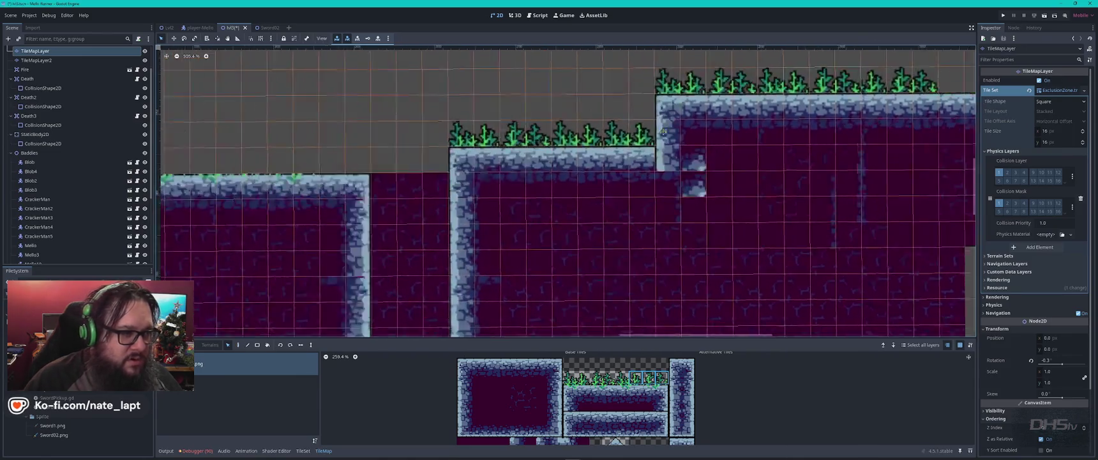
{"action": "left_click_drag", "start_coordinate": [568, 378], "coordinate": [664, 378]}
{"action": "left_click_drag", "start_coordinate": [416, 161], "coordinate": [281, 163]}
{"action": "scroll", "coordinate": [520, 187], "scroll_direction": "left", "scroll_amount": 5}
{"action": "scroll", "coordinate": [519, 187], "scroll_direction": "up", "scroll_amount": 1}
{"action": "scroll", "coordinate": [520, 187], "scroll_direction": "down", "scroll_amount": 1}
{"action": "left_click", "coordinate": [463, 185]}
- Zoom out and pan across the level to review the grass-lined ledges
{"action": "scroll", "coordinate": [292, 157], "scroll_direction": "left", "scroll_amount": 6}
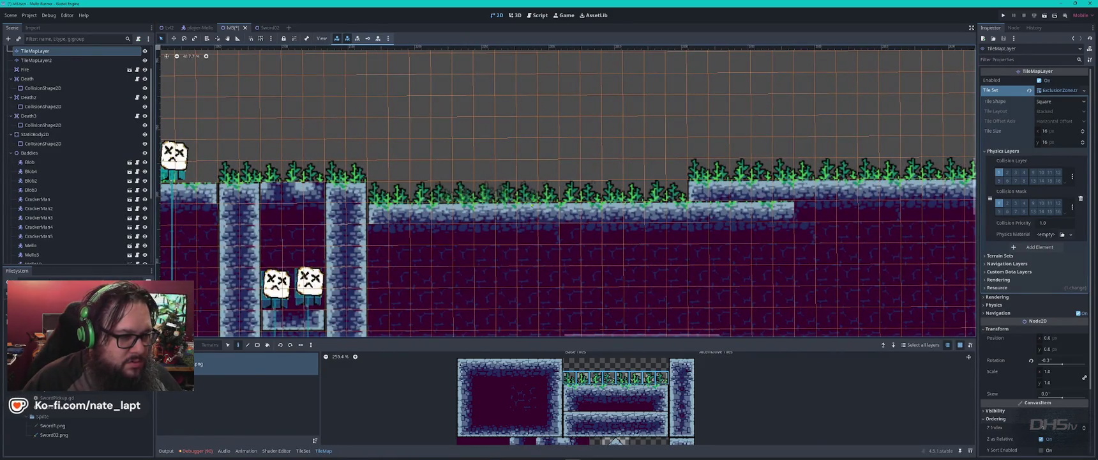
{"action": "scroll", "coordinate": [542, 200], "scroll_direction": "down", "scroll_amount": 3}
{"action": "left_click_drag", "start_coordinate": [841, 151], "coordinate": [676, 183]}
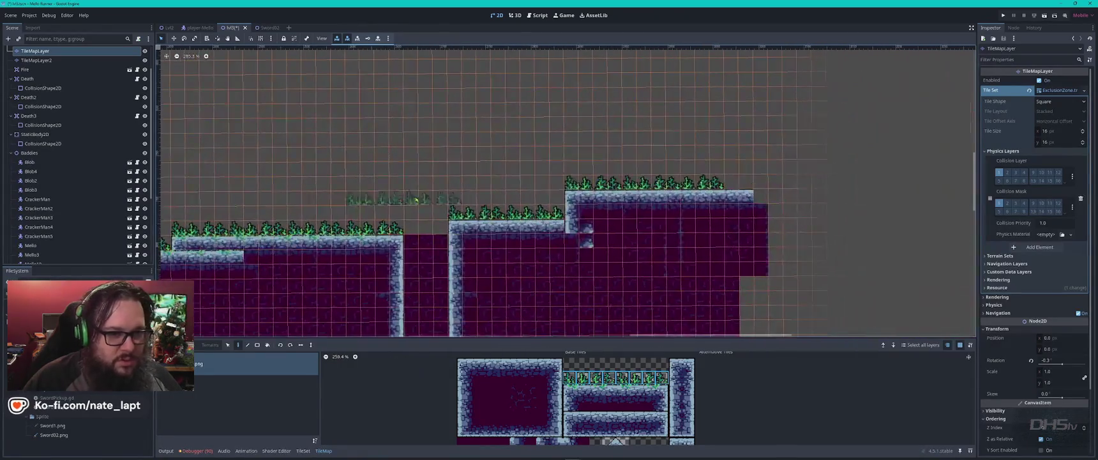
{"action": "scroll", "coordinate": [734, 142], "scroll_direction": "down", "scroll_amount": 8}
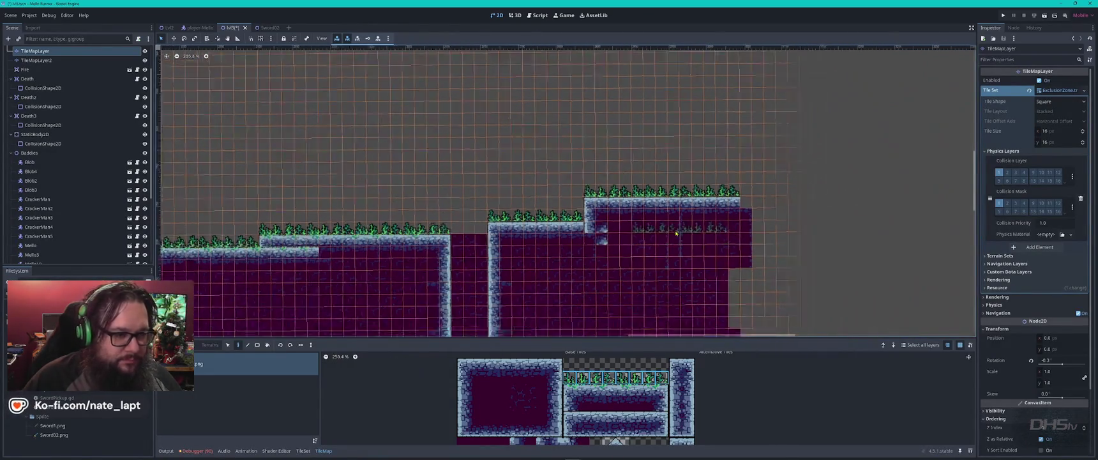
{"action": "left_click_drag", "start_coordinate": [735, 141], "coordinate": [454, 163]}
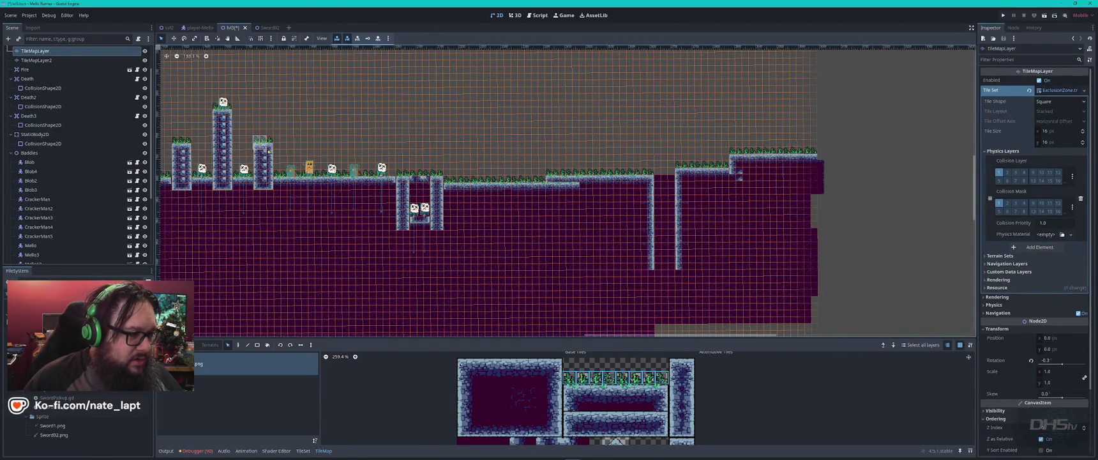
- Paste a copy of the stone column as solid tiles beside the pillar, then clear the selection
{"action": "key", "text": "ctrl+c"}
{"action": "key", "text": "ctrl+v"}
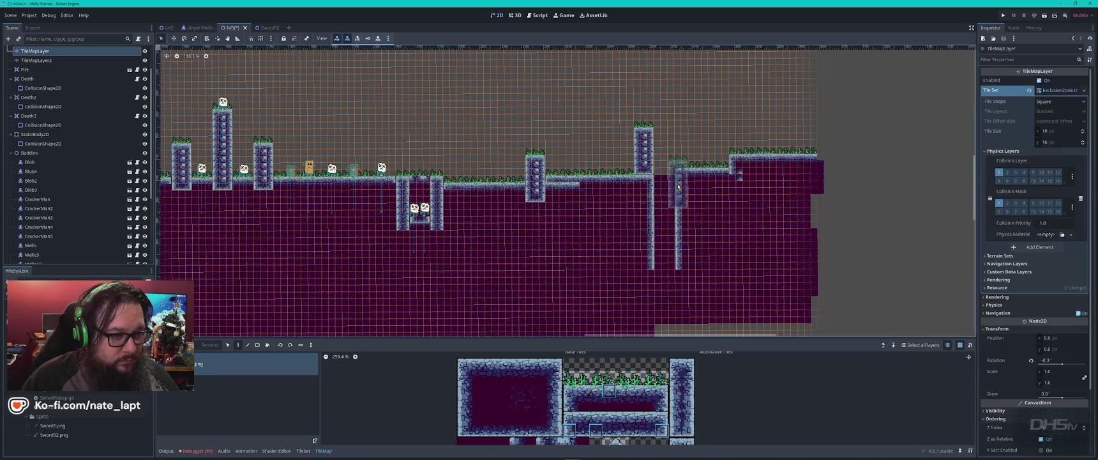
{"action": "scroll", "coordinate": [678, 186], "scroll_direction": "up", "scroll_amount": 5}
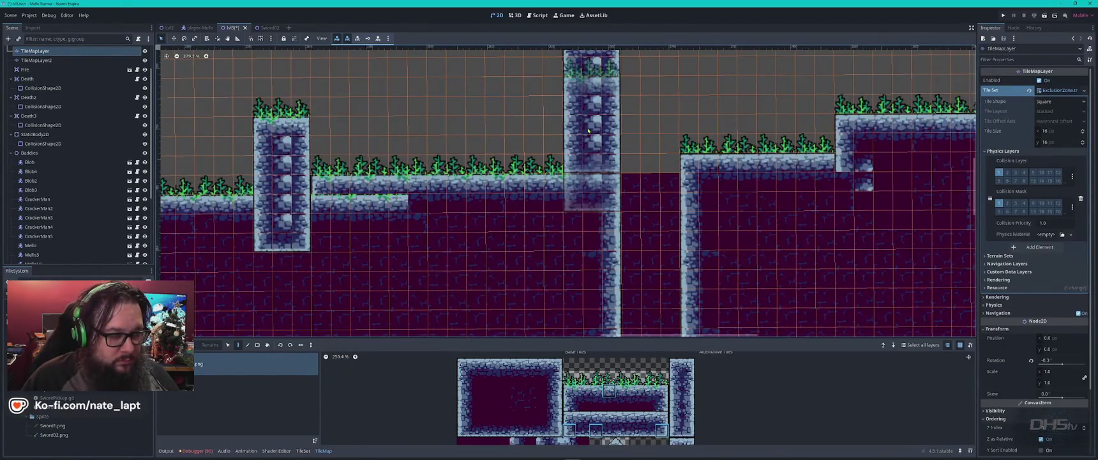
{"action": "left_click", "coordinate": [598, 132]}
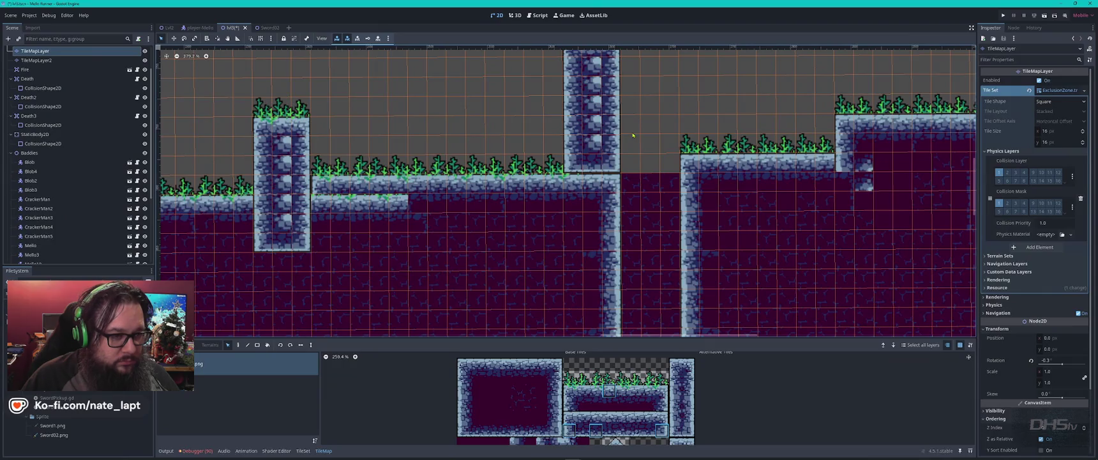
{"action": "scroll", "coordinate": [633, 135], "scroll_direction": "down", "scroll_amount": 4}
{"action": "mouse_move", "coordinate": [584, 54]}
{"action": "left_mouse_down"}
{"action": "mouse_move", "coordinate": [621, 152]}
{"action": "mouse_move", "coordinate": [558, 151]}
{"action": "mouse_move", "coordinate": [720, 146]}
{"action": "left_mouse_up"}
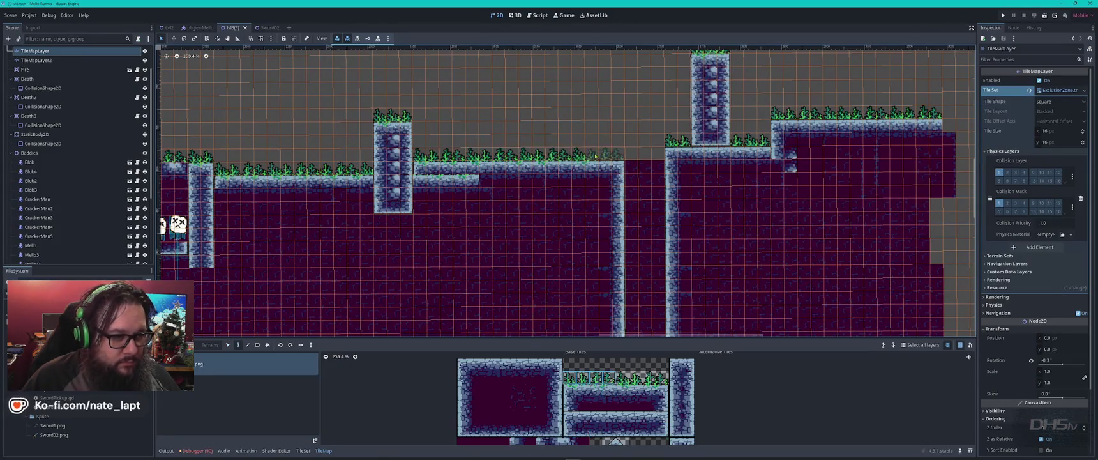
{"action": "scroll", "coordinate": [501, 196], "scroll_direction": "down", "scroll_amount": 1}
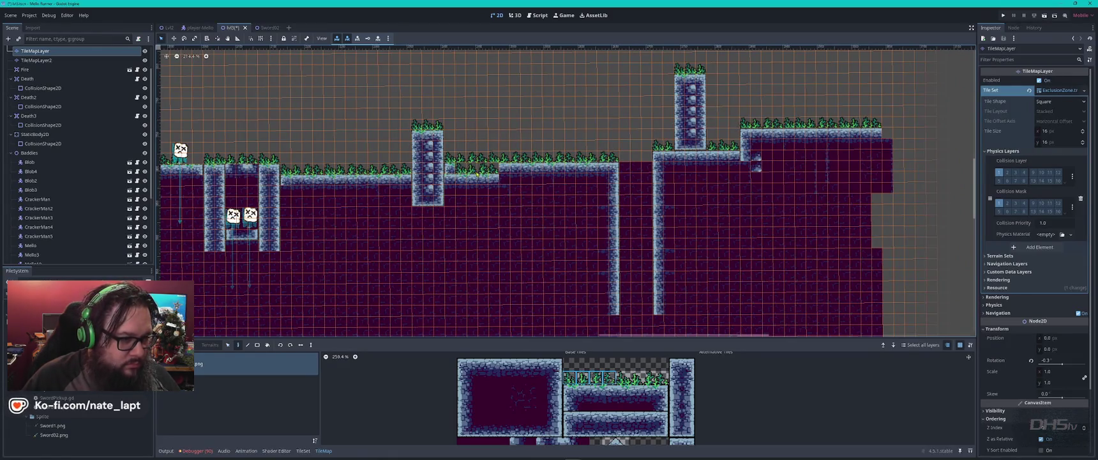
{"action": "key", "text": "Escape"}
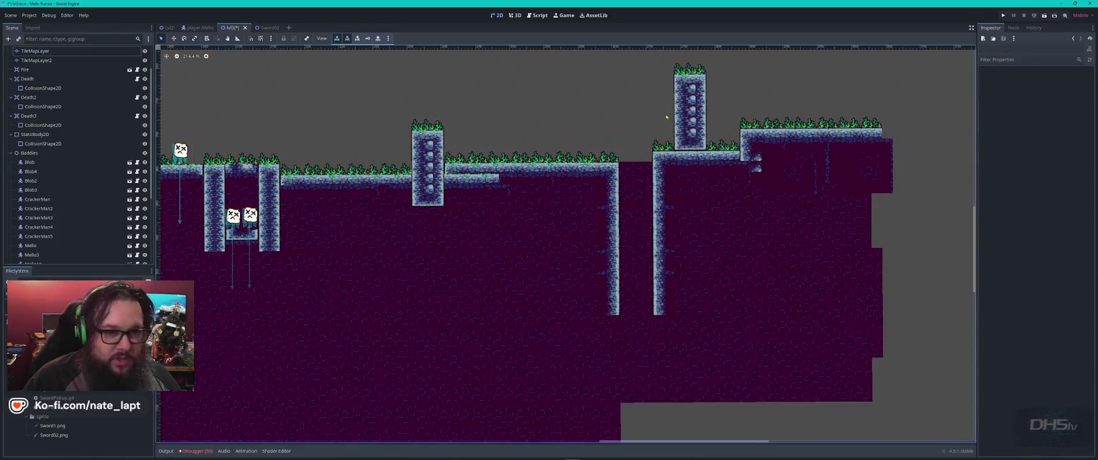
{"action": "scroll", "coordinate": [663, 134], "scroll_direction": "down", "scroll_amount": 1}
{"action": "scroll", "coordinate": [822, 147], "scroll_direction": "up", "scroll_amount": 5}
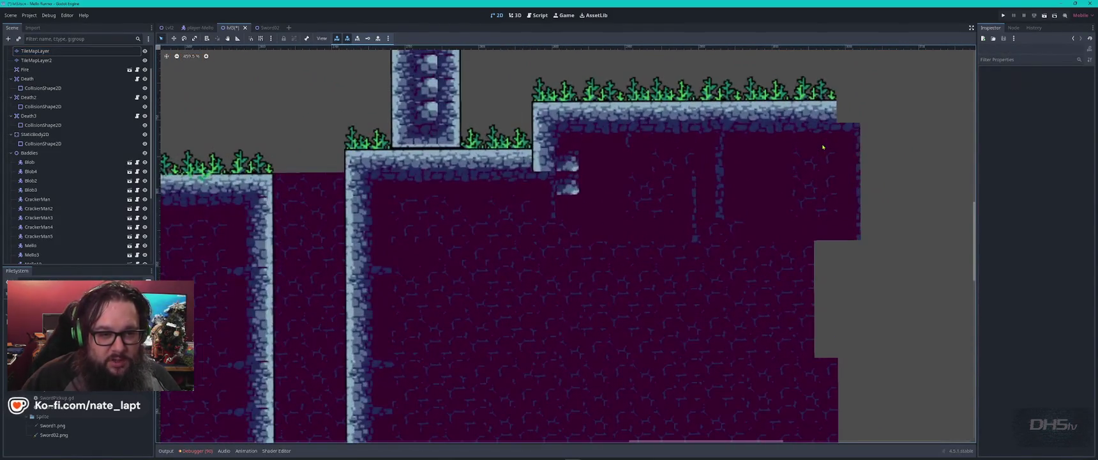
- On the TileMapLayer, paint a stone wall edge down the right platform's right side
{"action": "left_click", "coordinate": [663, 281]}
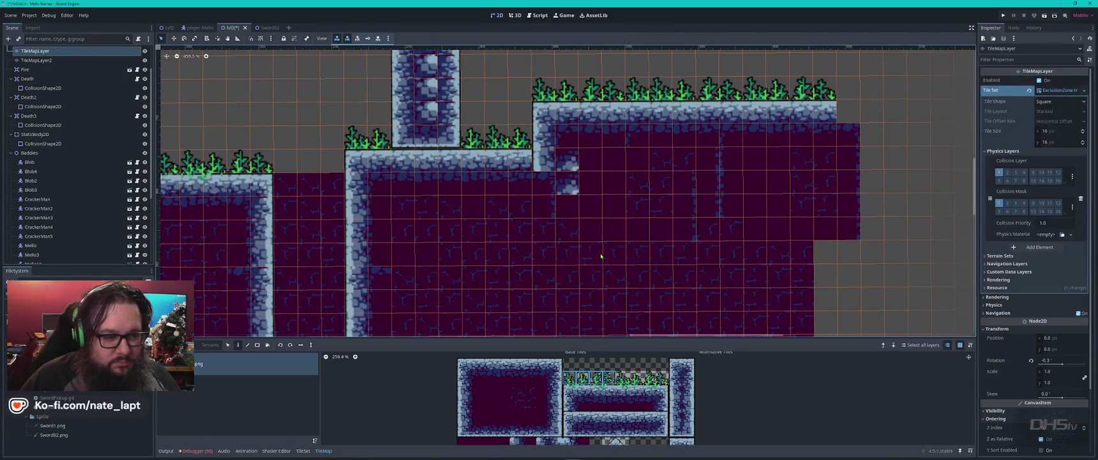
{"action": "left_click_drag", "start_coordinate": [561, 266], "coordinate": [600, 246]}
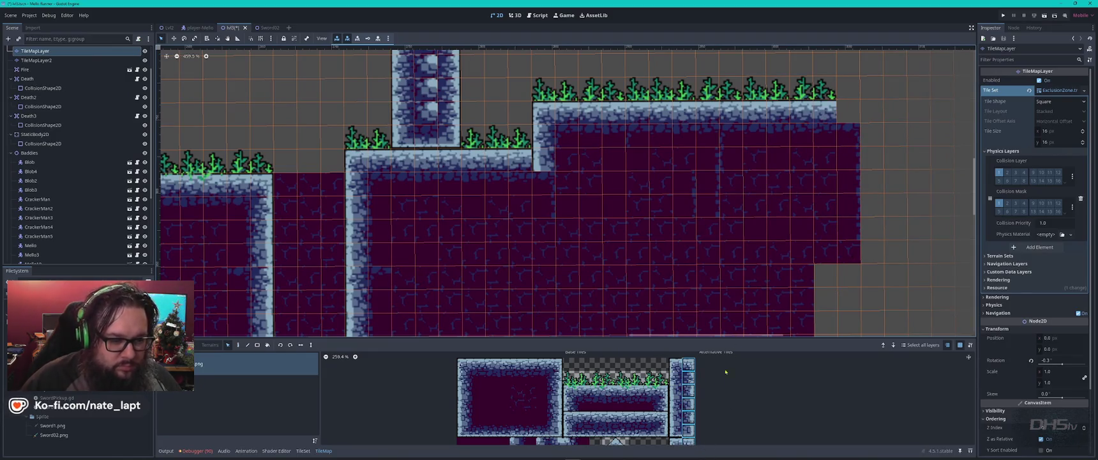
{"action": "left_click_drag", "start_coordinate": [691, 416], "coordinate": [688, 362]}
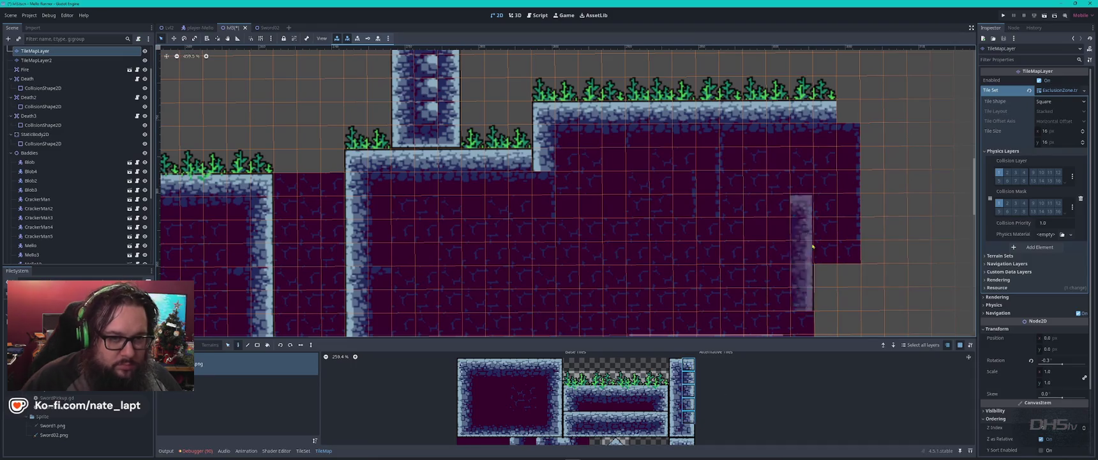
{"action": "left_click", "coordinate": [848, 112]}
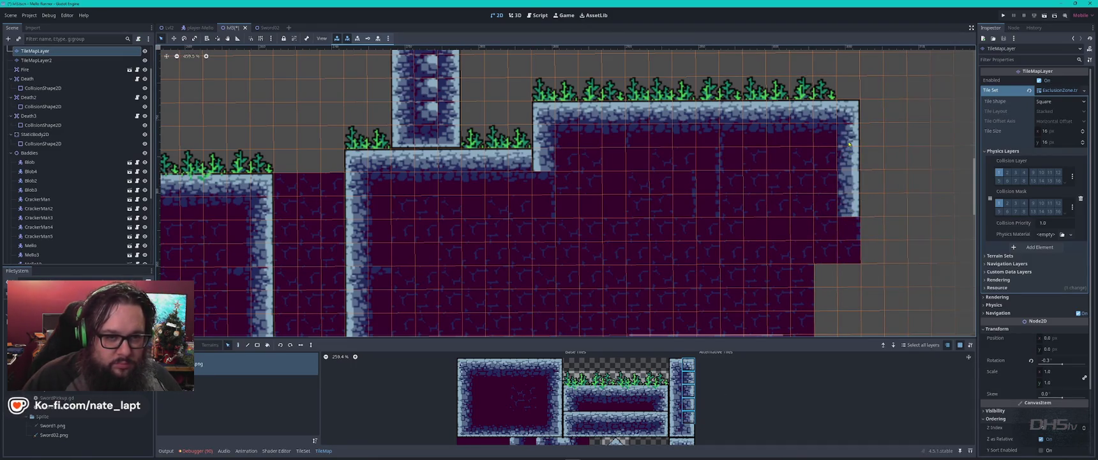
{"action": "left_click", "coordinate": [850, 237]}
{"action": "scroll", "coordinate": [850, 263], "scroll_direction": "down", "scroll_amount": 5}
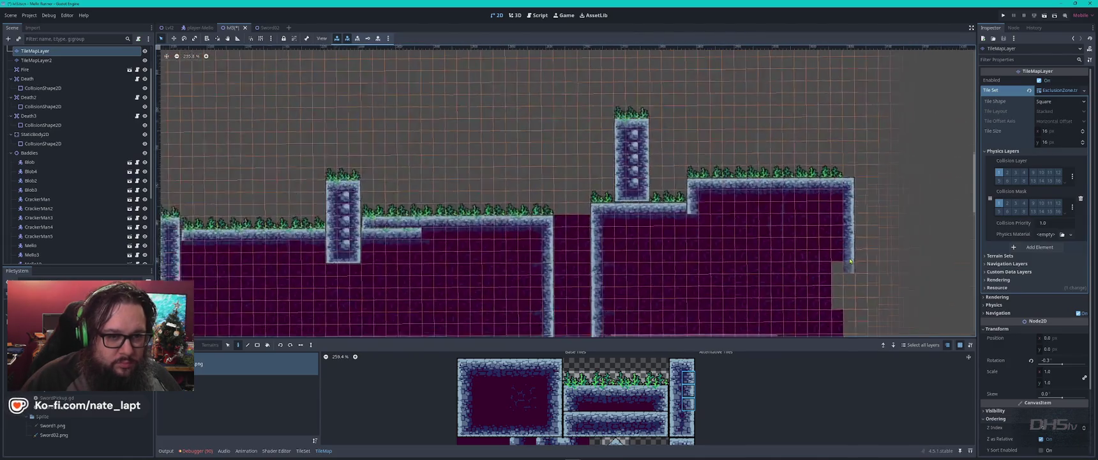
{"action": "scroll", "coordinate": [726, 317], "scroll_direction": "up", "scroll_amount": 4}
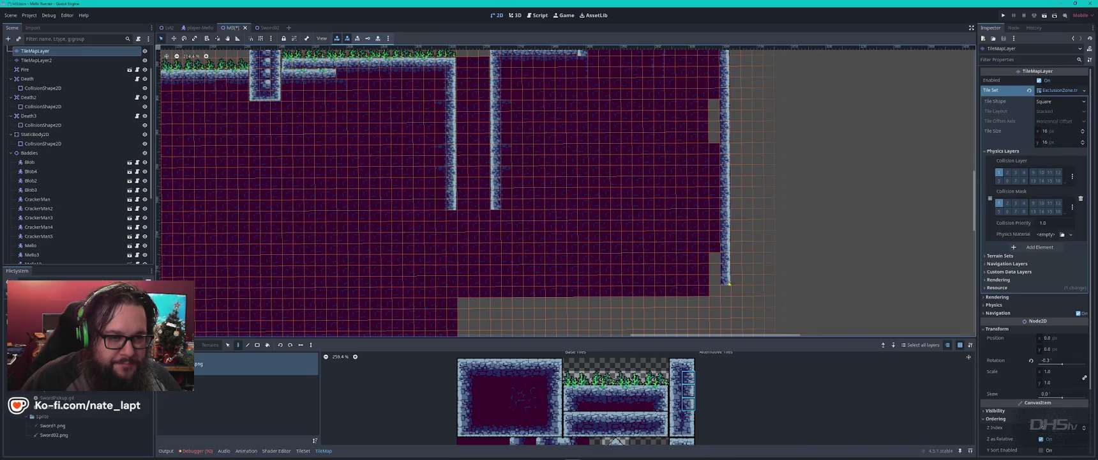
- Fill the gap under the ground and the level's right end with purple tiles
{"action": "scroll", "coordinate": [736, 157], "scroll_direction": "down", "scroll_amount": 2}
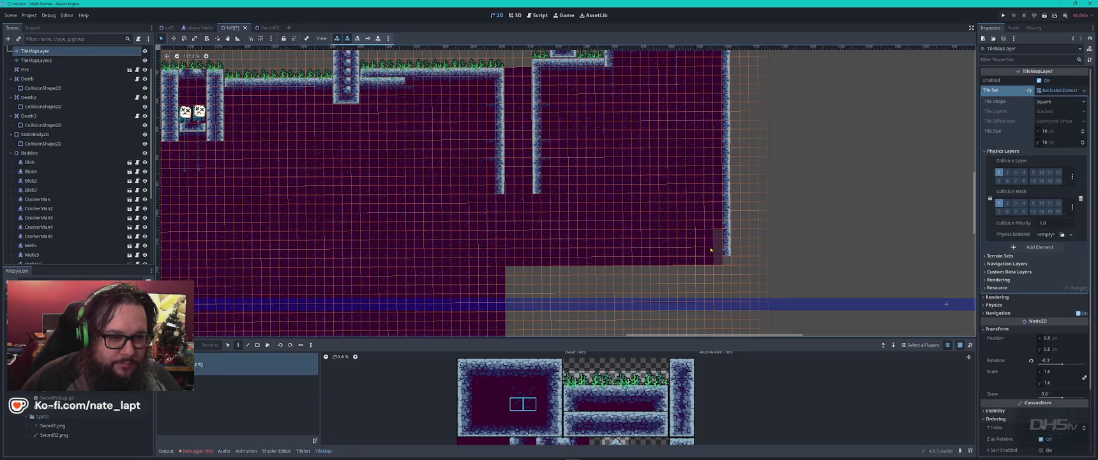
{"action": "mouse_move", "coordinate": [714, 291]}
{"action": "left_mouse_down"}
{"action": "mouse_move", "coordinate": [556, 143]}
{"action": "mouse_move", "coordinate": [566, 260]}
{"action": "left_mouse_up"}
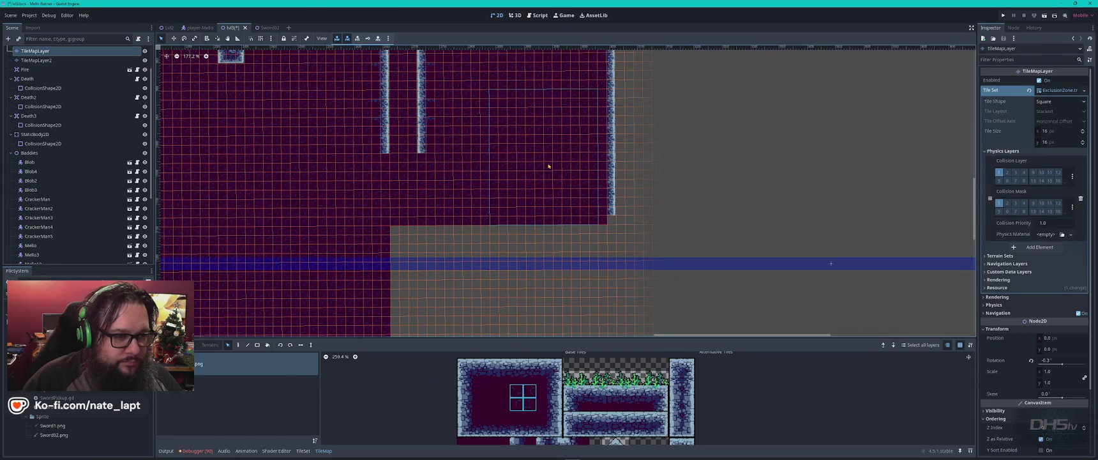
{"action": "left_click", "coordinate": [552, 281]}
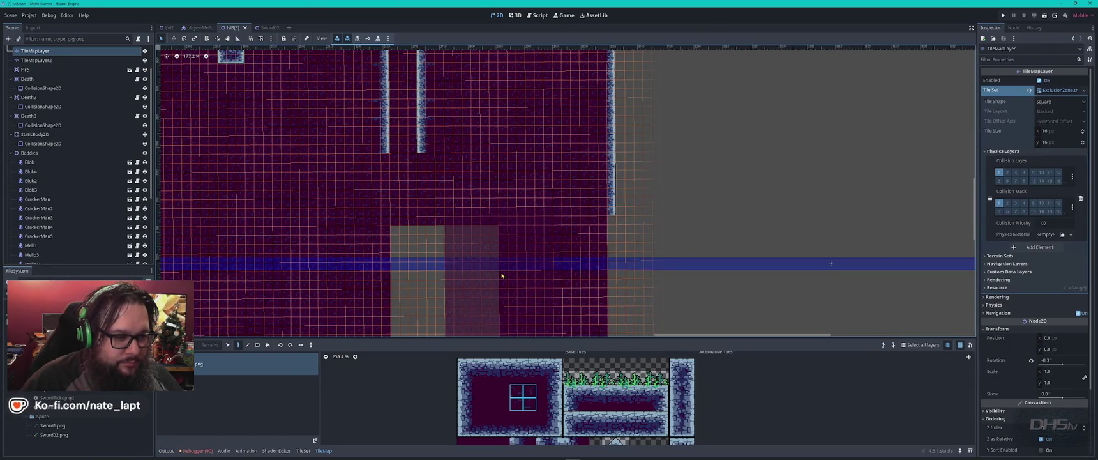
{"action": "left_click", "coordinate": [447, 277]}
{"action": "scroll", "coordinate": [531, 274], "scroll_direction": "down", "scroll_amount": 5}
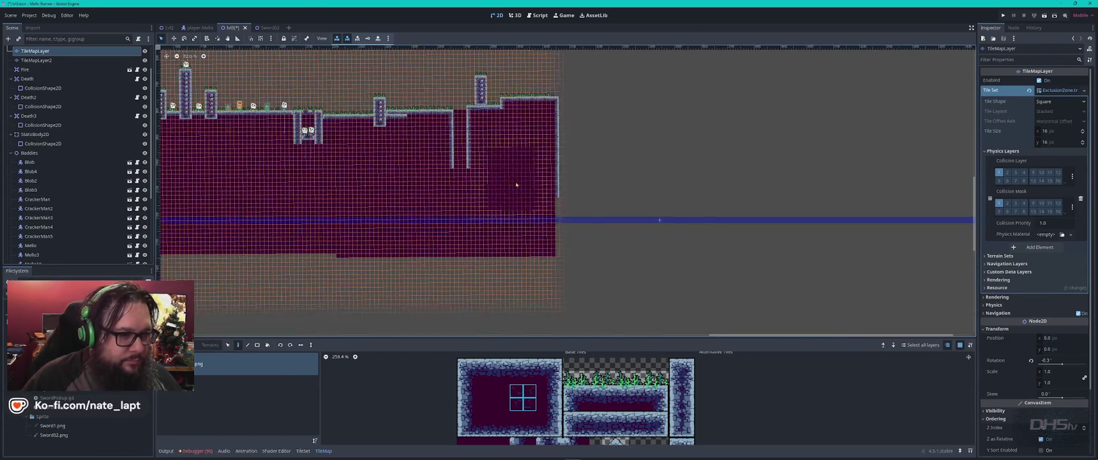
{"action": "left_click", "coordinate": [566, 233]}
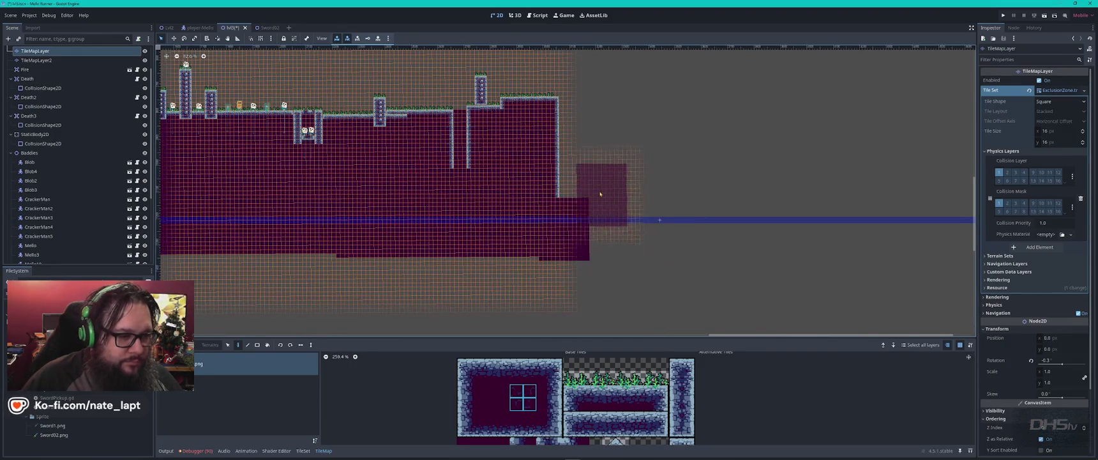
{"action": "left_click", "coordinate": [585, 169]}
{"action": "left_click", "coordinate": [585, 137]}
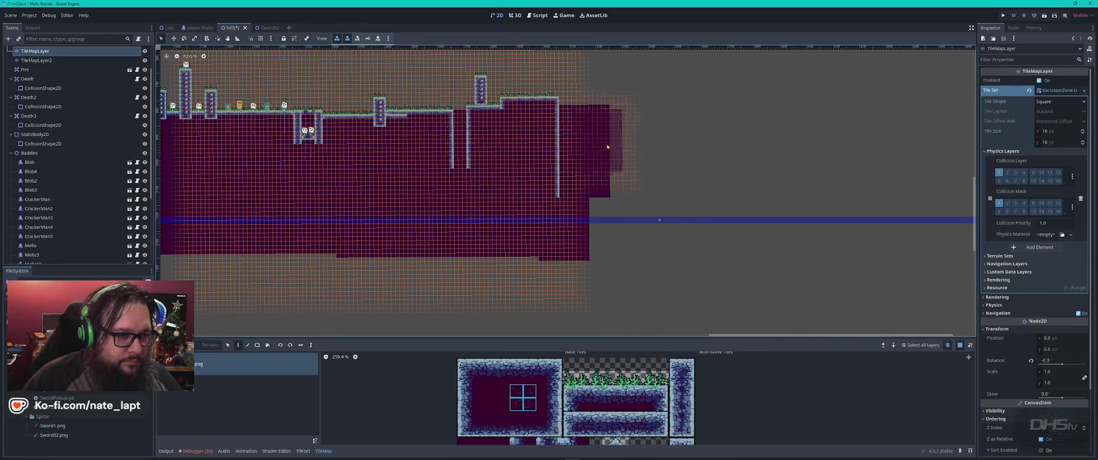
{"action": "mouse_move", "coordinate": [632, 139]}
{"action": "left_mouse_down"}
{"action": "mouse_move", "coordinate": [634, 222]}
{"action": "mouse_move", "coordinate": [616, 246]}
{"action": "mouse_move", "coordinate": [645, 241]}
{"action": "left_mouse_up"}
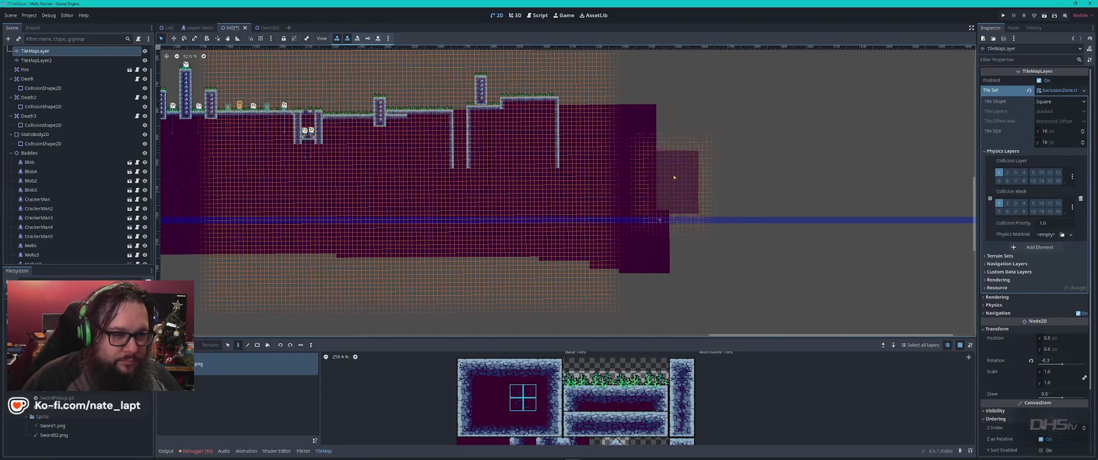
- Undo a stray tall purple column and extend the upper and lower purple fill rightward
{"action": "mouse_move", "coordinate": [680, 140]}
{"action": "left_mouse_down"}
{"action": "mouse_move", "coordinate": [679, 263]}
{"action": "mouse_move", "coordinate": [678, 77]}
{"action": "left_mouse_up"}
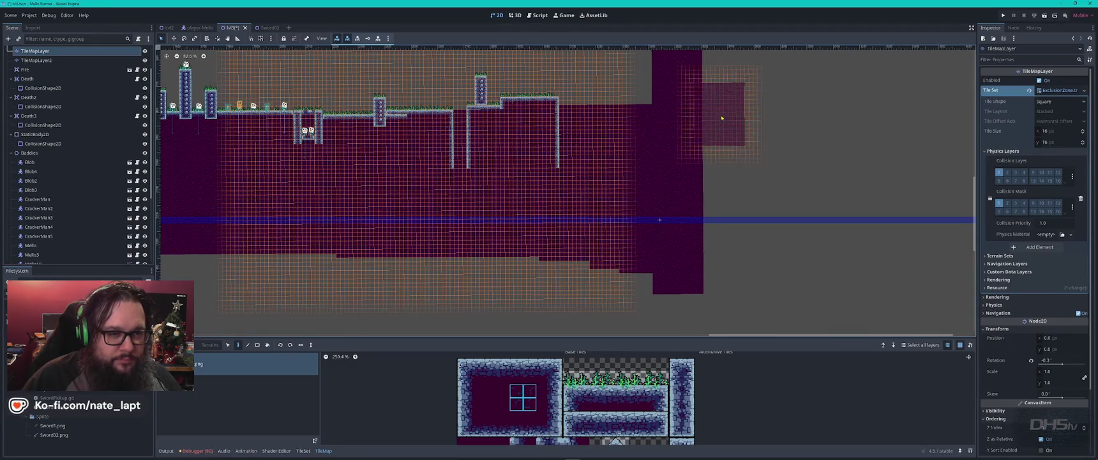
{"action": "scroll", "coordinate": [726, 126], "scroll_direction": "up", "scroll_amount": 1}
{"action": "key", "text": "ctrl+z"}
{"action": "left_click_drag", "start_coordinate": [687, 136], "coordinate": [734, 138]}
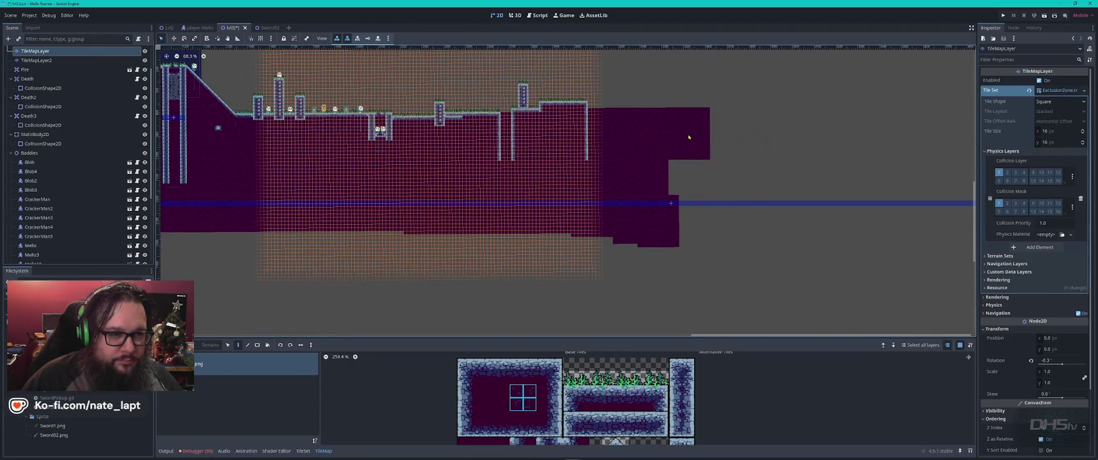
{"action": "scroll", "coordinate": [723, 102], "scroll_direction": "up", "scroll_amount": 12}
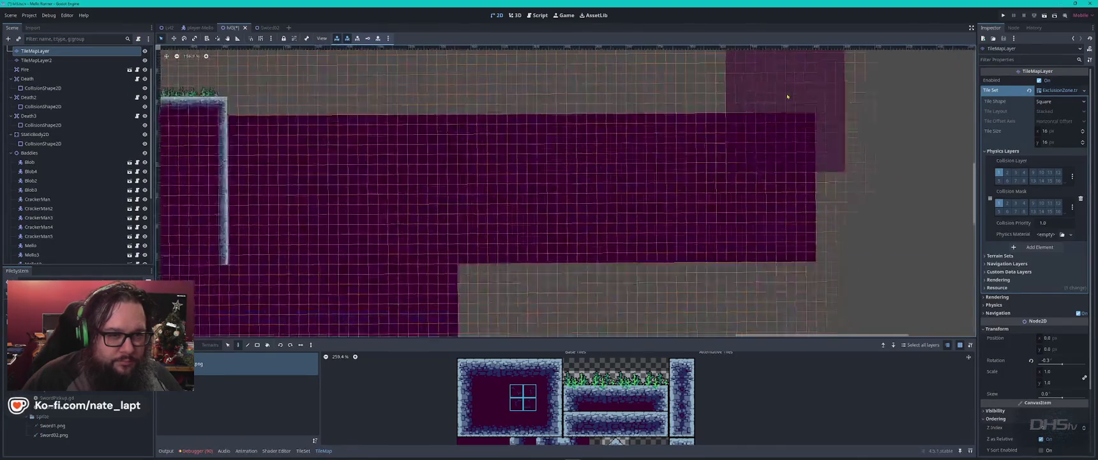
{"action": "scroll", "coordinate": [787, 97], "scroll_direction": "down", "scroll_amount": 9}
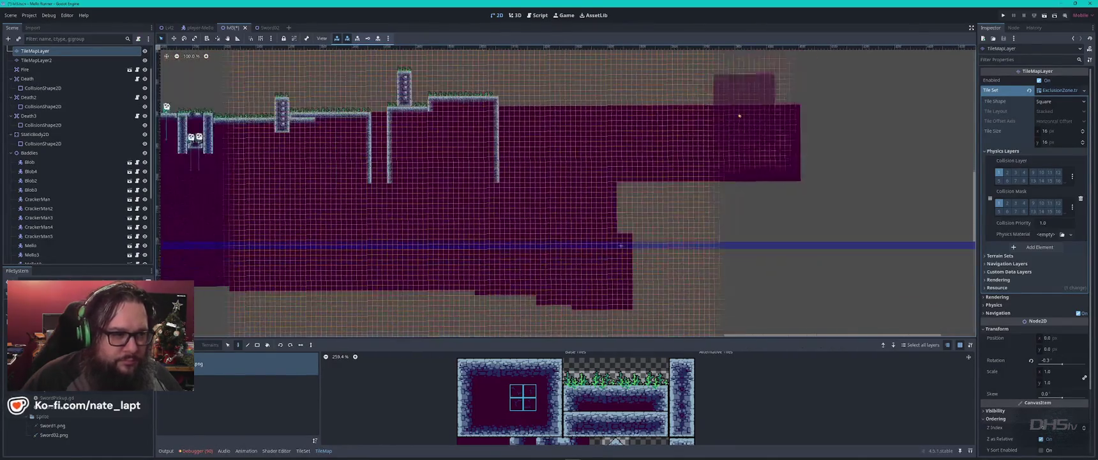
{"action": "left_click", "coordinate": [778, 198]}
{"action": "left_click", "coordinate": [657, 276]}
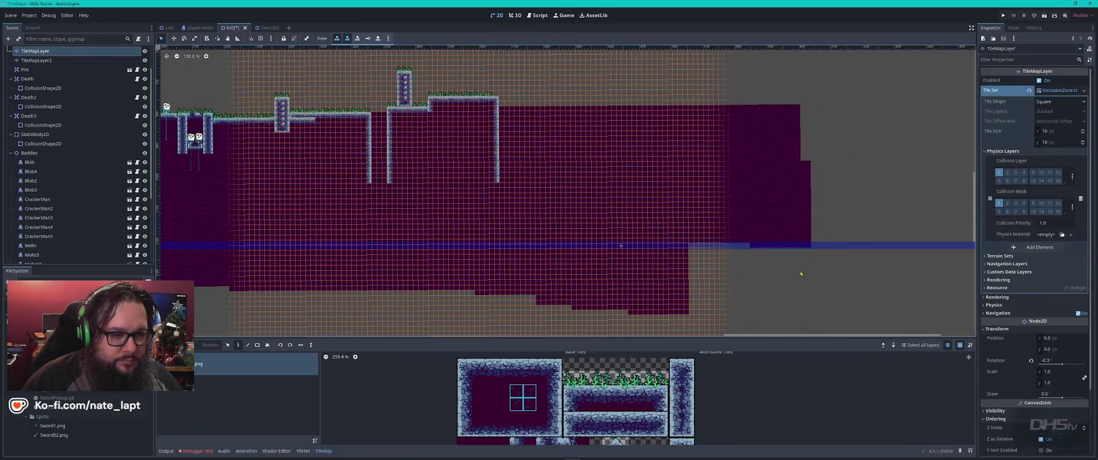
{"action": "left_click", "coordinate": [791, 276]}
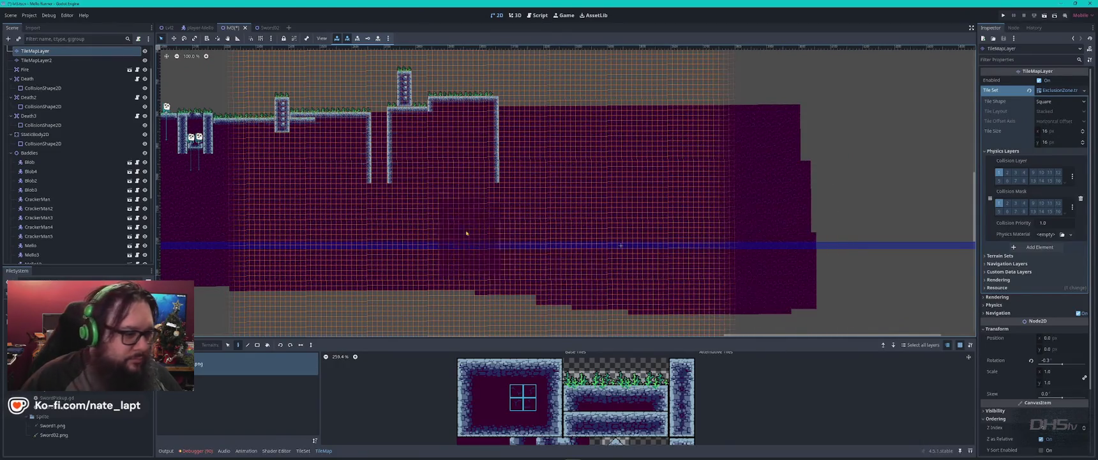
- Save the level scene and launch the game with F5
{"action": "scroll", "coordinate": [430, 211], "scroll_direction": "down", "scroll_amount": 3}
{"action": "left_click_drag", "start_coordinate": [305, 192], "coordinate": [553, 247]}
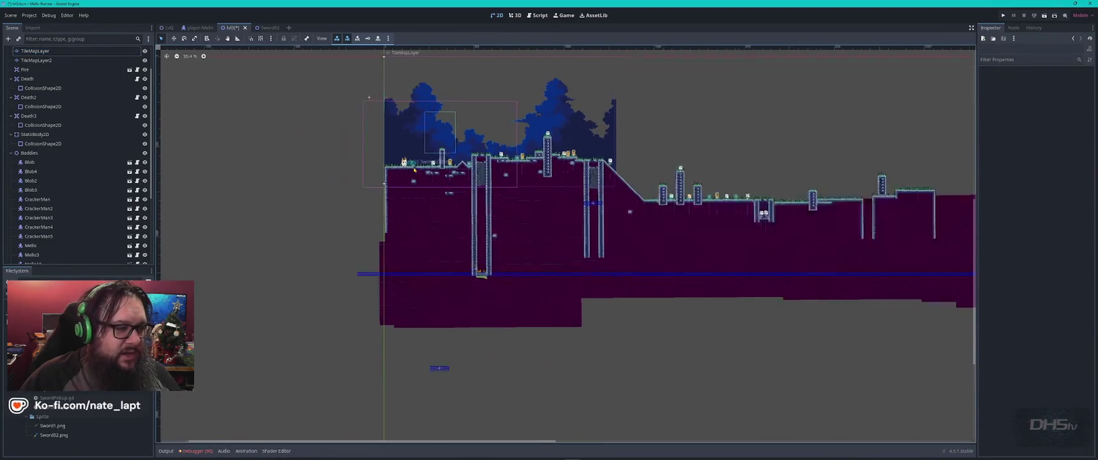
{"action": "scroll", "coordinate": [414, 171], "scroll_direction": "up", "scroll_amount": 4}
{"action": "scroll", "coordinate": [381, 246], "scroll_direction": "down", "scroll_amount": 2}
{"action": "key", "text": "ctrl+s"}
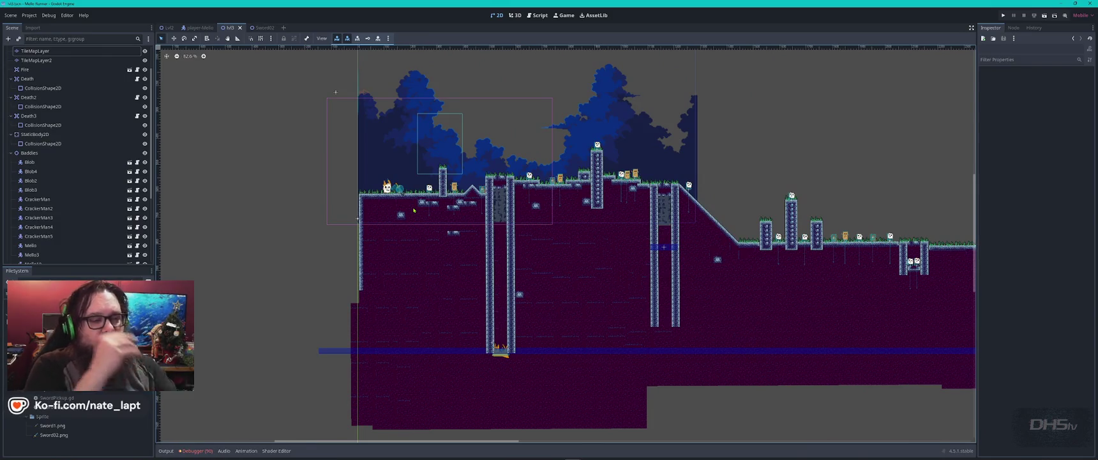
{"action": "key", "text": "F5"}
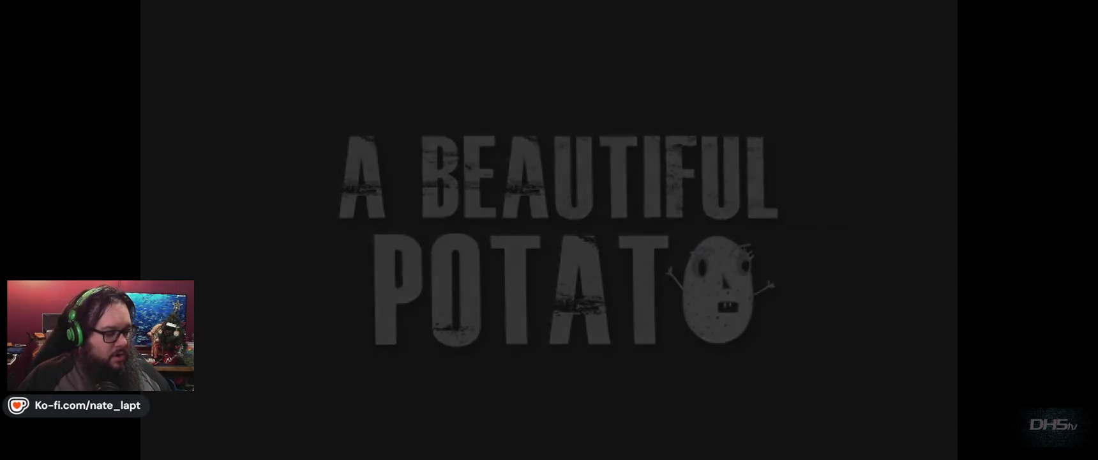
- Start the game and fight right past the first enemies and fire around the pillars
{"action": "key", "text": "Return"}
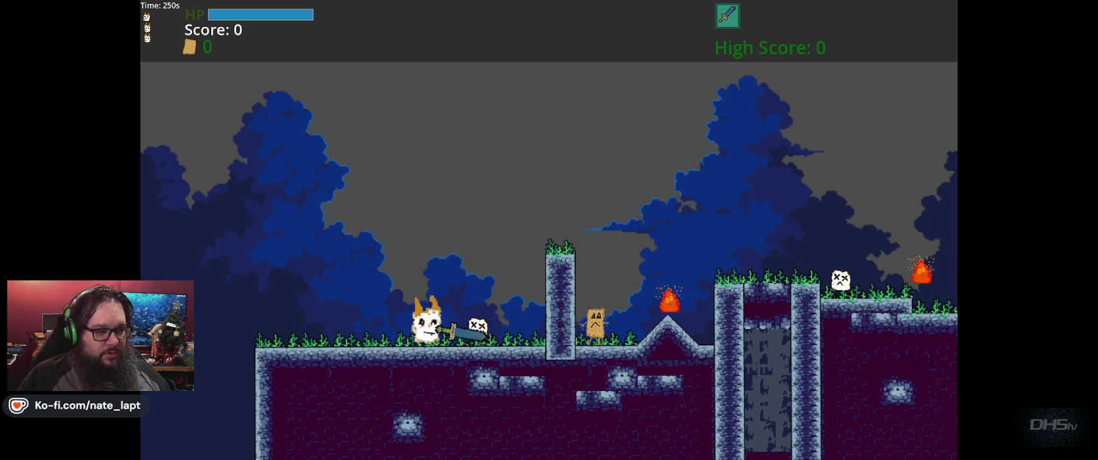
{"action": "key", "text": "Right"}
{"action": "key", "text": "space"}
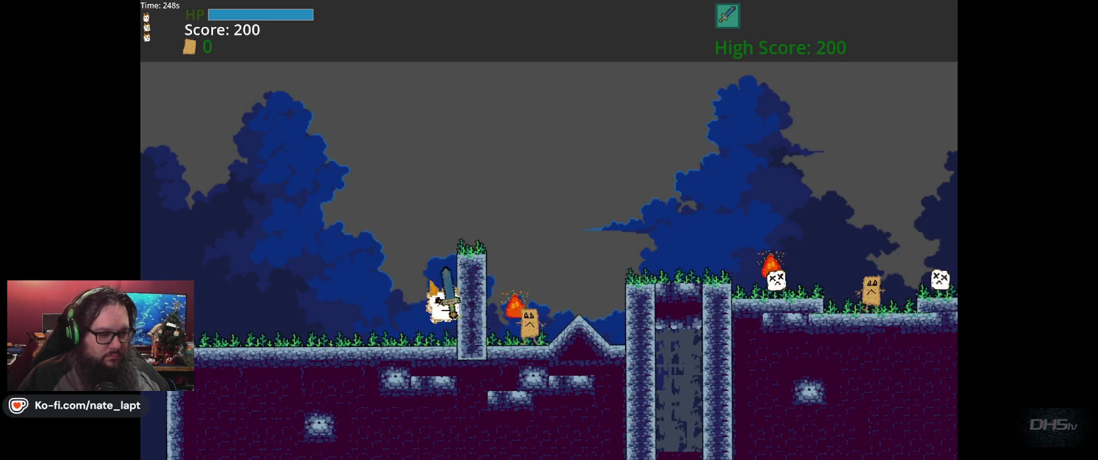
{"action": "key", "text": "x"}
{"action": "key", "text": "Right"}
{"action": "key", "text": "space"}
{"action": "key", "text": "x"}
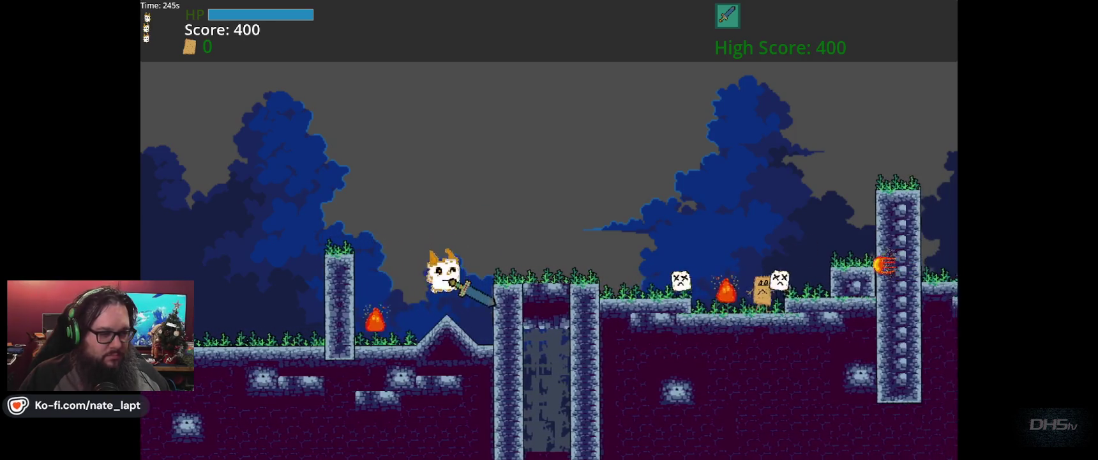
{"action": "key", "text": "Left"}
{"action": "key", "text": "x"}
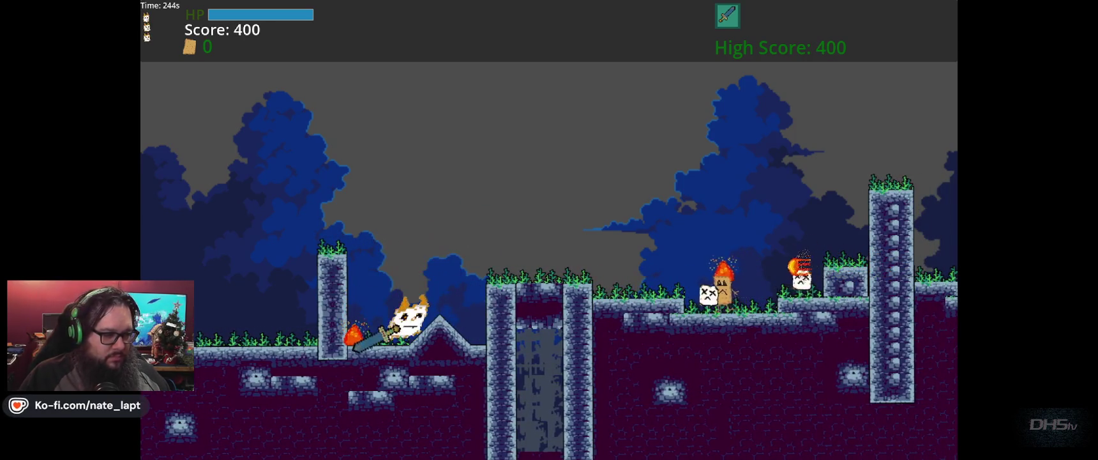
{"action": "key", "text": "Right"}
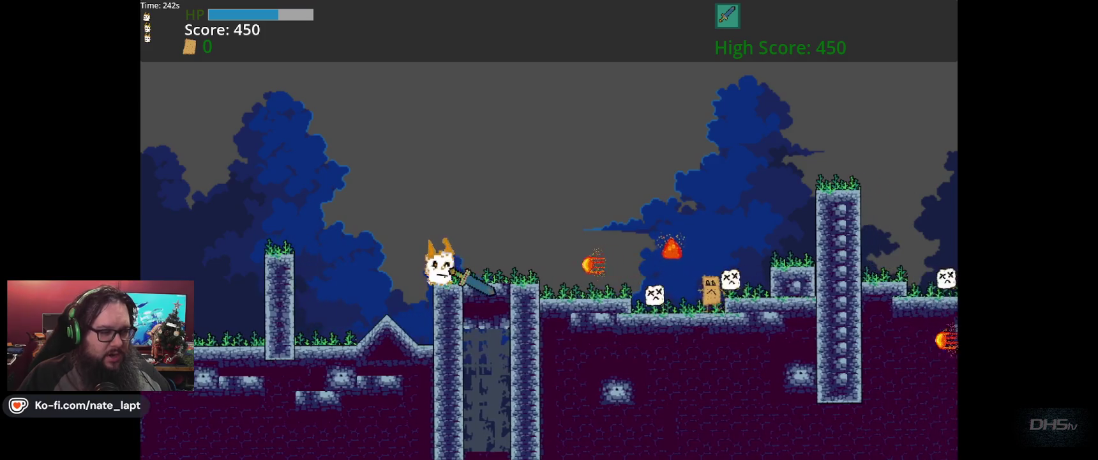
{"action": "key", "text": "space"}
{"action": "key", "text": "x"}
{"action": "key", "text": "Left"}
{"action": "key", "text": "x"}
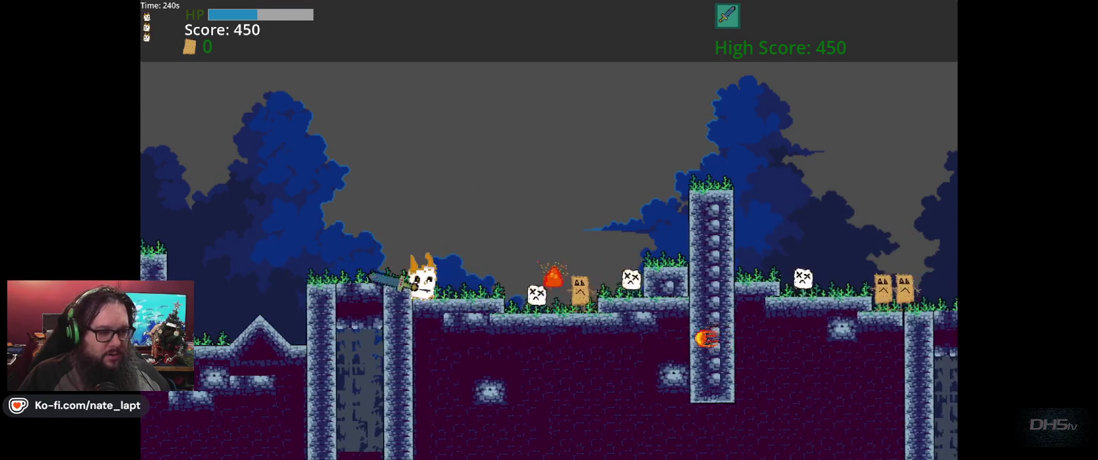
{"action": "key", "text": "Right"}
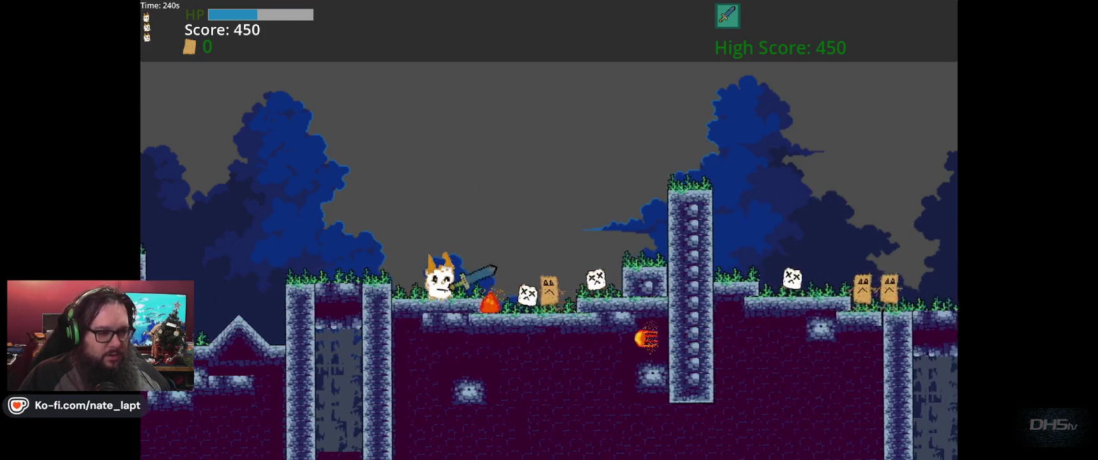
{"action": "key", "text": "x"}
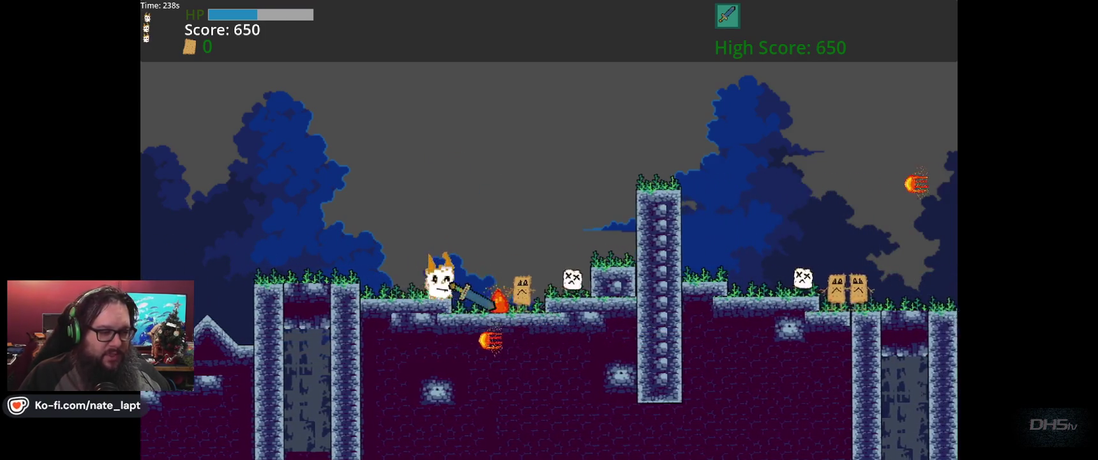
{"action": "key", "text": "x"}
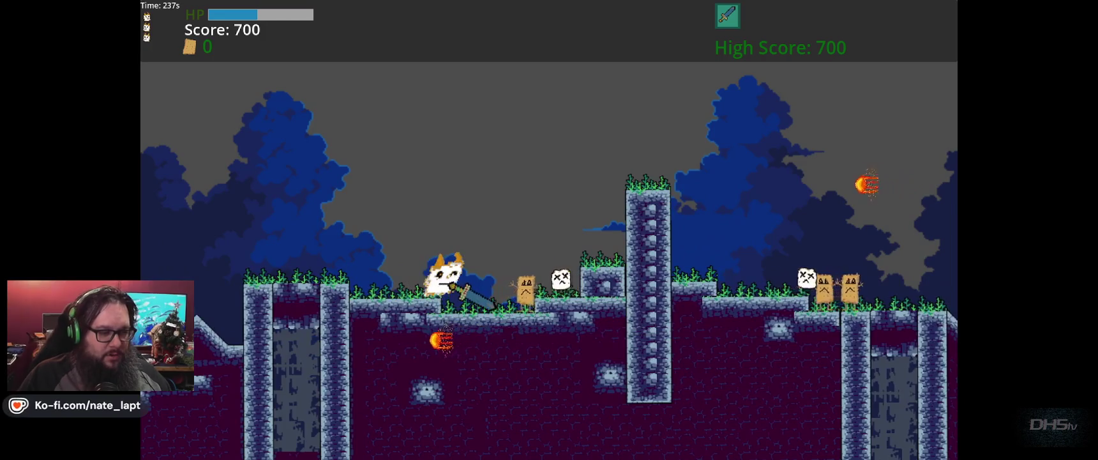
{"action": "key", "text": "Right"}
{"action": "key", "text": "x"}
{"action": "key", "text": "space"}
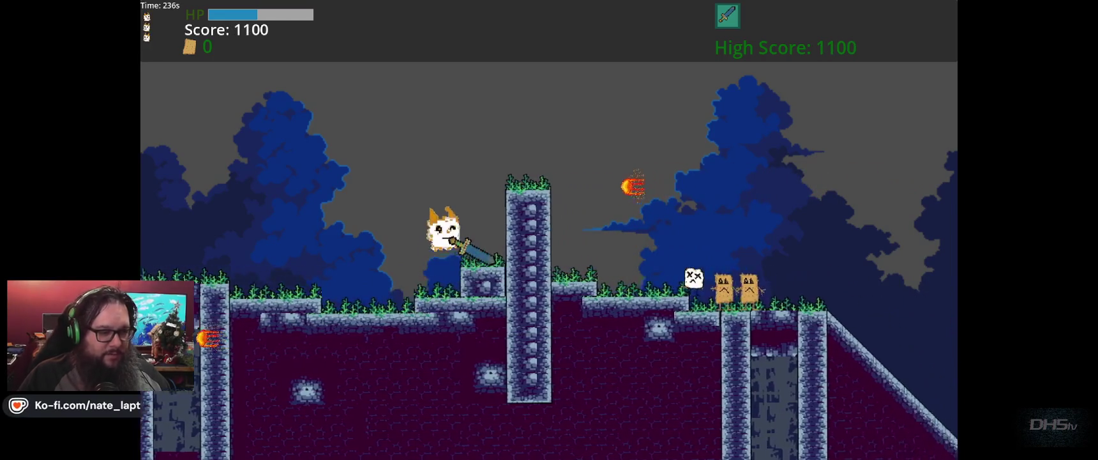
{"action": "key", "text": "Right"}
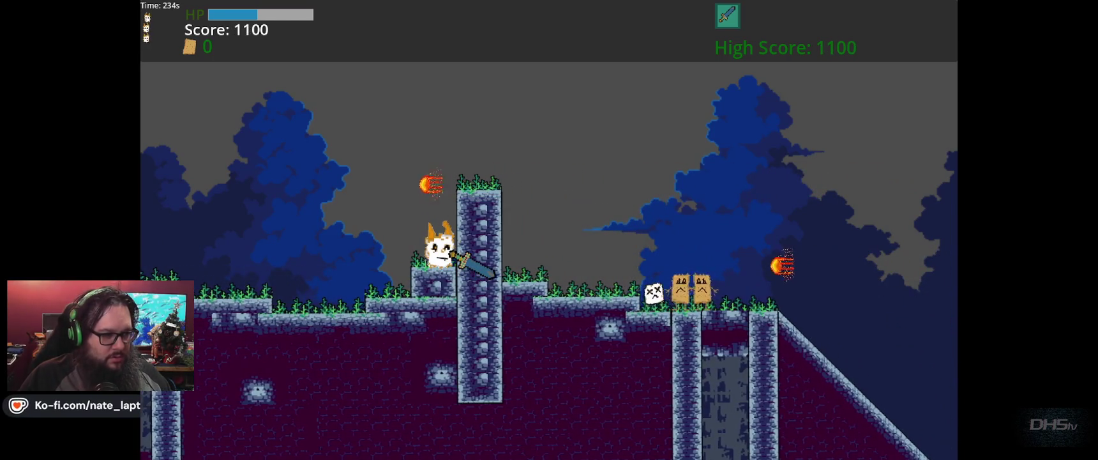
- Jump onto the pillar destroying fireballs, then head right over the gap and down the slope
{"action": "key", "text": "Left"}
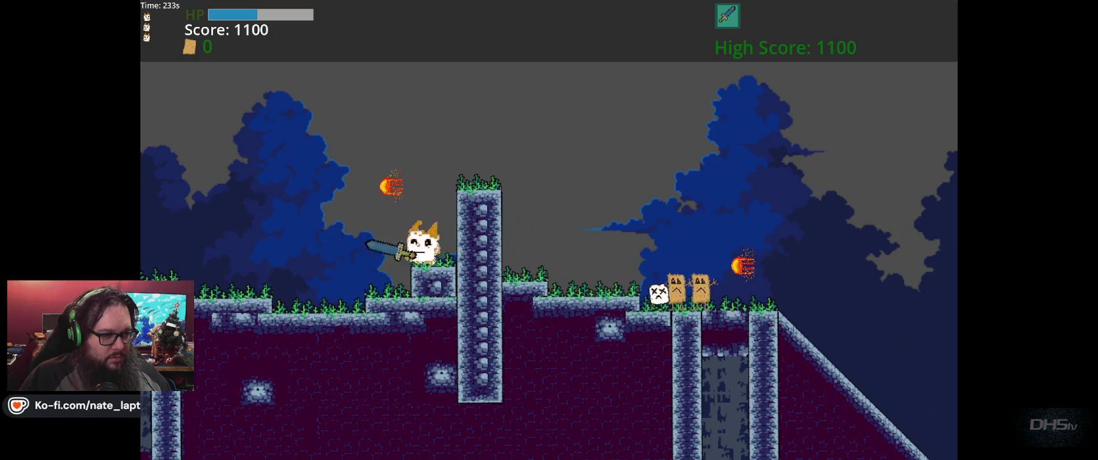
{"action": "key", "text": "space"}
{"action": "key", "text": "x"}
{"action": "key", "text": "Right"}
{"action": "key", "text": "space"}
{"action": "key", "text": "Right"}
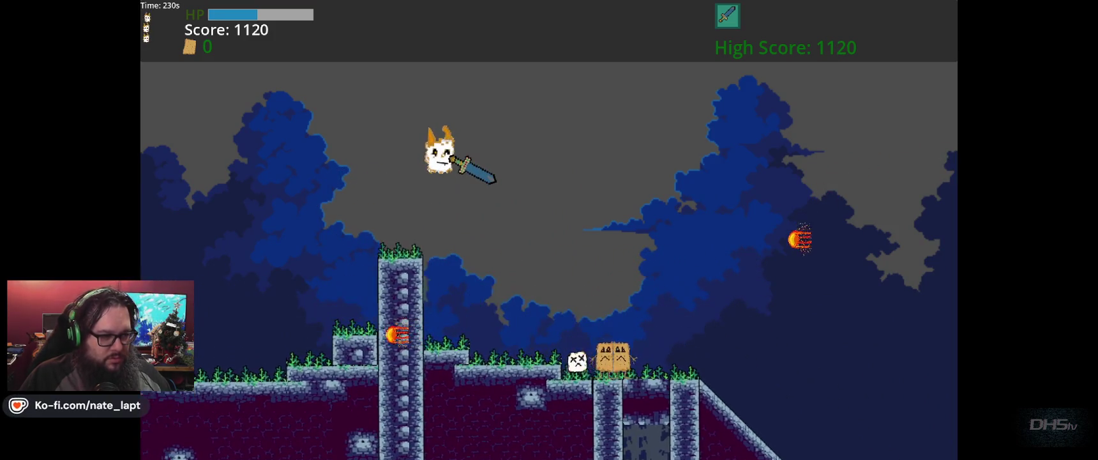
{"action": "key", "text": "Left"}
{"action": "key", "text": "x"}
{"action": "key", "text": "Right"}
{"action": "key", "text": "space"}
{"action": "key", "text": "Right"}
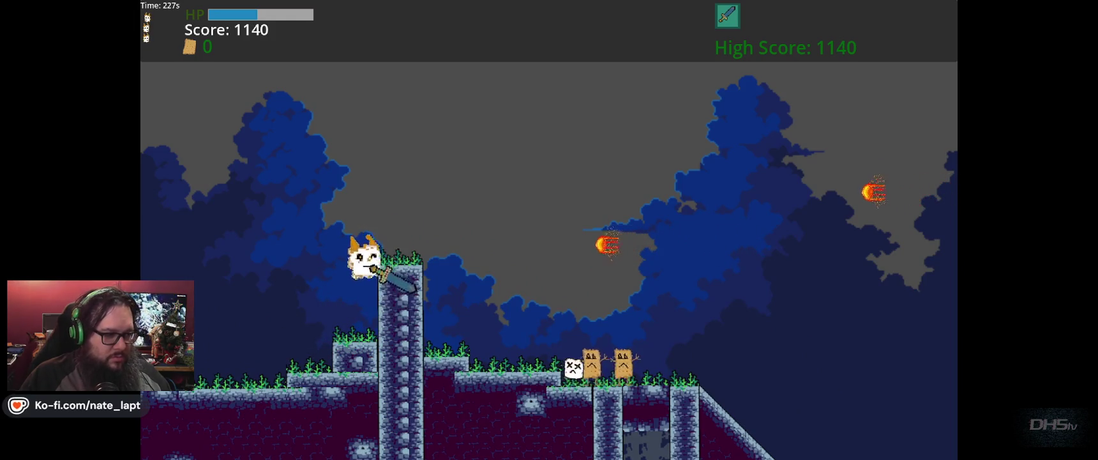
{"action": "key", "text": "space"}
{"action": "key", "text": "Right"}
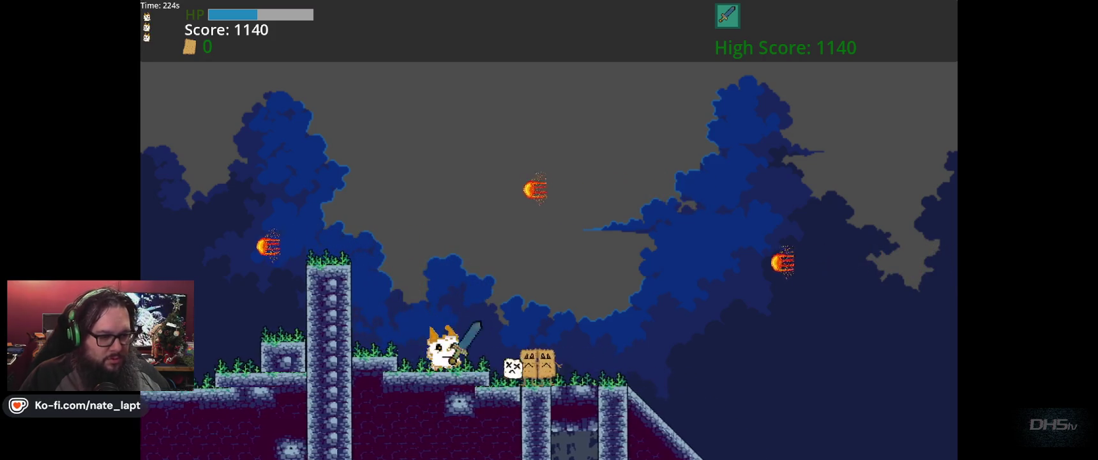
{"action": "key", "text": "Right"}
{"action": "key", "text": "x"}
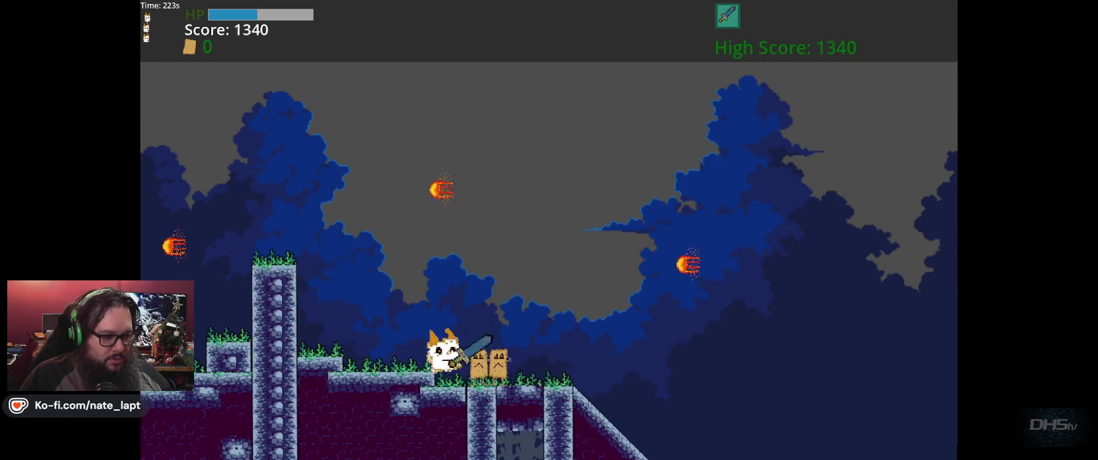
{"action": "key", "text": "space"}
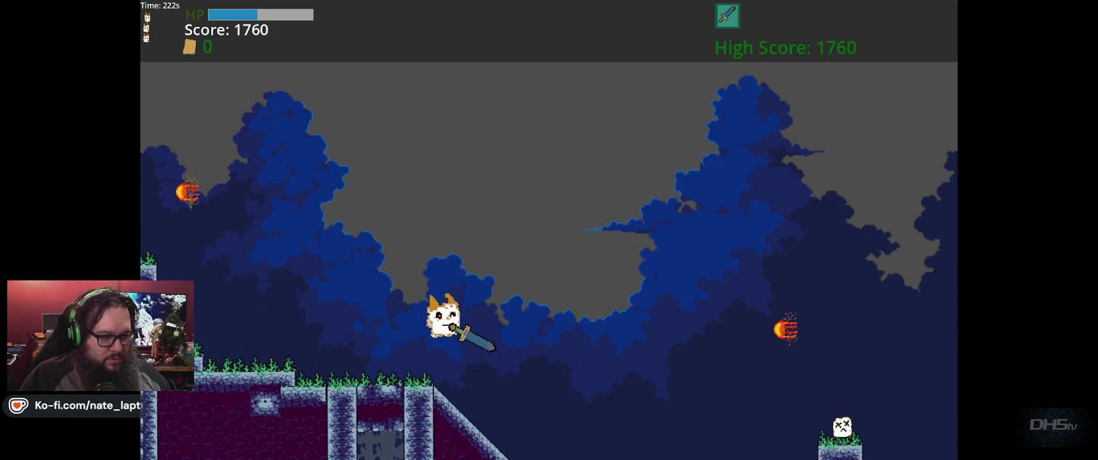
{"action": "key", "text": "Right"}
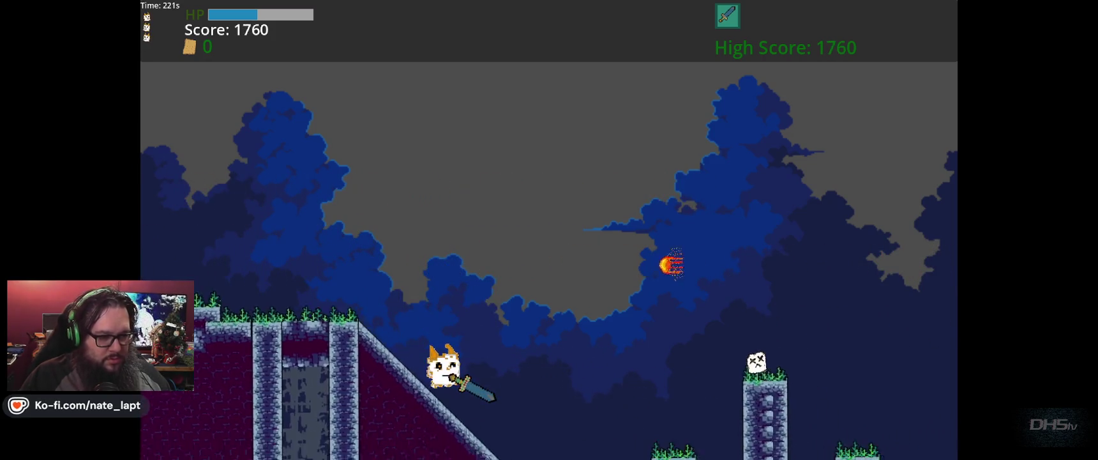
{"action": "key", "text": "x"}
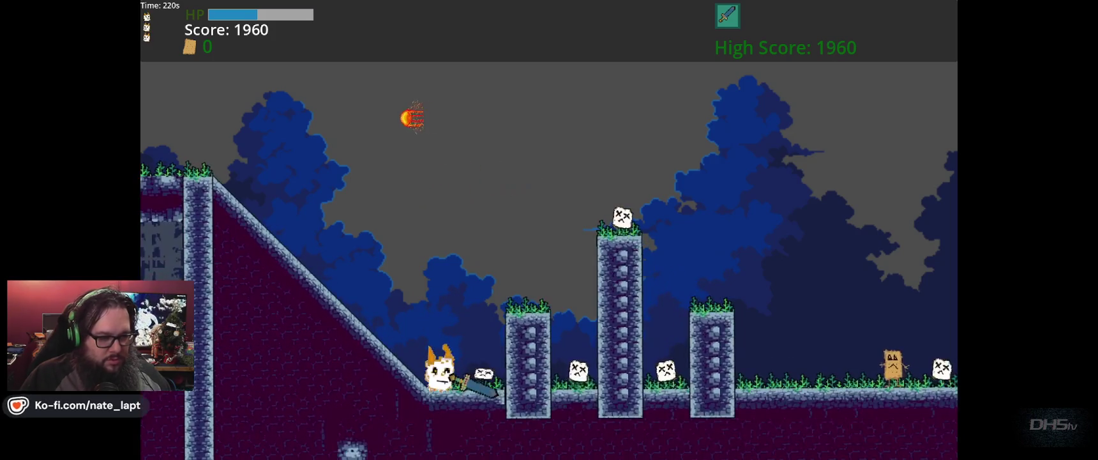
{"action": "key", "text": "Right"}
{"action": "key", "text": "space"}
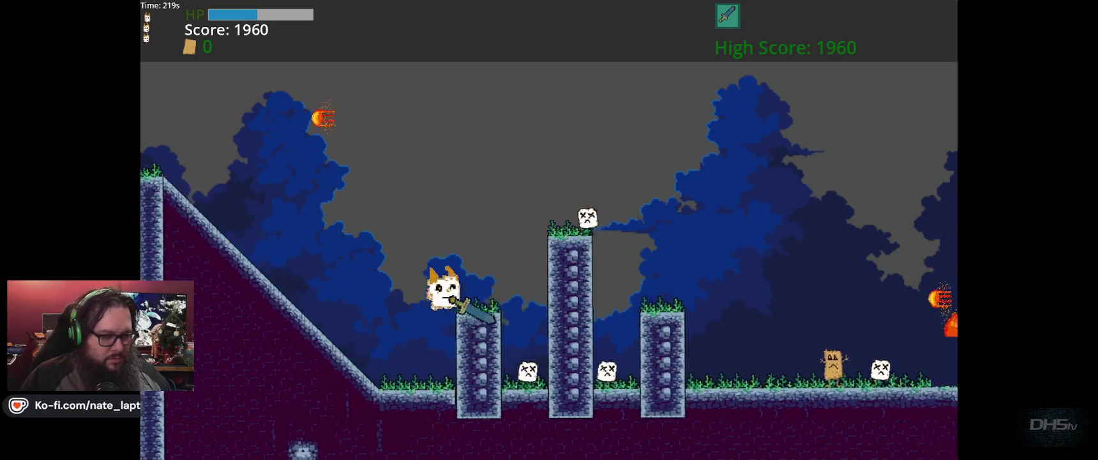
{"action": "key", "text": "x"}
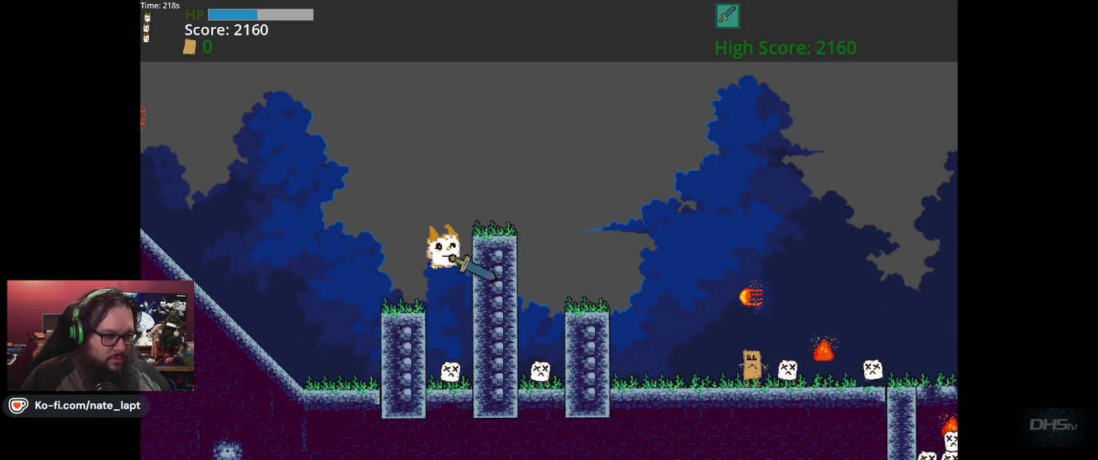
{"action": "key", "text": "x"}
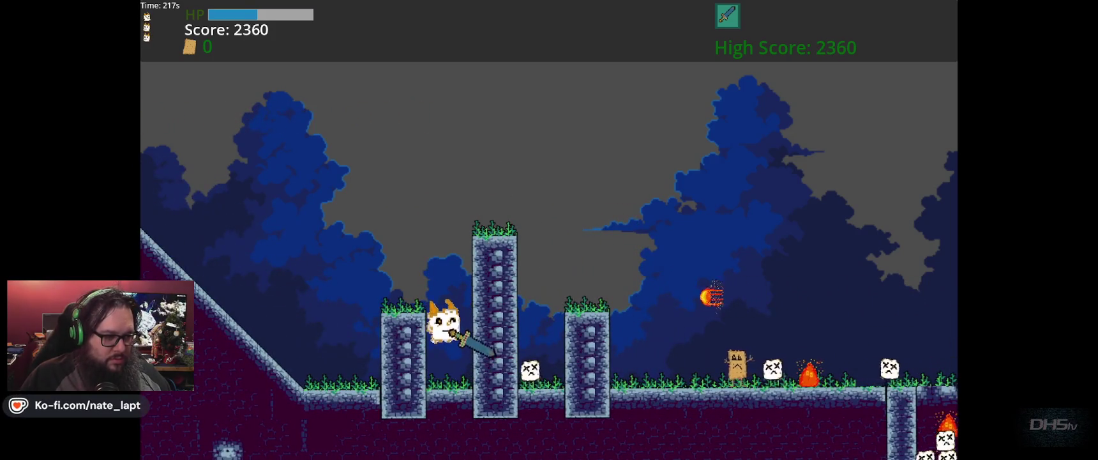
- Run right across the platforms attacking enemies, then fight the enemies inside the pit
{"action": "key", "text": "Left"}
{"action": "key", "text": "space"}
{"action": "key", "text": "Right"}
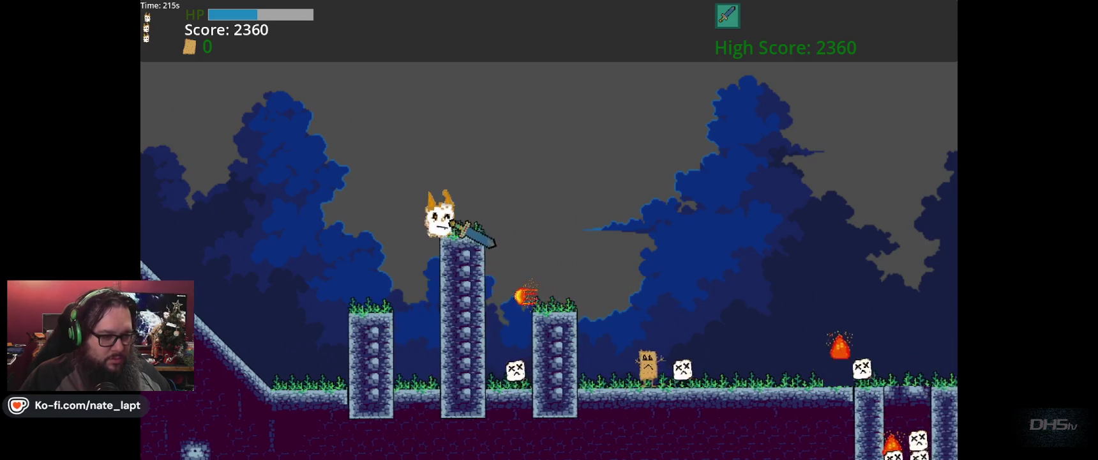
{"action": "key", "text": "space"}
{"action": "key", "text": "x"}
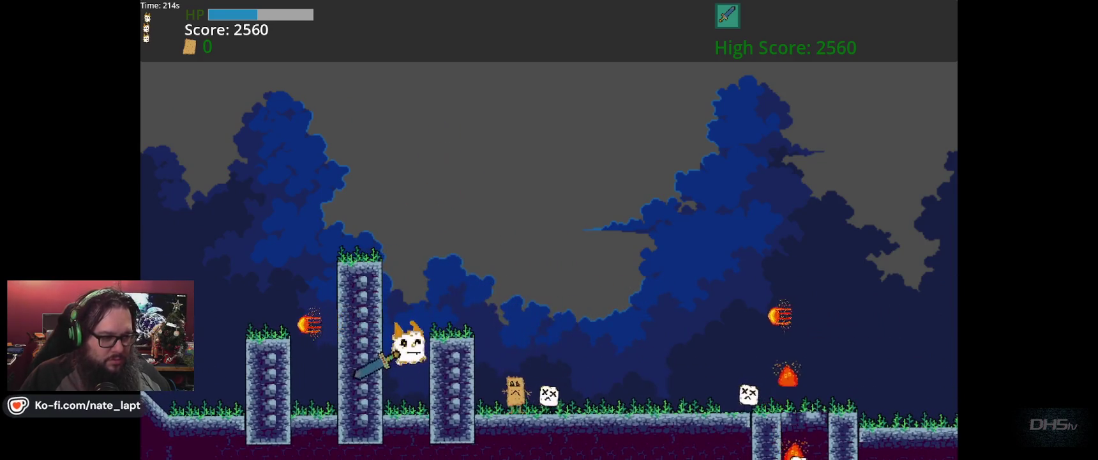
{"action": "key", "text": "Right"}
{"action": "key", "text": "space"}
{"action": "key", "text": "x"}
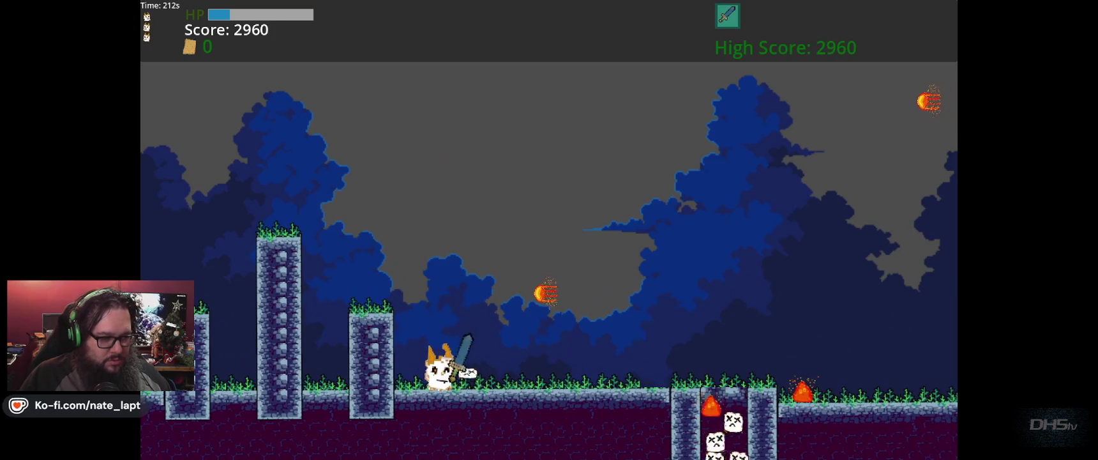
{"action": "key", "text": "Right"}
{"action": "key", "text": "space"}
{"action": "key", "text": "x"}
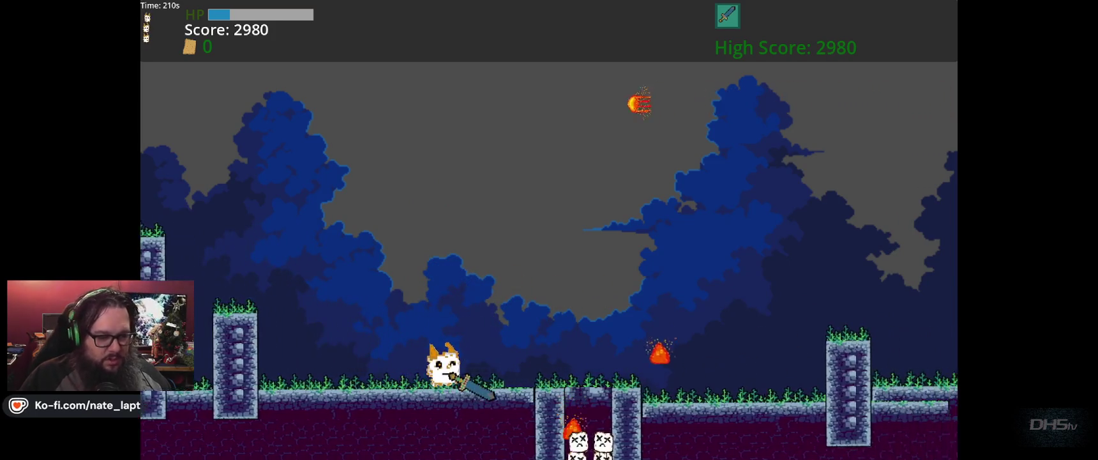
{"action": "key", "text": "Right"}
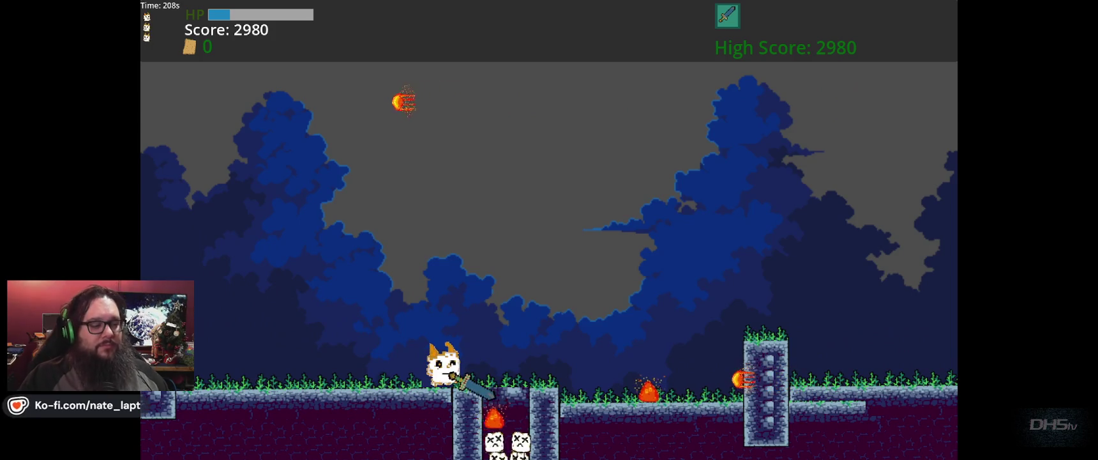
{"action": "key", "text": "Right"}
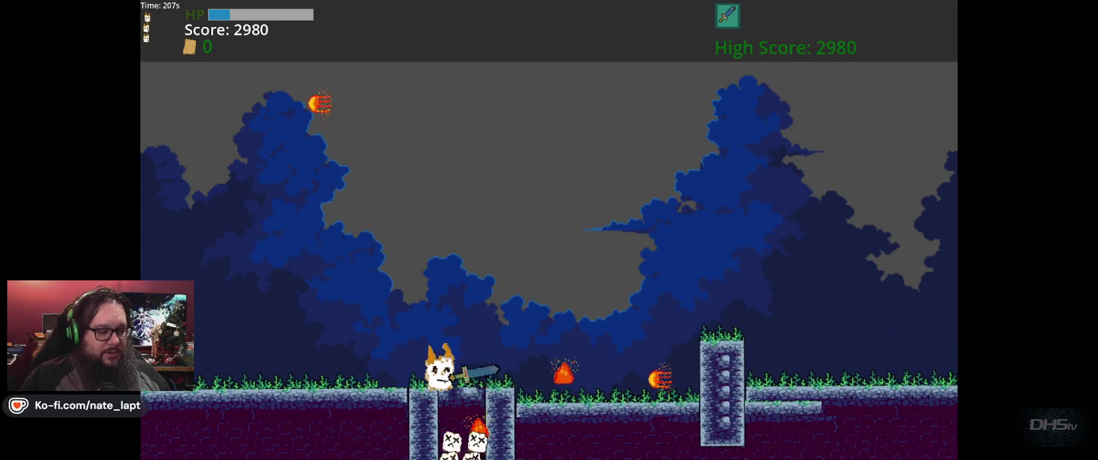
{"action": "key", "text": "Left"}
{"action": "key", "text": "x"}
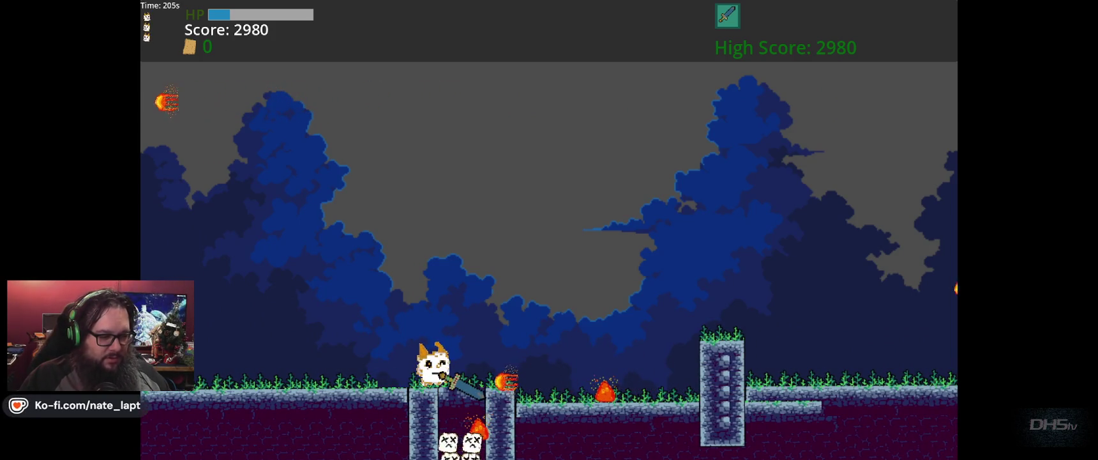
{"action": "key", "text": "Right"}
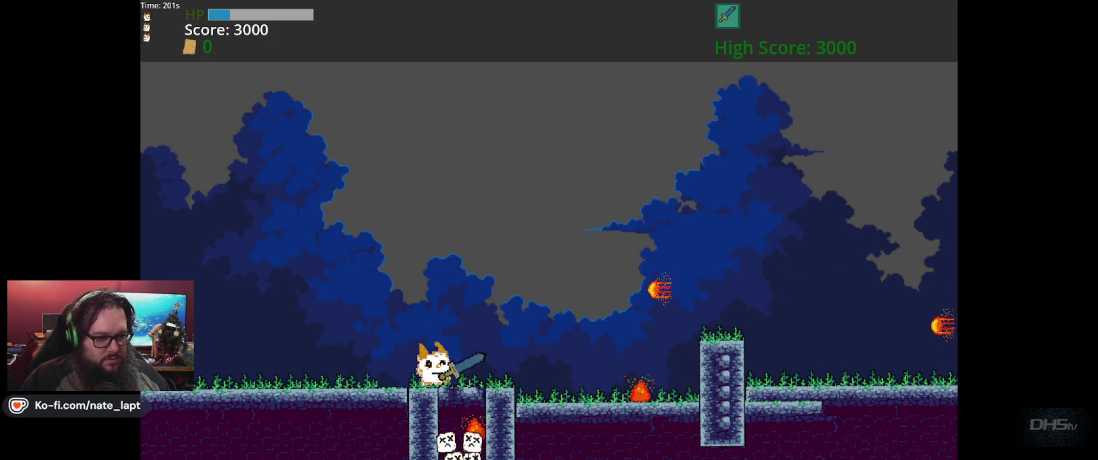
{"action": "key", "text": "x"}
{"action": "key", "text": "Right"}
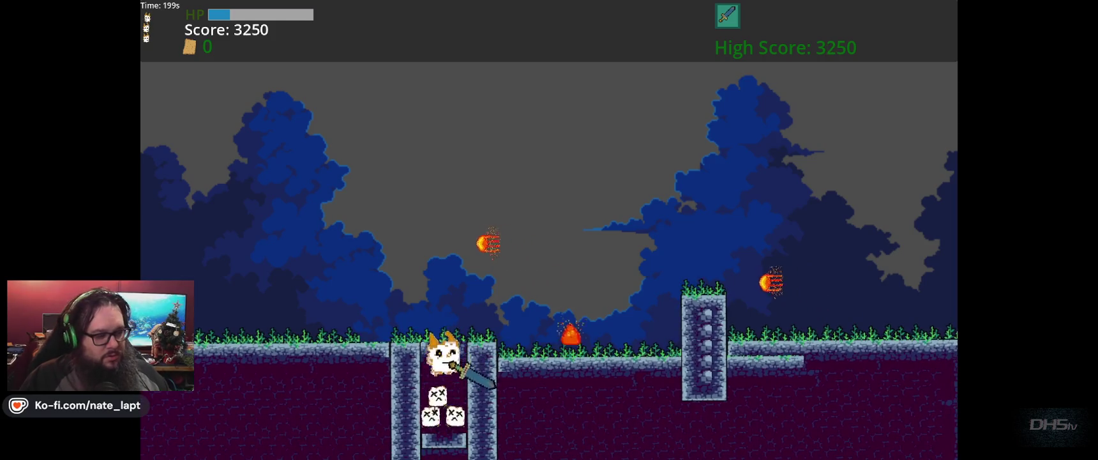
{"action": "key", "text": "Left"}
{"action": "key", "text": "Right"}
- Leap out of the pit, destroy the fire enemy, and stop the game at score 3940
{"action": "key", "text": "z"}
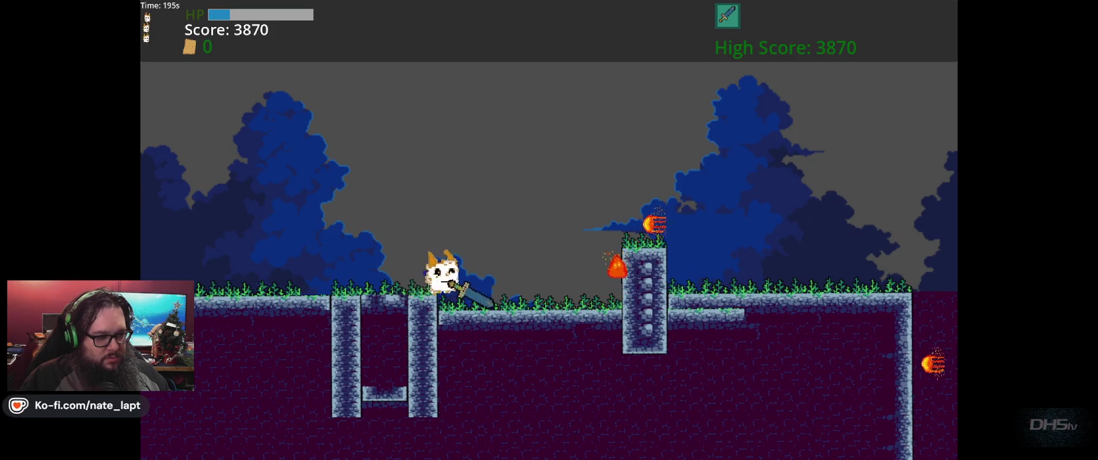
{"action": "key", "text": "Right"}
{"action": "key", "text": "x"}
{"action": "key", "text": "Right"}
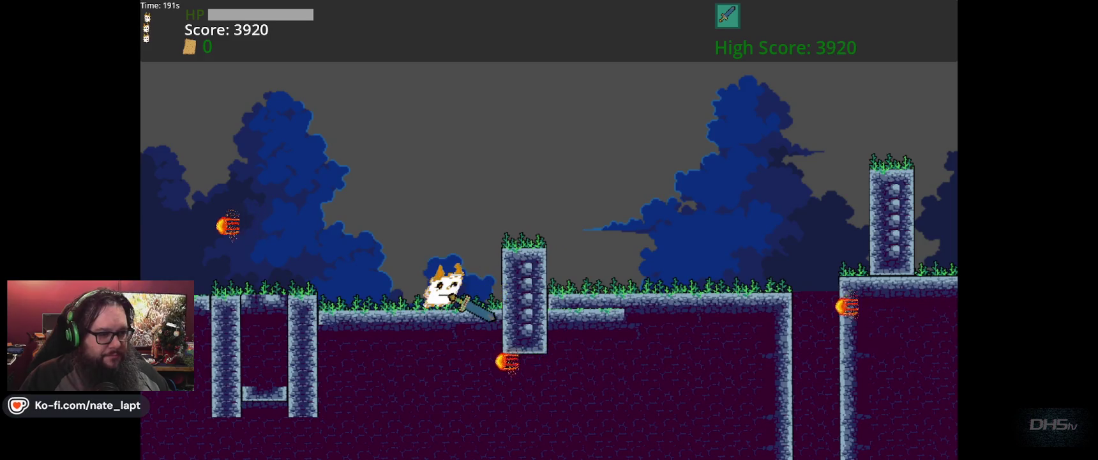
{"action": "key", "text": "Right"}
{"action": "key", "text": "z"}
{"action": "key", "text": "x"}
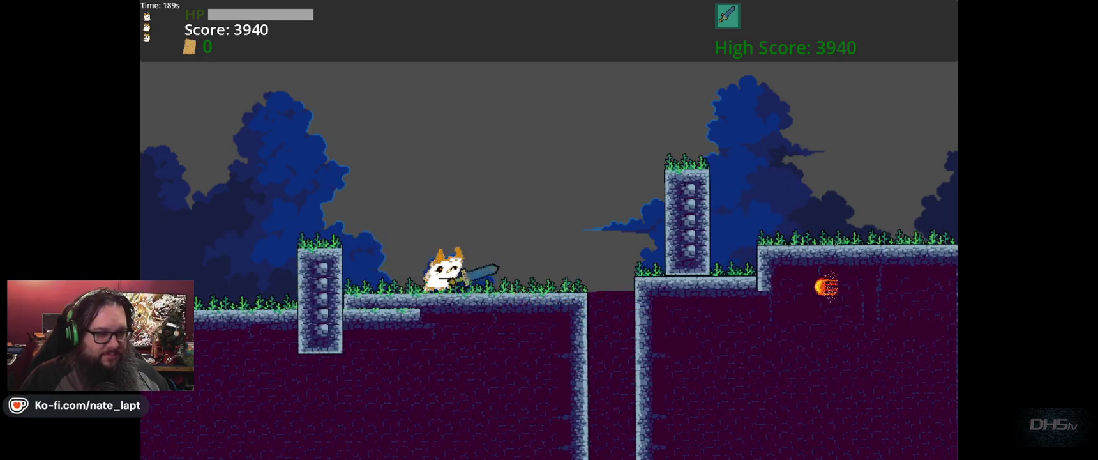
{"action": "key", "text": "Right"}
{"action": "key", "text": "z"}
{"action": "key", "text": "Right"}
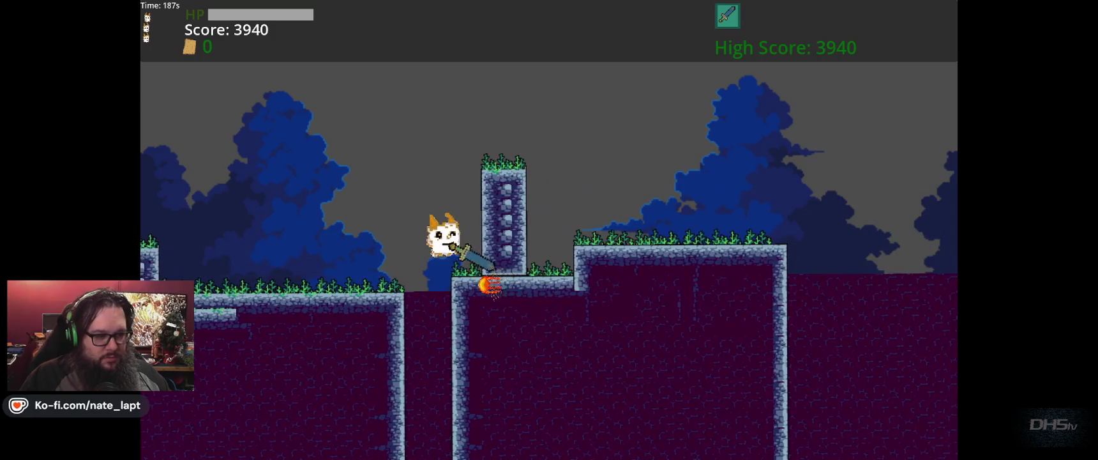
{"action": "key", "text": "z"}
{"action": "key", "text": "z"}
{"action": "key", "text": "z"}
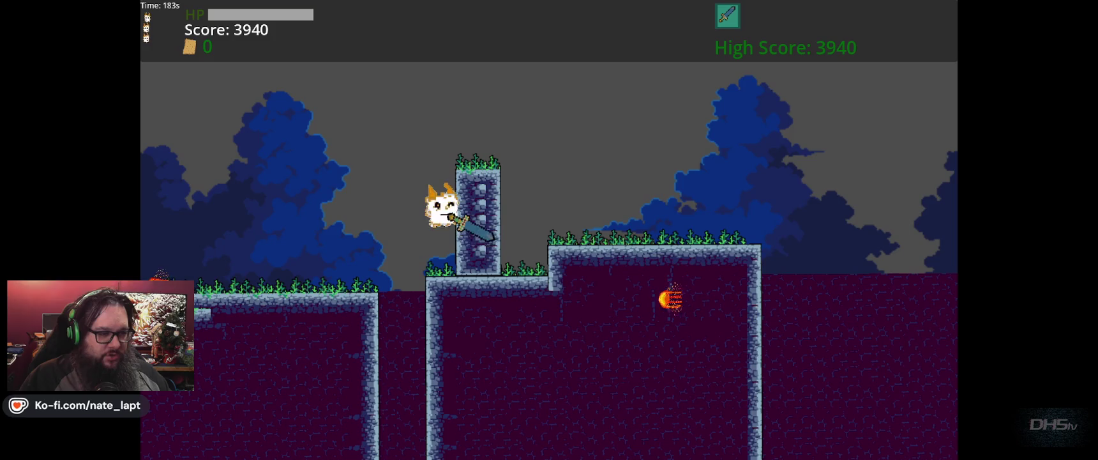
{"action": "key", "text": "F8"}
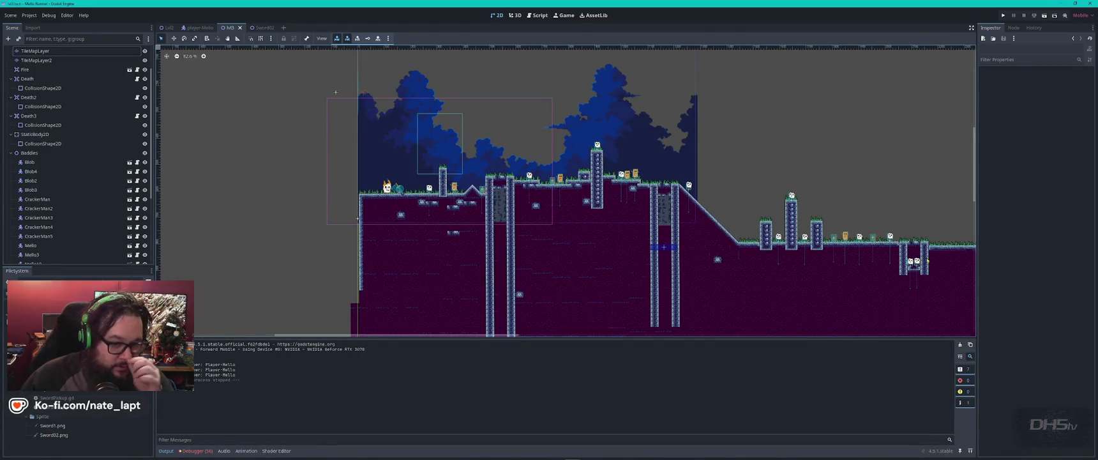
- Relaunch the game with F5 and start the level from the title screen
{"action": "mouse_move", "coordinate": [927, 271]}
{"action": "left_mouse_down"}
{"action": "mouse_move", "coordinate": [525, 188]}
{"action": "mouse_move", "coordinate": [330, 217]}
{"action": "left_mouse_up"}
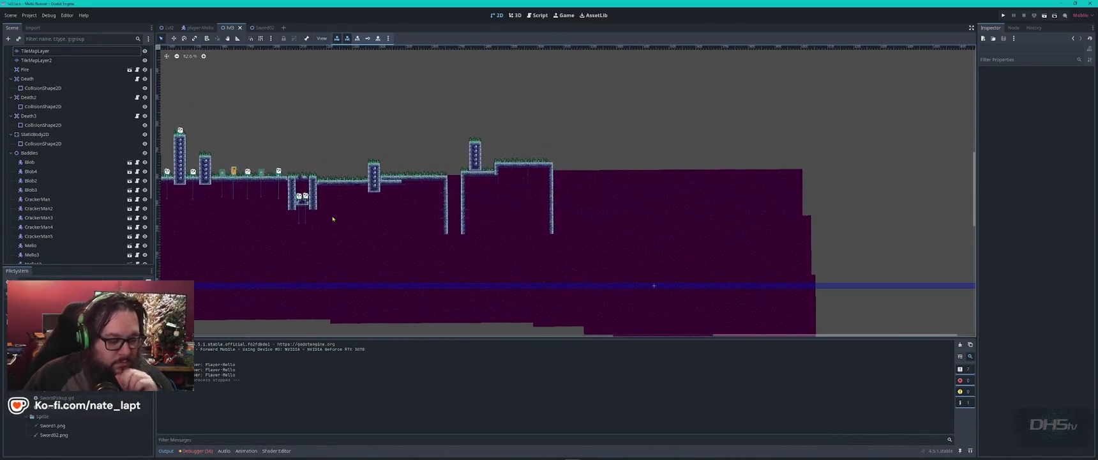
{"action": "key", "text": "F5"}
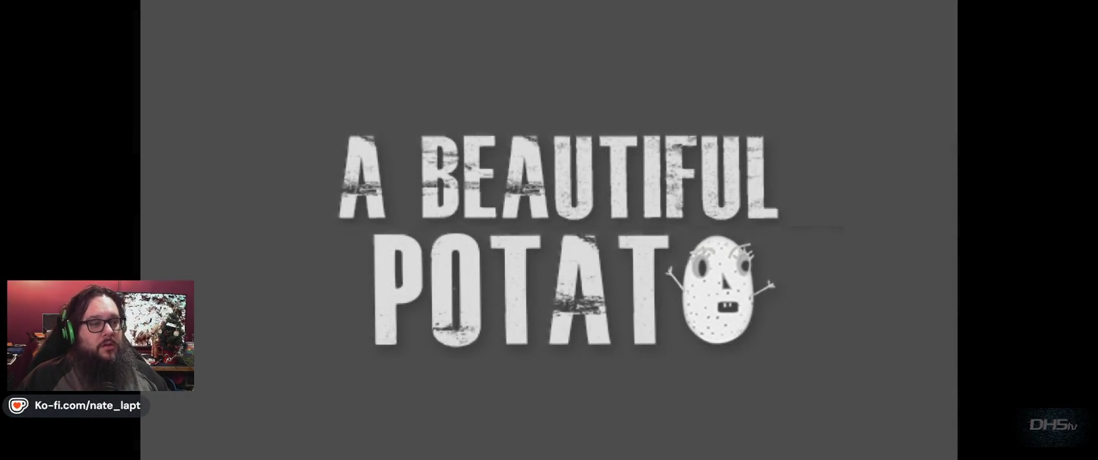
{"action": "key", "text": "Return"}
{"action": "key", "text": "Right"}
{"action": "key", "text": "space"}
- Run right jumping over pillars and attacking enemies, reaching a score of 1020
{"action": "key", "text": "Right"}
{"action": "key", "text": "space"}
{"action": "key", "text": "space"}
{"action": "key", "text": "Right"}
{"action": "key", "text": "space"}
{"action": "key", "text": "Right"}
{"action": "key", "text": "space"}
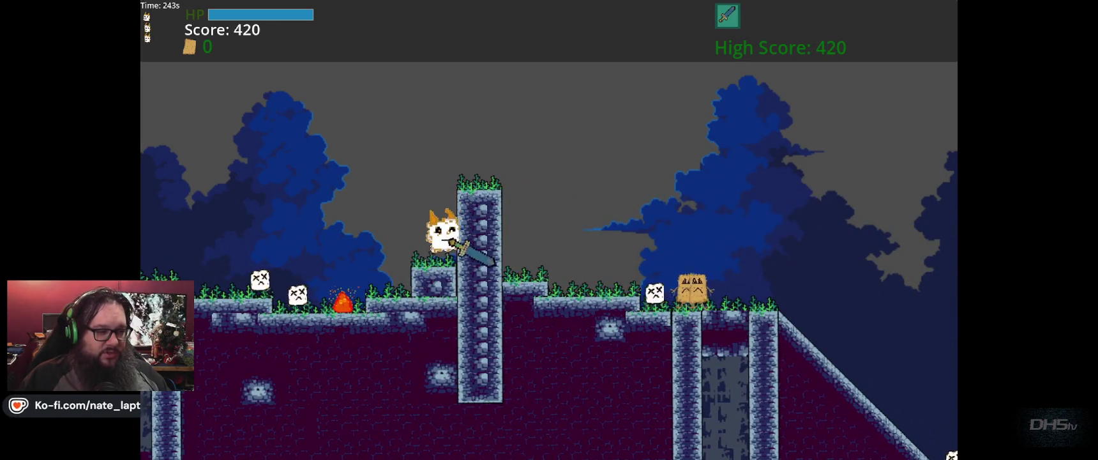
{"action": "key", "text": "Right"}
{"action": "key", "text": "space"}
{"action": "key", "text": "Right"}
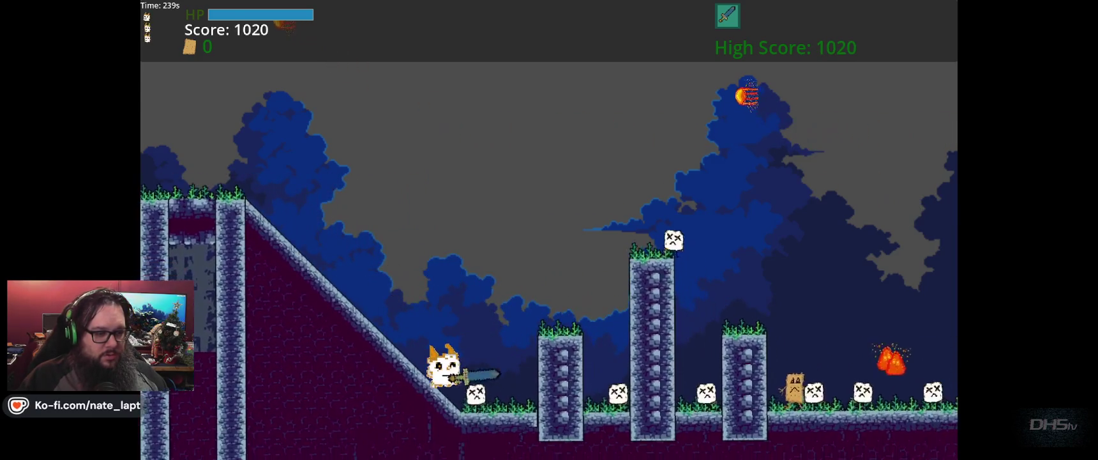
- Stop the game and select the TextureRect background node in the Scene tree
{"action": "key", "text": "F8"}
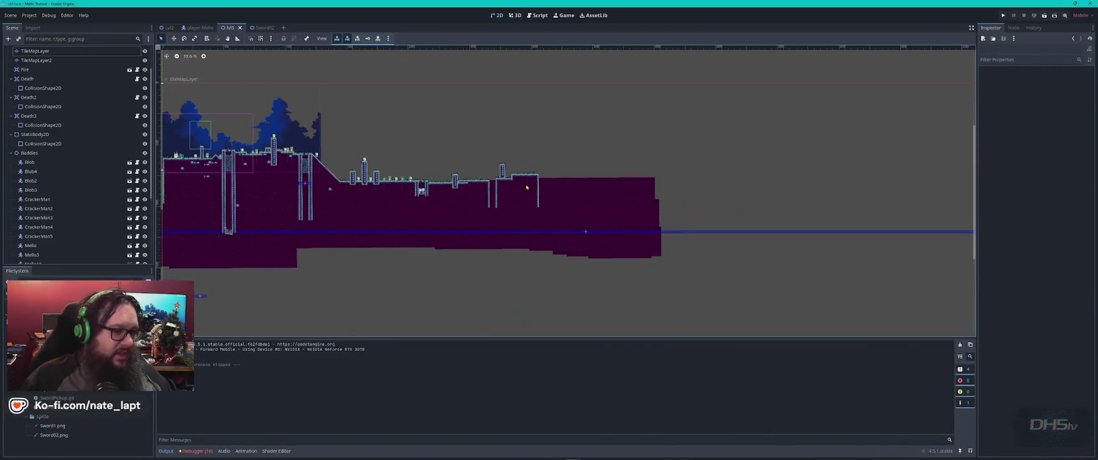
{"action": "scroll", "coordinate": [355, 128], "scroll_direction": "up", "scroll_amount": 5}
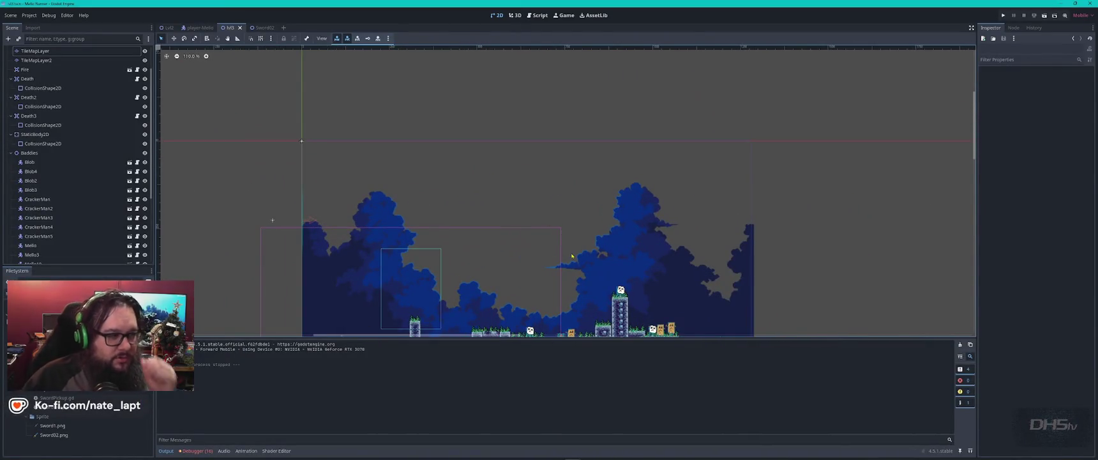
{"action": "scroll", "coordinate": [571, 256], "scroll_direction": "up", "scroll_amount": 1}
{"action": "scroll", "coordinate": [76, 93], "scroll_direction": "up", "scroll_amount": 2}
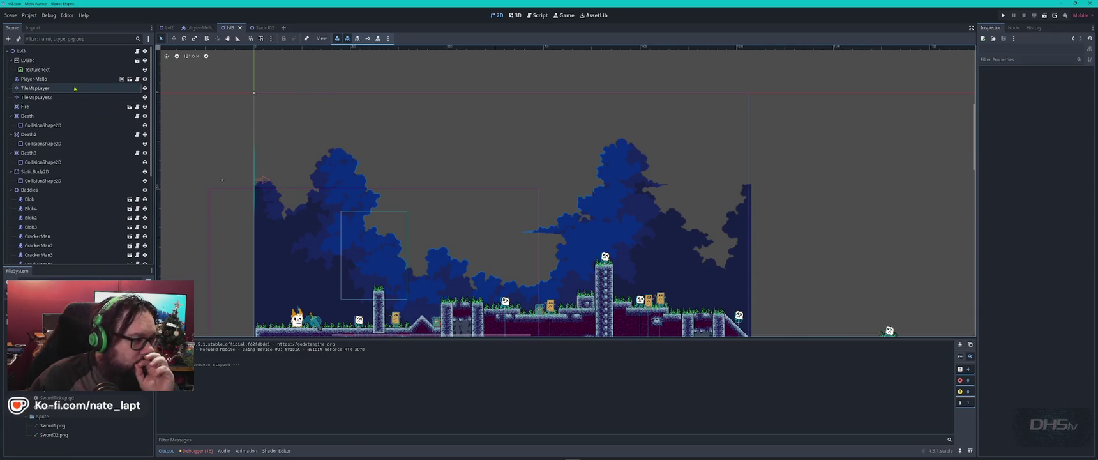
{"action": "left_click", "coordinate": [57, 70]}
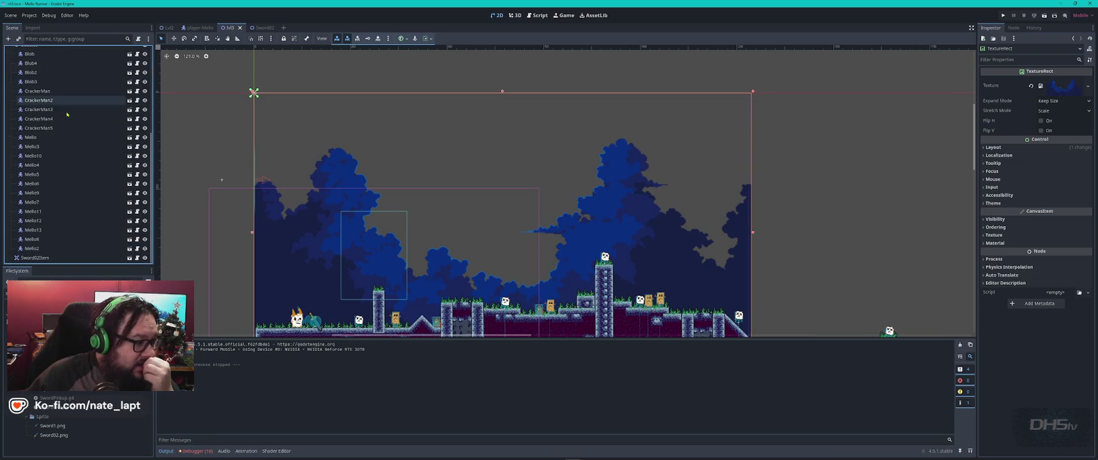
{"action": "scroll", "coordinate": [67, 114], "scroll_direction": "down", "scroll_amount": 1}
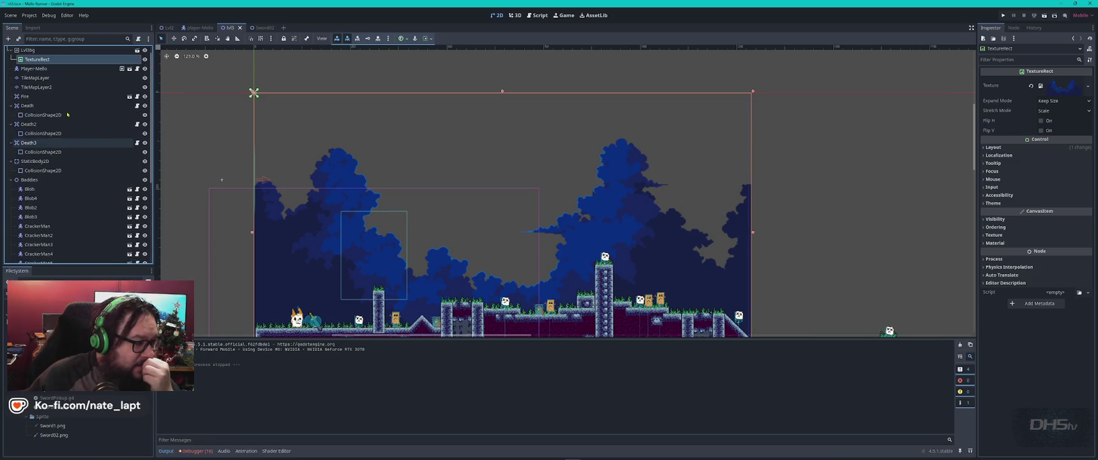
- Collapse the Baddies group and add a new child node under the Lvl3 root
{"action": "left_click", "coordinate": [11, 182]}
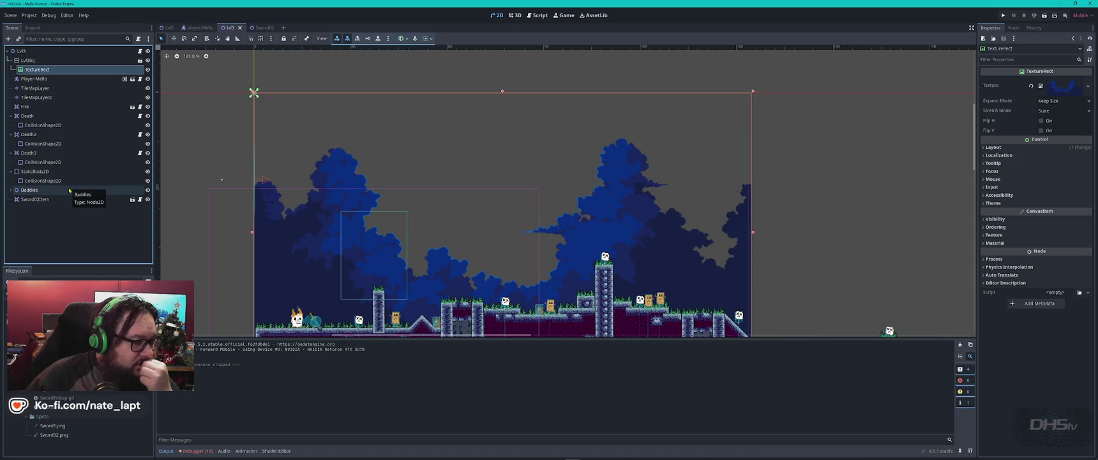
{"action": "left_click", "coordinate": [77, 52]}
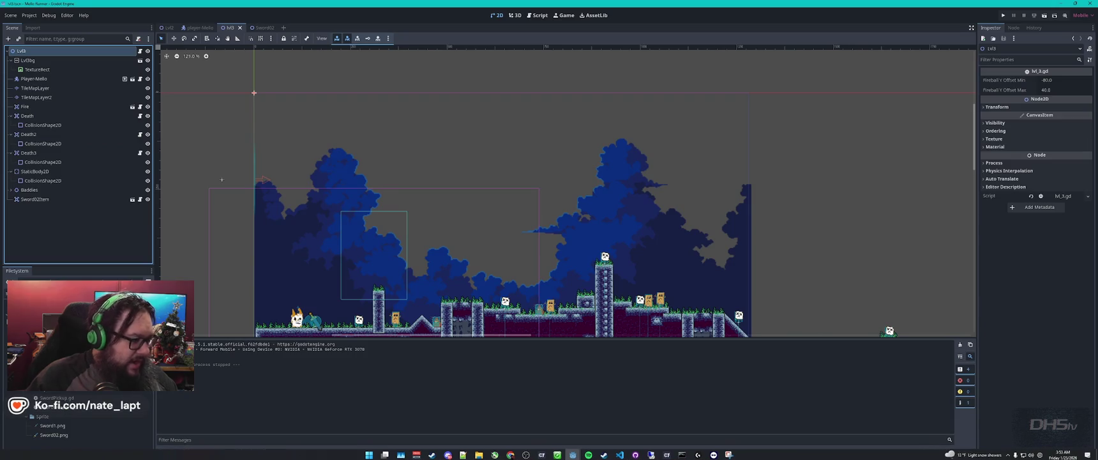
{"action": "scroll", "coordinate": [77, 425], "scroll_direction": "up", "scroll_amount": 5}
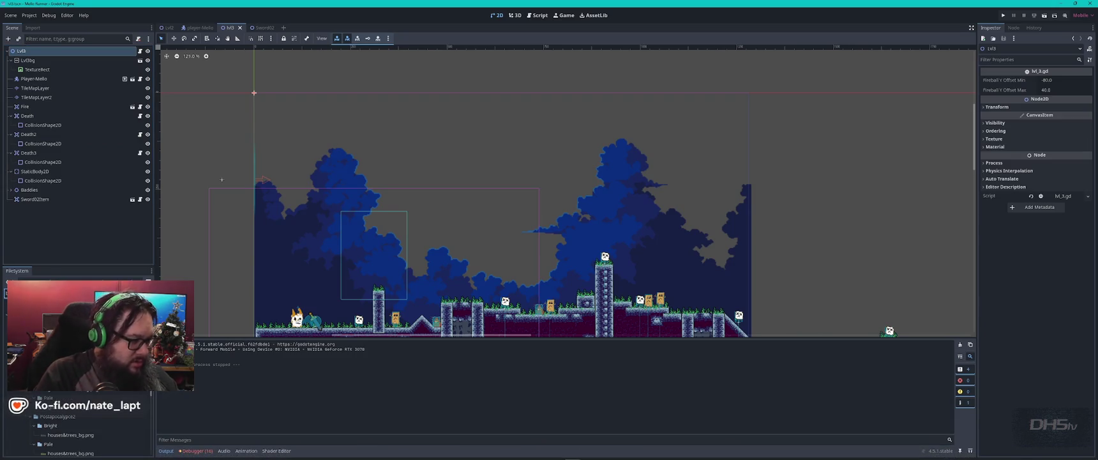
{"action": "left_click", "coordinate": [33, 52]}
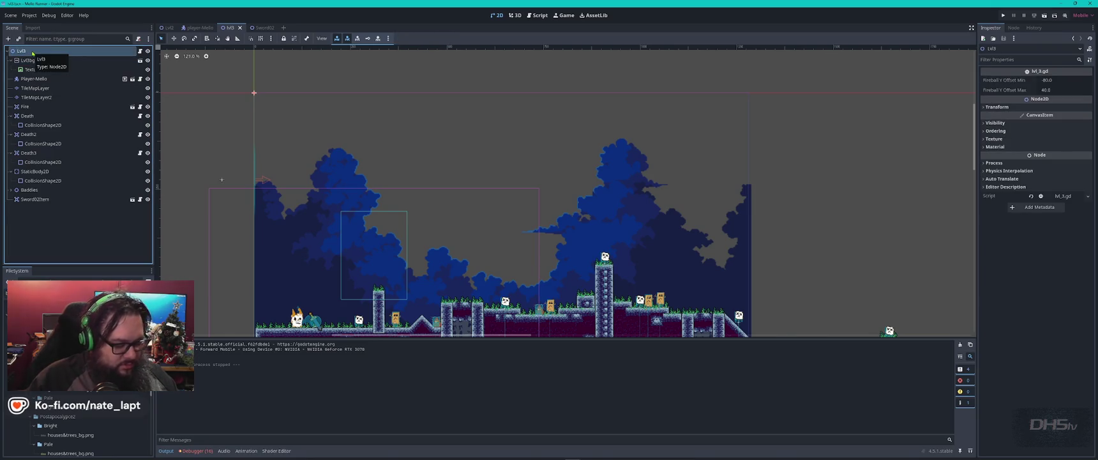
{"action": "key", "text": "ctrl+a"}
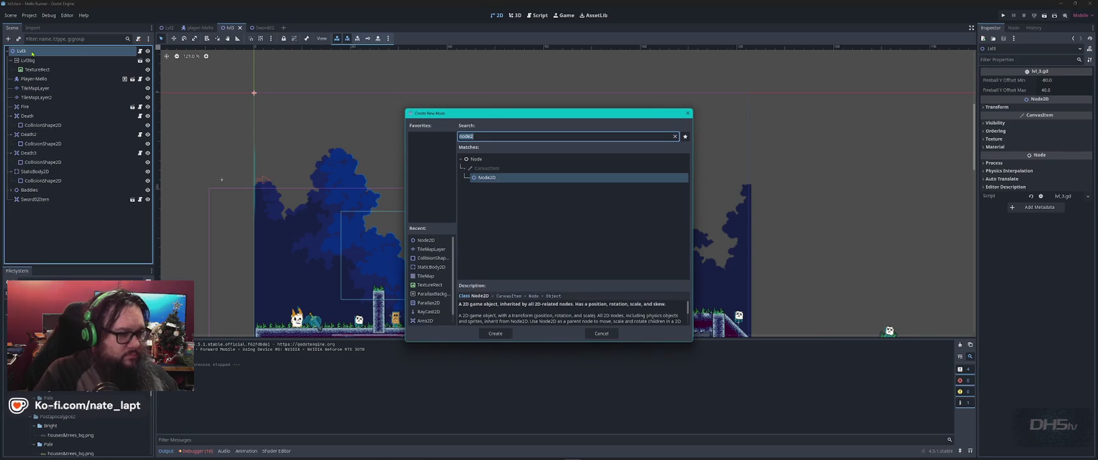
- Add a ParallaxLayer node at the end of the Lvl3 scene tree
{"action": "type", "text": "par"}
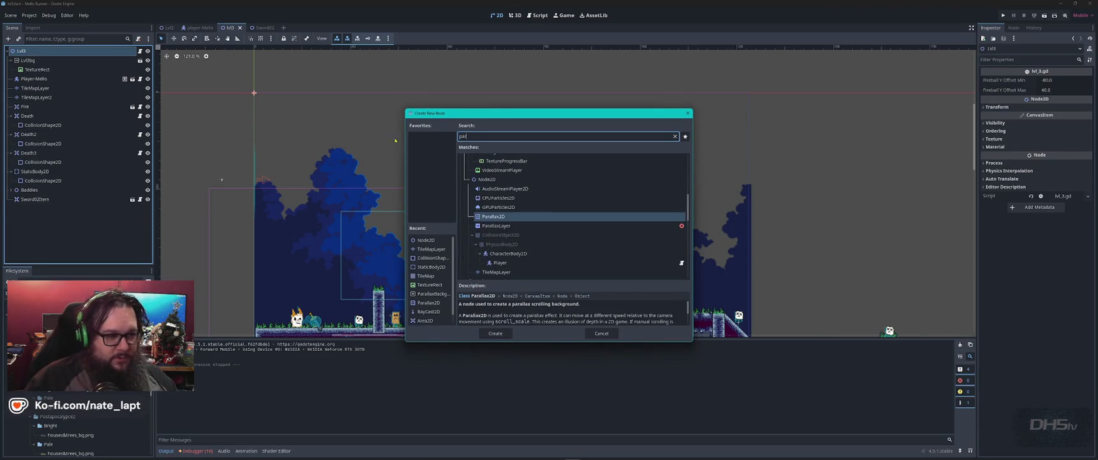
{"action": "double_click", "coordinate": [501, 227]}
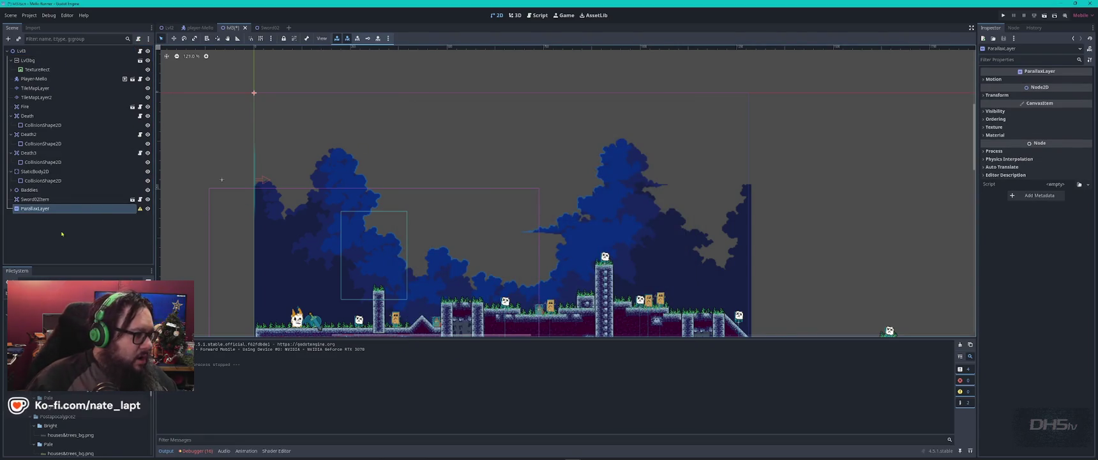
{"action": "mouse_move", "coordinate": [42, 209]}
{"action": "left_mouse_down"}
{"action": "mouse_move", "coordinate": [49, 43]}
{"action": "mouse_move", "coordinate": [42, 208]}
{"action": "left_mouse_up"}
{"action": "key", "text": "Return"}
{"action": "right_click", "coordinate": [47, 210]}
{"action": "left_click", "coordinate": [64, 215]}
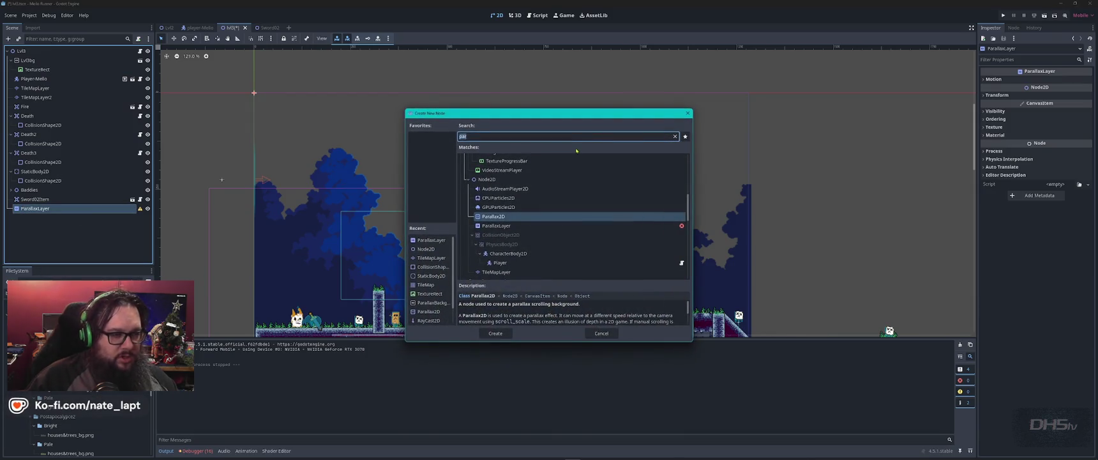
{"action": "key", "text": "Escape"}
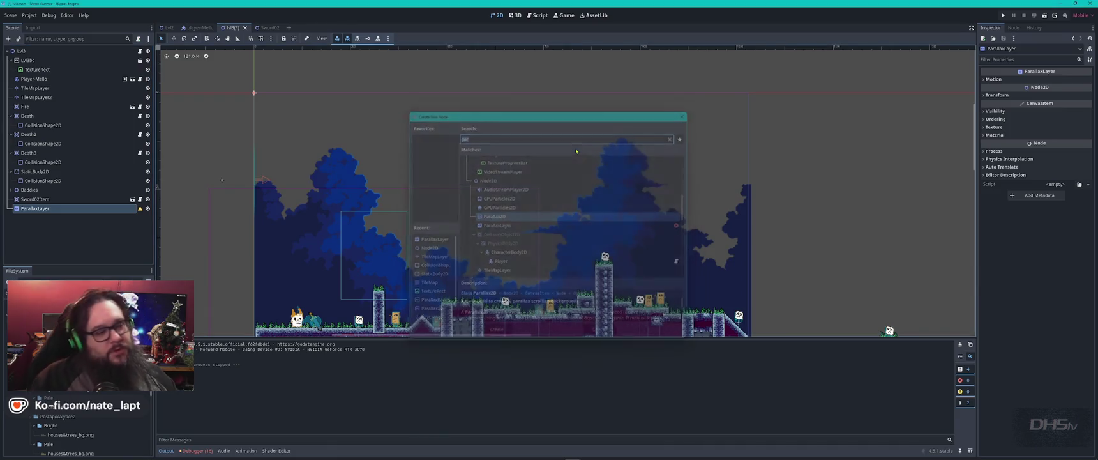
- Briefly open the lvl3BG background scene in its own tab, then close it
{"action": "left_click", "coordinate": [140, 60]}
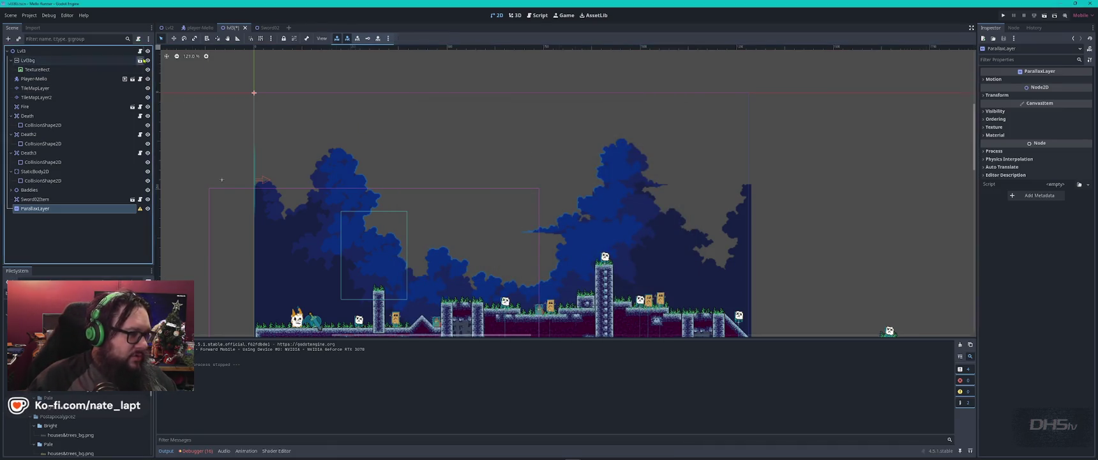
{"action": "scroll", "coordinate": [380, 148], "scroll_direction": "down", "scroll_amount": 3}
{"action": "scroll", "coordinate": [380, 148], "scroll_direction": "up", "scroll_amount": 4}
{"action": "left_click", "coordinate": [304, 27]}
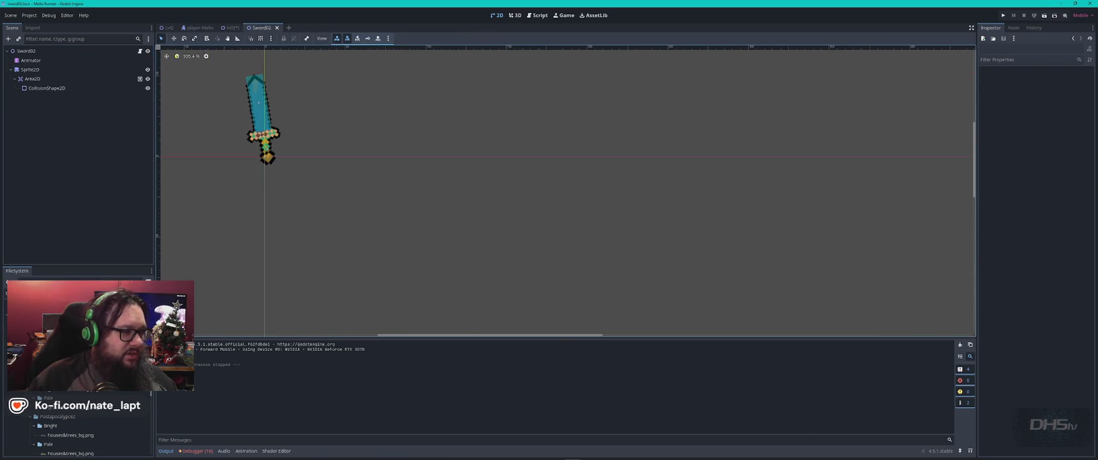
- Back in the Lvl3 scene, add an empty Sprite2D child under the ParallaxLayer node
{"action": "left_click", "coordinate": [232, 27]}
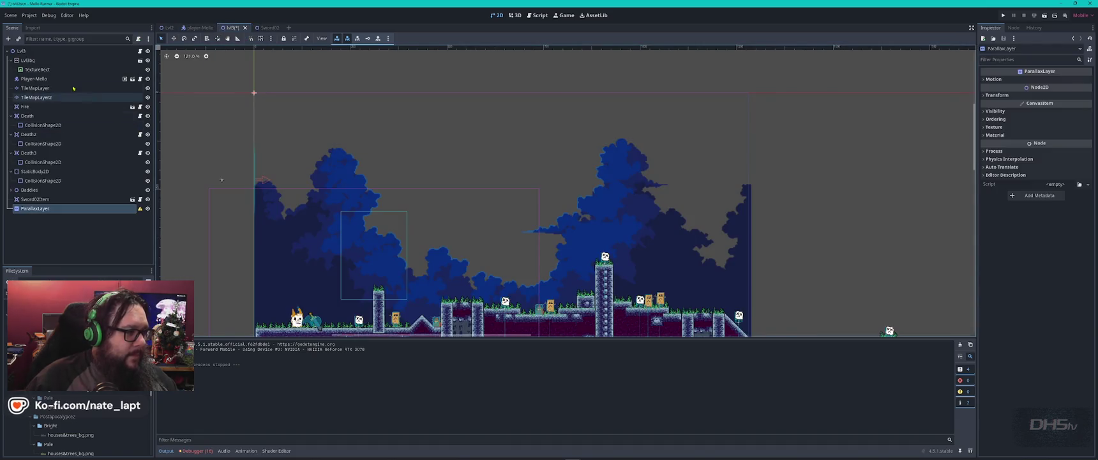
{"action": "left_click", "coordinate": [121, 69]}
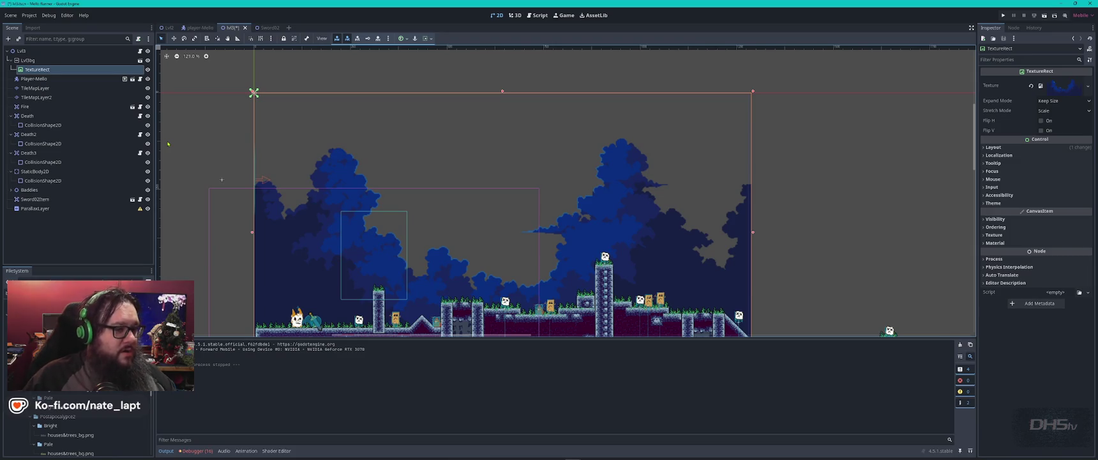
{"action": "left_click", "coordinate": [70, 209]}
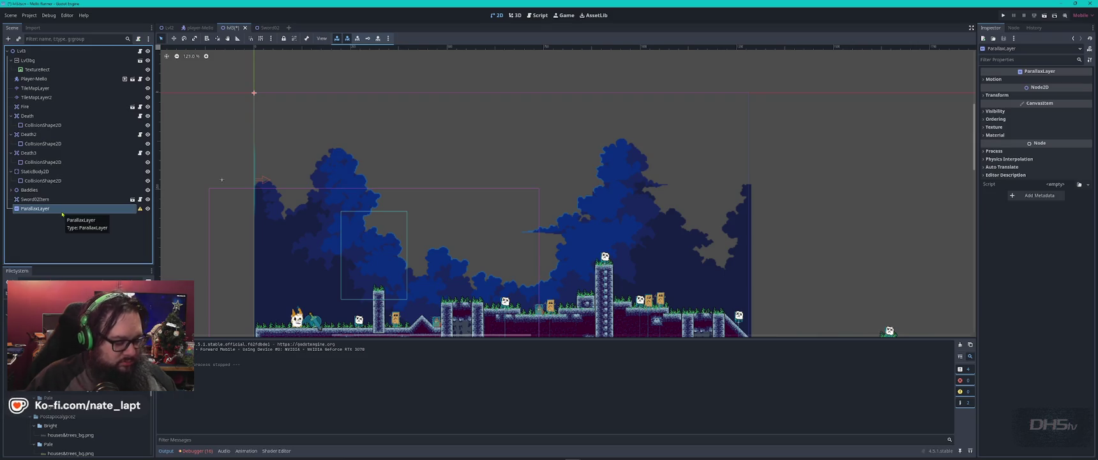
{"action": "key", "text": "ctrl+a"}
{"action": "type", "text": "sprit"}
{"action": "key", "text": "Return"}
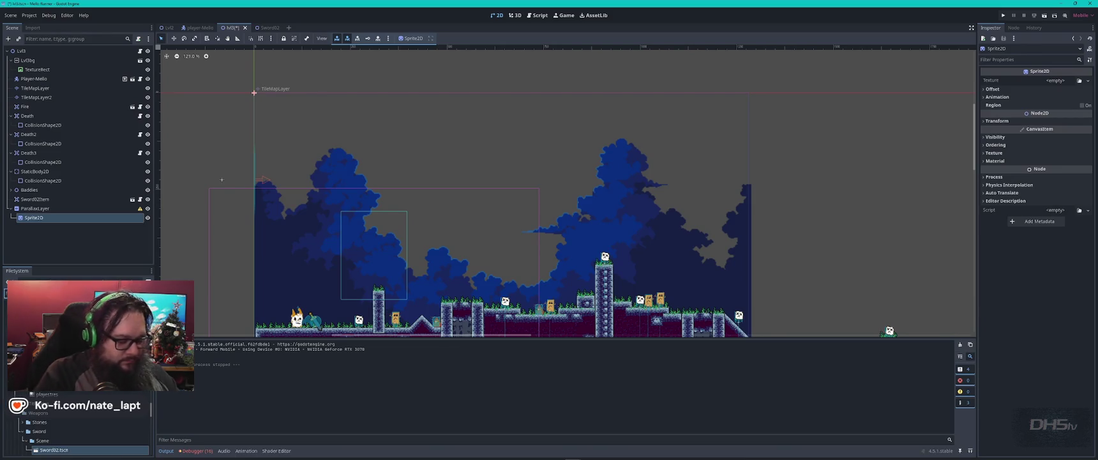
- Give the Sprite2D the clouds_shape8_4.png texture and move the cloud over the upper-left trees
{"action": "scroll", "coordinate": [76, 428], "scroll_direction": "up", "scroll_amount": 5}
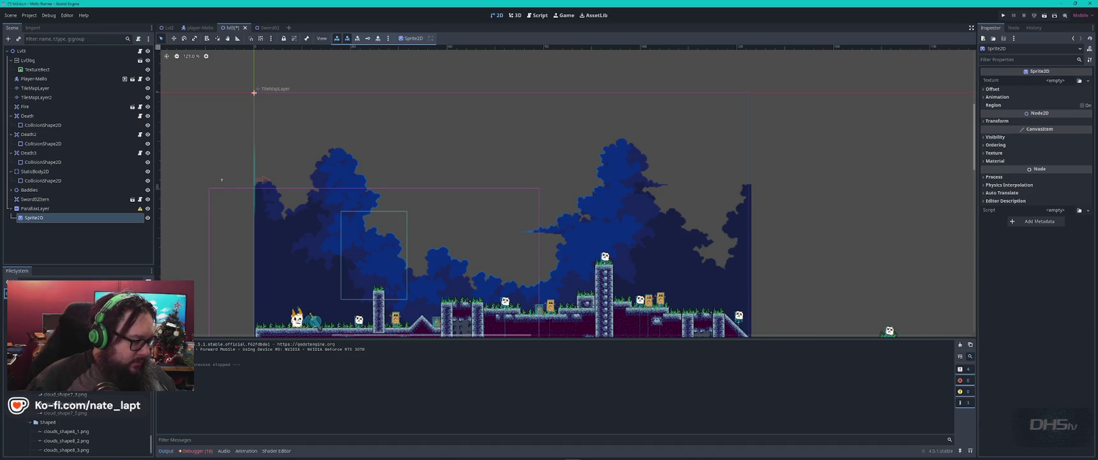
{"action": "scroll", "coordinate": [77, 428], "scroll_direction": "up", "scroll_amount": 3}
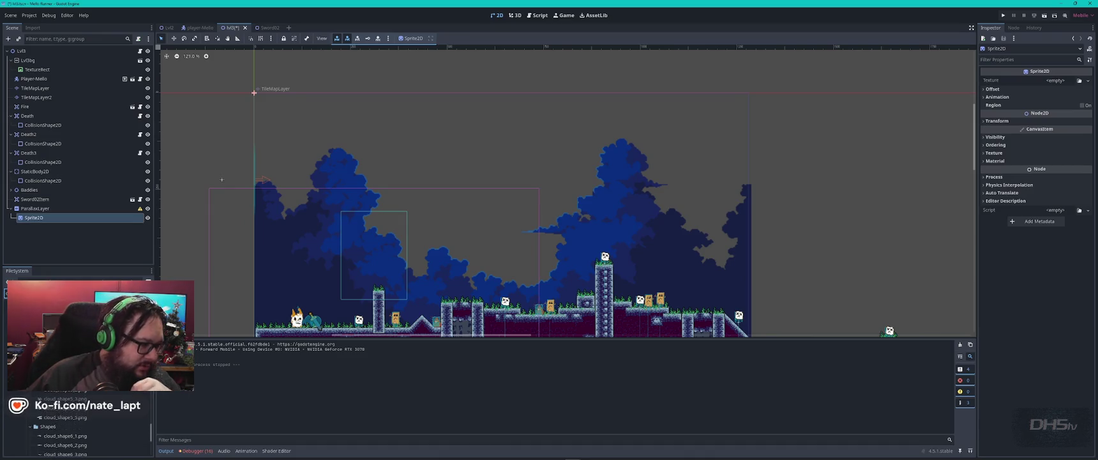
{"action": "scroll", "coordinate": [77, 428], "scroll_direction": "down", "scroll_amount": 3}
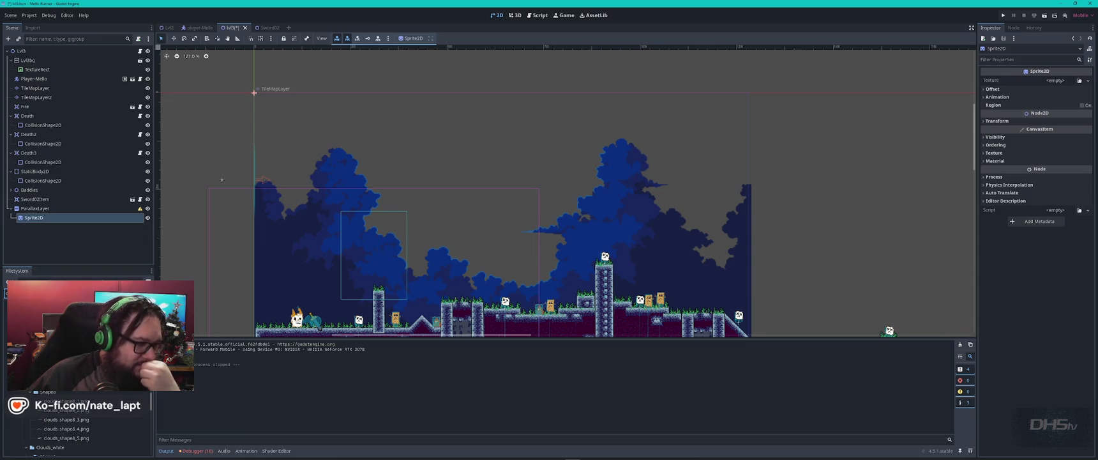
{"action": "left_click_drag", "start_coordinate": [64, 438], "coordinate": [85, 220]}
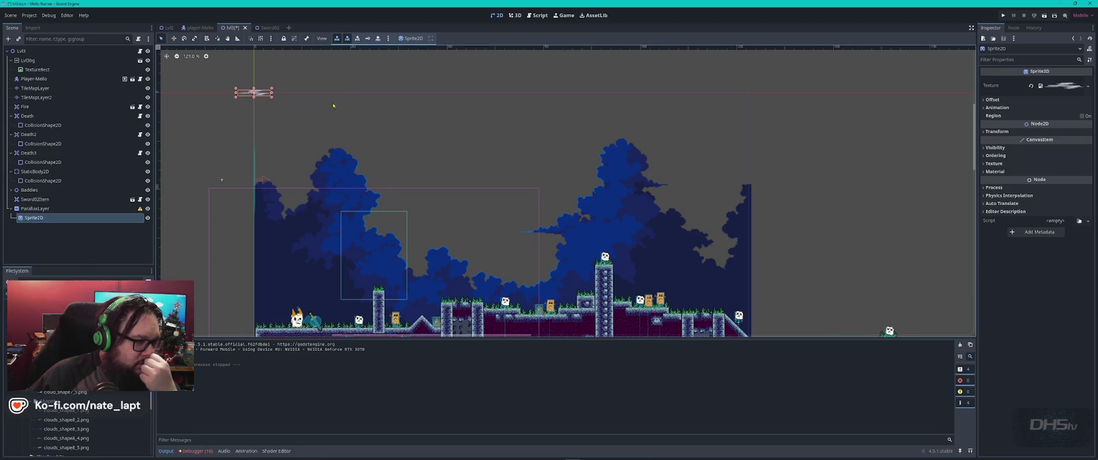
{"action": "left_click_drag", "start_coordinate": [262, 92], "coordinate": [327, 179]}
{"action": "mouse_move", "coordinate": [253, 94]}
{"action": "left_mouse_down"}
{"action": "mouse_move", "coordinate": [273, 115]}
{"action": "mouse_move", "coordinate": [304, 214]}
{"action": "mouse_move", "coordinate": [289, 227]}
{"action": "mouse_move", "coordinate": [287, 204]}
{"action": "left_mouse_up"}
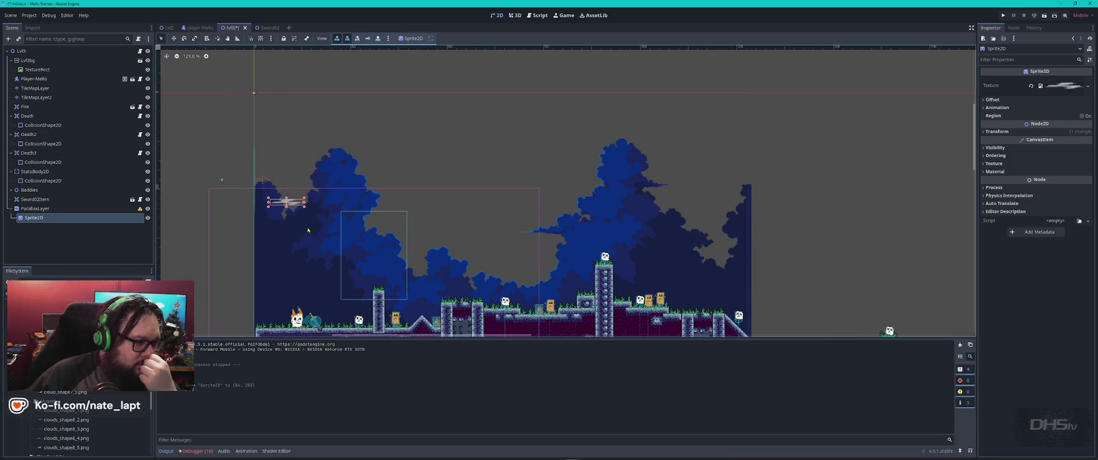
- Try adding another cloud image, then run the game with F5 to test the cloud
{"action": "scroll", "coordinate": [310, 237], "scroll_direction": "up", "scroll_amount": 5}
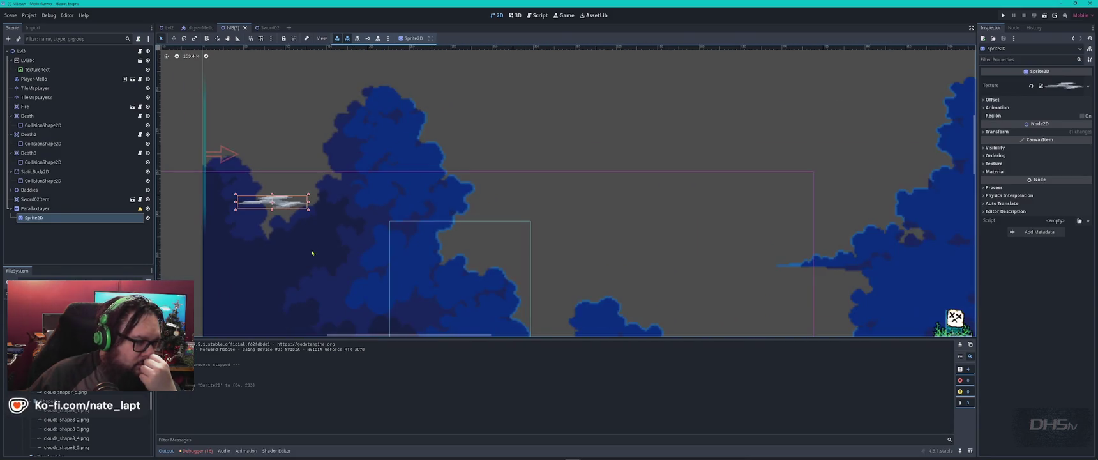
{"action": "scroll", "coordinate": [77, 428], "scroll_direction": "up", "scroll_amount": 1}
{"action": "mouse_move", "coordinate": [63, 358]}
{"action": "left_mouse_down"}
{"action": "mouse_move", "coordinate": [76, 224]}
{"action": "mouse_move", "coordinate": [57, 212]}
{"action": "mouse_move", "coordinate": [61, 219]}
{"action": "left_mouse_up"}
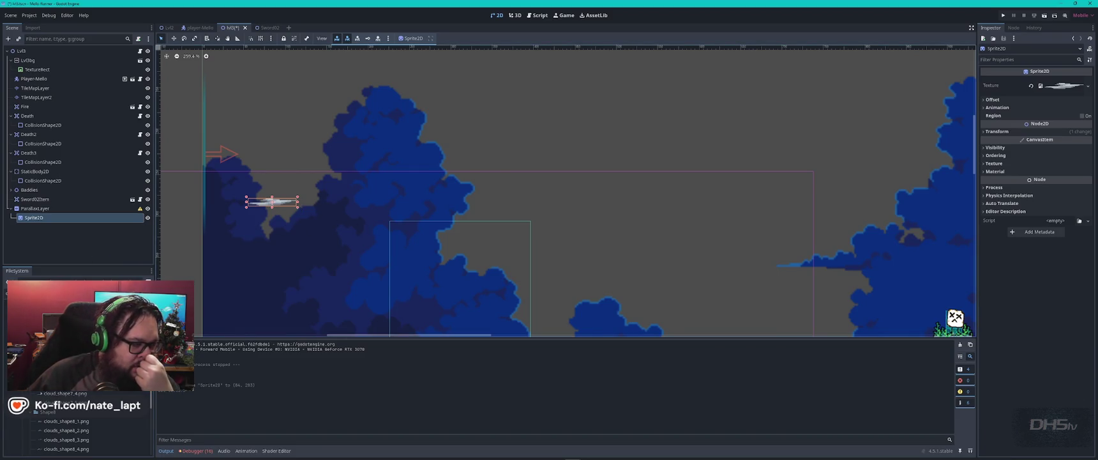
{"action": "key", "text": "F5"}
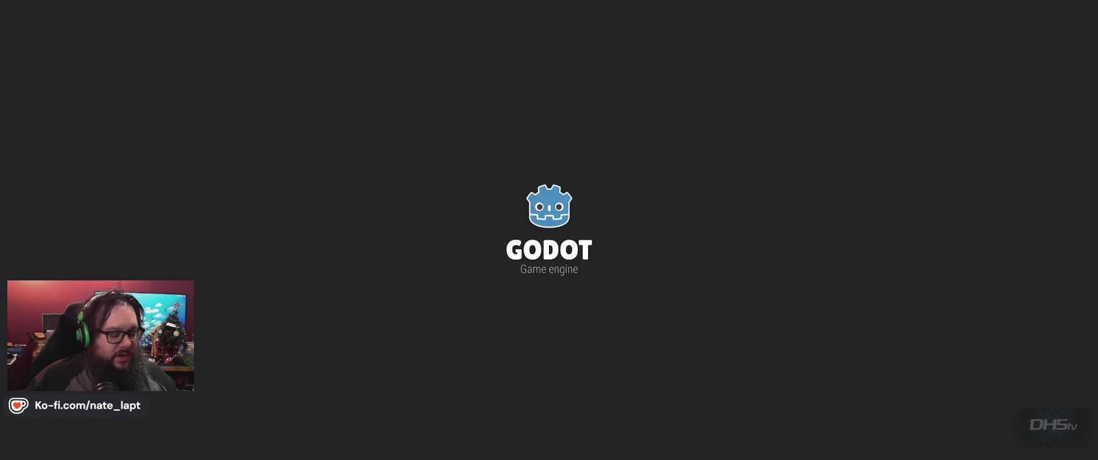
- Restart the game, start playing, and jump the player over the first pillar
{"action": "key", "text": "F8"}
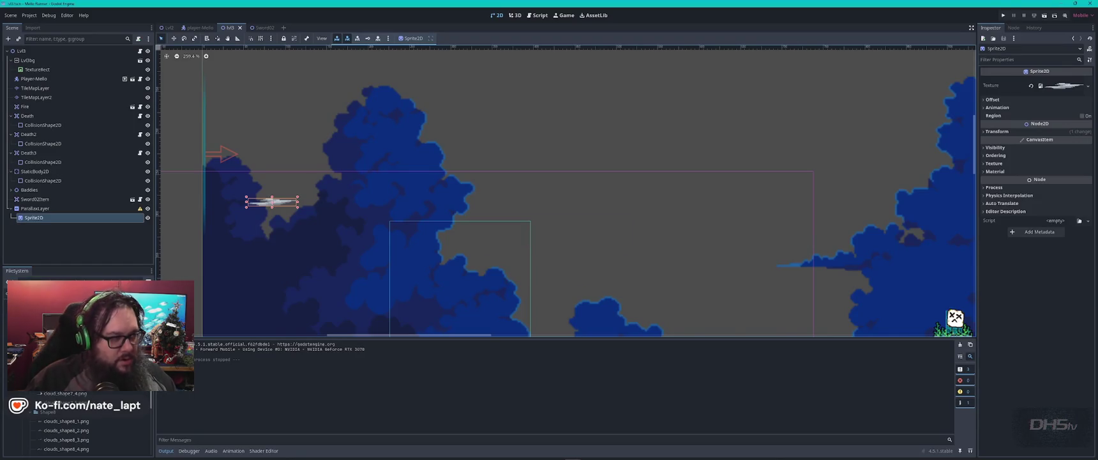
{"action": "key", "text": "F5"}
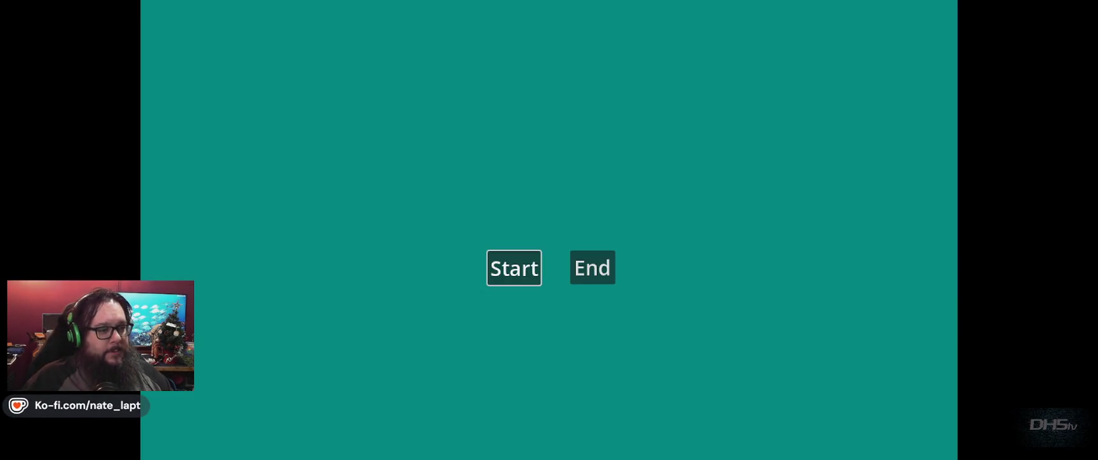
{"action": "left_click", "coordinate": [522, 267]}
{"action": "key", "text": "Right"}
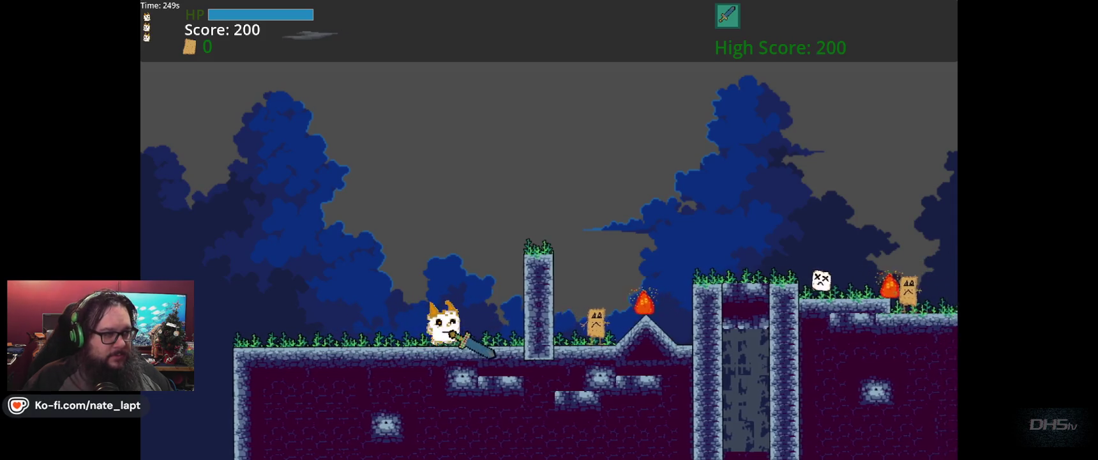
{"action": "key", "text": "Up"}
{"action": "key", "text": "Left"}
{"action": "key", "text": "Right"}
{"action": "key", "text": "Up"}
{"action": "key", "text": "Right"}
{"action": "key", "text": "Up"}
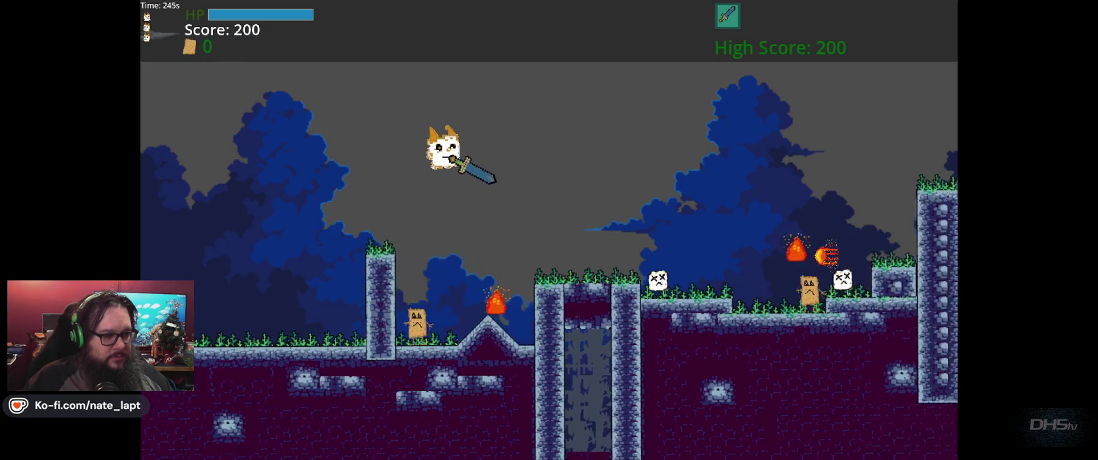
{"action": "key", "text": "Right"}
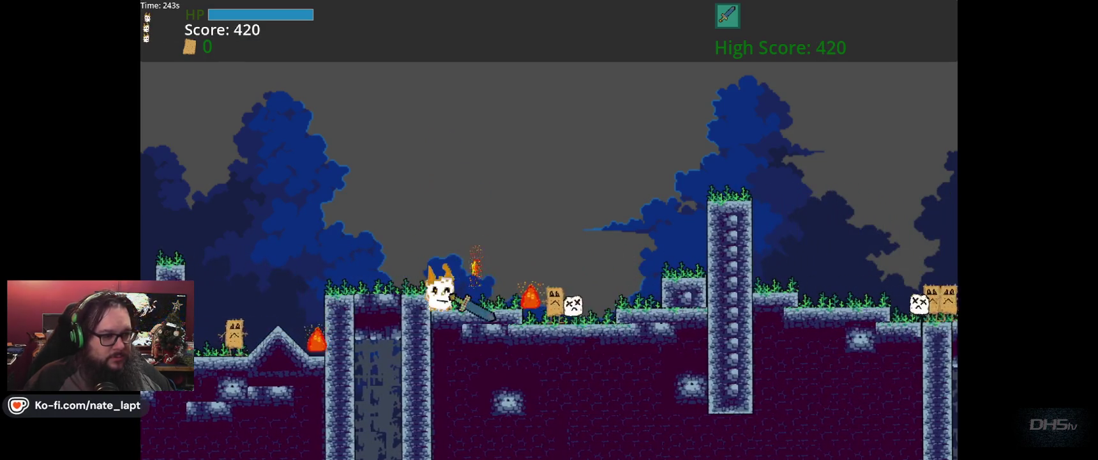
- Keep running and jumping right across the pillars until the character dies, then close the game
{"action": "key", "text": "Right"}
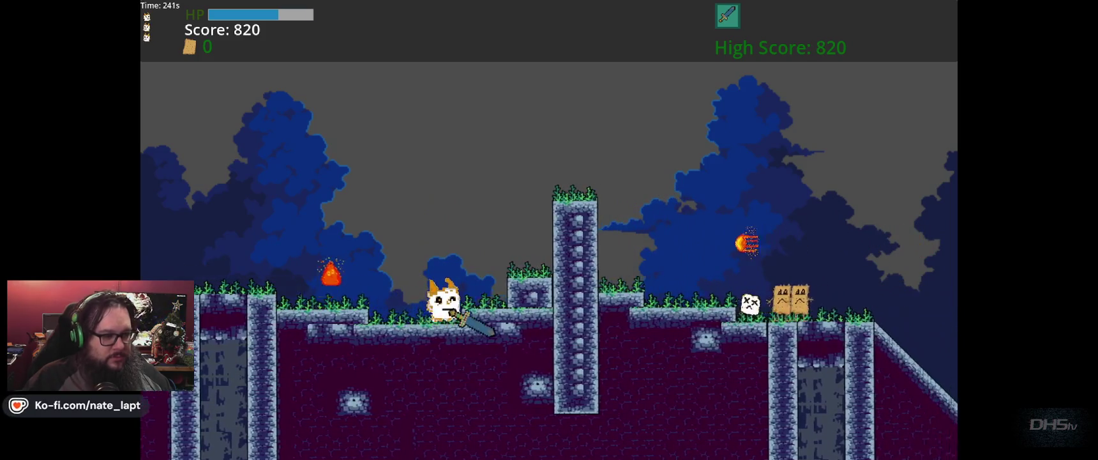
{"action": "key", "text": "Up"}
{"action": "key", "text": "Right"}
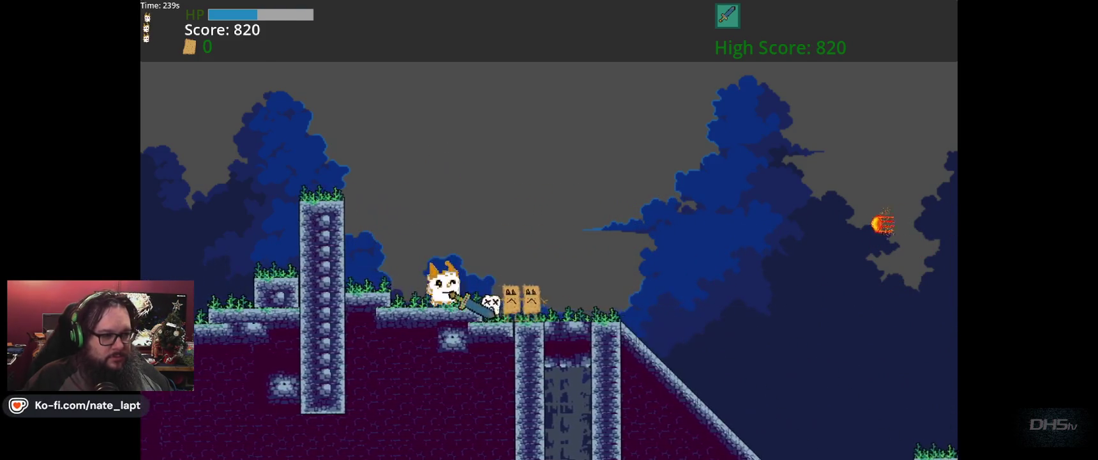
{"action": "key", "text": "Up"}
{"action": "key", "text": "Right"}
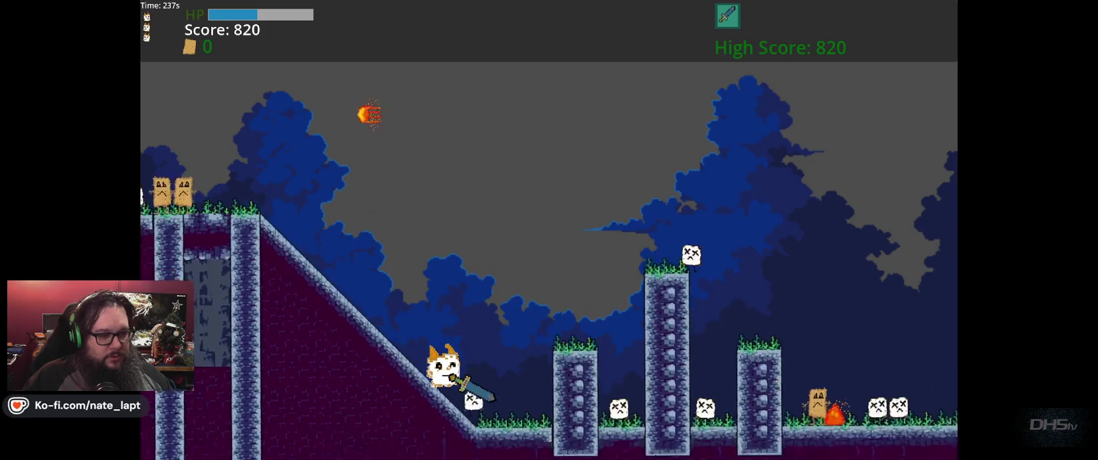
{"action": "key", "text": "Right"}
{"action": "key", "text": "Up"}
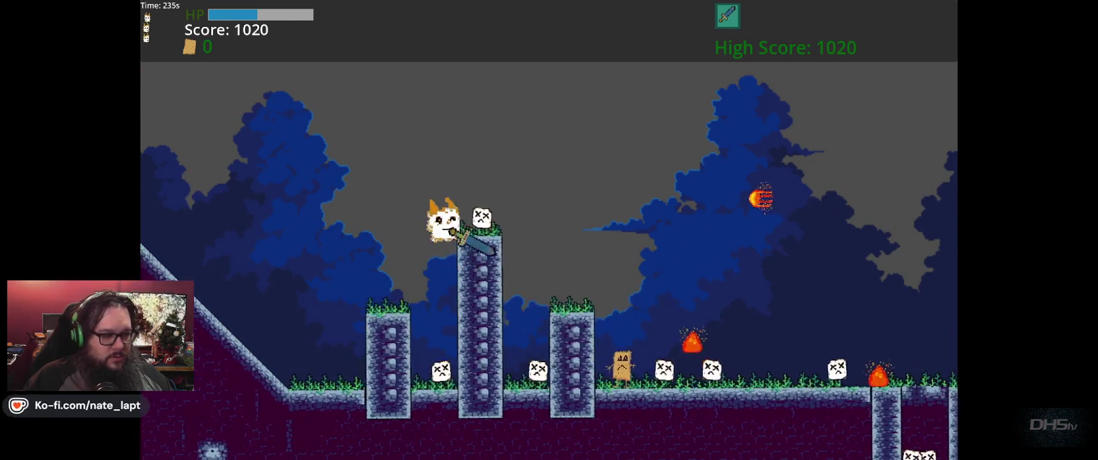
{"action": "key", "text": "Right"}
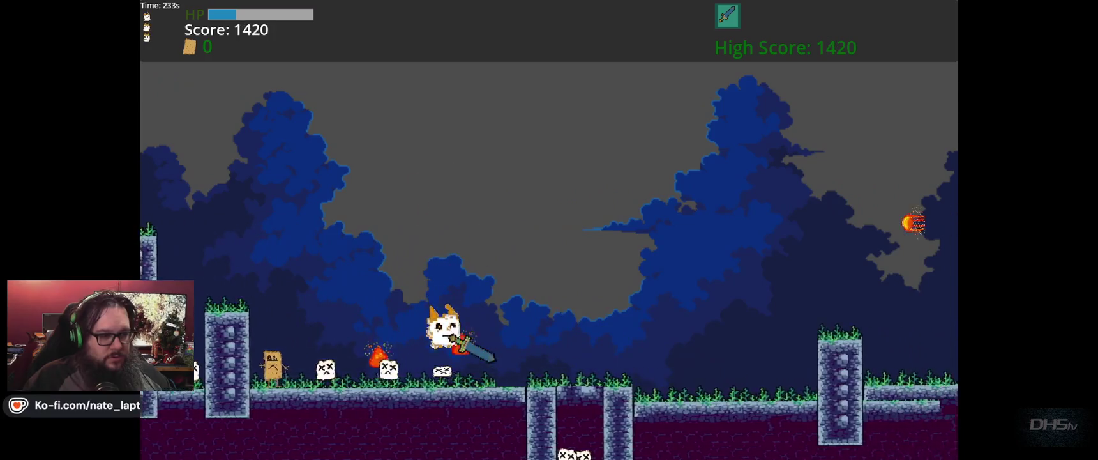
{"action": "key", "text": "F8"}
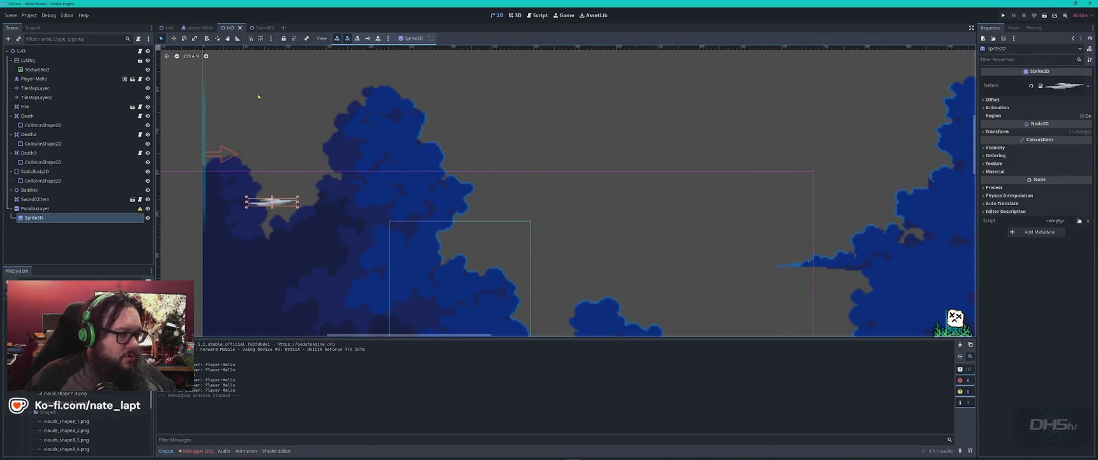
- Inspect the other project's parallax Background scene, then open Lvl3's background scene in its own tab
{"action": "key", "text": "alt+Tab"}
{"action": "key", "text": "Tab"}
{"action": "key", "text": "Tab"}
{"action": "key", "text": "Tab"}
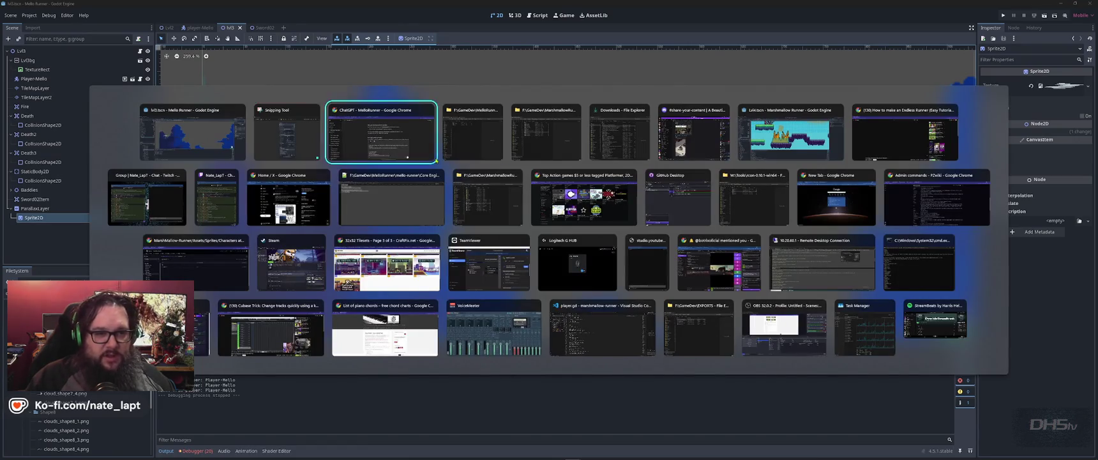
{"action": "scroll", "coordinate": [491, 128], "scroll_direction": "down", "scroll_amount": 5}
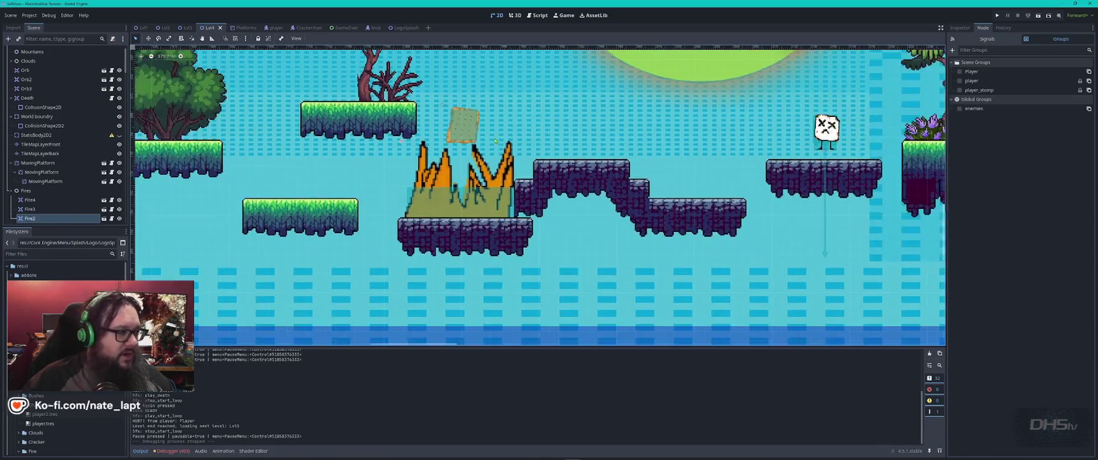
{"action": "scroll", "coordinate": [77, 122], "scroll_direction": "up", "scroll_amount": 1}
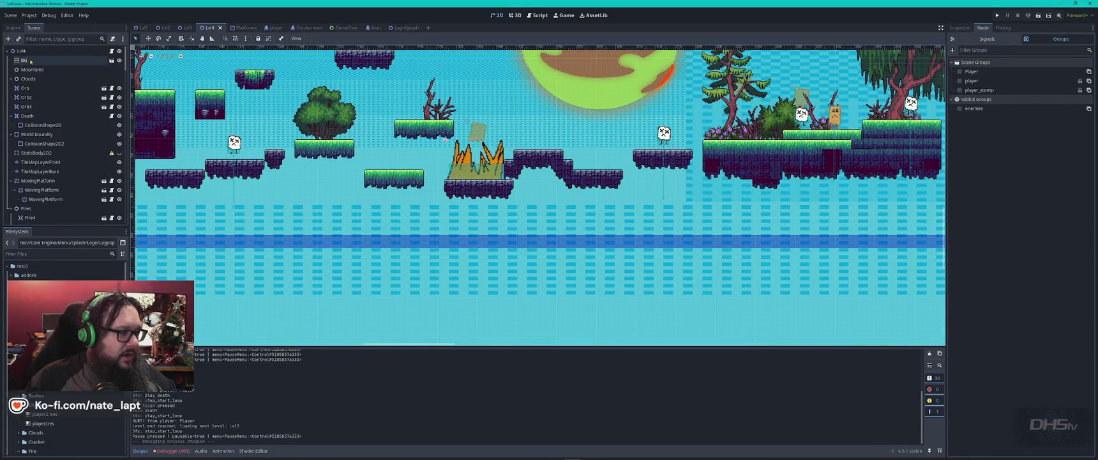
{"action": "left_click", "coordinate": [104, 60]}
{"action": "left_click", "coordinate": [111, 61]}
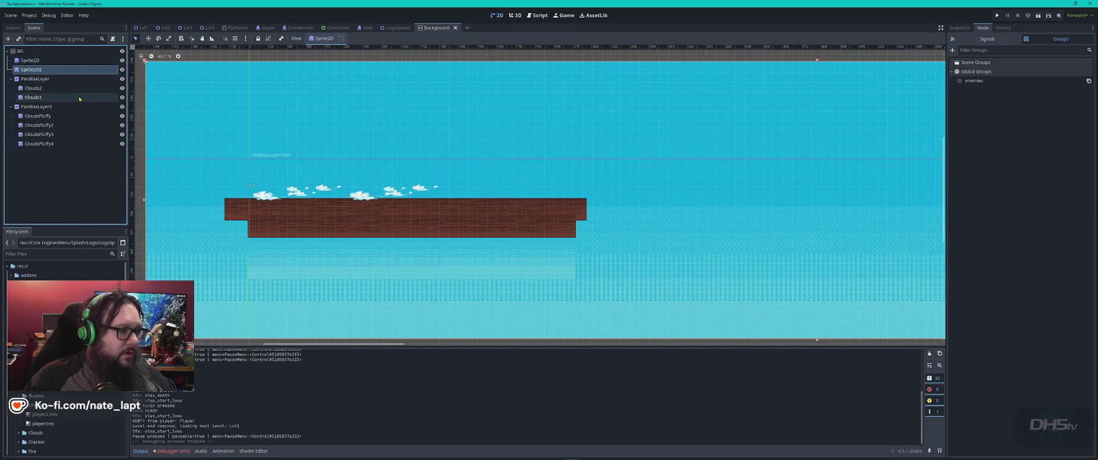
{"action": "left_click", "coordinate": [38, 107]}
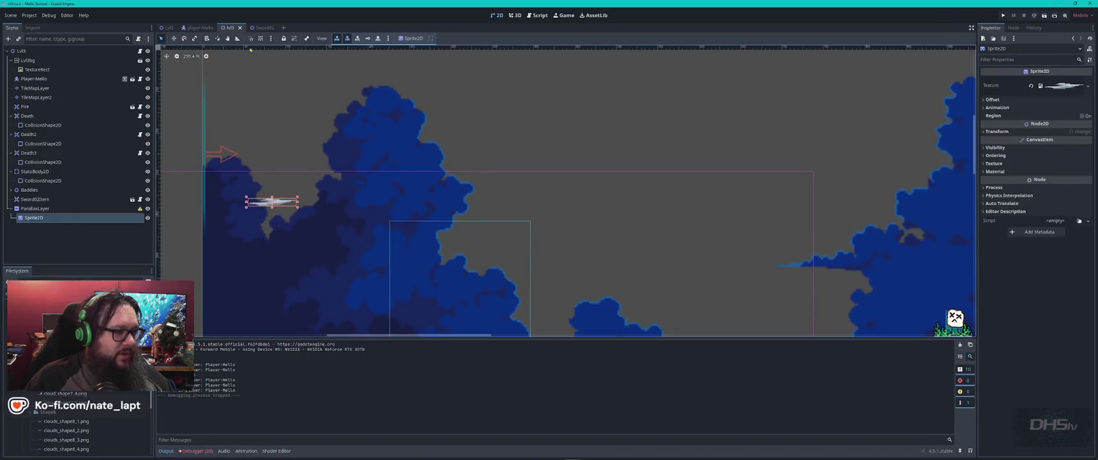
{"action": "left_click", "coordinate": [140, 60]}
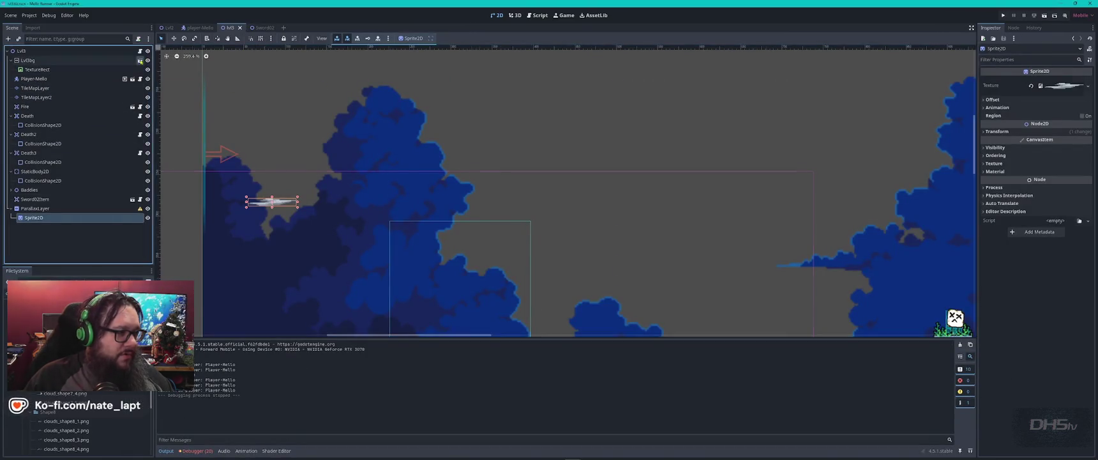
- Add a Parallax2D child to the background root and change its type to ParallaxLayer
{"action": "right_click", "coordinate": [26, 54]}
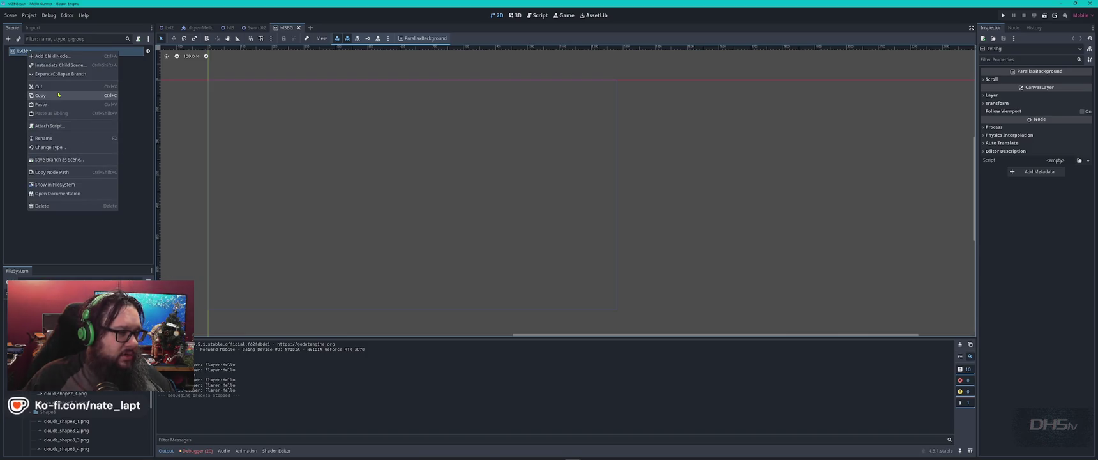
{"action": "left_click", "coordinate": [52, 56]}
{"action": "type", "text": "para"}
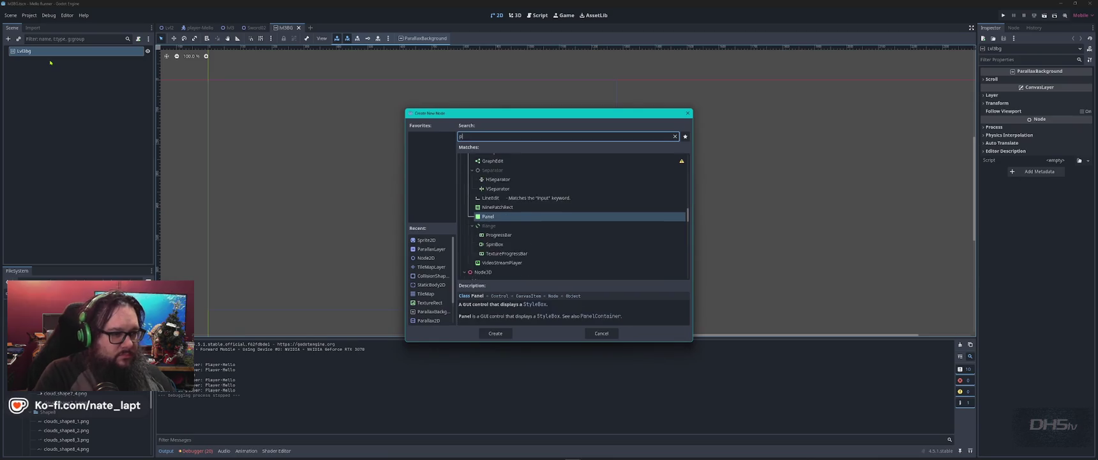
{"action": "key", "text": "Return"}
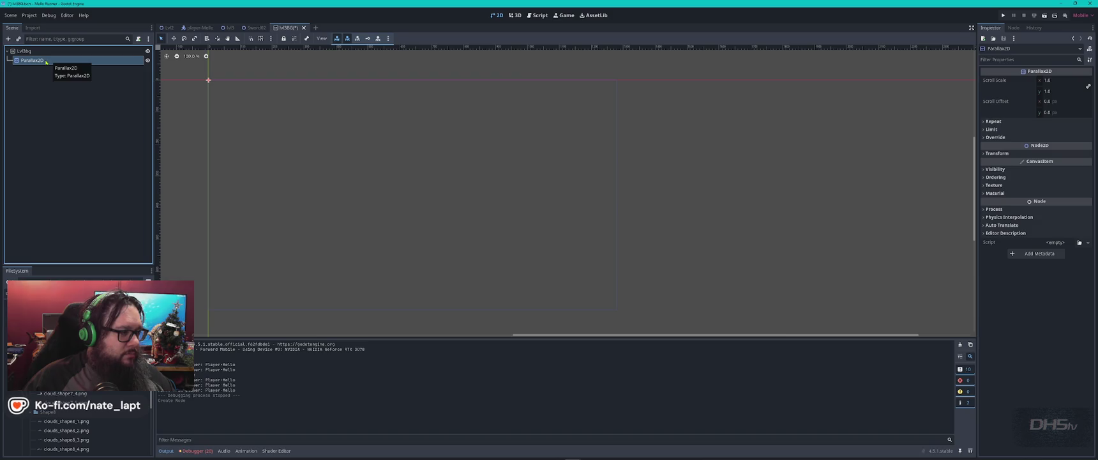
{"action": "right_click", "coordinate": [46, 61]}
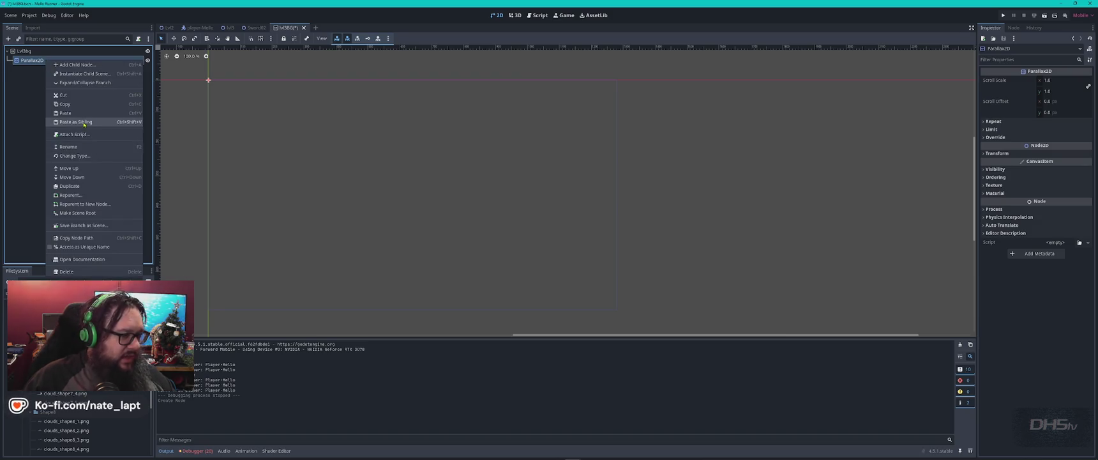
{"action": "left_click", "coordinate": [70, 154]}
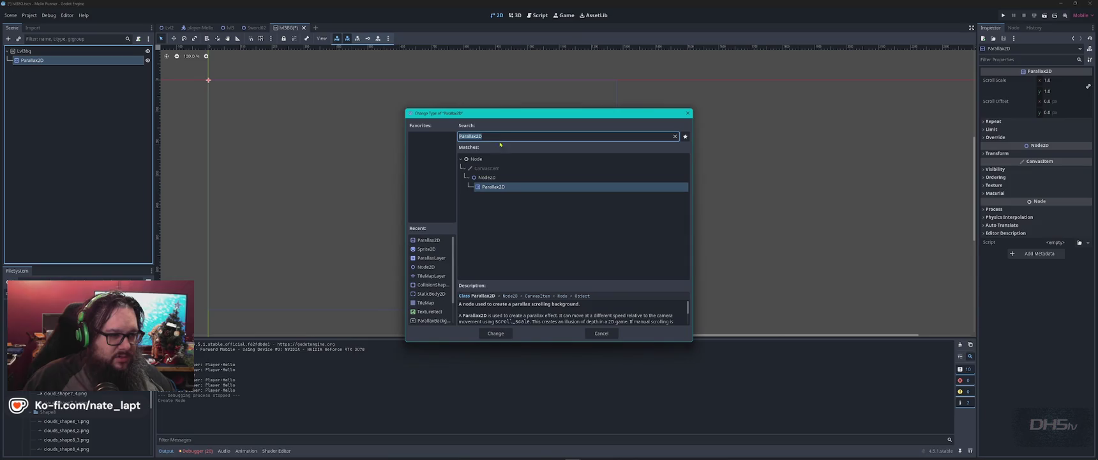
{"action": "left_click", "coordinate": [496, 195]}
{"action": "key", "text": "Return"}
- Add a Sprite2D child under the parallax node and duplicate it into four empty sprites
{"action": "key", "text": "alt+Tab"}
{"action": "left_click", "coordinate": [331, 140]}
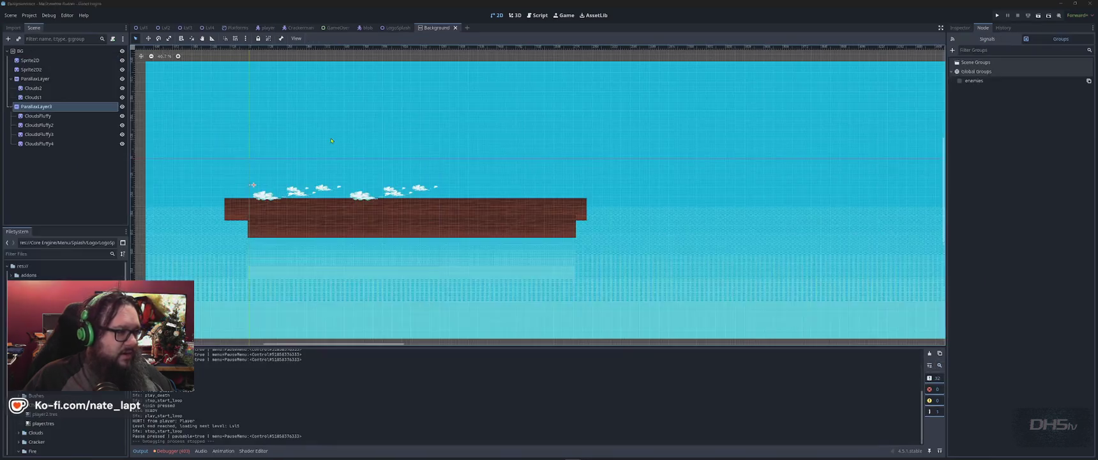
{"action": "key", "text": "alt+Tab"}
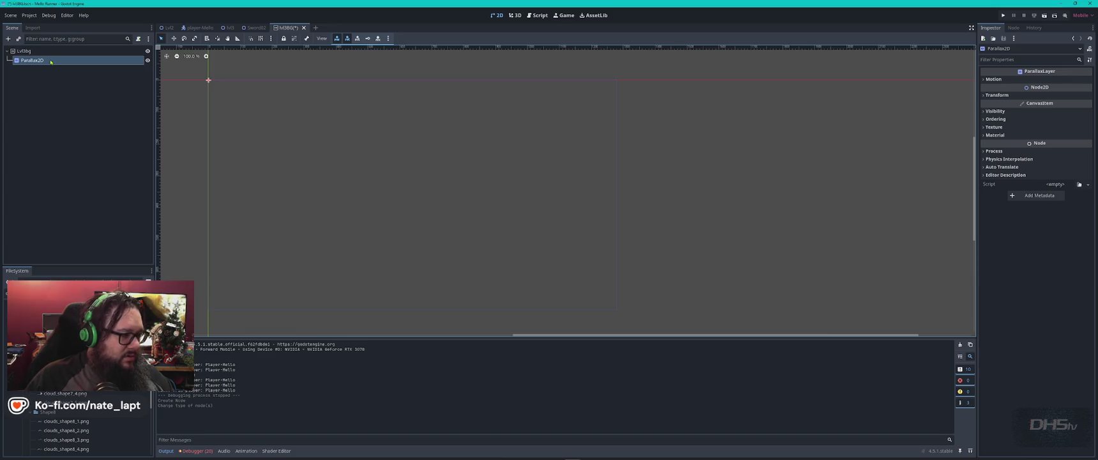
{"action": "key", "text": "ctrl+a"}
{"action": "type", "text": "sprite"}
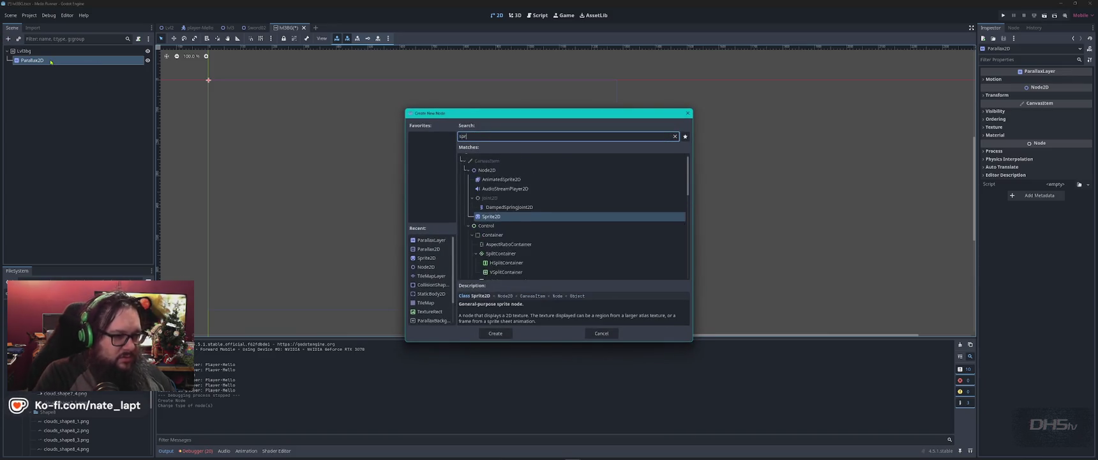
{"action": "key", "text": "Return"}
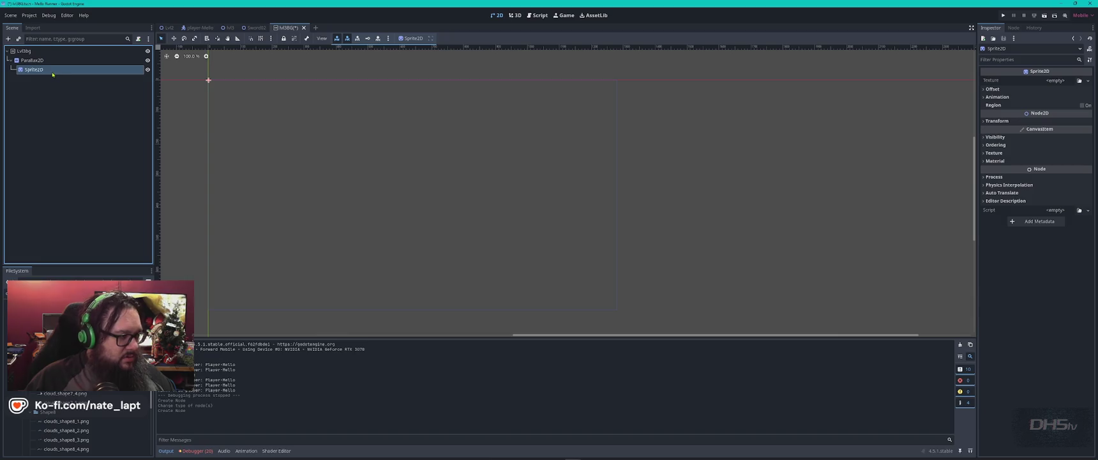
{"action": "key", "text": "ctrl+d"}
{"action": "key", "text": "ctrl+d"}
{"action": "key", "text": "ctrl+d"}
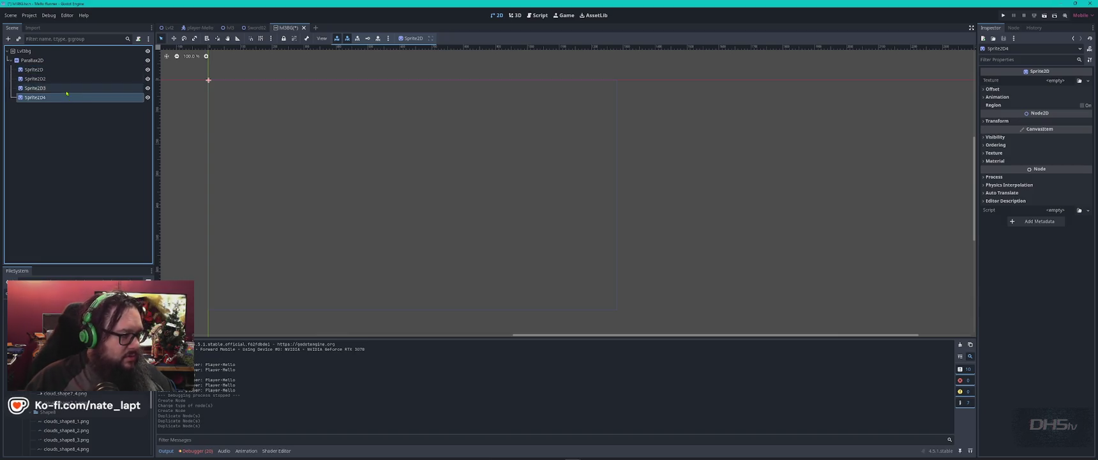
- Give the first sprites cloud textures and arrange the two clouds across the canvas
{"action": "left_click", "coordinate": [38, 69]}
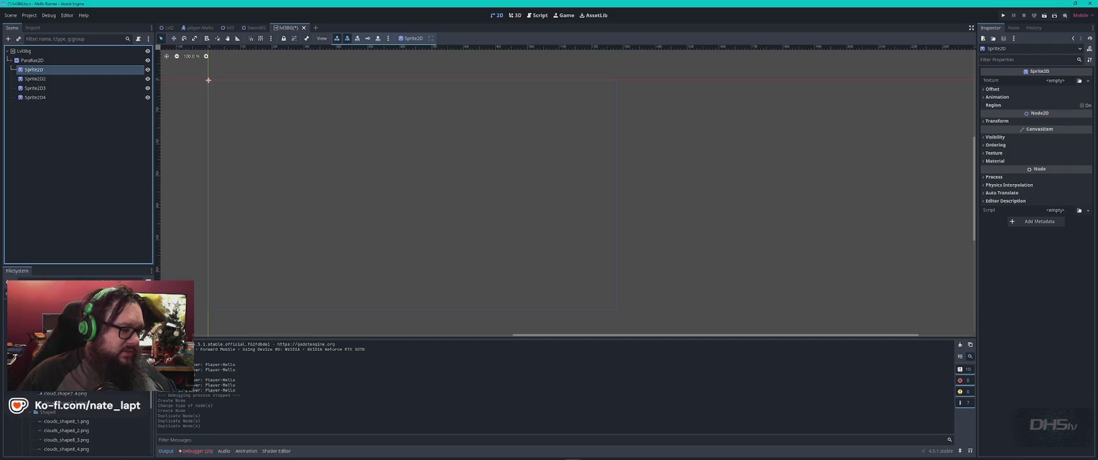
{"action": "mouse_move", "coordinate": [64, 421]}
{"action": "left_mouse_down"}
{"action": "mouse_move", "coordinate": [38, 61]}
{"action": "mouse_move", "coordinate": [73, 72]}
{"action": "mouse_move", "coordinate": [45, 72]}
{"action": "left_mouse_up"}
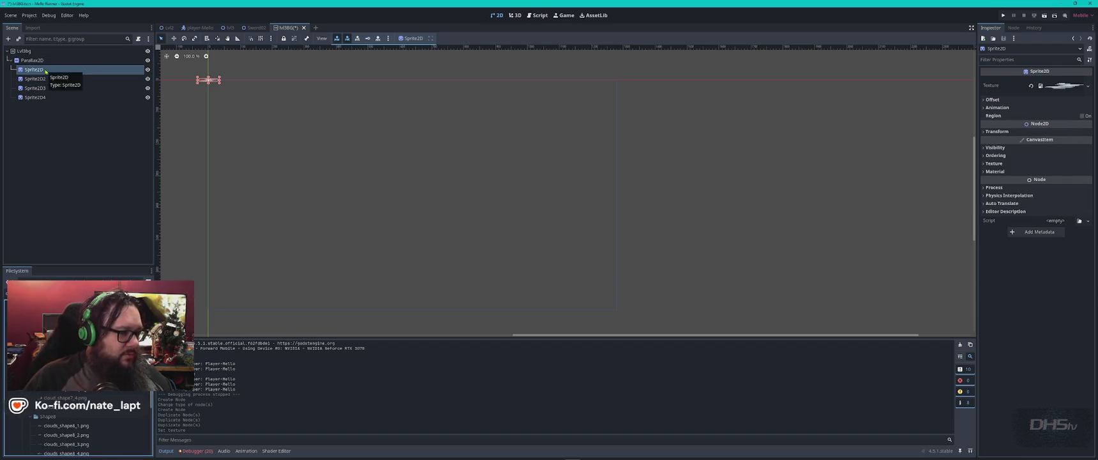
{"action": "mouse_move", "coordinate": [64, 434]}
{"action": "left_mouse_down"}
{"action": "mouse_move", "coordinate": [64, 115]}
{"action": "mouse_move", "coordinate": [42, 70]}
{"action": "left_mouse_up"}
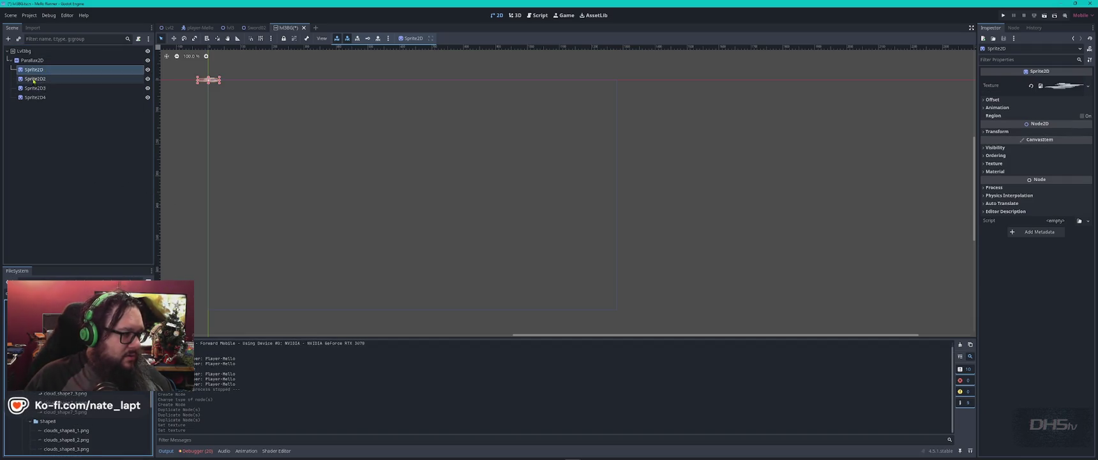
{"action": "left_click_drag", "start_coordinate": [297, 97], "coordinate": [263, 80]}
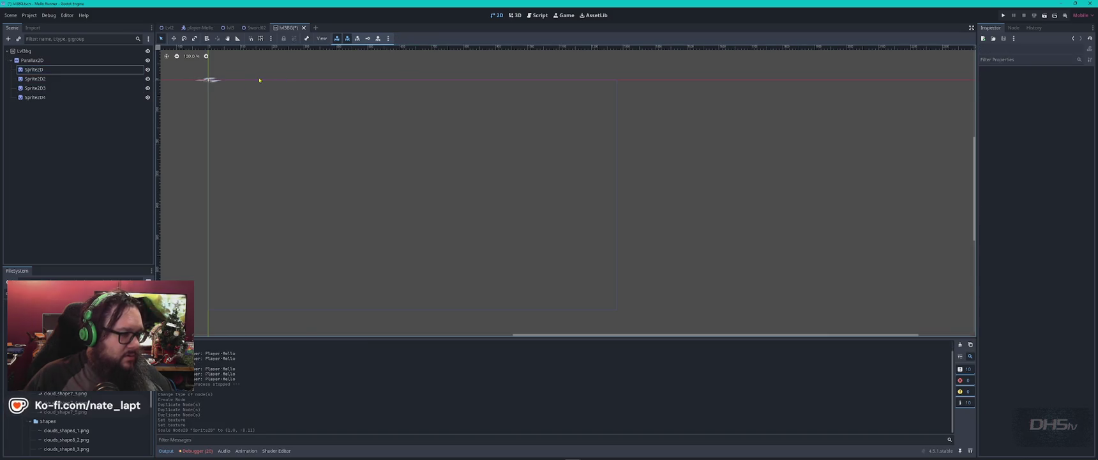
{"action": "scroll", "coordinate": [212, 79], "scroll_direction": "up", "scroll_amount": 8}
{"action": "mouse_move", "coordinate": [193, 102]}
{"action": "left_mouse_down"}
{"action": "mouse_move", "coordinate": [281, 131]}
{"action": "mouse_move", "coordinate": [296, 125]}
{"action": "left_mouse_up"}
{"action": "left_click", "coordinate": [196, 98]}
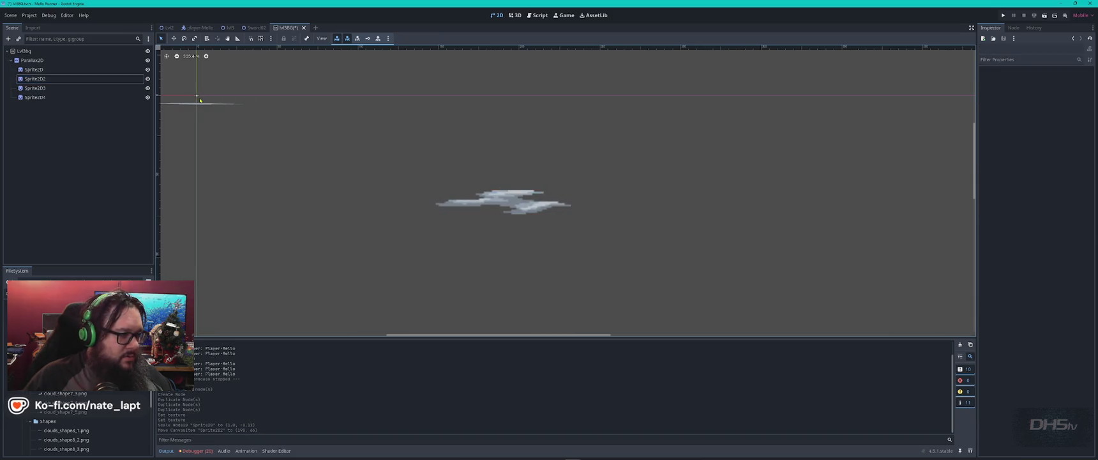
{"action": "left_click", "coordinate": [197, 104]}
{"action": "mouse_move", "coordinate": [197, 107]}
{"action": "left_mouse_down"}
{"action": "mouse_move", "coordinate": [197, 94]}
{"action": "mouse_move", "coordinate": [365, 146]}
{"action": "mouse_move", "coordinate": [396, 185]}
{"action": "left_mouse_up"}
- Assign cloud_shape7_4.png to Sprite2D3 and place the crescent over the left cloud
{"action": "left_click", "coordinate": [35, 88]}
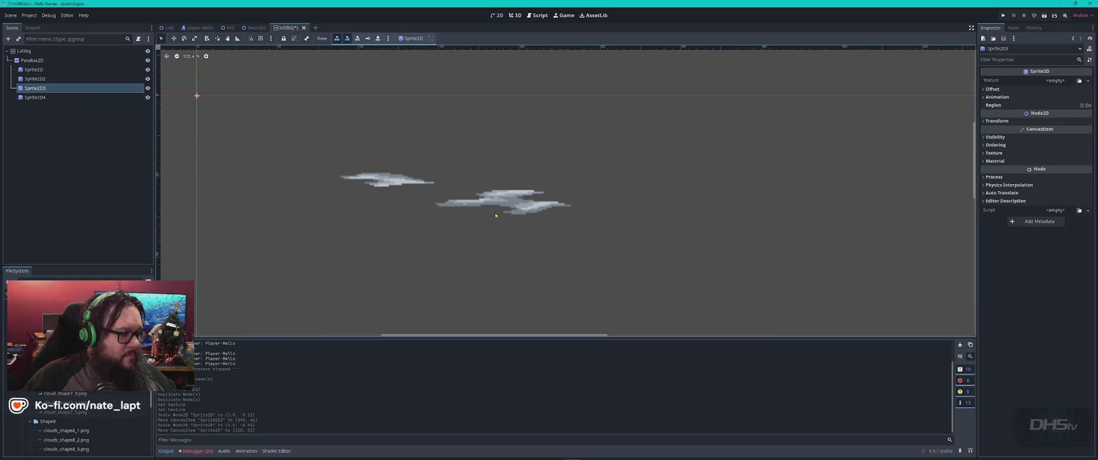
{"action": "left_click_drag", "start_coordinate": [79, 402], "coordinate": [47, 90]}
{"action": "left_click_drag", "start_coordinate": [217, 108], "coordinate": [924, 225]}
{"action": "left_click_drag", "start_coordinate": [780, 270], "coordinate": [492, 196]}
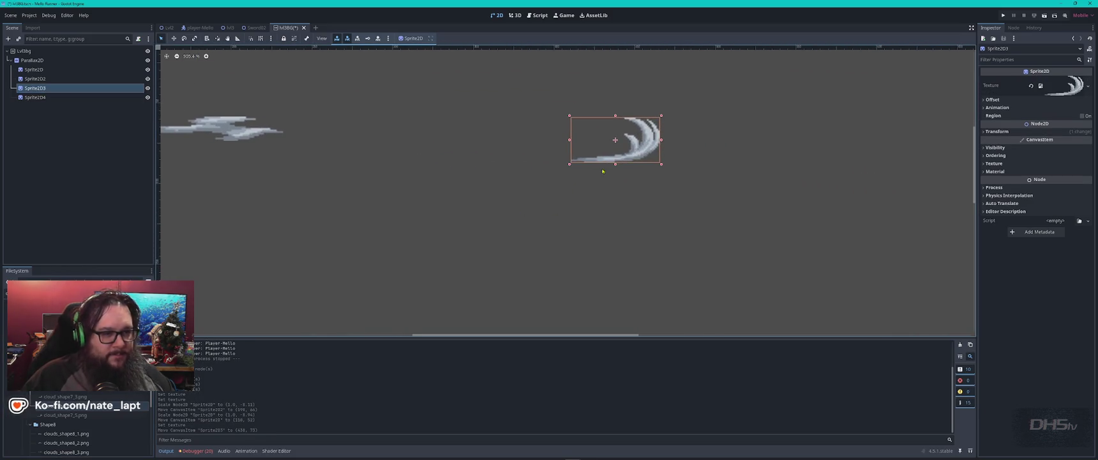
{"action": "left_click_drag", "start_coordinate": [610, 151], "coordinate": [455, 142]}
{"action": "left_click_drag", "start_coordinate": [635, 145], "coordinate": [344, 125]}
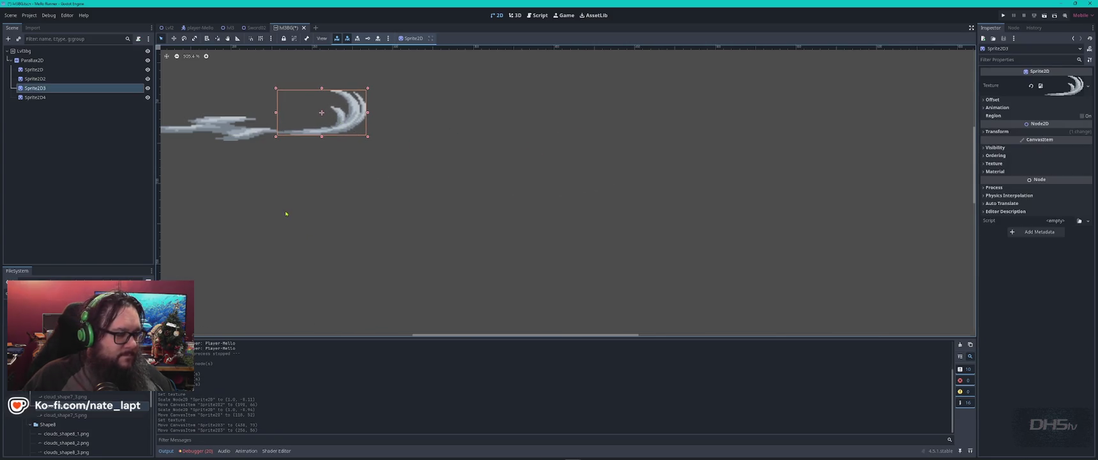
- Give Sprite2D4 a cloud image and place it well right of the other clouds
{"action": "scroll", "coordinate": [287, 216], "scroll_direction": "down", "scroll_amount": 1}
{"action": "scroll", "coordinate": [90, 422], "scroll_direction": "up", "scroll_amount": 10}
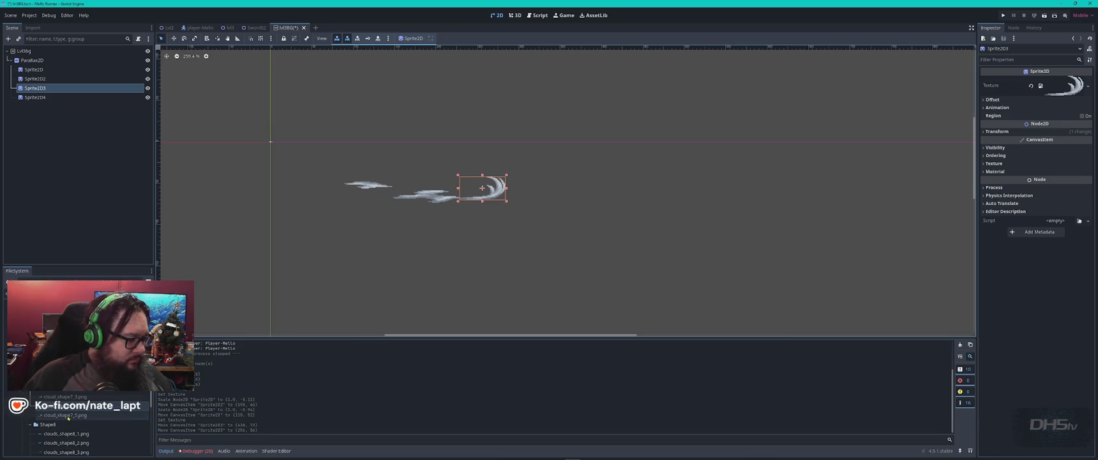
{"action": "mouse_move", "coordinate": [64, 403]}
{"action": "left_mouse_down"}
{"action": "mouse_move", "coordinate": [135, 245]}
{"action": "mouse_move", "coordinate": [89, 101]}
{"action": "mouse_move", "coordinate": [348, 153]}
{"action": "left_mouse_up"}
{"action": "mouse_move", "coordinate": [335, 163]}
{"action": "left_mouse_down"}
{"action": "mouse_move", "coordinate": [595, 209]}
{"action": "mouse_move", "coordinate": [757, 222]}
{"action": "mouse_move", "coordinate": [830, 203]}
{"action": "mouse_move", "coordinate": [803, 207]}
{"action": "left_mouse_up"}
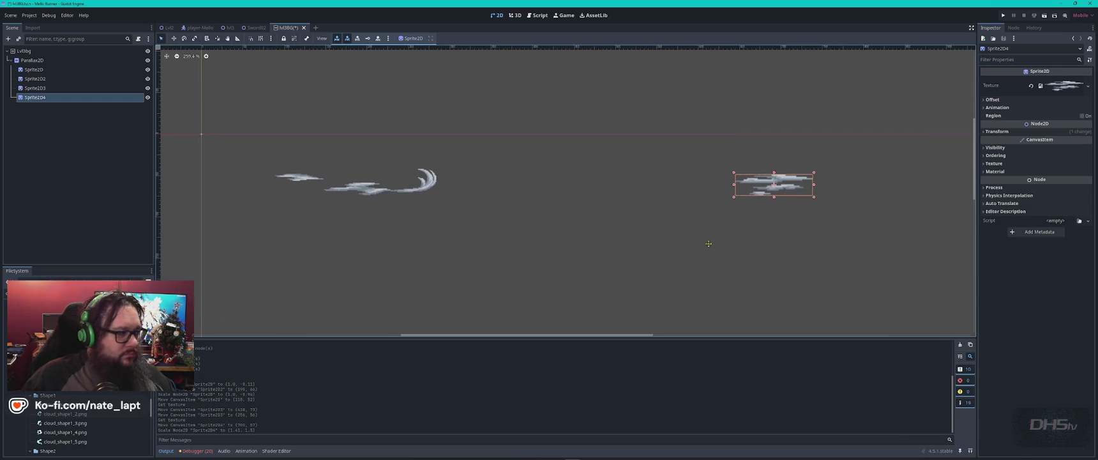
{"action": "left_click", "coordinate": [70, 140]}
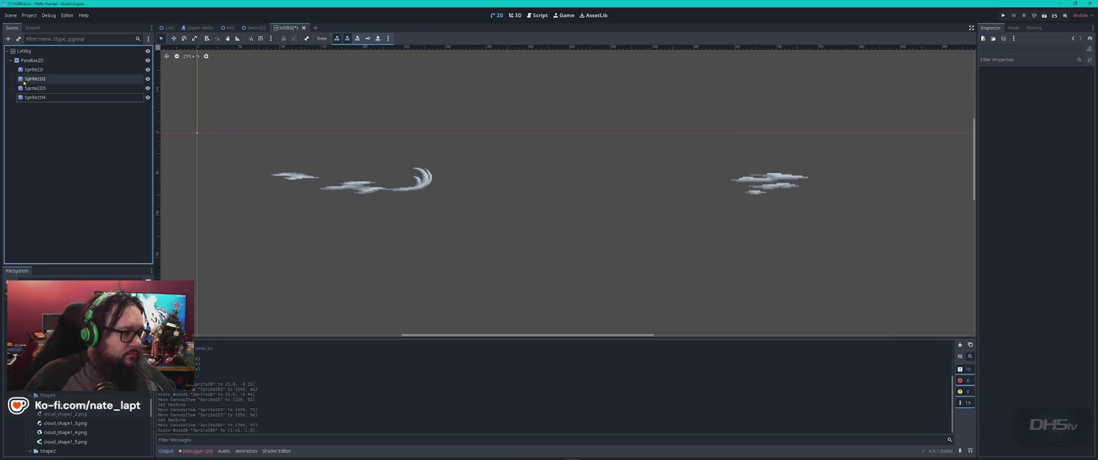
- Duplicate the four cloud sprites and spread the copies, Sprite2D5–8, right and down
{"action": "left_click", "coordinate": [33, 69]}
{"action": "left_click", "coordinate": [44, 97], "text": "shift"}
{"action": "key", "text": "ctrl+d"}
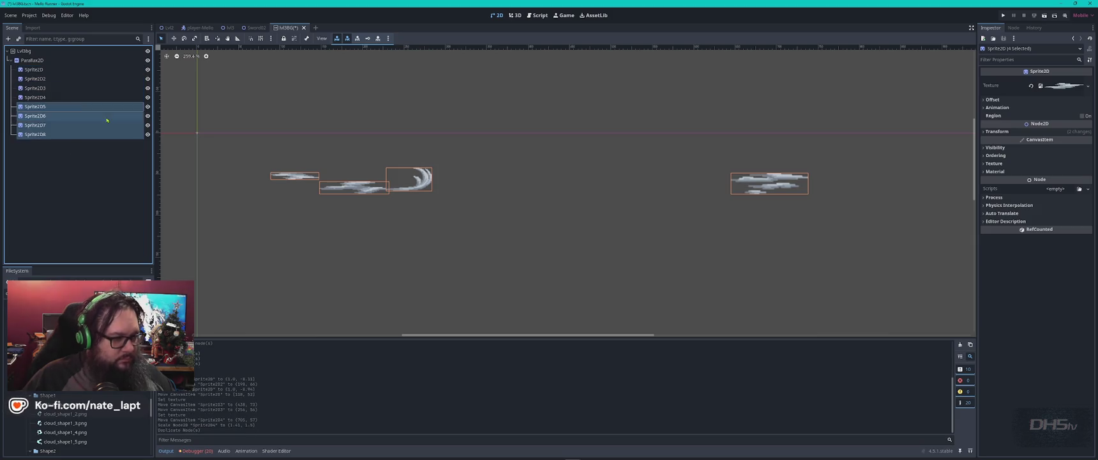
{"action": "mouse_move", "coordinate": [354, 188]}
{"action": "left_mouse_down"}
{"action": "mouse_move", "coordinate": [533, 219]}
{"action": "mouse_move", "coordinate": [515, 258]}
{"action": "left_mouse_up"}
{"action": "scroll", "coordinate": [558, 260], "scroll_direction": "down", "scroll_amount": 5}
{"action": "left_click", "coordinate": [558, 260]}
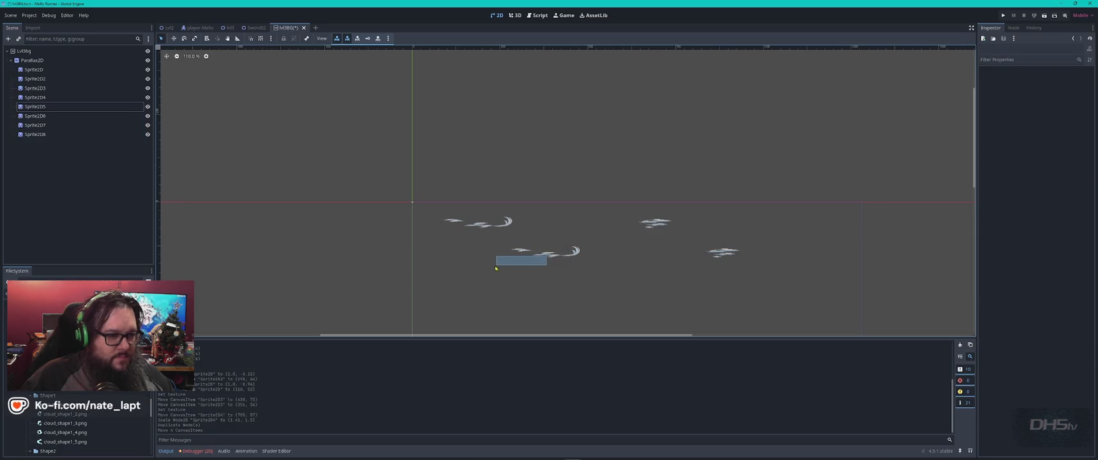
{"action": "left_click", "coordinate": [724, 254]}
{"action": "mouse_move", "coordinate": [725, 254]}
{"action": "left_mouse_down"}
{"action": "mouse_move", "coordinate": [600, 269]}
{"action": "mouse_move", "coordinate": [690, 240]}
{"action": "mouse_move", "coordinate": [682, 227]}
{"action": "left_mouse_up"}
{"action": "left_click", "coordinate": [569, 250]}
{"action": "left_click", "coordinate": [550, 256], "text": "shift"}
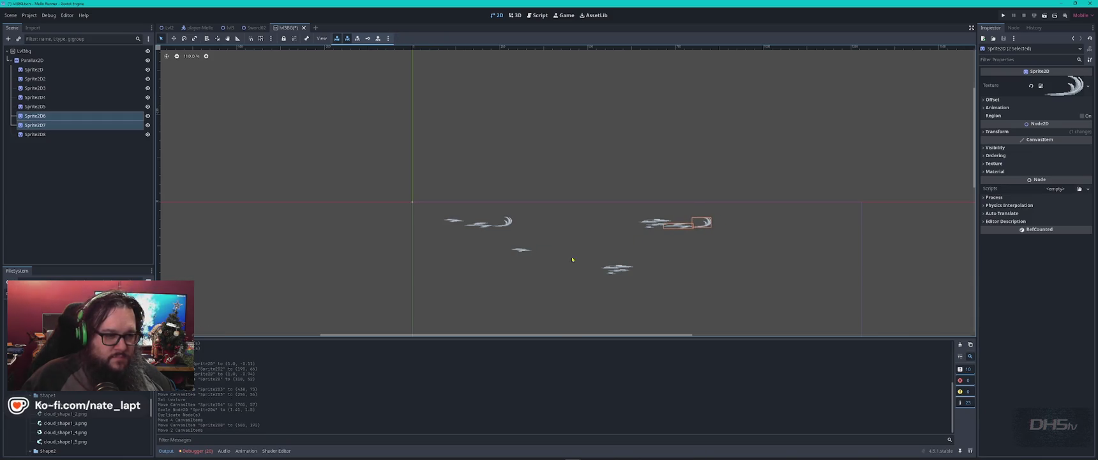
{"action": "left_click", "coordinate": [520, 250]}
{"action": "left_click_drag", "start_coordinate": [673, 265], "coordinate": [675, 267]}
- Try cloud_shape1_4.png, then duplicate Sprite2D5–8 and move the new copies down-right
{"action": "scroll", "coordinate": [617, 254], "scroll_direction": "down", "scroll_amount": 5}
{"action": "scroll", "coordinate": [617, 254], "scroll_direction": "right", "scroll_amount": 5}
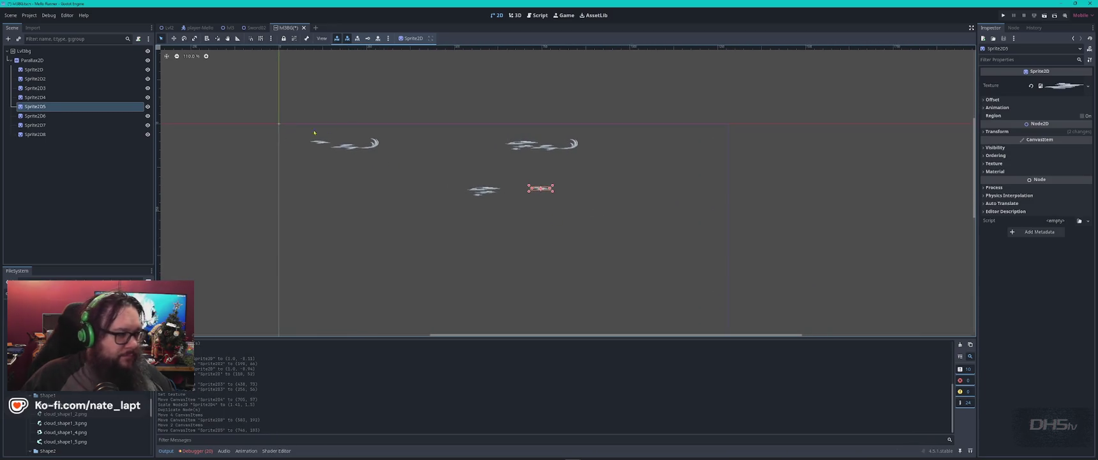
{"action": "left_click", "coordinate": [77, 433]}
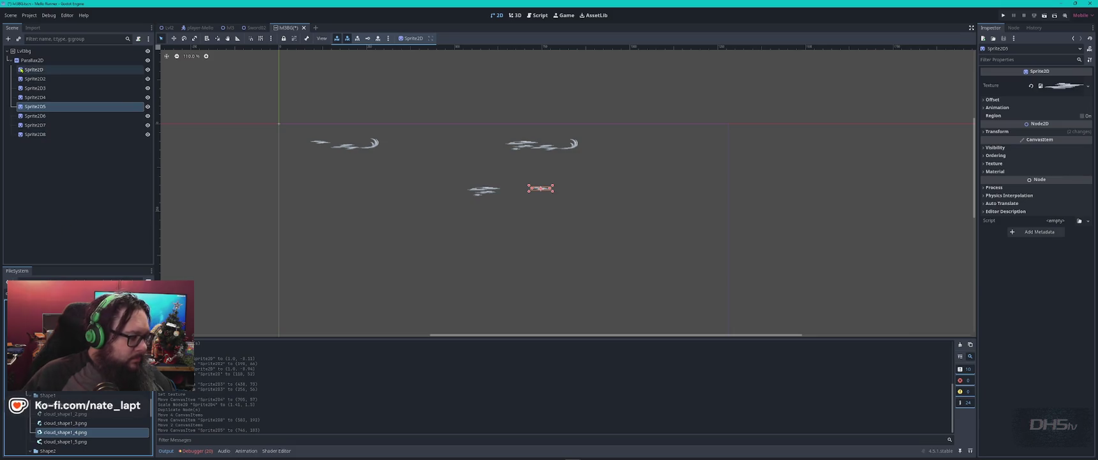
{"action": "left_click_drag", "start_coordinate": [79, 434], "coordinate": [80, 228]}
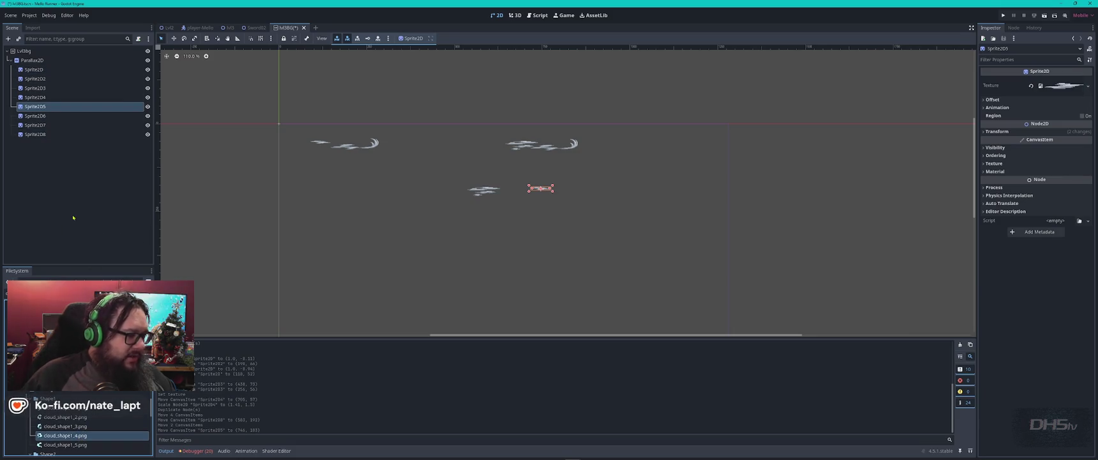
{"action": "left_click", "coordinate": [56, 162]}
{"action": "left_click", "coordinate": [36, 134]}
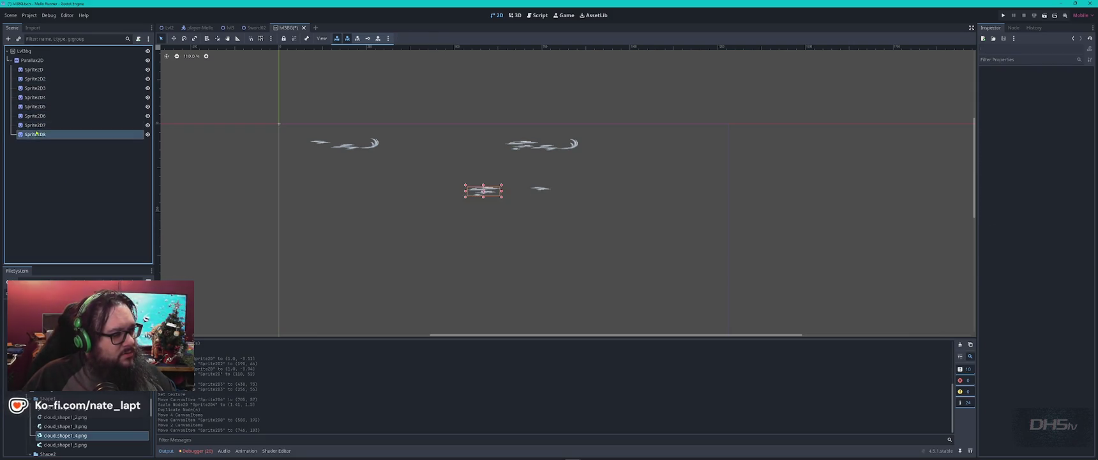
{"action": "left_click", "coordinate": [39, 106], "text": "shift"}
{"action": "key", "text": "ctrl+d"}
{"action": "mouse_move", "coordinate": [464, 198]}
{"action": "left_mouse_down"}
{"action": "mouse_move", "coordinate": [561, 265]}
{"action": "mouse_move", "coordinate": [592, 261]}
{"action": "left_mouse_up"}
- Give two of the new copies large cyan cloud textures and adjust their positions
{"action": "scroll", "coordinate": [81, 415], "scroll_direction": "down", "scroll_amount": 5}
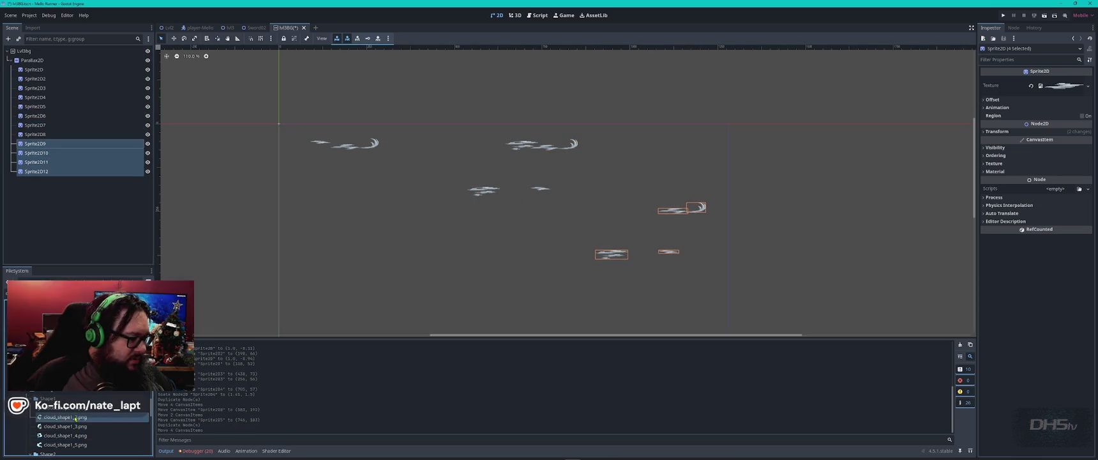
{"action": "left_click_drag", "start_coordinate": [64, 440], "coordinate": [39, 145]}
{"action": "mouse_move", "coordinate": [604, 261]}
{"action": "left_mouse_down"}
{"action": "mouse_move", "coordinate": [604, 271]}
{"action": "mouse_move", "coordinate": [590, 248]}
{"action": "left_mouse_up"}
{"action": "left_click", "coordinate": [345, 330]}
{"action": "scroll", "coordinate": [76, 421], "scroll_direction": "down", "scroll_amount": 8}
{"action": "mouse_move", "coordinate": [62, 412]}
{"action": "left_mouse_down"}
{"action": "mouse_move", "coordinate": [72, 191]}
{"action": "mouse_move", "coordinate": [45, 162]}
{"action": "left_mouse_up"}
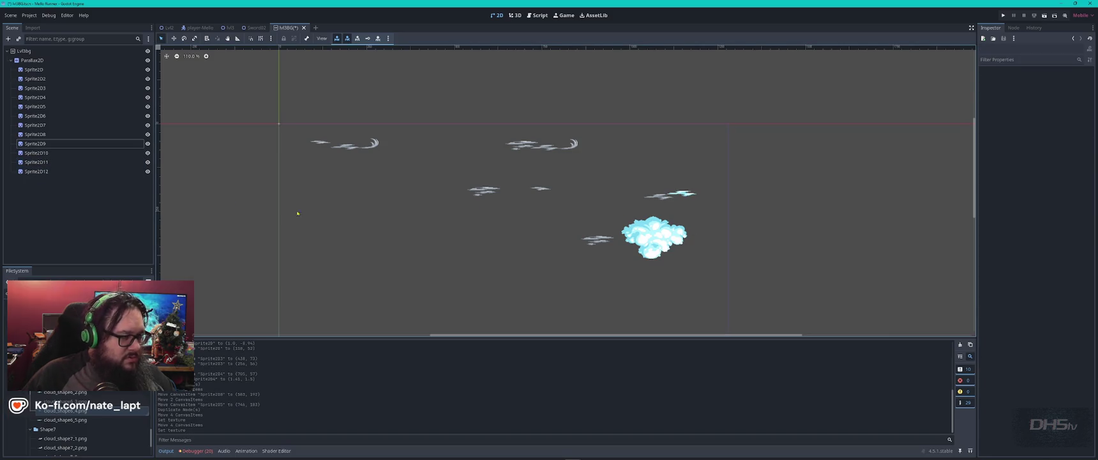
{"action": "left_click_drag", "start_coordinate": [685, 196], "coordinate": [694, 195]}
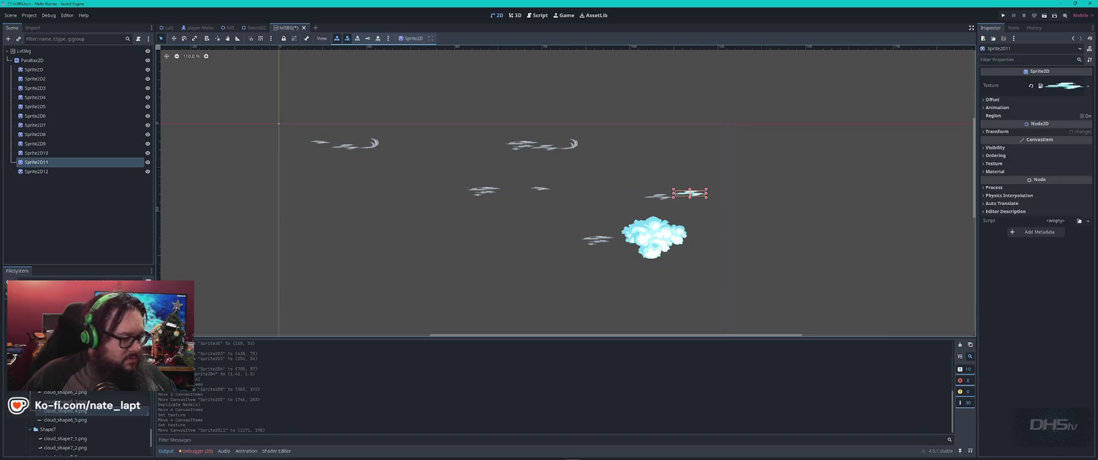
- Apply the swirl-tailed cloud_shape7_2.png to a sprite overlapping the big cyan cloud
{"action": "left_click", "coordinate": [91, 447]}
{"action": "left_click_drag", "start_coordinate": [91, 448], "coordinate": [44, 171]}
{"action": "mouse_move", "coordinate": [613, 243]}
{"action": "left_mouse_down"}
{"action": "mouse_move", "coordinate": [688, 242]}
{"action": "mouse_move", "coordinate": [420, 243]}
{"action": "mouse_move", "coordinate": [692, 249]}
{"action": "mouse_move", "coordinate": [669, 250]}
{"action": "left_mouse_up"}
{"action": "left_click", "coordinate": [988, 155]}
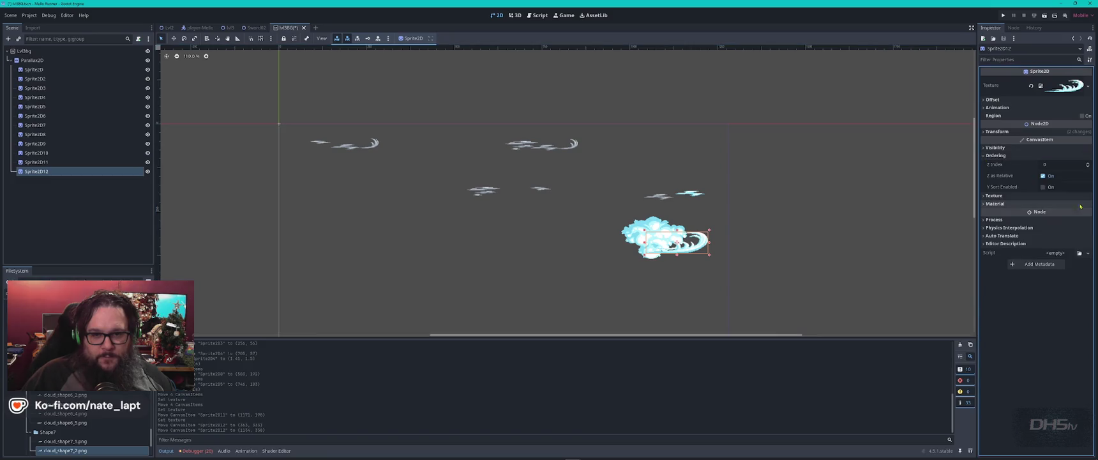
- Set the swirl cloud Sprite2D12's Z Index to -1 so it draws behind the big cyan cloud
{"action": "left_click", "coordinate": [1088, 168]}
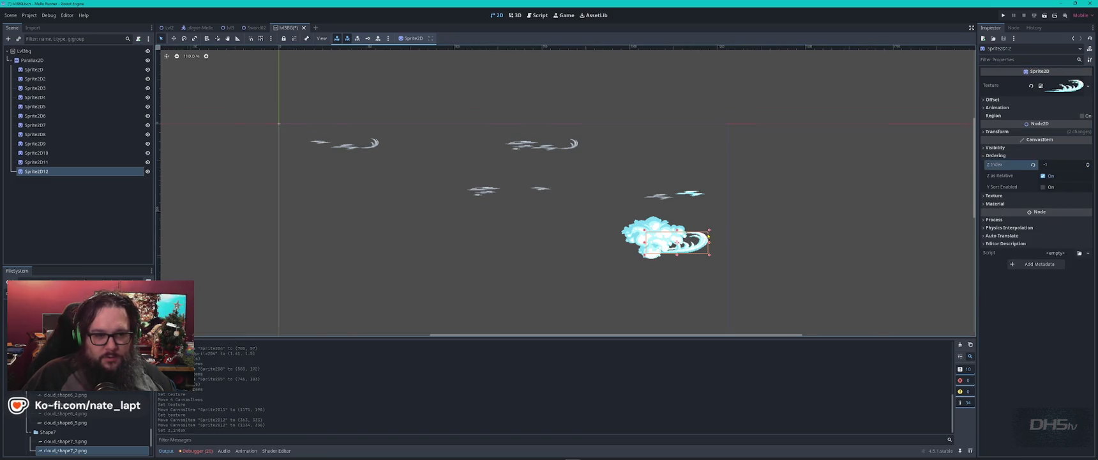
{"action": "scroll", "coordinate": [671, 236], "scroll_direction": "up", "scroll_amount": 5}
{"action": "scroll", "coordinate": [671, 237], "scroll_direction": "down", "scroll_amount": 2}
{"action": "scroll", "coordinate": [435, 211], "scroll_direction": "left", "scroll_amount": 5}
{"action": "scroll", "coordinate": [90, 427], "scroll_direction": "down", "scroll_amount": 3}
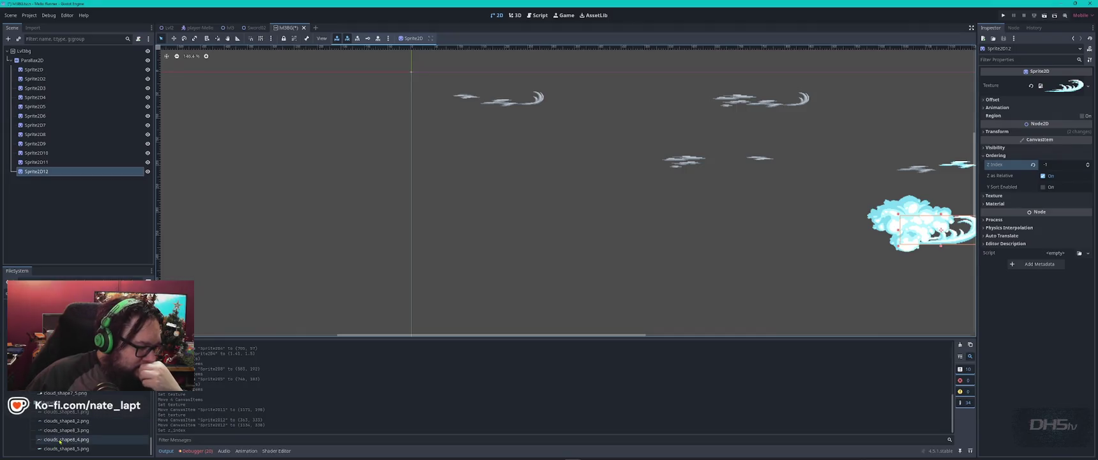
- Give the small cloud the clouds_shape8_2.png texture instead of clouds_shape8_4.png
{"action": "mouse_move", "coordinate": [67, 444]}
{"action": "left_mouse_down"}
{"action": "mouse_move", "coordinate": [56, 139]}
{"action": "mouse_move", "coordinate": [48, 145]}
{"action": "left_mouse_up"}
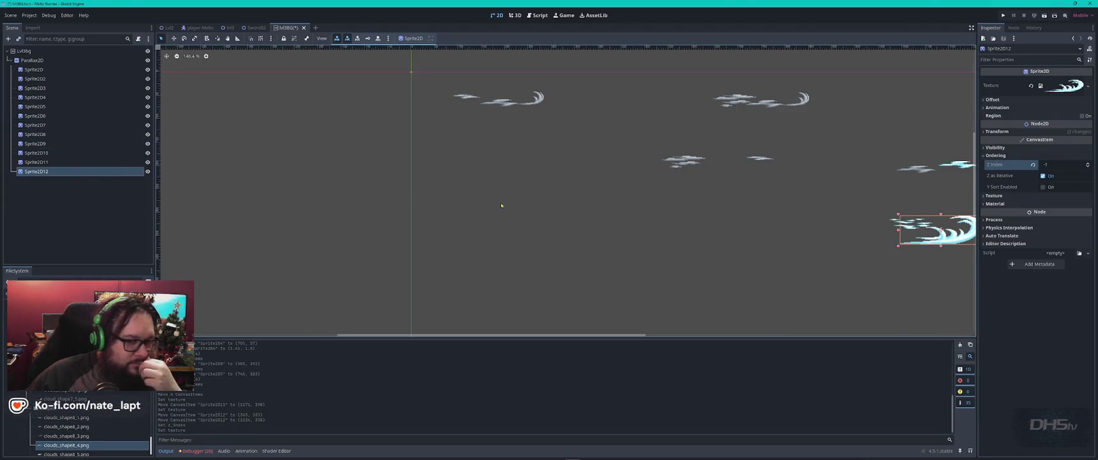
{"action": "key", "text": "ctrl+z"}
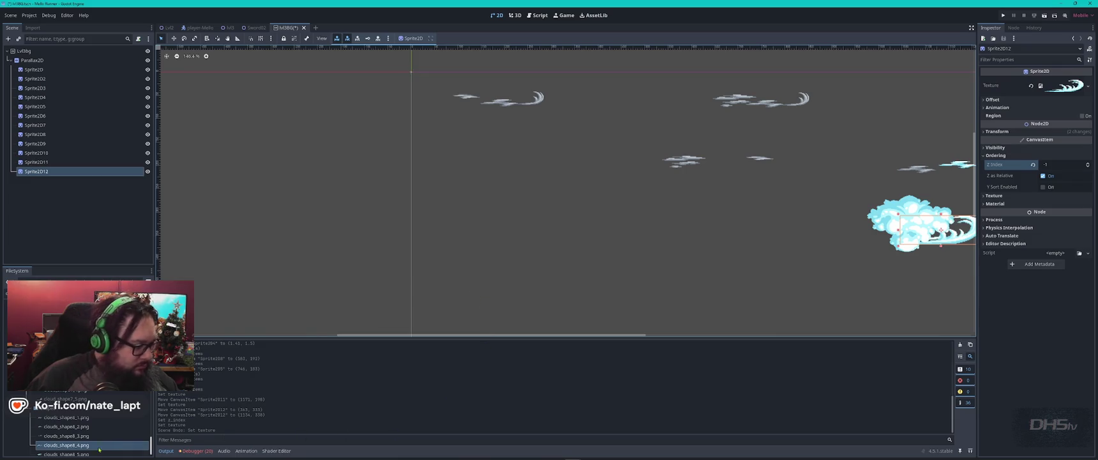
{"action": "left_click", "coordinate": [72, 426]}
{"action": "left_click_drag", "start_coordinate": [72, 426], "coordinate": [48, 144]}
- Reposition the streaky Sprite2D8 cloud and spread two duplicated copies across the sky
{"action": "left_click_drag", "start_coordinate": [667, 203], "coordinate": [600, 154]}
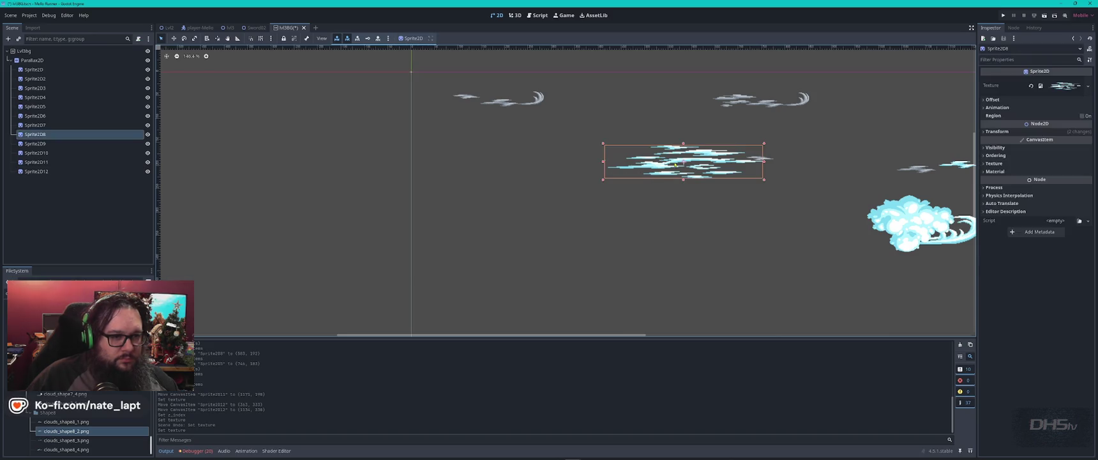
{"action": "mouse_move", "coordinate": [674, 161]}
{"action": "left_mouse_down"}
{"action": "mouse_move", "coordinate": [508, 197]}
{"action": "mouse_move", "coordinate": [722, 181]}
{"action": "mouse_move", "coordinate": [836, 141]}
{"action": "mouse_move", "coordinate": [638, 130]}
{"action": "mouse_move", "coordinate": [616, 116]}
{"action": "left_mouse_up"}
{"action": "key", "text": "ctrl+d"}
{"action": "key", "text": "ctrl+d"}
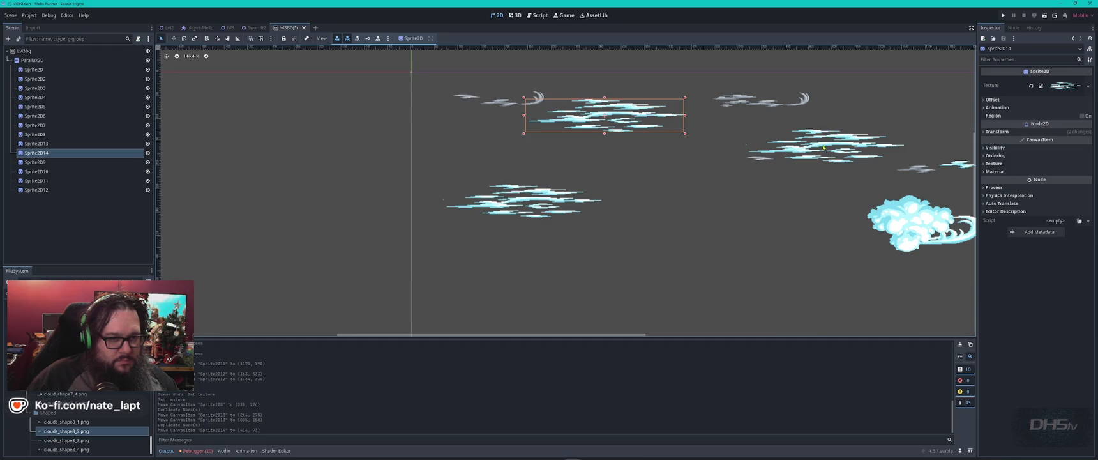
{"action": "scroll", "coordinate": [477, 142], "scroll_direction": "right", "scroll_amount": 5}
{"action": "key", "text": "ctrl+d"}
{"action": "left_click_drag", "start_coordinate": [305, 81], "coordinate": [559, 218]}
{"action": "mouse_move", "coordinate": [289, 79]}
{"action": "left_mouse_down"}
{"action": "mouse_move", "coordinate": [479, 189]}
{"action": "mouse_move", "coordinate": [532, 199]}
{"action": "left_mouse_up"}
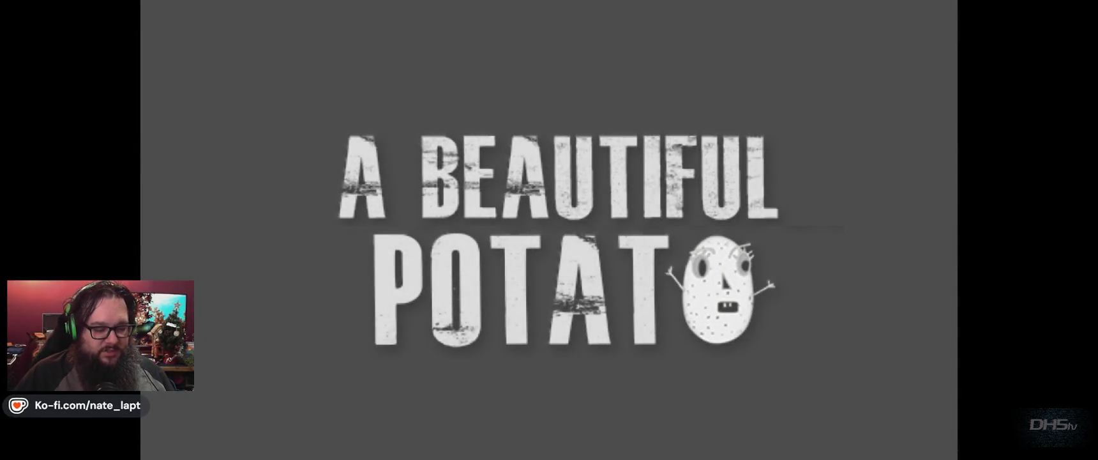
- Play the game briefly, running right and attacking an enemy
{"action": "key", "text": "Return"}
{"action": "key", "text": "Right"}
{"action": "key", "text": "space"}
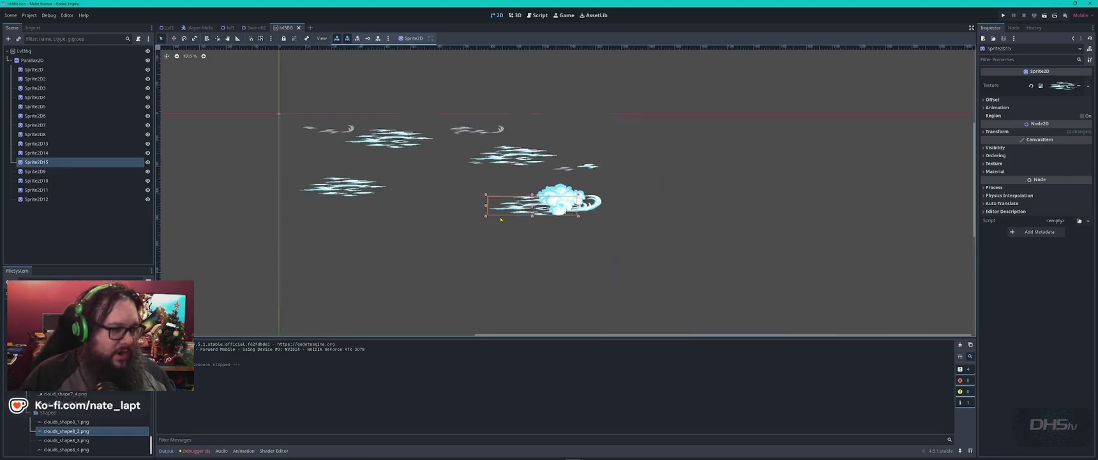
{"action": "left_click", "coordinate": [224, 29]}
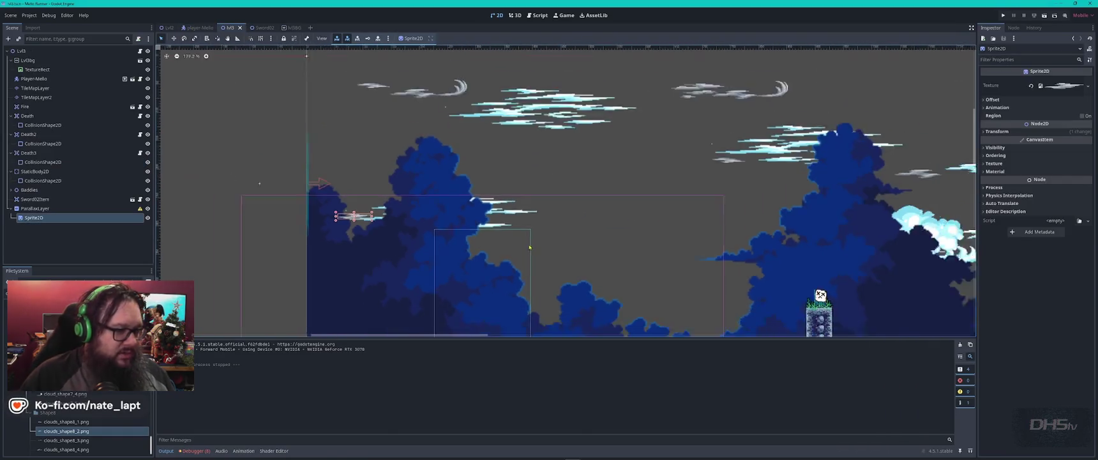
{"action": "left_click", "coordinate": [62, 61]}
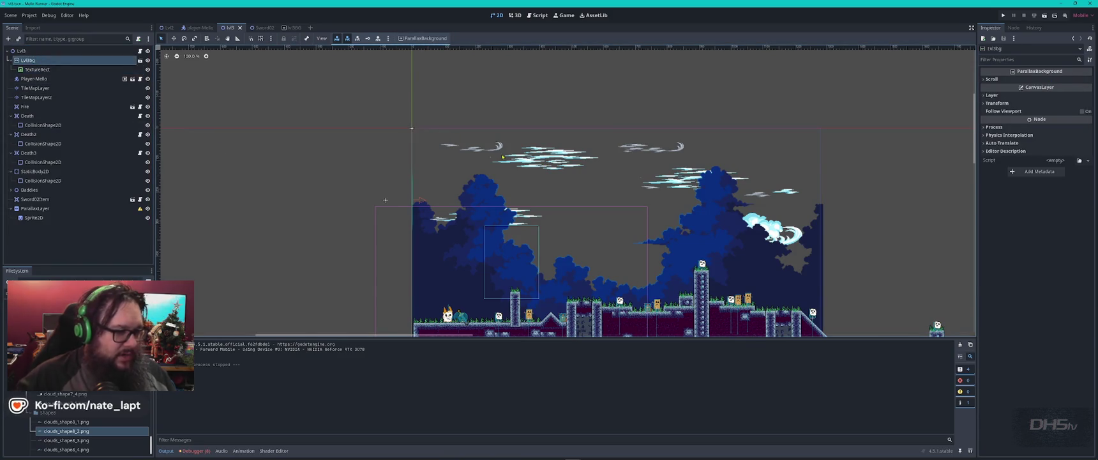
{"action": "scroll", "coordinate": [512, 166], "scroll_direction": "right", "scroll_amount": 5}
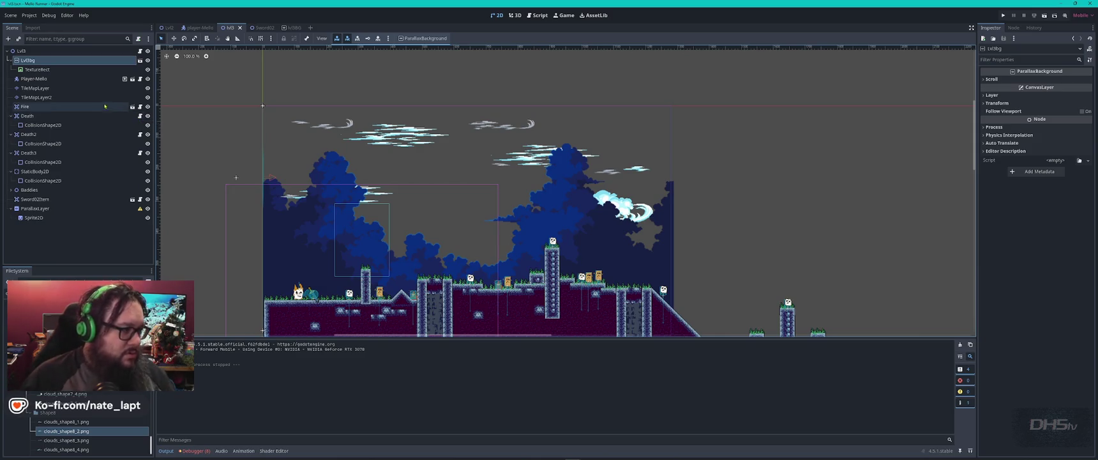
{"action": "left_click", "coordinate": [38, 69]}
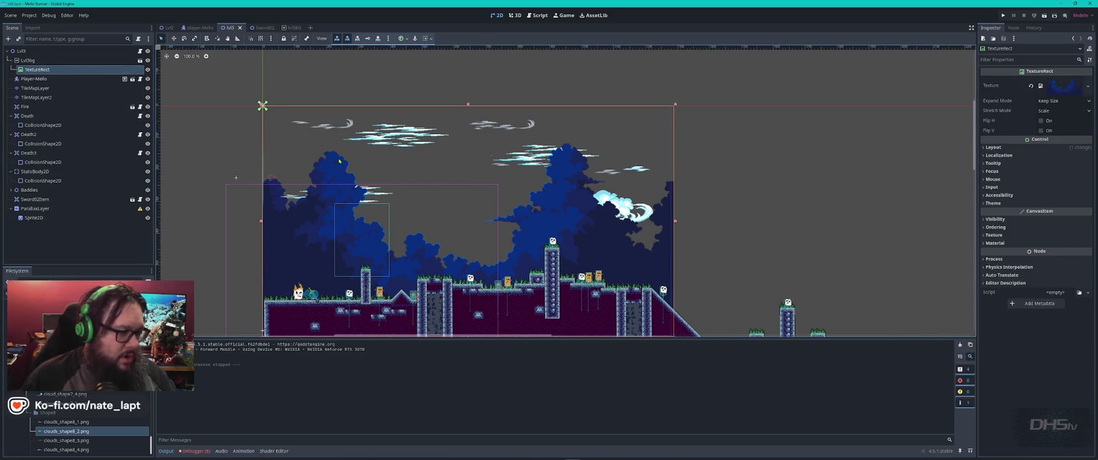
{"action": "key", "text": "Up"}
{"action": "key", "text": "Up"}
{"action": "key", "text": "Up"}
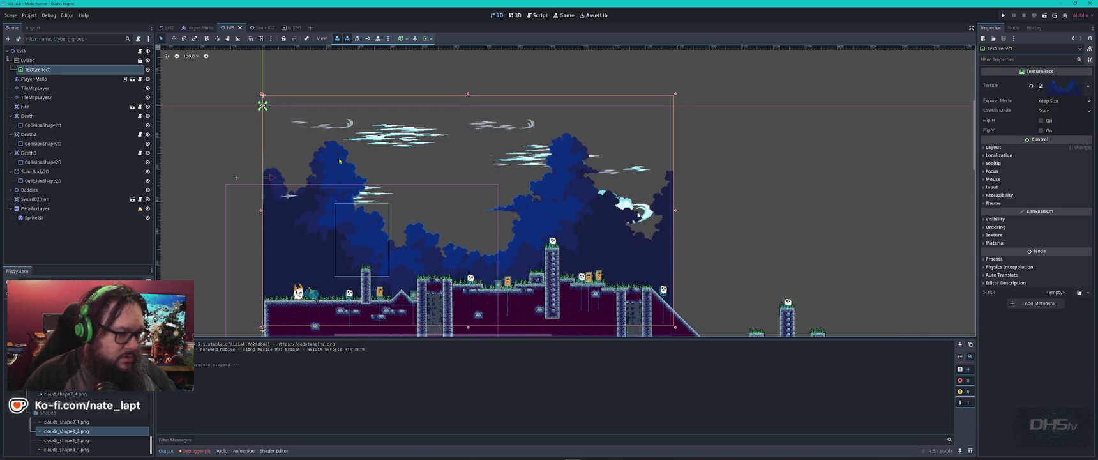
{"action": "key", "text": "Up"}
{"action": "key", "text": "Up"}
{"action": "key", "text": "Up"}
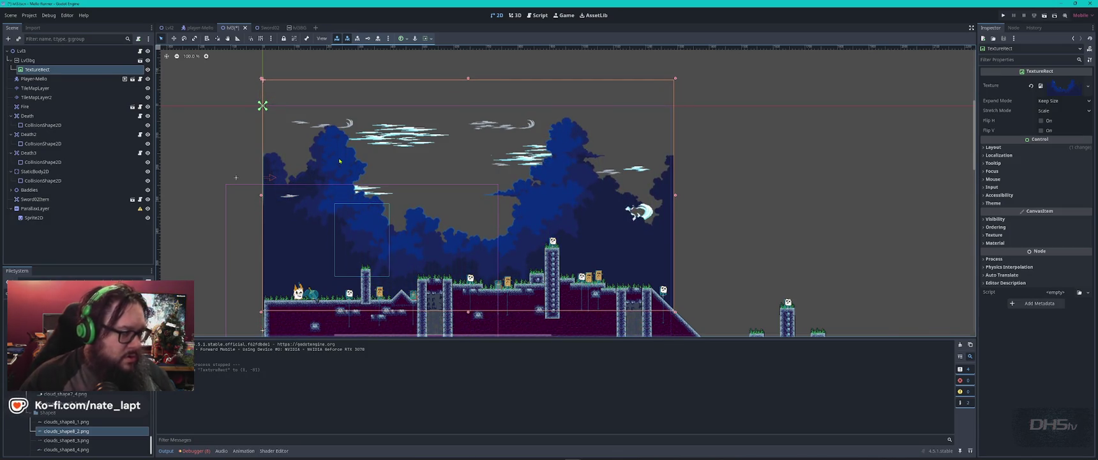
{"action": "left_click", "coordinate": [362, 111]}
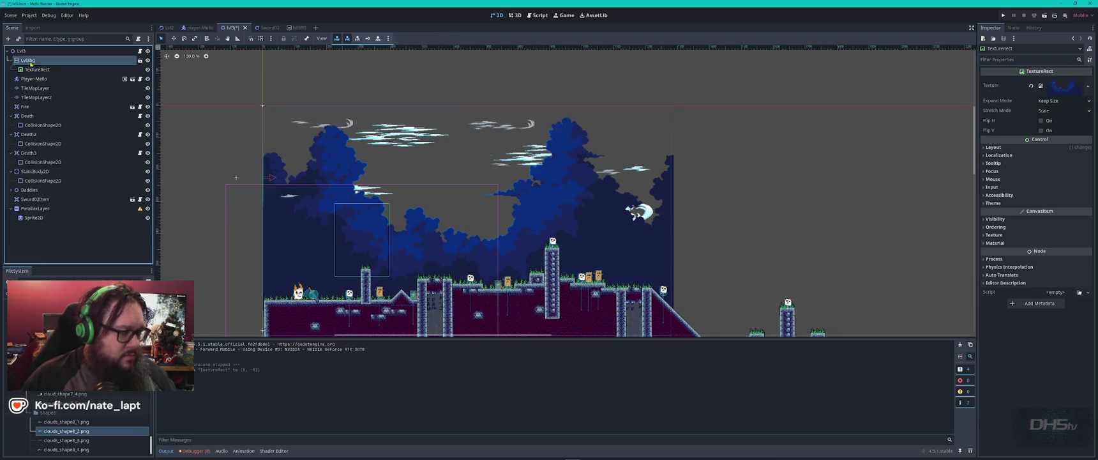
{"action": "left_click", "coordinate": [369, 127]}
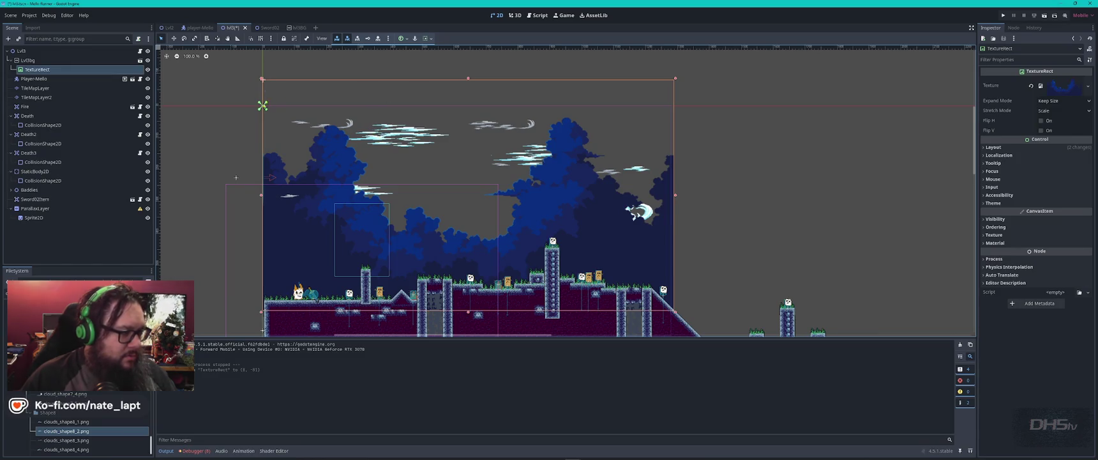
{"action": "left_click", "coordinate": [89, 61]}
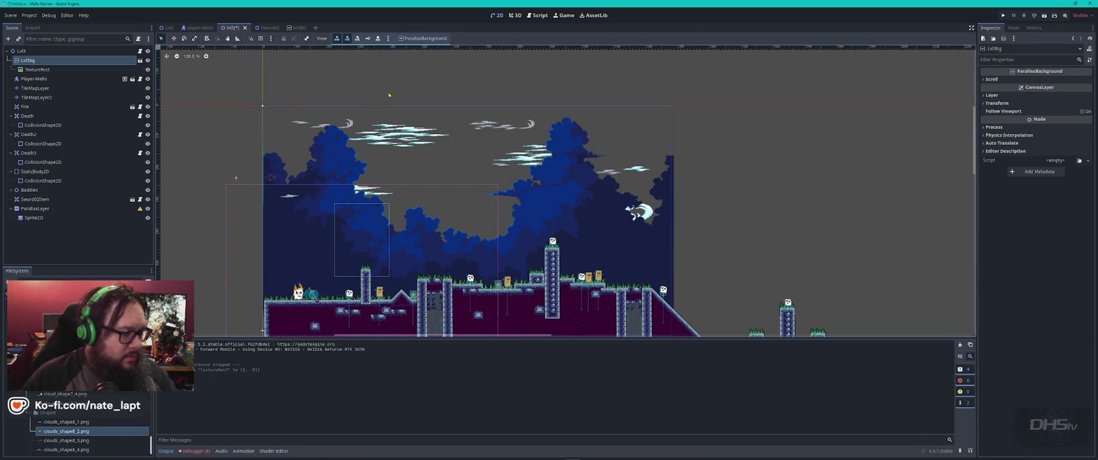
{"action": "left_click", "coordinate": [147, 60]}
{"action": "left_click", "coordinate": [148, 60]}
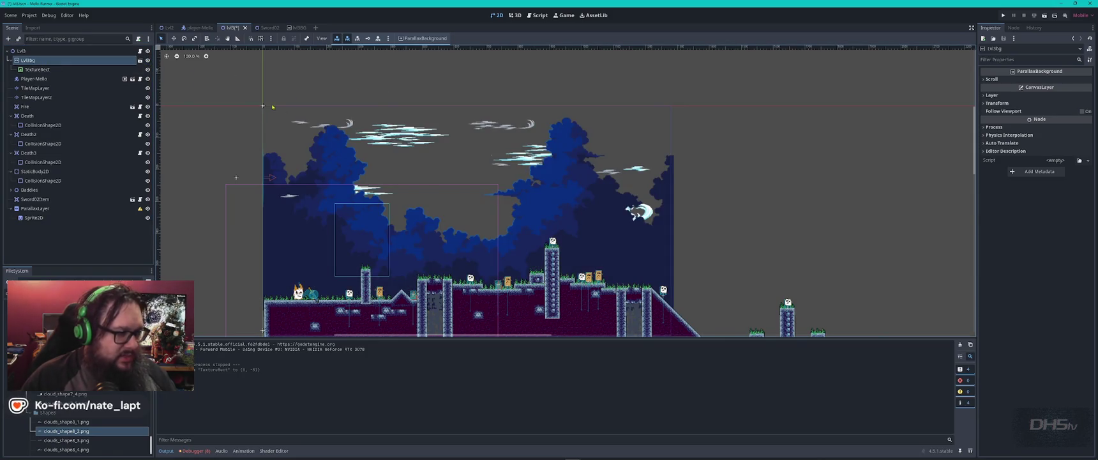
{"action": "left_click", "coordinate": [263, 107]}
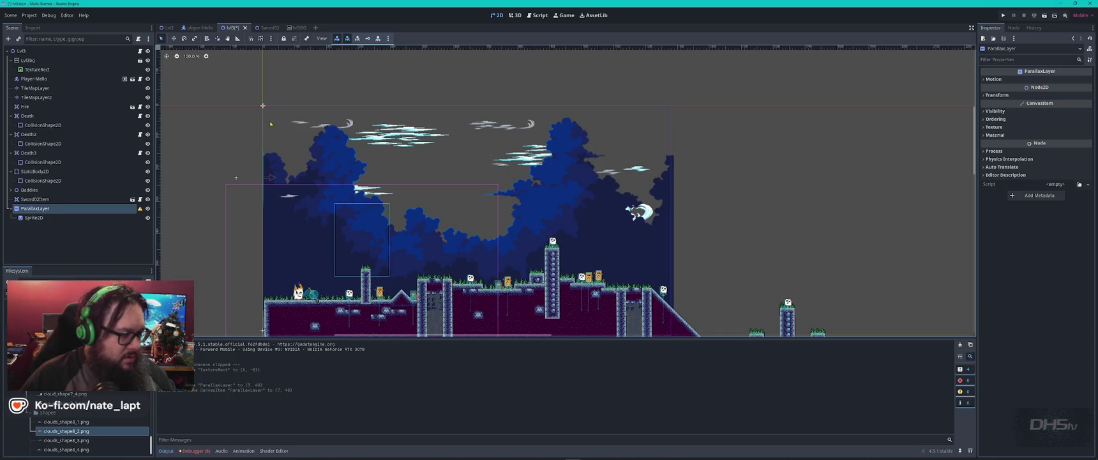
- Move TextureRect out of Lvl3bg to the bottom of the Lvl3 scene tree
{"action": "left_click", "coordinate": [40, 71]}
{"action": "left_click_drag", "start_coordinate": [40, 70], "coordinate": [25, 51]}
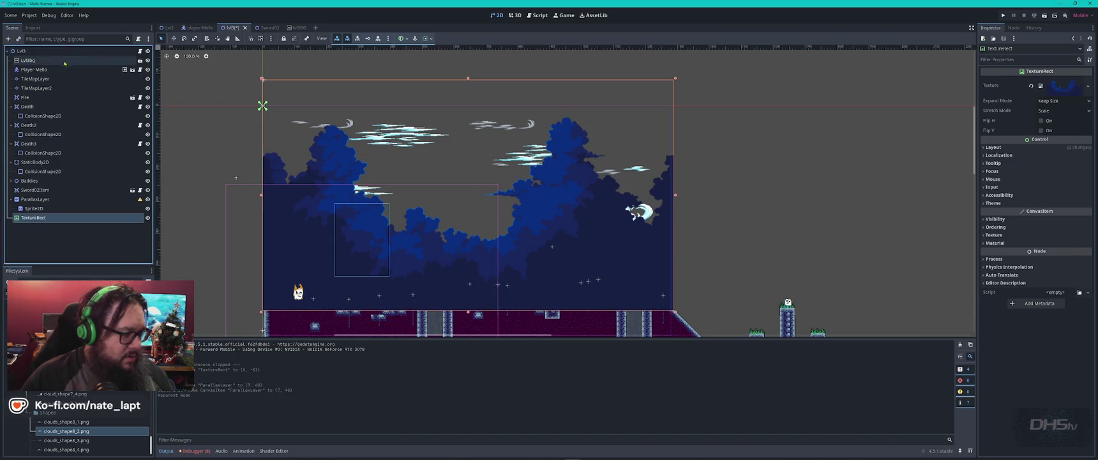
{"action": "left_click", "coordinate": [46, 222]}
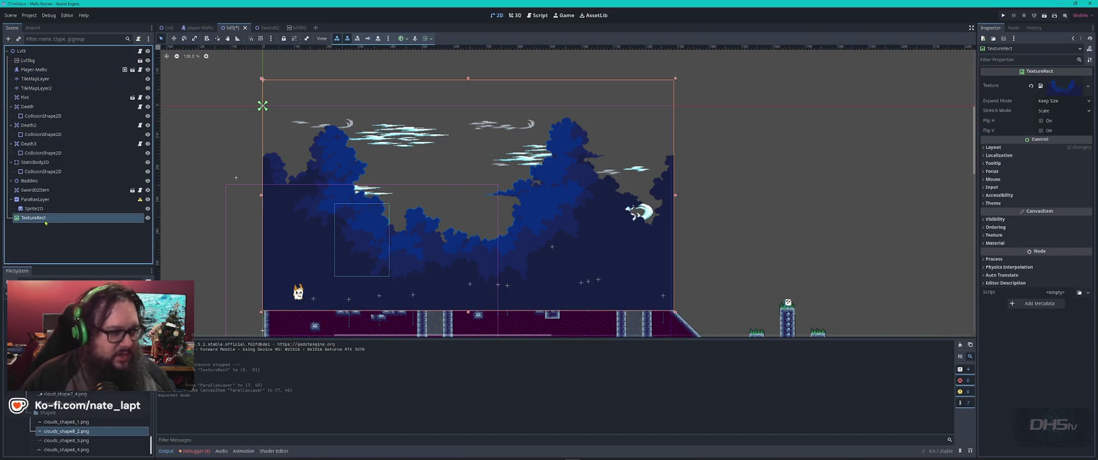
- Set TextureRect's Z Index to -1, then inspect Lvl3bg and its ParallaxLayer
{"action": "left_click", "coordinate": [995, 227]}
{"action": "left_click", "coordinate": [1089, 241]}
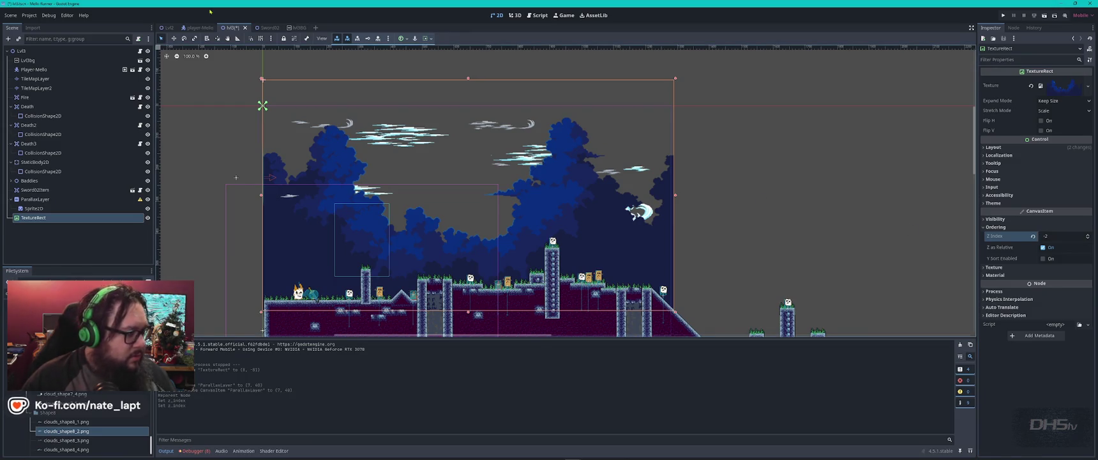
{"action": "left_click", "coordinate": [27, 61]}
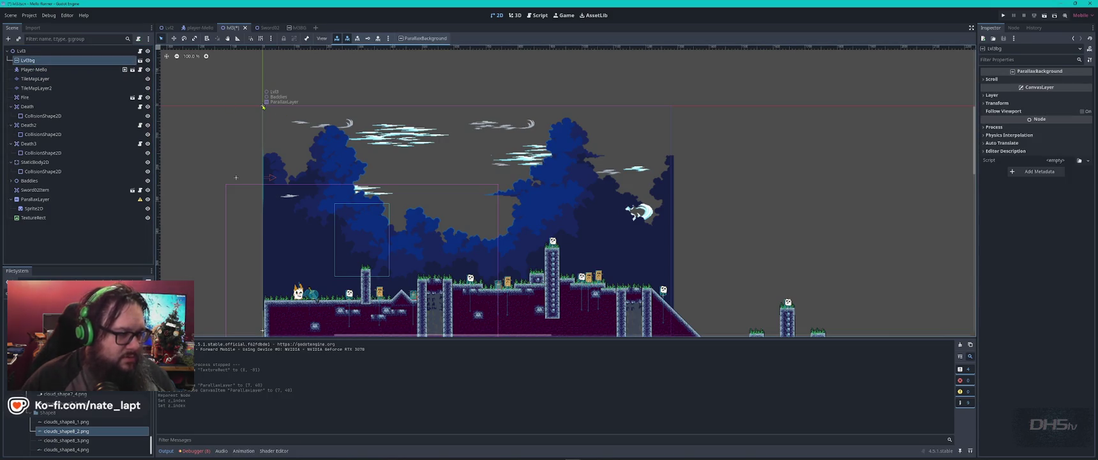
{"action": "left_click", "coordinate": [262, 107]}
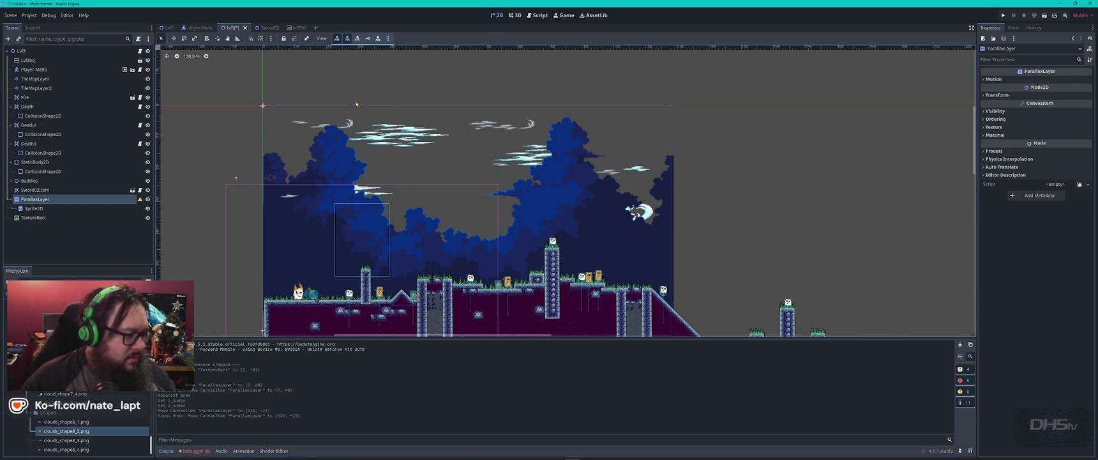
{"action": "left_click", "coordinate": [32, 60]}
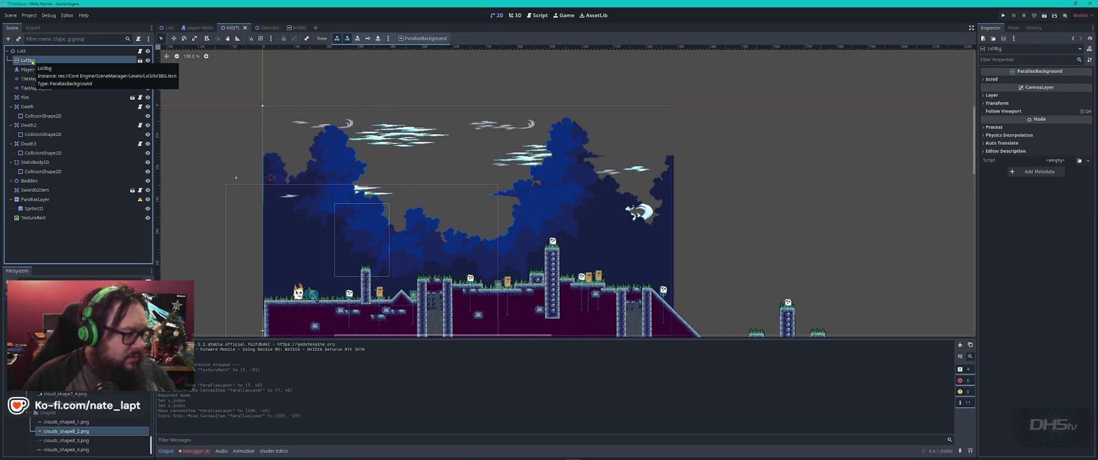
- Shift Lvl3bg's Transform offset downward to about 17 px vertically
{"action": "right_click", "coordinate": [32, 61]}
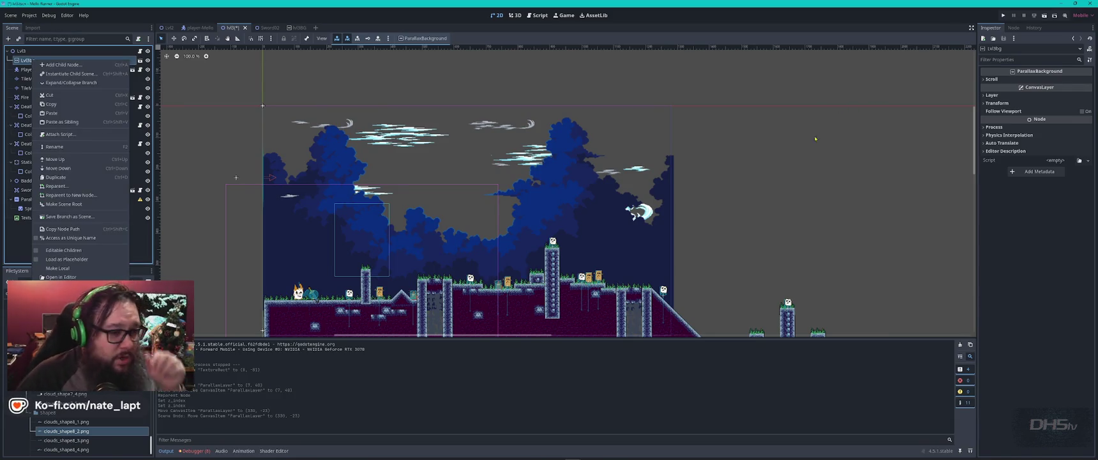
{"action": "left_click", "coordinate": [785, 180]}
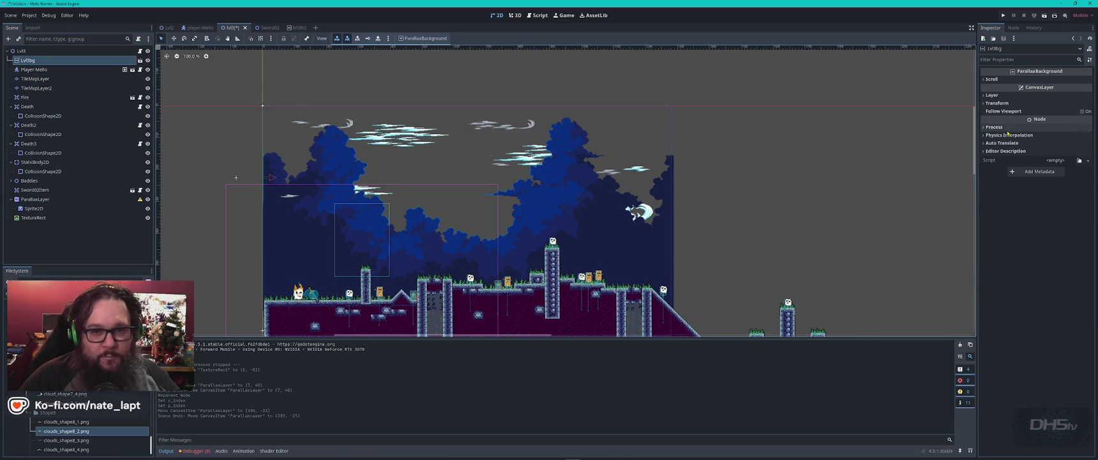
{"action": "left_click", "coordinate": [989, 95]}
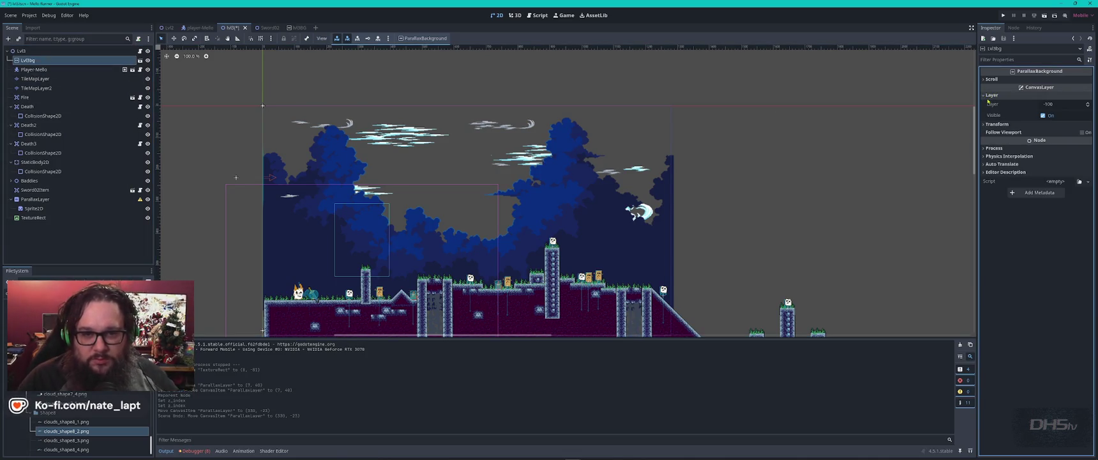
{"action": "left_click", "coordinate": [984, 79]}
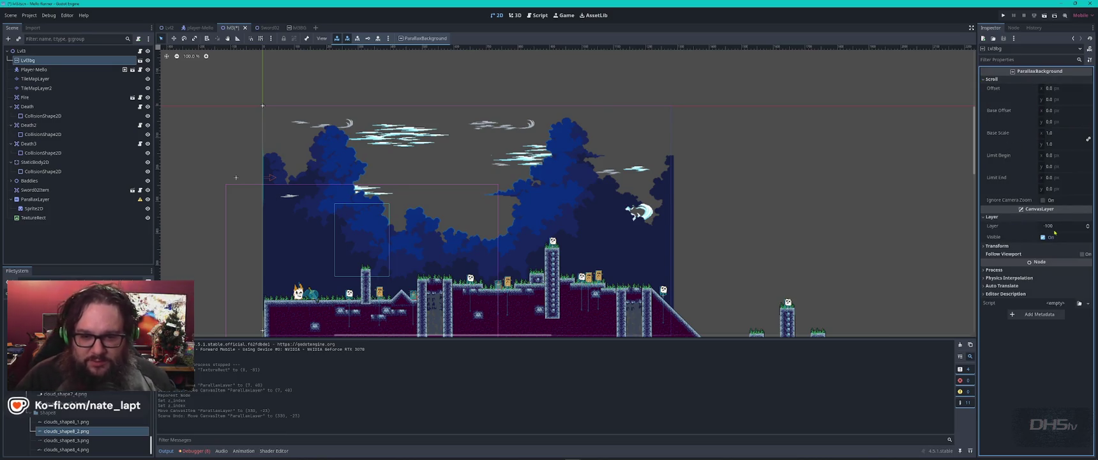
{"action": "left_click", "coordinate": [984, 248]}
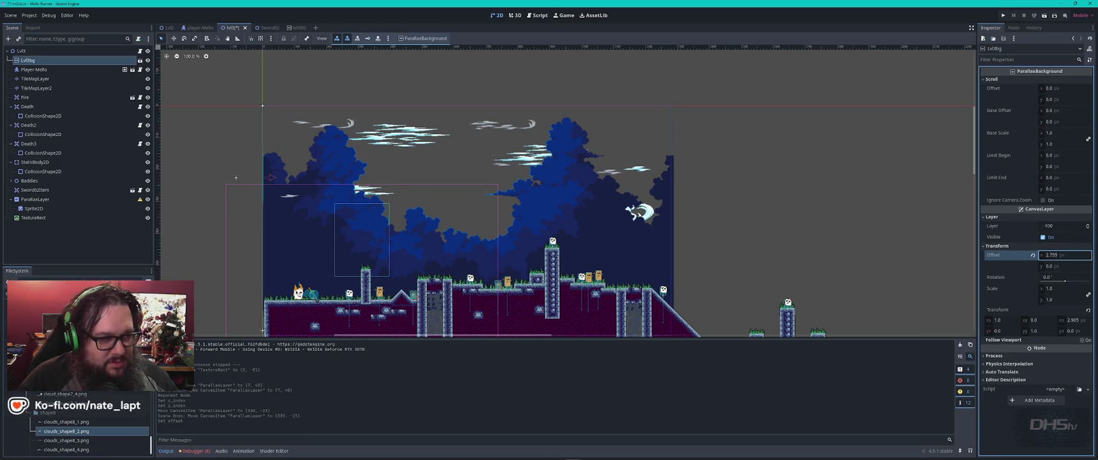
{"action": "key", "text": "Return"}
{"action": "left_click_drag", "start_coordinate": [1054, 265], "coordinate": [1066, 266]}
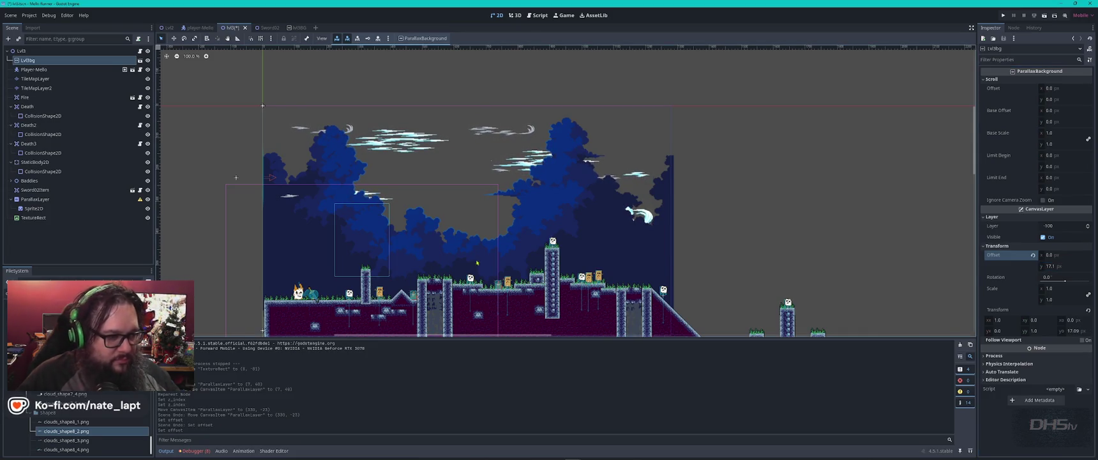
- In the M3BG scene, move all cloud sprites down about 40 px
{"action": "left_click", "coordinate": [397, 141]}
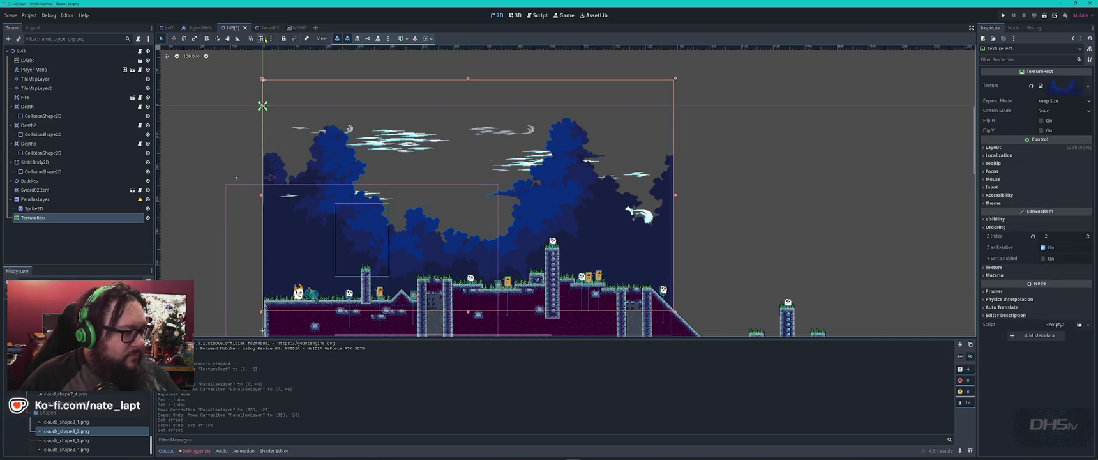
{"action": "left_click", "coordinate": [299, 28]}
{"action": "left_click_drag", "start_coordinate": [297, 117], "coordinate": [716, 268]}
{"action": "left_click_drag", "start_coordinate": [553, 206], "coordinate": [555, 232]}
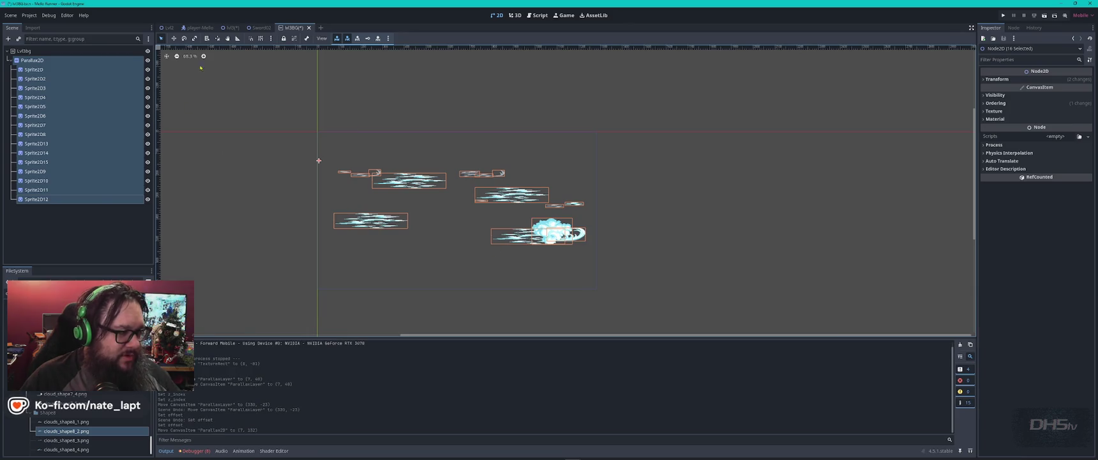
{"action": "left_click", "coordinate": [230, 27]}
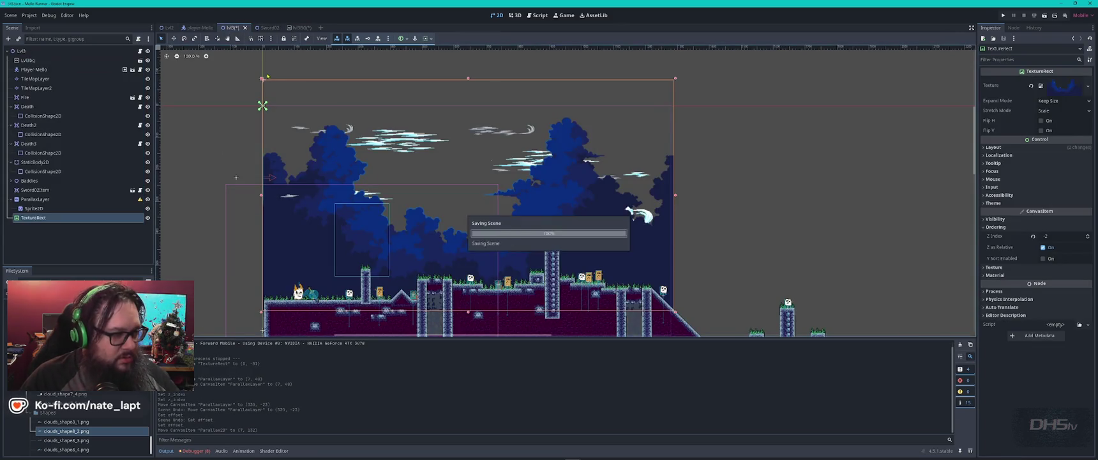
{"action": "left_click", "coordinate": [298, 28]}
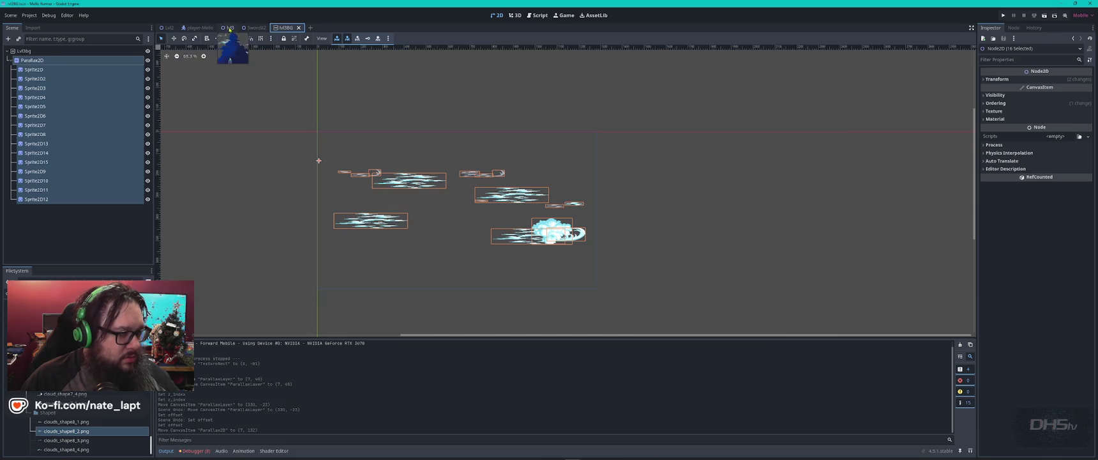
- Run a quick playtest from the M3 level scene and stop it with Escape
{"action": "left_click", "coordinate": [229, 28]}
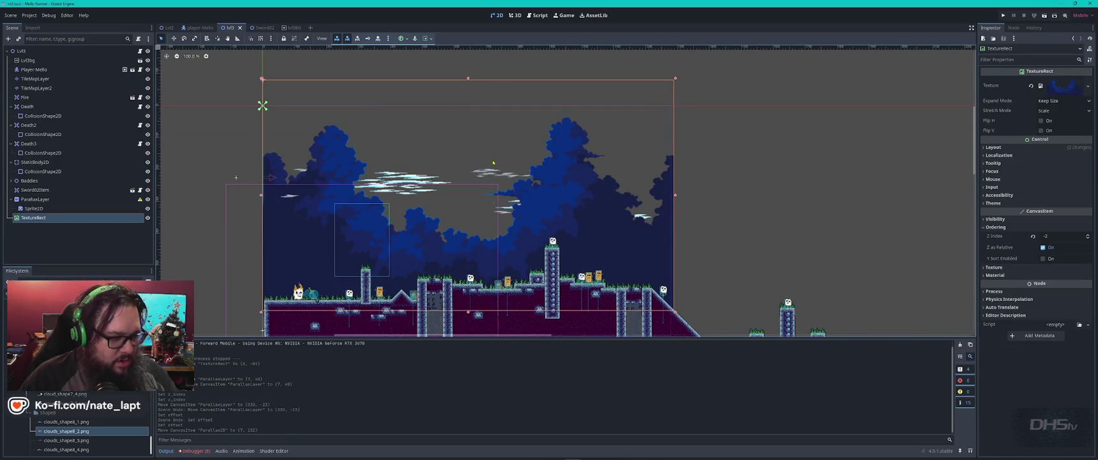
{"action": "key", "text": "F5"}
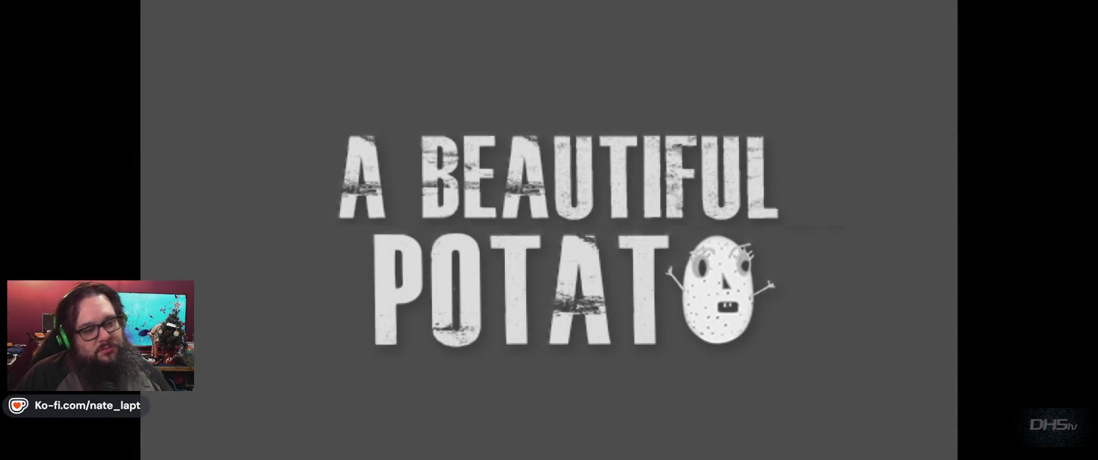
{"action": "key", "text": "Return"}
{"action": "key", "text": "Right"}
{"action": "key", "text": "space"}
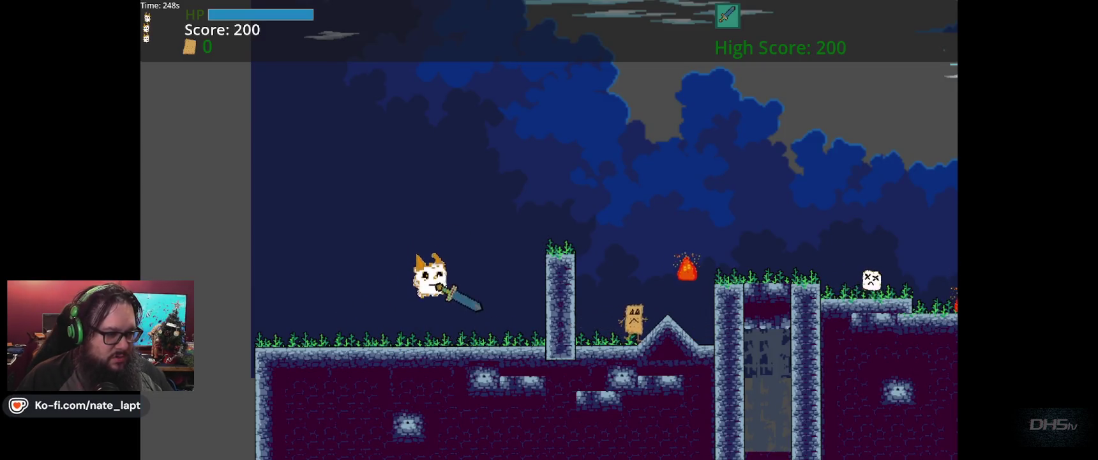
{"action": "key", "text": "Escape"}
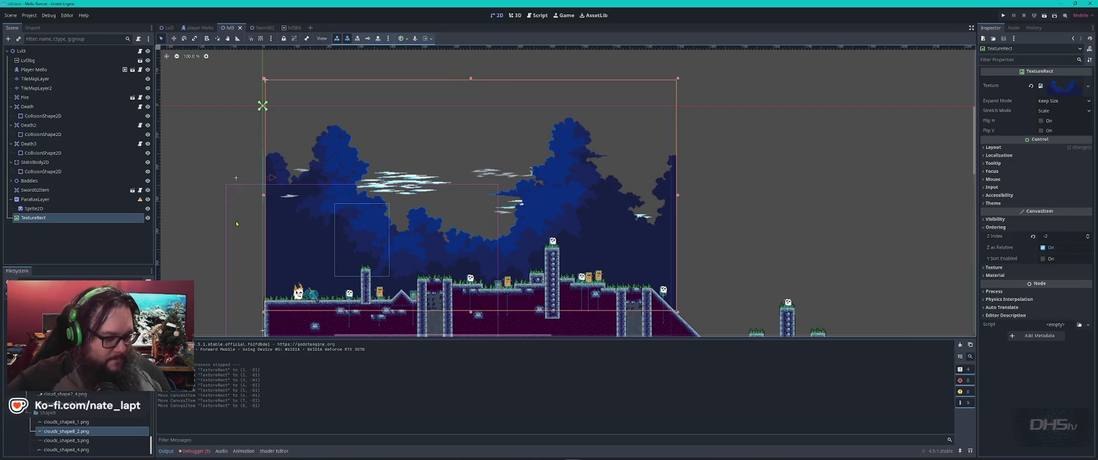
- Relaunch and play through the level to a score of 1250, then stop with F8
{"action": "key", "text": "F5"}
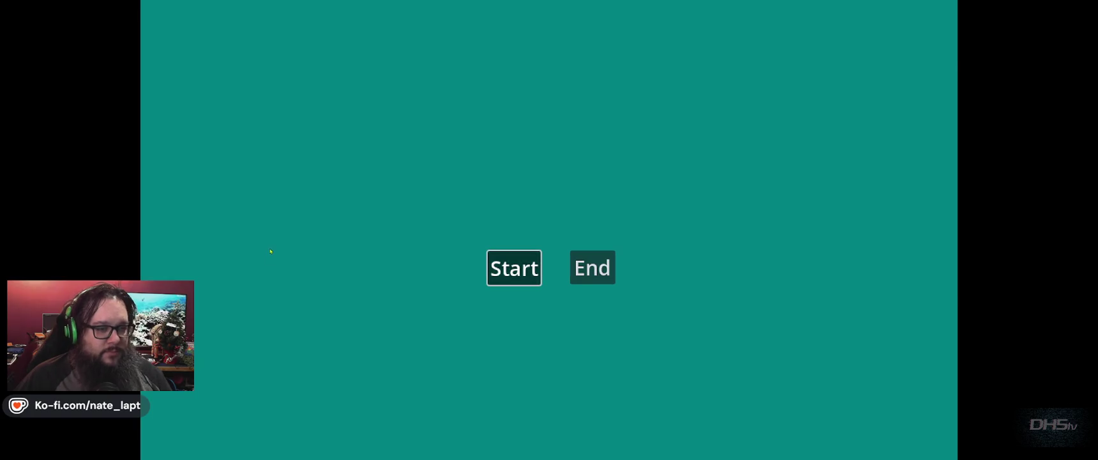
{"action": "key", "text": "Return"}
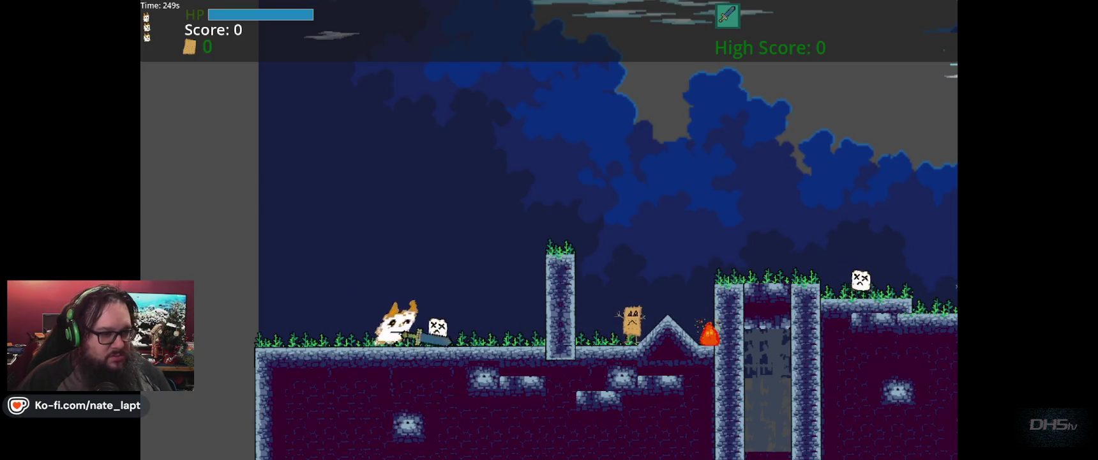
{"action": "key", "text": "Up"}
{"action": "key", "text": "space"}
{"action": "key", "text": "Right"}
{"action": "key", "text": "Up"}
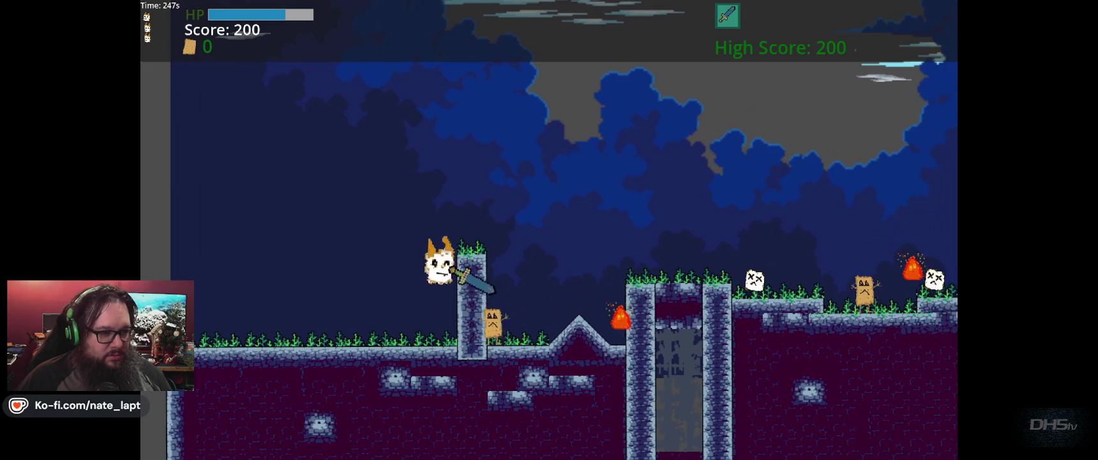
{"action": "key", "text": "Up"}
{"action": "key", "text": "Right"}
{"action": "key", "text": "space"}
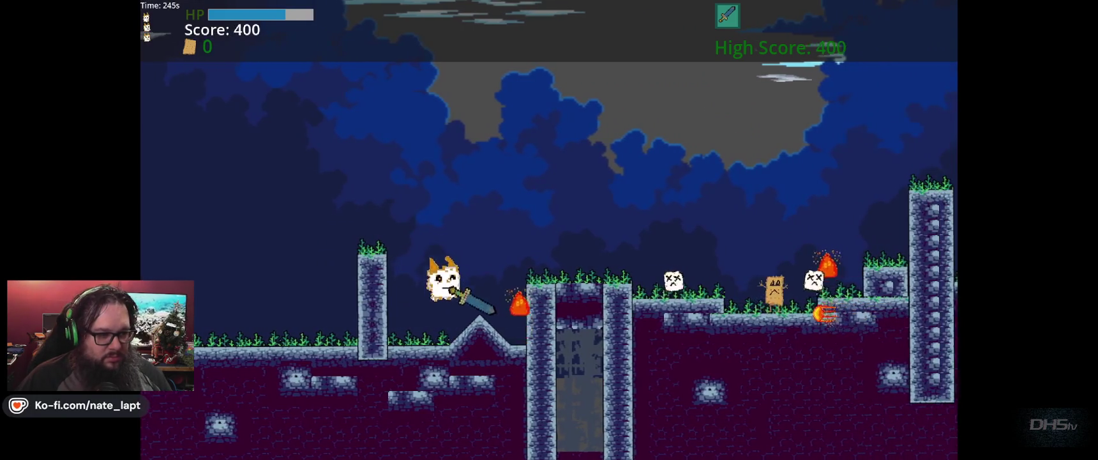
{"action": "key", "text": "Right"}
{"action": "key", "text": "space"}
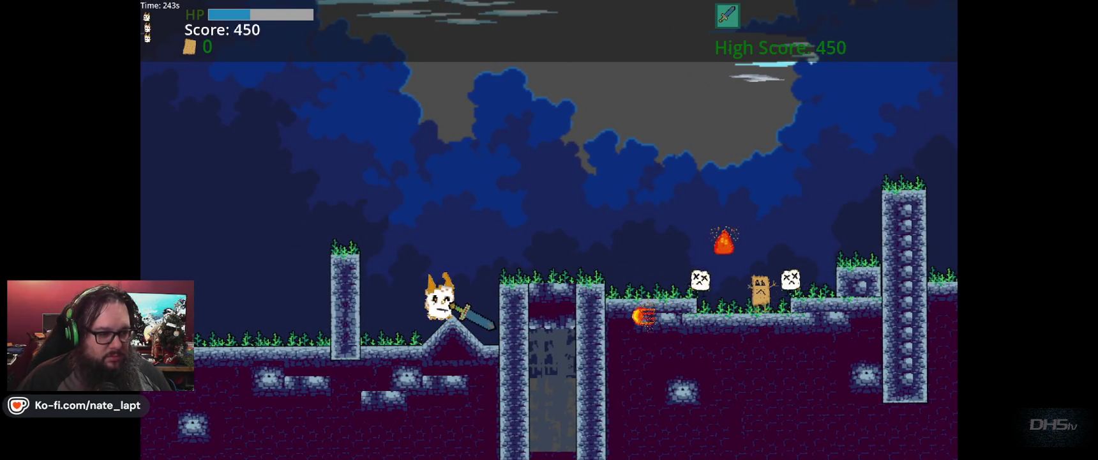
{"action": "key", "text": "Right"}
{"action": "key", "text": "Up"}
{"action": "key", "text": "space"}
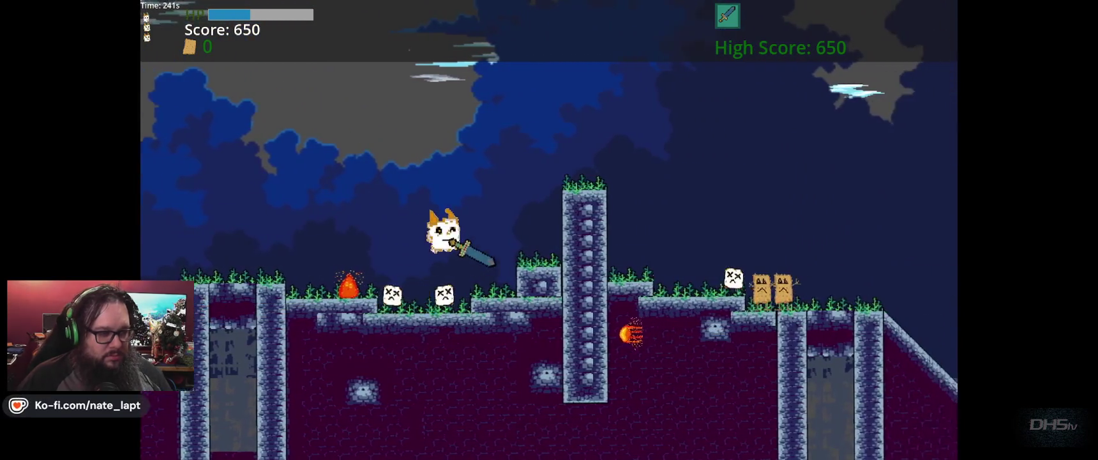
{"action": "key", "text": "Right"}
{"action": "key", "text": "Up"}
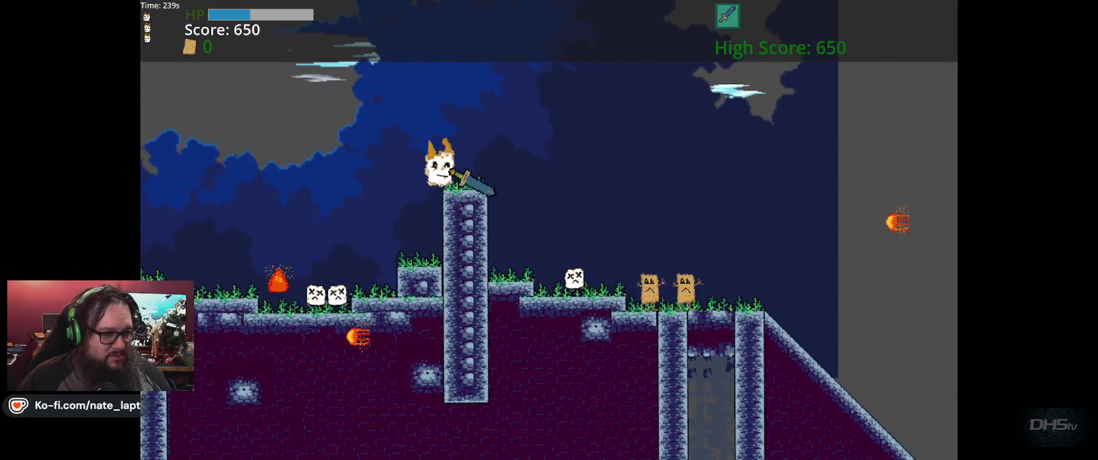
{"action": "key", "text": "Right"}
{"action": "key", "text": "space"}
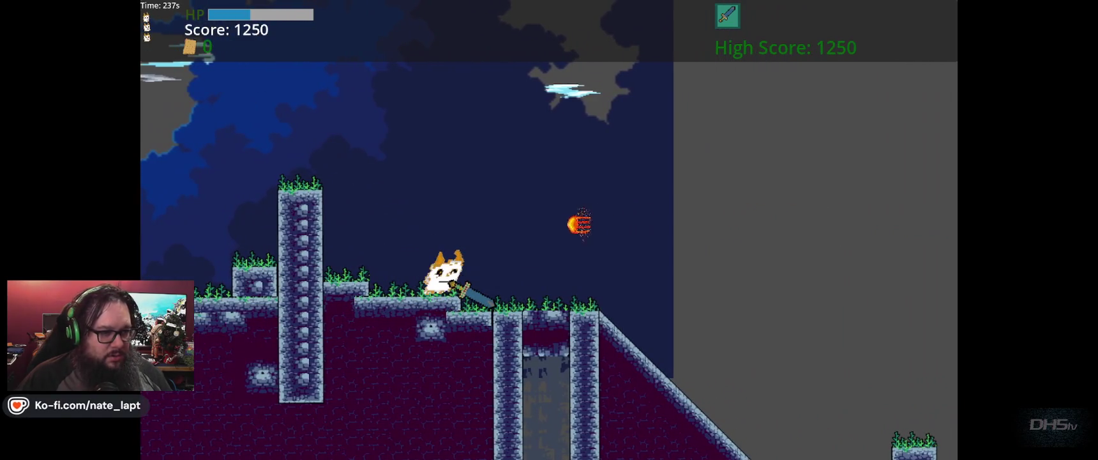
{"action": "key", "text": "Right"}
{"action": "key", "text": "Up"}
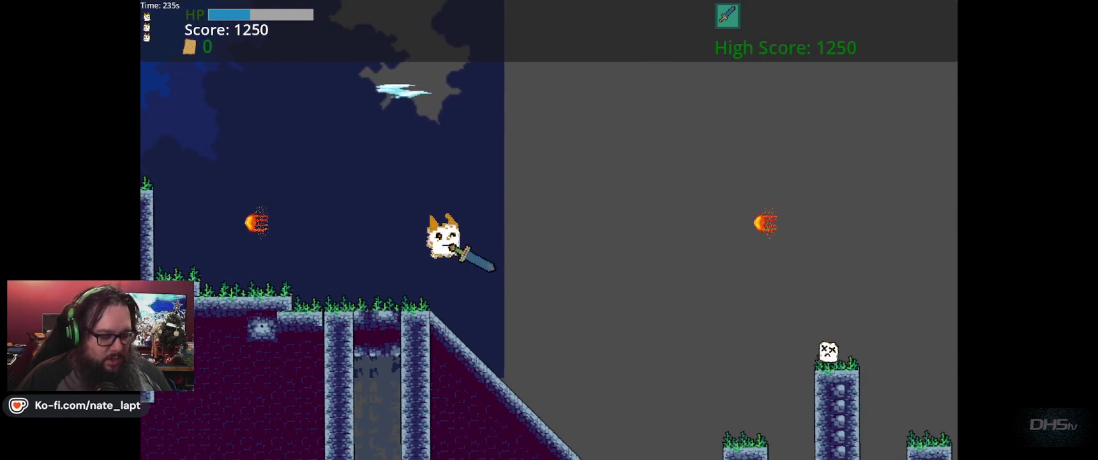
{"action": "key", "text": "F8"}
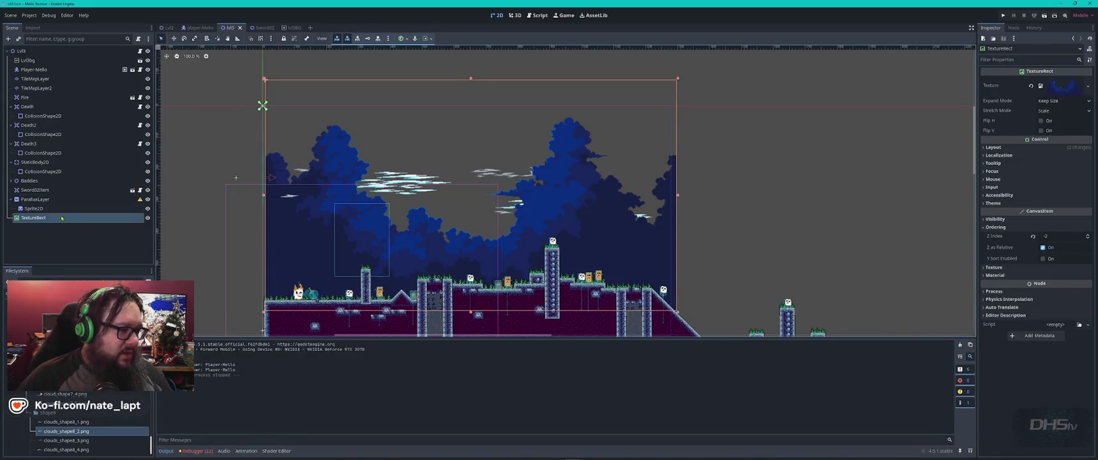
- Move TextureRect higher in the scene tree and playtest the level
{"action": "mouse_move", "coordinate": [43, 219]}
{"action": "left_mouse_down"}
{"action": "mouse_move", "coordinate": [54, 85]}
{"action": "mouse_move", "coordinate": [44, 58]}
{"action": "left_mouse_up"}
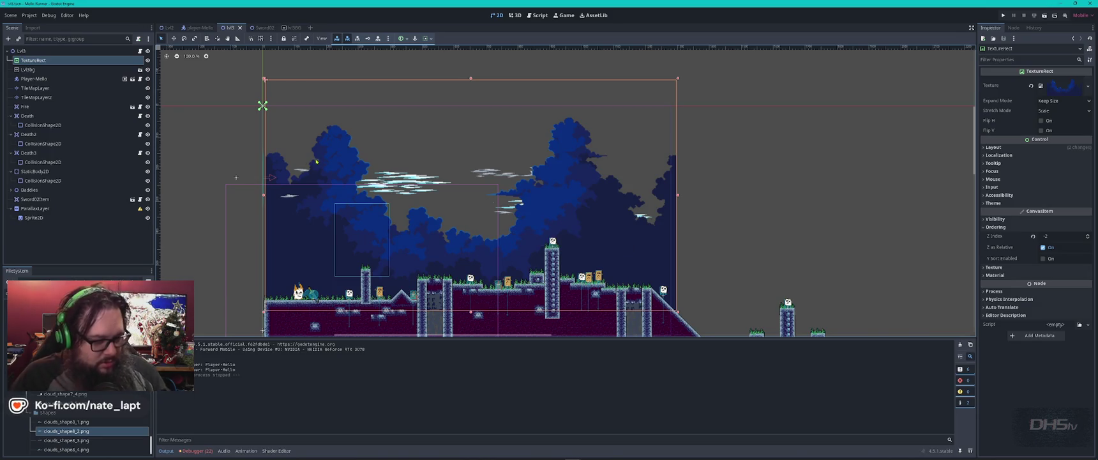
{"action": "key", "text": "F5"}
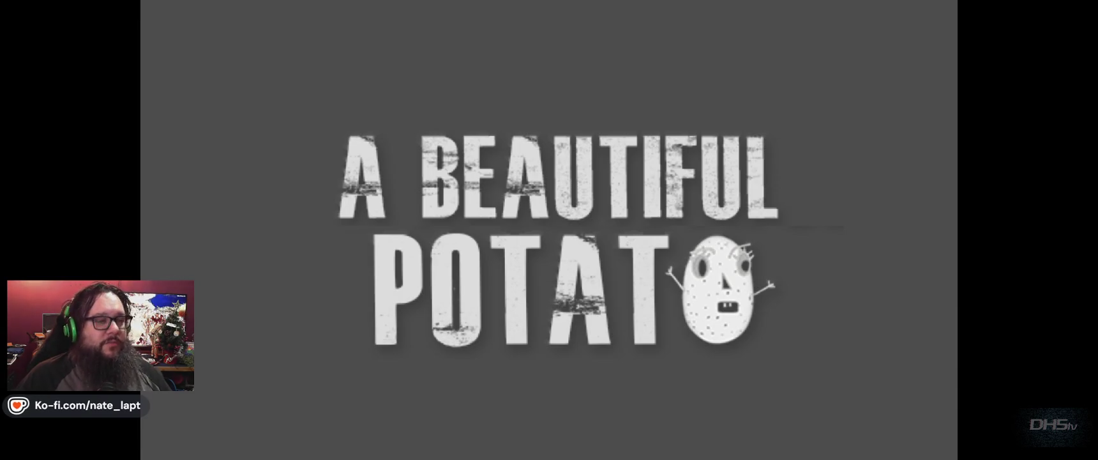
{"action": "key", "text": "Return"}
{"action": "key", "text": "Right"}
{"action": "key", "text": "space"}
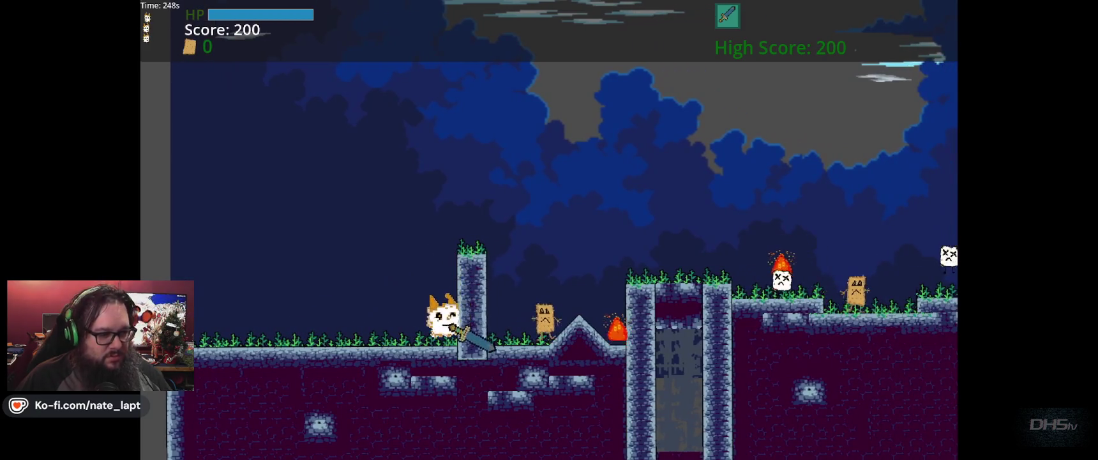
{"action": "key", "text": "space"}
{"action": "key", "text": "Right"}
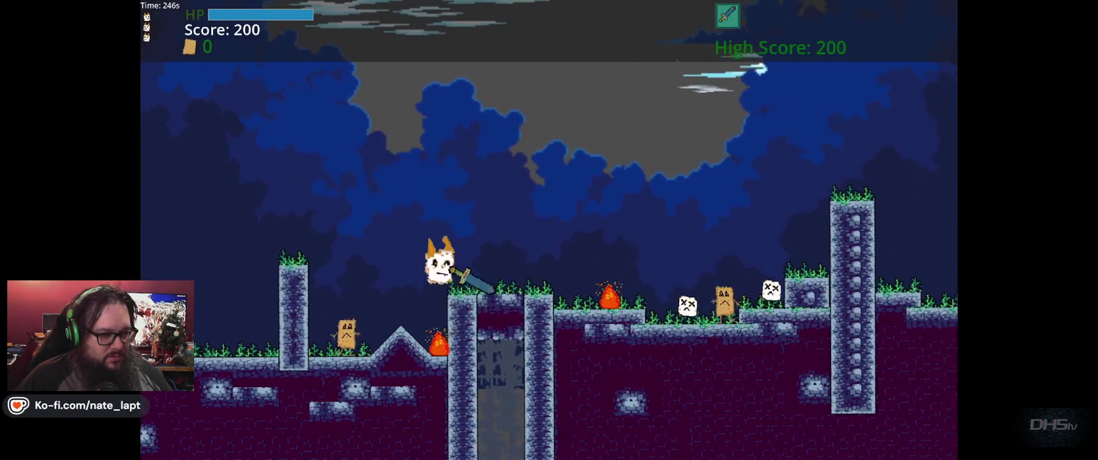
{"action": "key", "text": "Right"}
{"action": "key", "text": "space"}
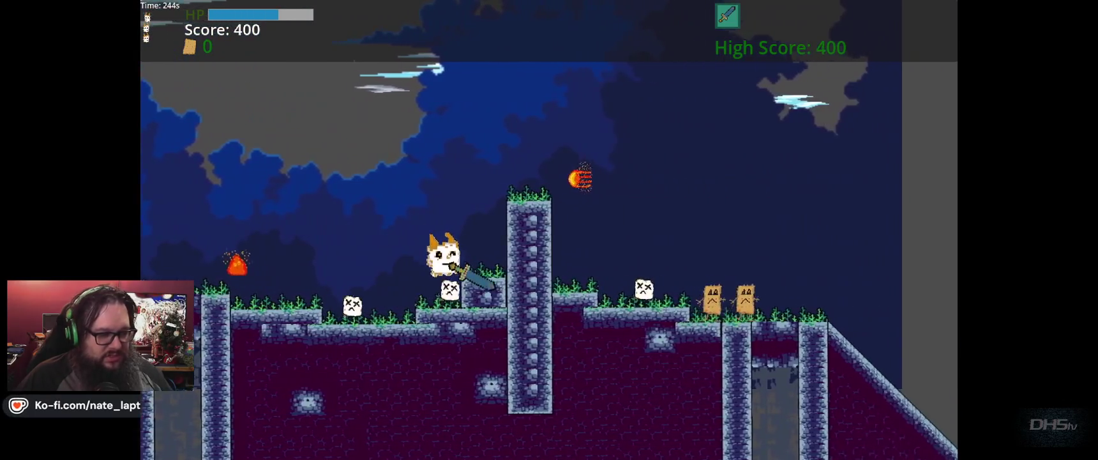
{"action": "key", "text": "F8"}
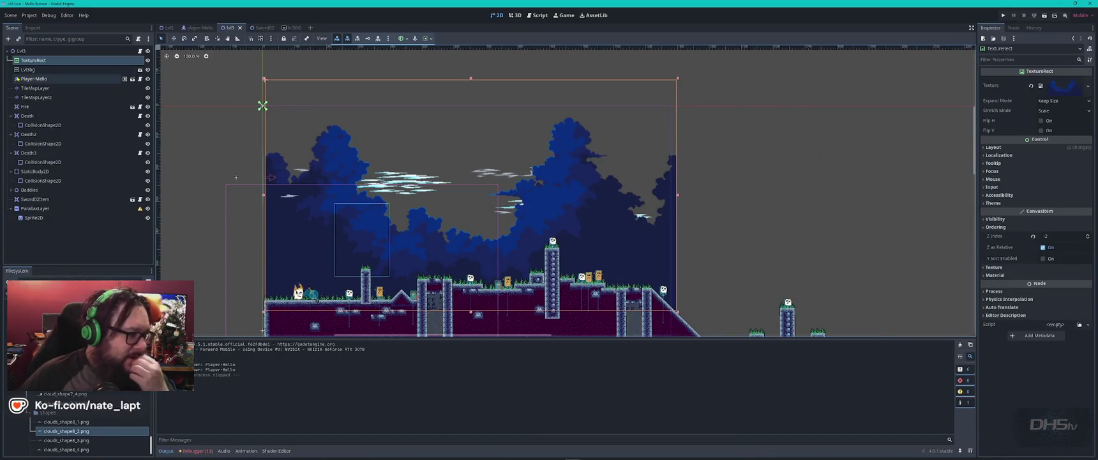
- Make TextureRect a child of Lvl3bg and briefly run the game to check
{"action": "left_click", "coordinate": [42, 60]}
{"action": "left_click_drag", "start_coordinate": [41, 72], "coordinate": [39, 72]}
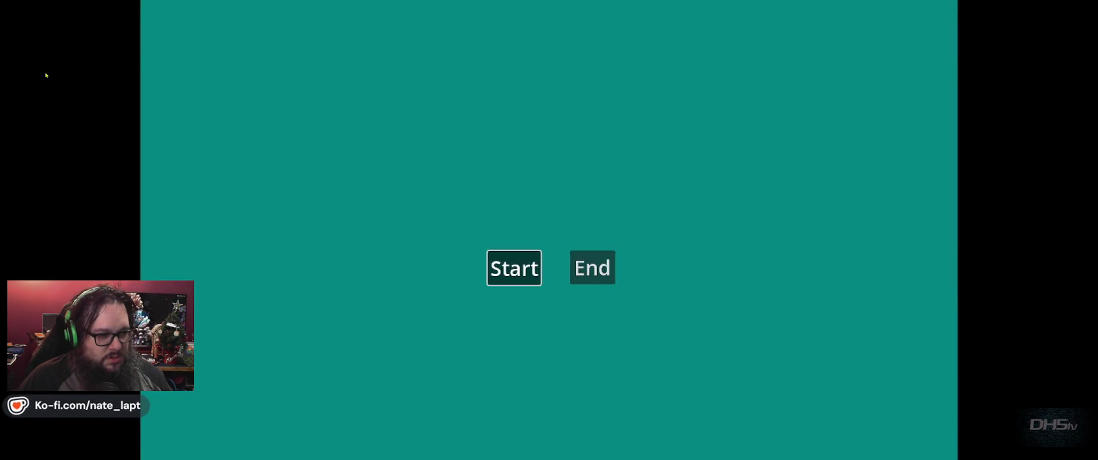
{"action": "key", "text": "Return"}
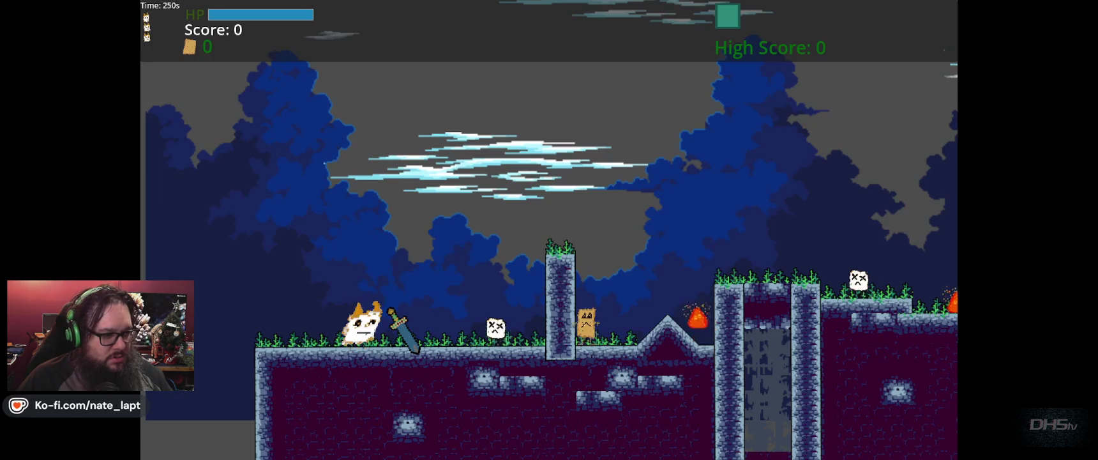
{"action": "key", "text": "F8"}
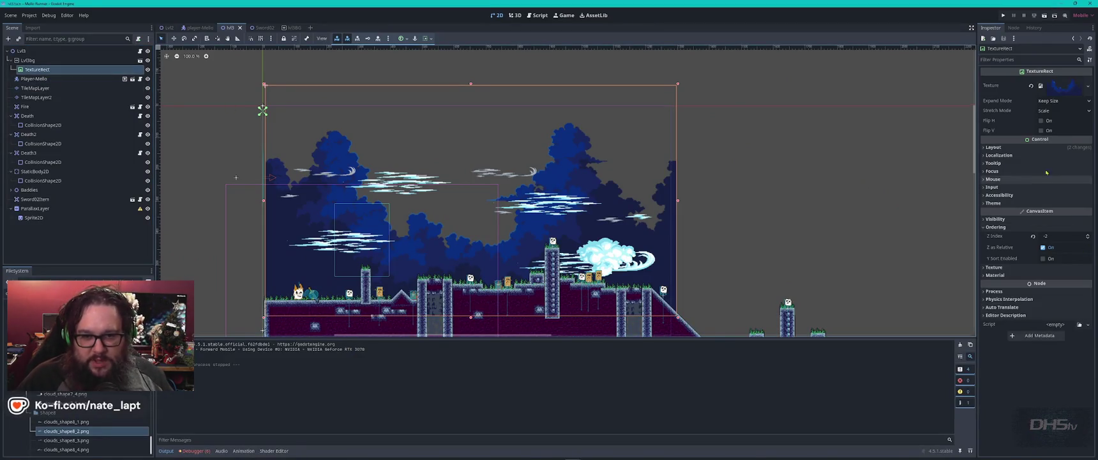
- Widen the TextureRect sky background further left, then save and run the game
{"action": "left_click", "coordinate": [983, 148]}
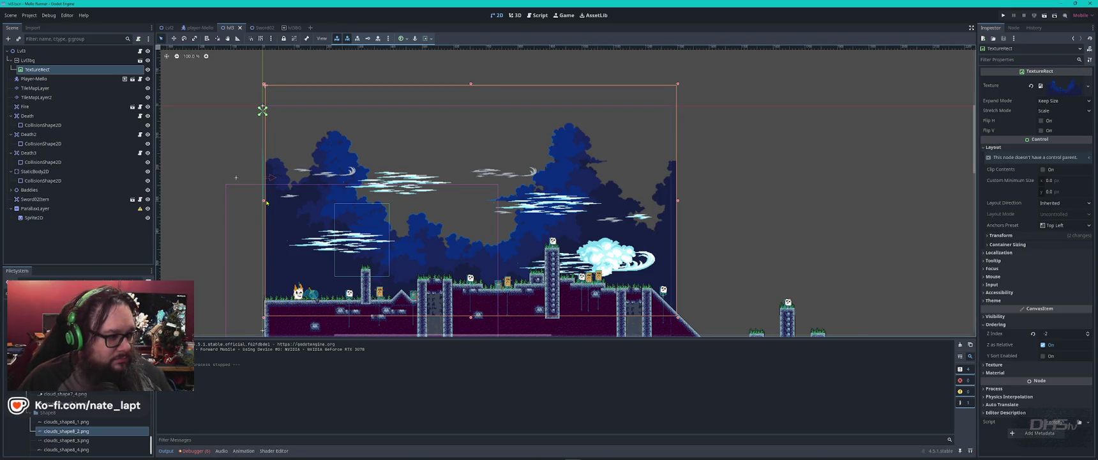
{"action": "mouse_move", "coordinate": [264, 200]}
{"action": "left_mouse_down"}
{"action": "mouse_move", "coordinate": [175, 205]}
{"action": "mouse_move", "coordinate": [224, 219]}
{"action": "left_mouse_up"}
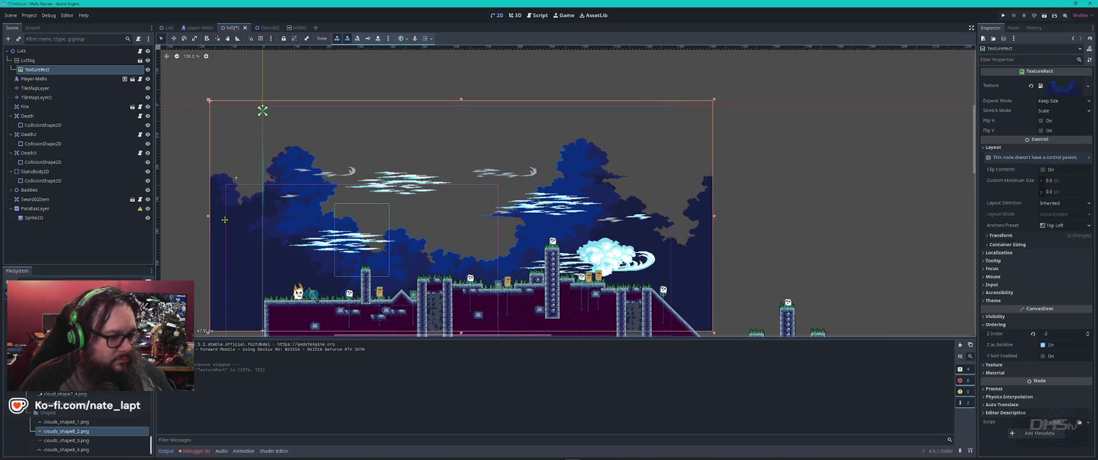
{"action": "key", "text": "F5"}
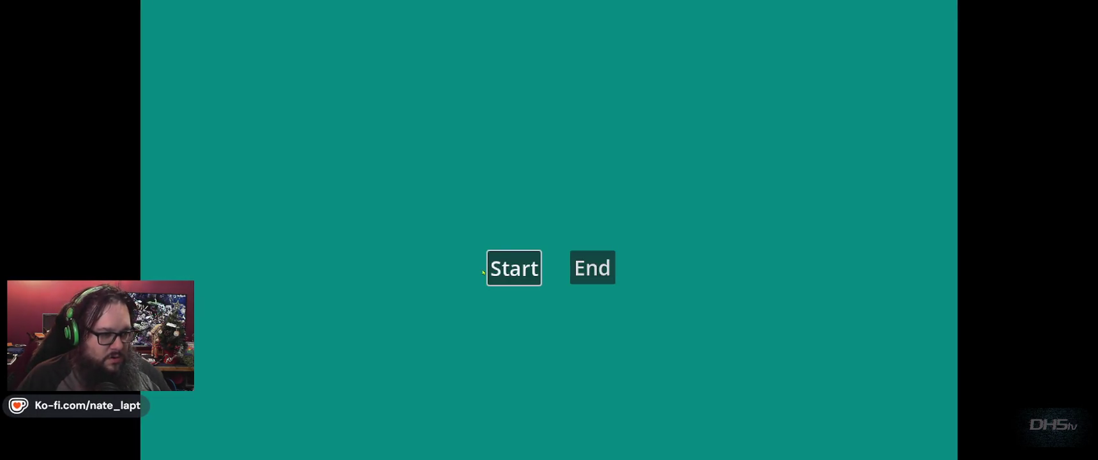
- Close the game, move the sky background slightly down, and save the level
{"action": "key", "text": "Return"}
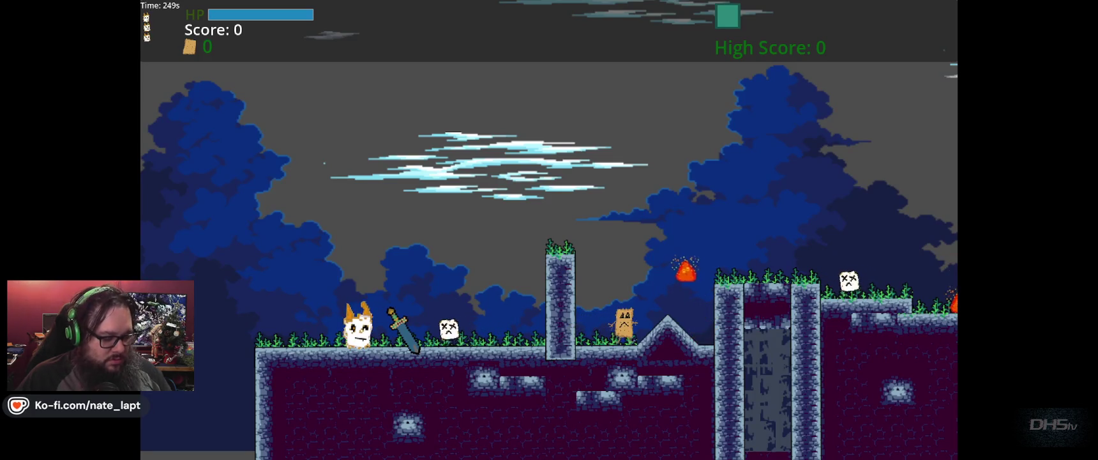
{"action": "key", "text": "alt+F4"}
{"action": "left_click_drag", "start_coordinate": [306, 170], "coordinate": [306, 183]}
{"action": "key", "text": "ctrl+s"}
- Playtest the level to a score of 1470, then stop with F8
{"action": "key", "text": "F5"}
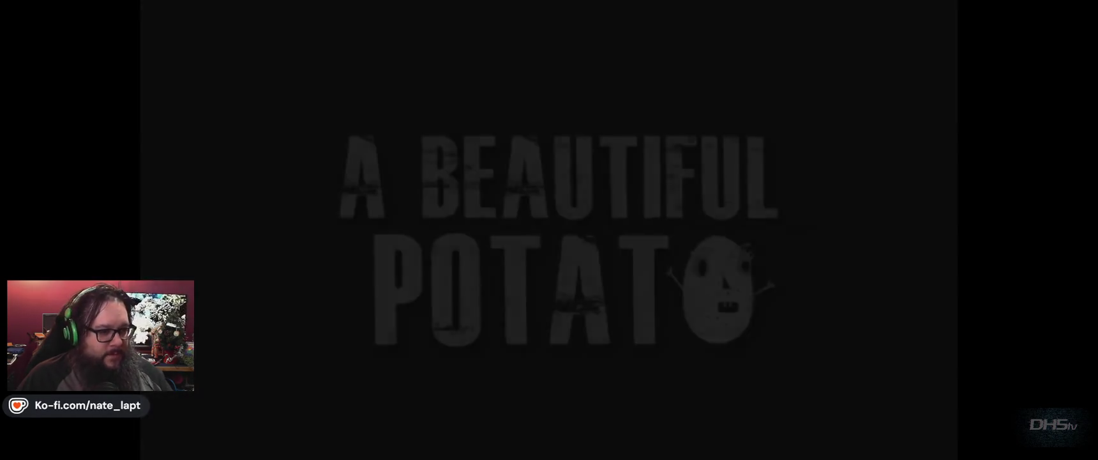
{"action": "key", "text": "Return"}
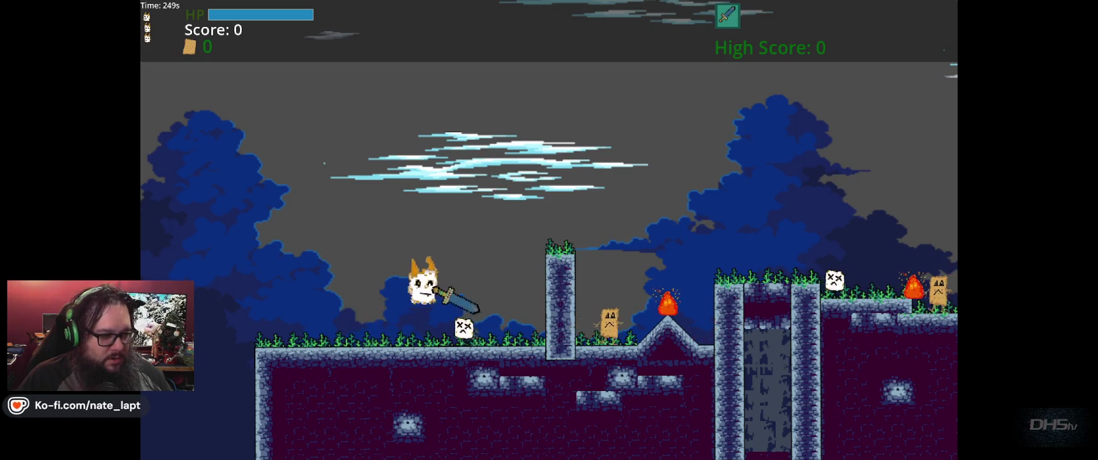
{"action": "key", "text": "Right"}
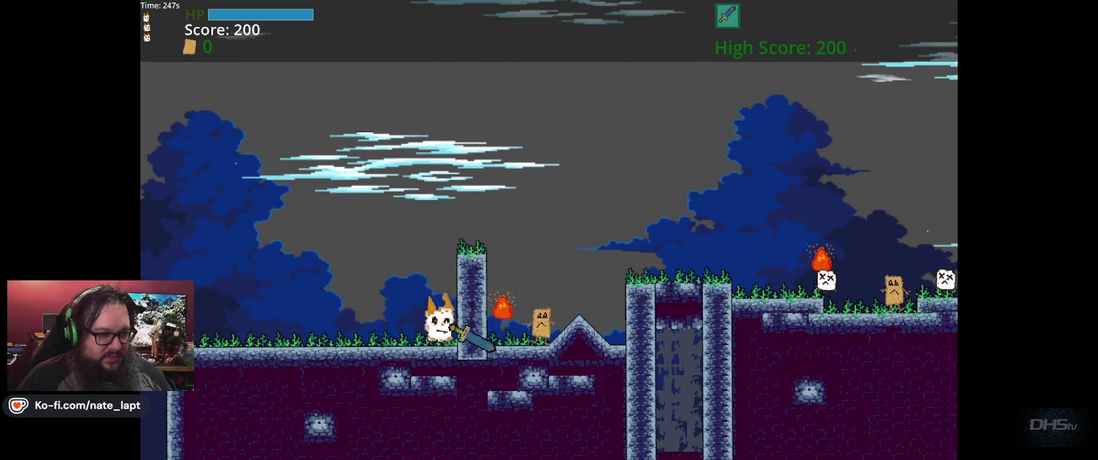
{"action": "key", "text": "space"}
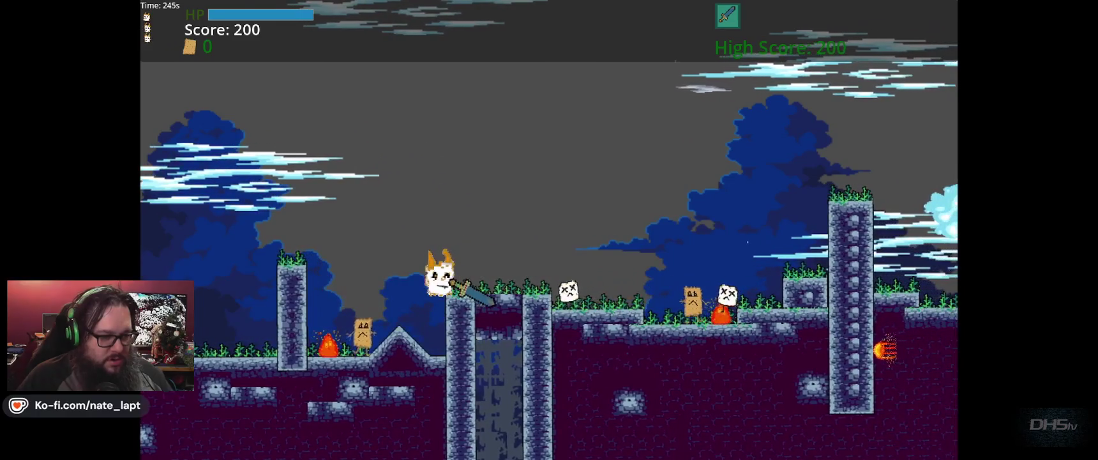
{"action": "key", "text": "Right"}
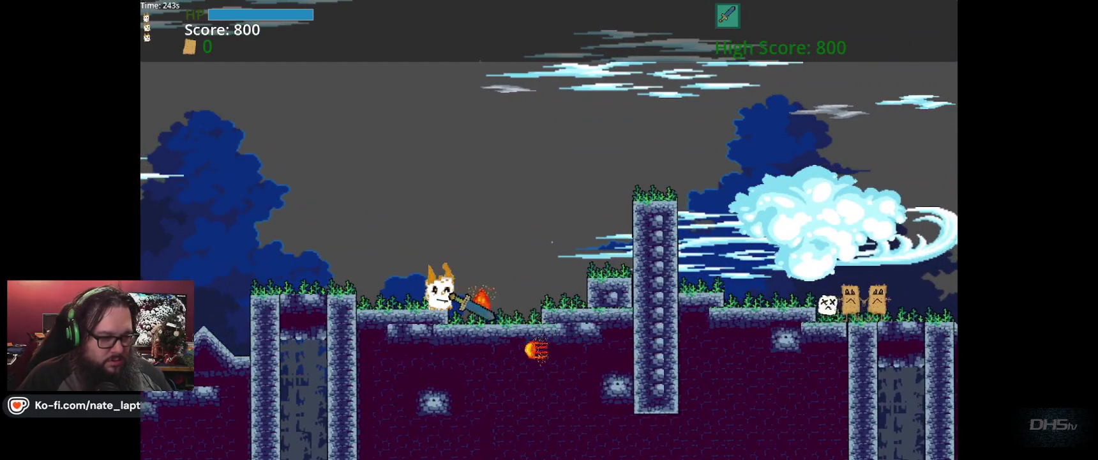
{"action": "key", "text": "Right"}
{"action": "key", "text": "space"}
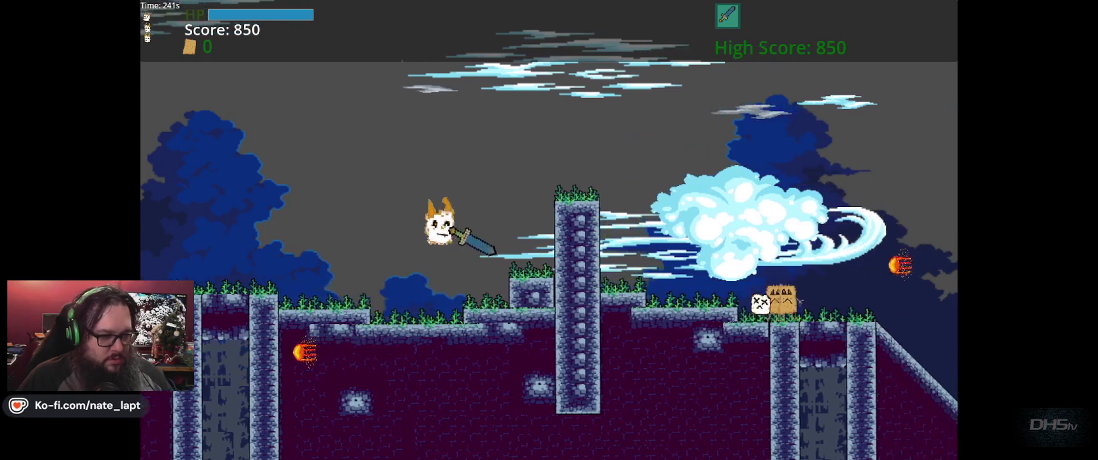
{"action": "key", "text": "Right"}
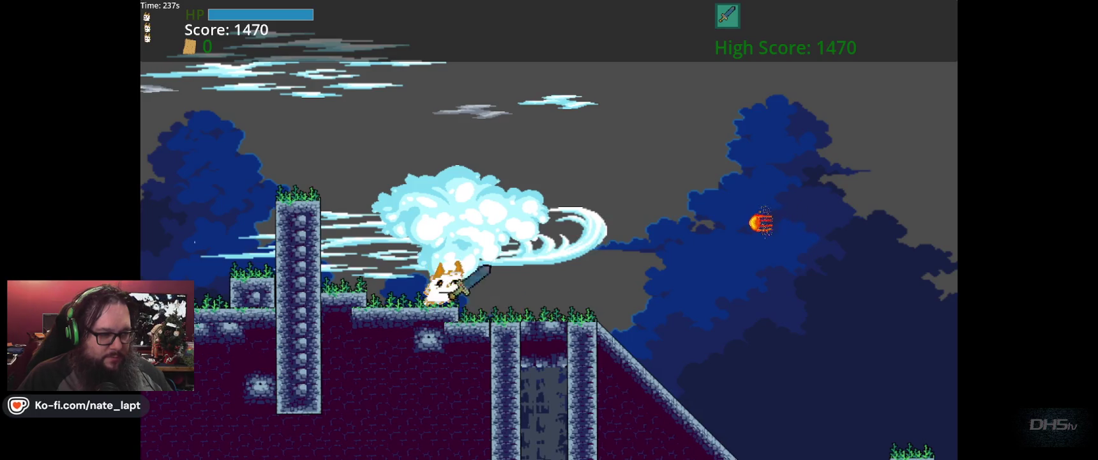
{"action": "key", "text": "Right"}
{"action": "key", "text": "F8"}
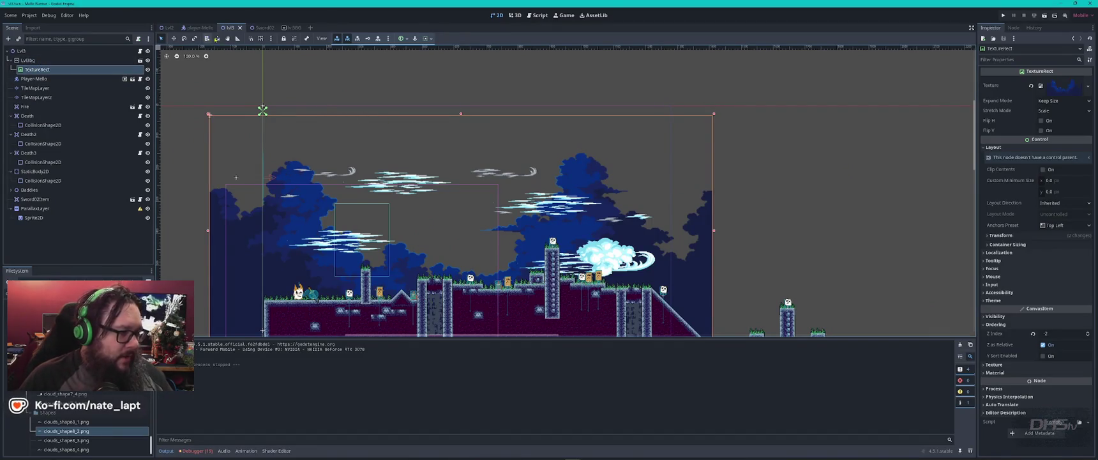
- Open the lvl3BG cloud scene and show the Parallax2D node's Motion settings
{"action": "left_click", "coordinate": [293, 28]}
{"action": "left_click", "coordinate": [55, 61]}
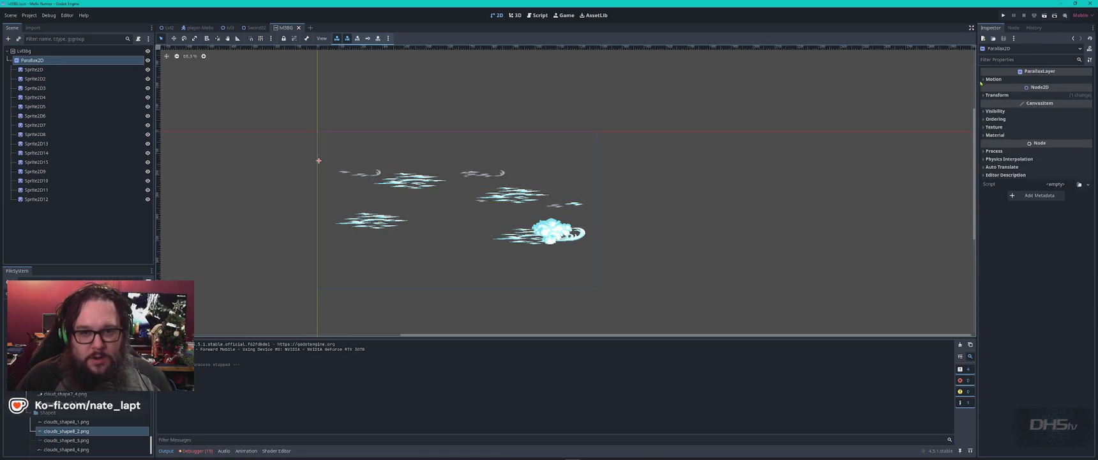
{"action": "left_click", "coordinate": [991, 79]}
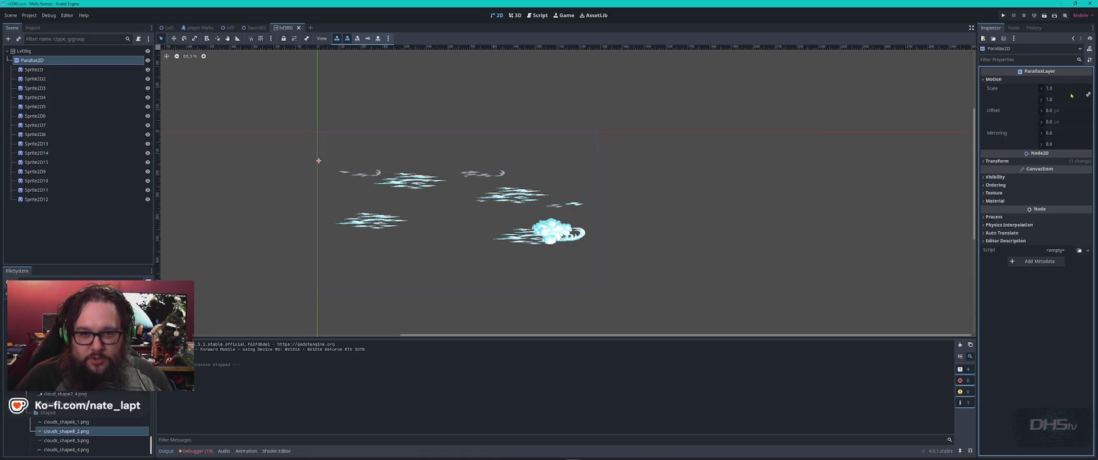
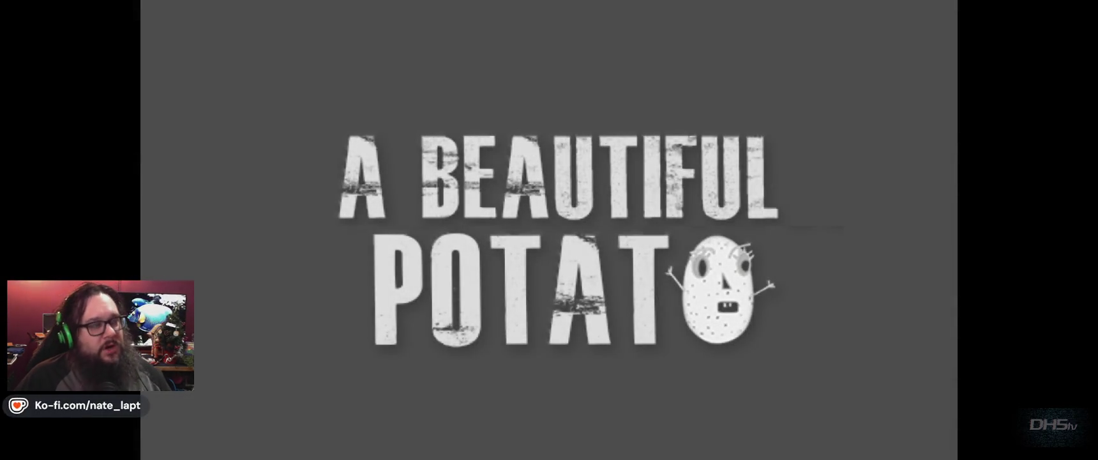
- Start the game and play right with the sword through the first platforms and enemies
{"action": "key", "text": "Return"}
{"action": "key", "text": "Right"}
{"action": "key", "text": "space"}
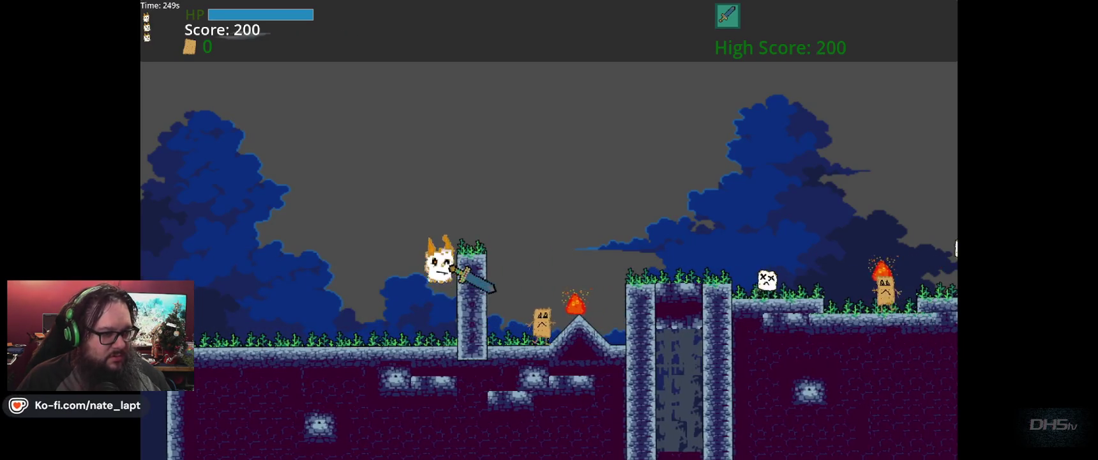
{"action": "key", "text": "space"}
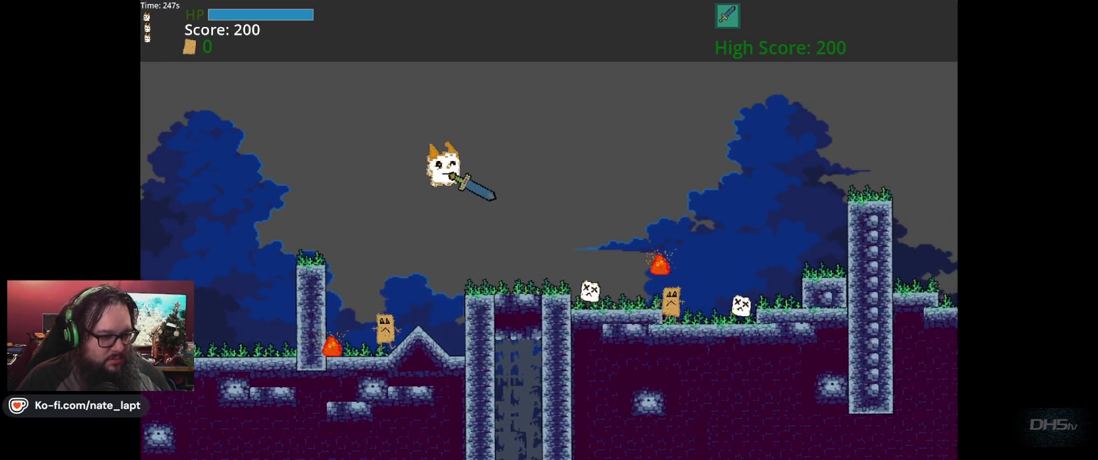
{"action": "key", "text": "space"}
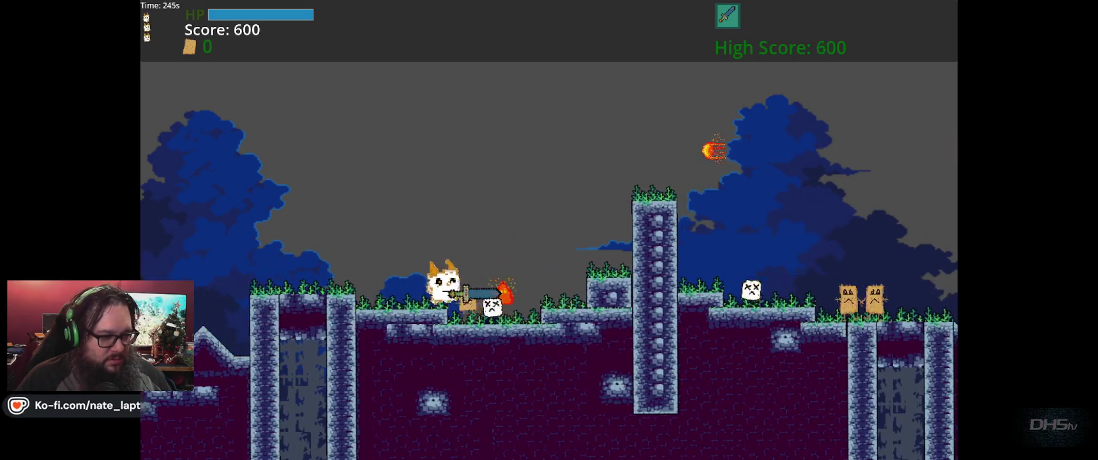
{"action": "key", "text": "Right"}
{"action": "key", "text": "space"}
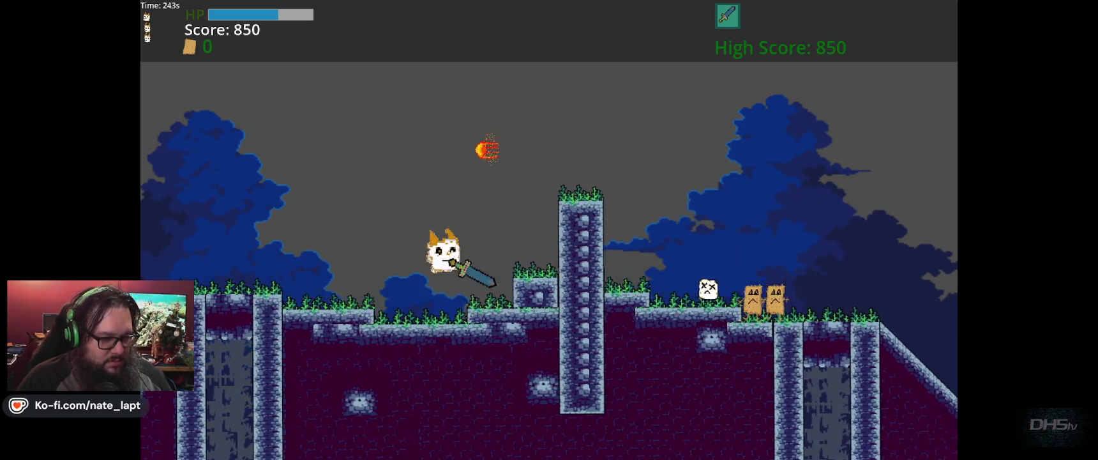
{"action": "key", "text": "Right"}
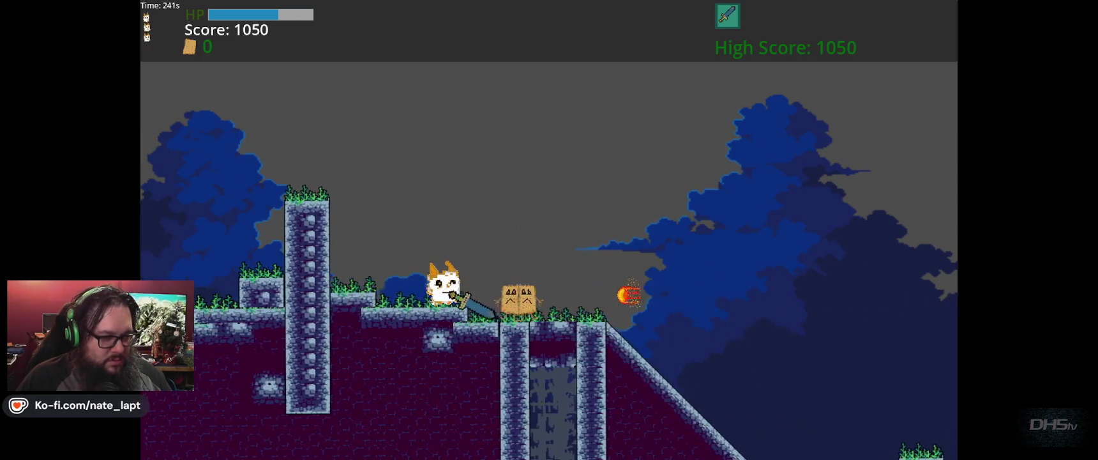
{"action": "key", "text": "Right"}
{"action": "key", "text": "Right"}
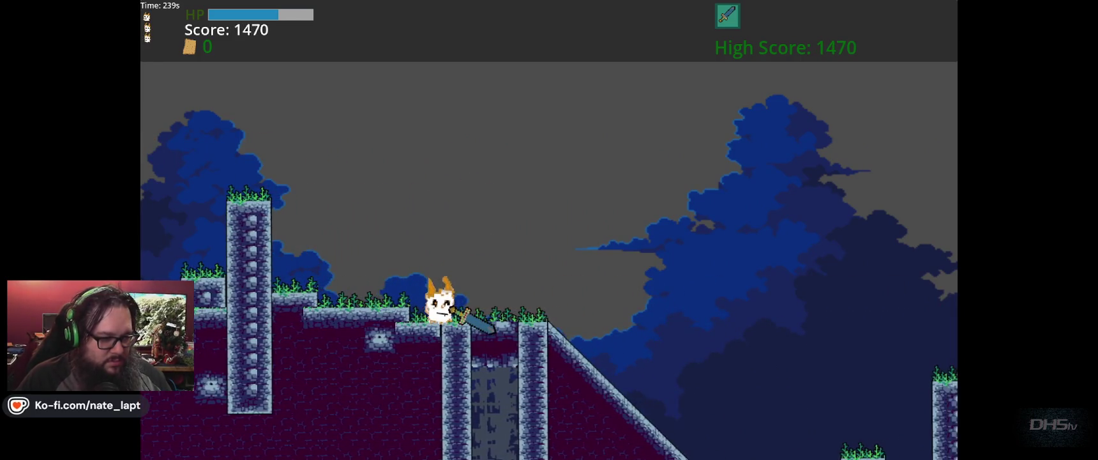
{"action": "key", "text": "space"}
{"action": "key", "text": "Right"}
- Continue across the stone pillars until game over at a 2740 high score, then stop with F8
{"action": "key", "text": "space"}
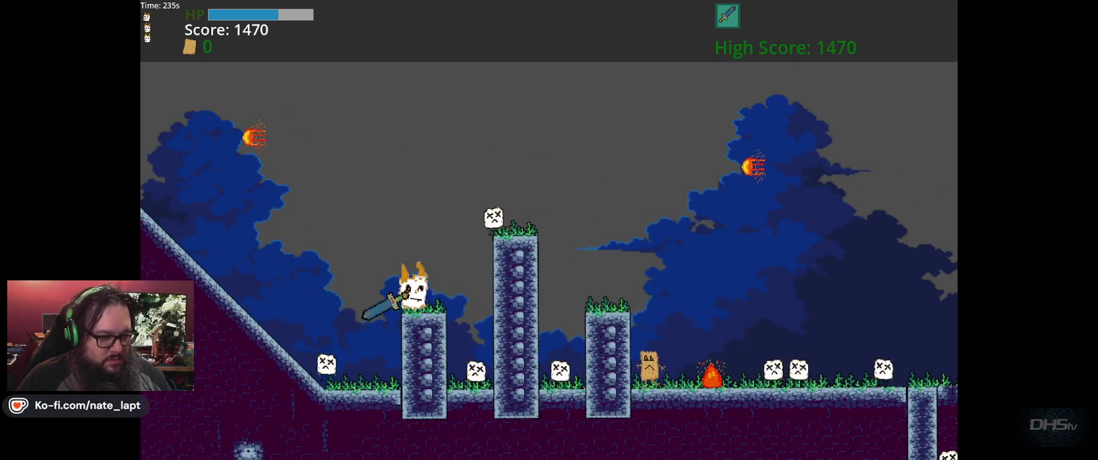
{"action": "key", "text": "Right"}
{"action": "key", "text": "space"}
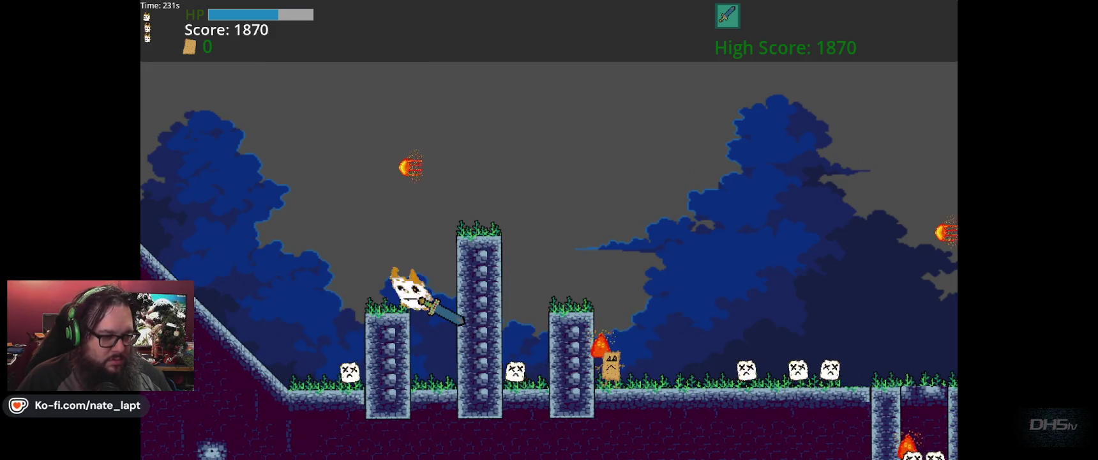
{"action": "key", "text": "Right"}
{"action": "key", "text": "space"}
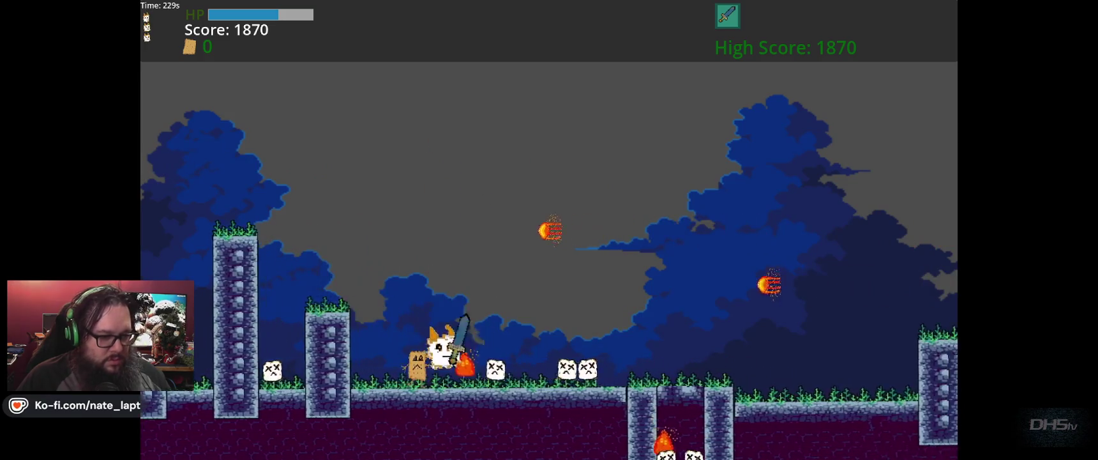
{"action": "key", "text": "Right"}
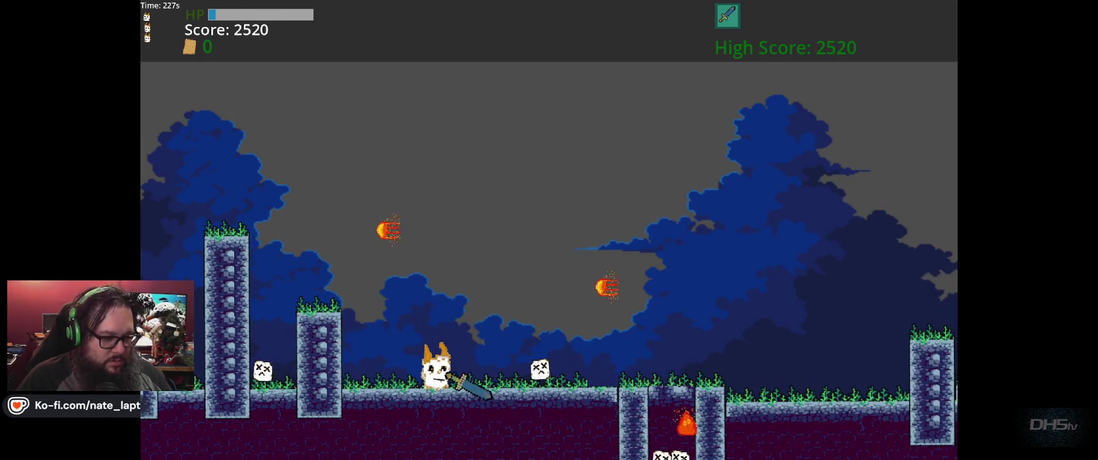
{"action": "key", "text": "Right"}
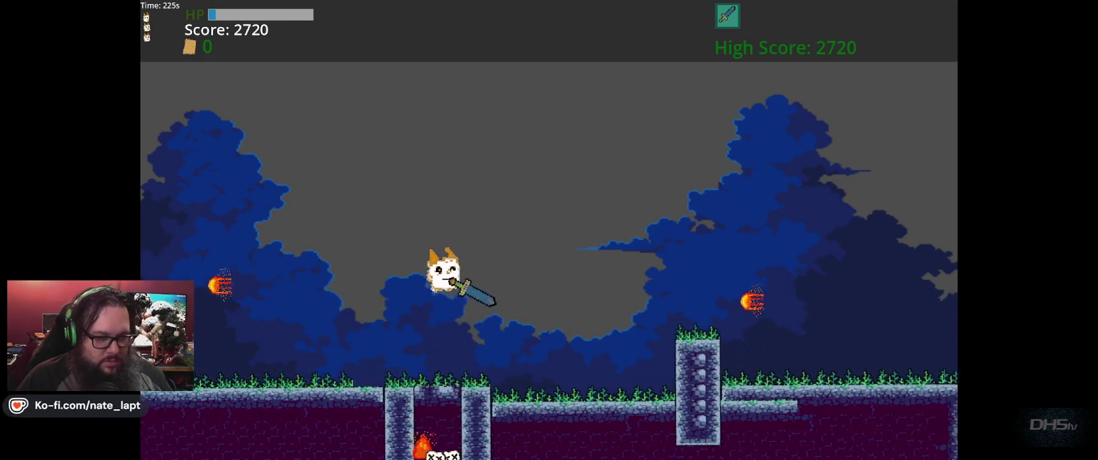
{"action": "key", "text": "Right"}
{"action": "key", "text": "space"}
{"action": "key", "text": "Right"}
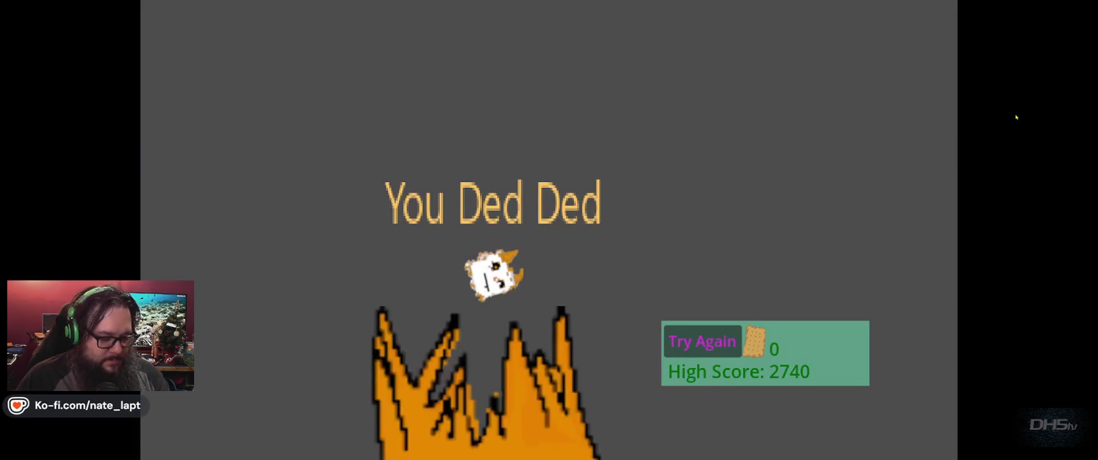
{"action": "key", "text": "F8"}
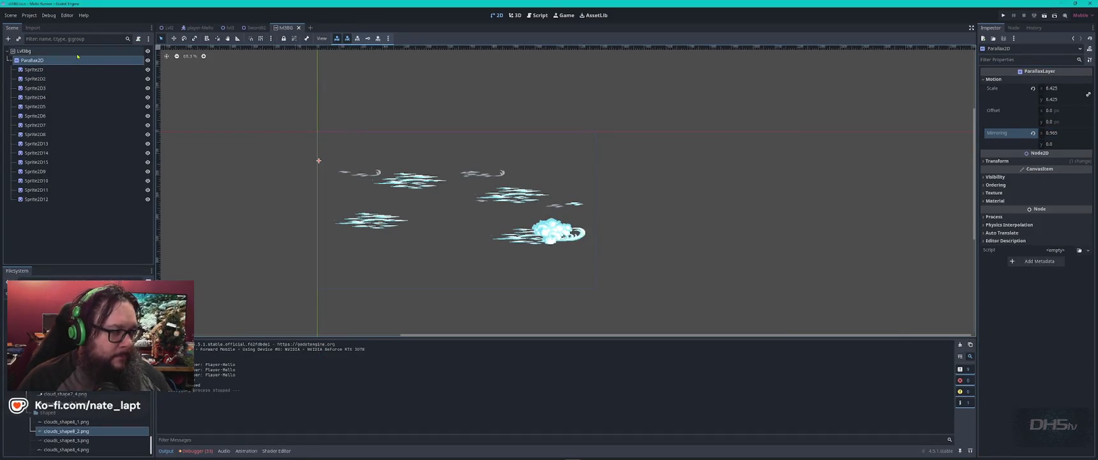
{"action": "left_click", "coordinate": [74, 52]}
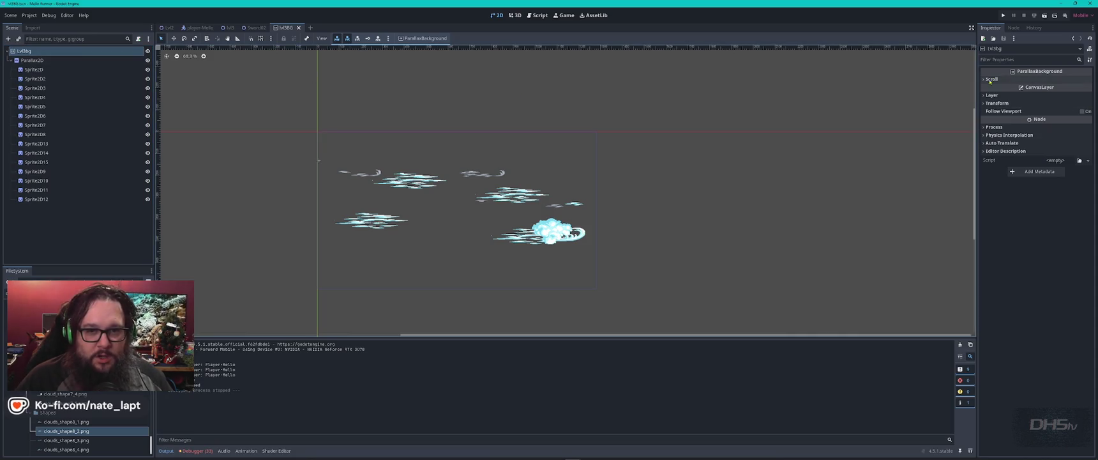
{"action": "left_click", "coordinate": [996, 80]}
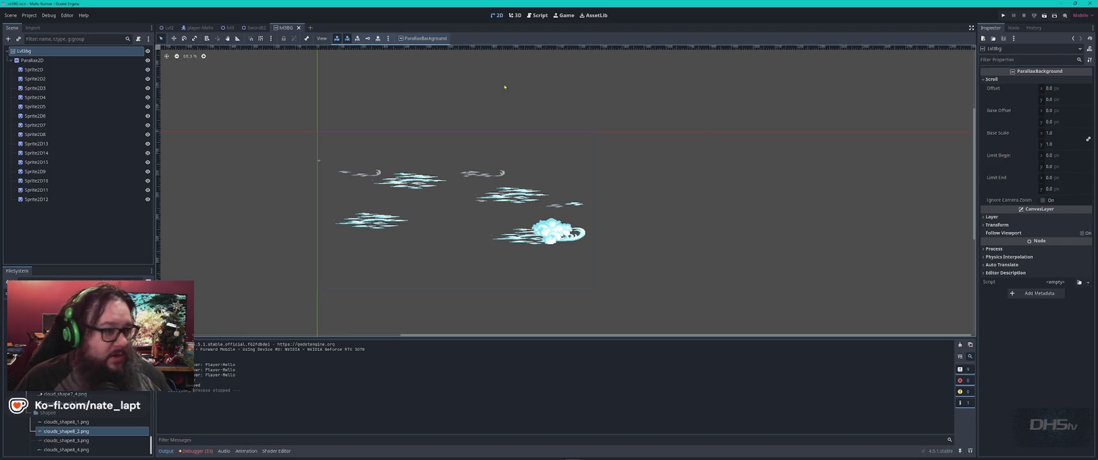
{"action": "key", "text": "alt+Tab"}
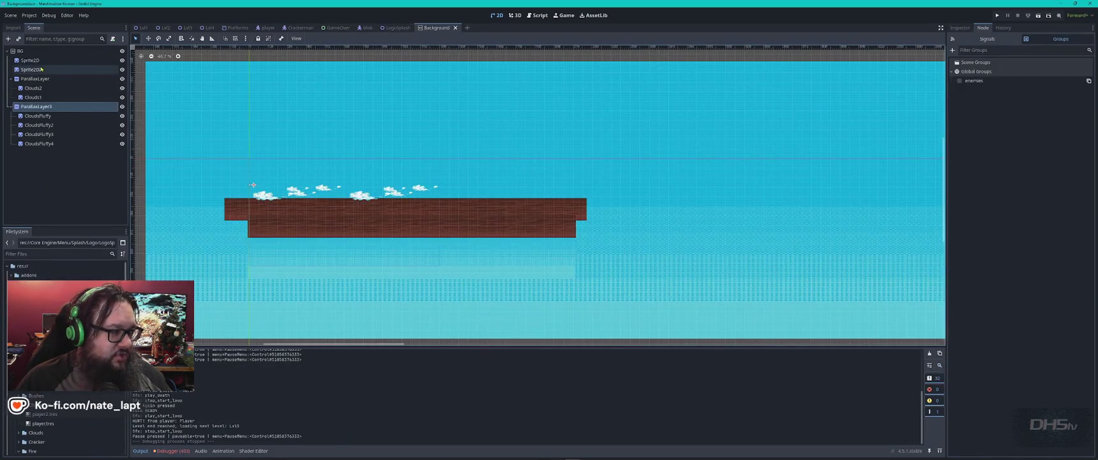
{"action": "left_click", "coordinate": [21, 51]}
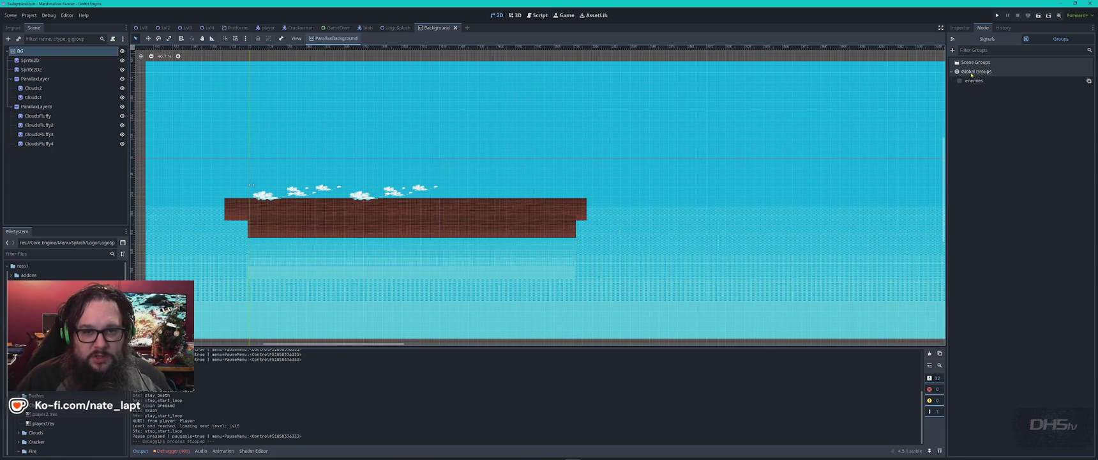
{"action": "left_click", "coordinate": [960, 27]}
{"action": "left_click", "coordinate": [958, 80]}
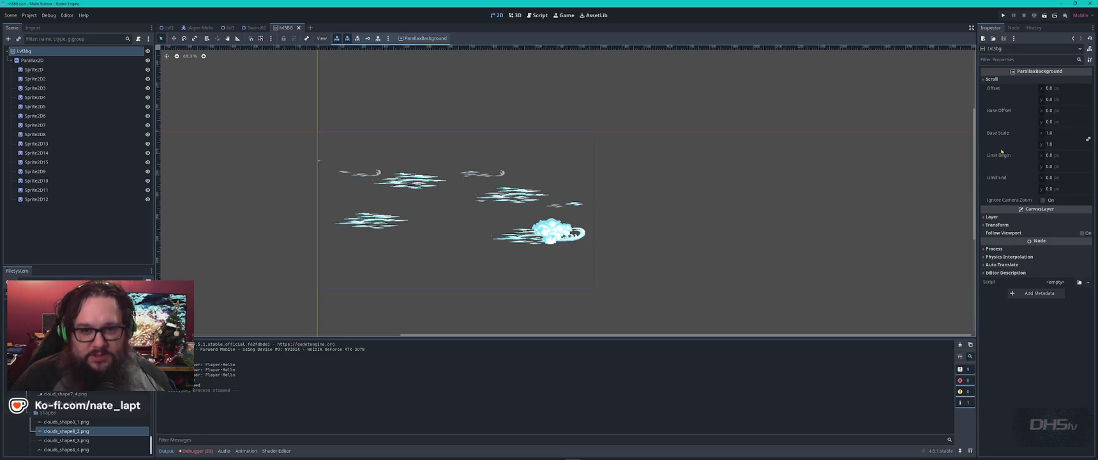
{"action": "left_click", "coordinate": [1021, 217]}
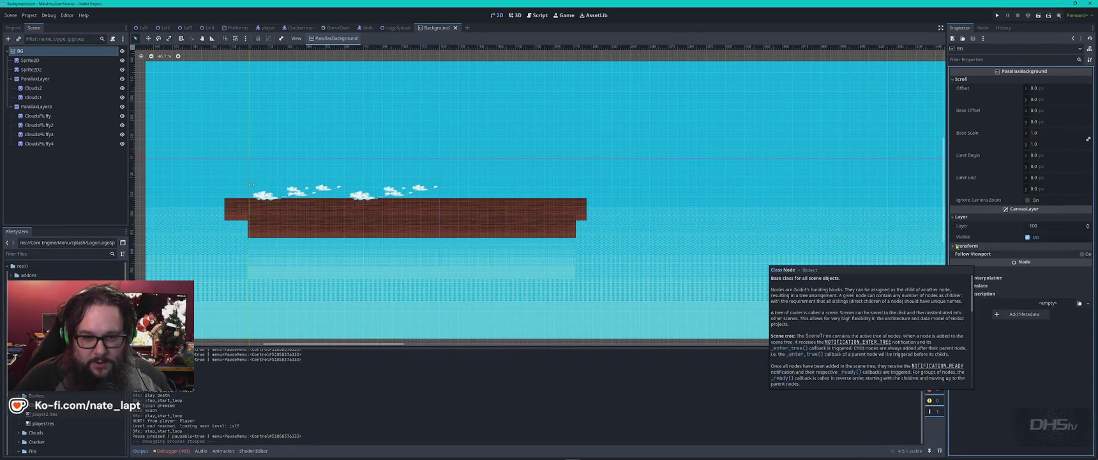
{"action": "left_click", "coordinate": [953, 246]}
{"action": "left_click", "coordinate": [953, 246]}
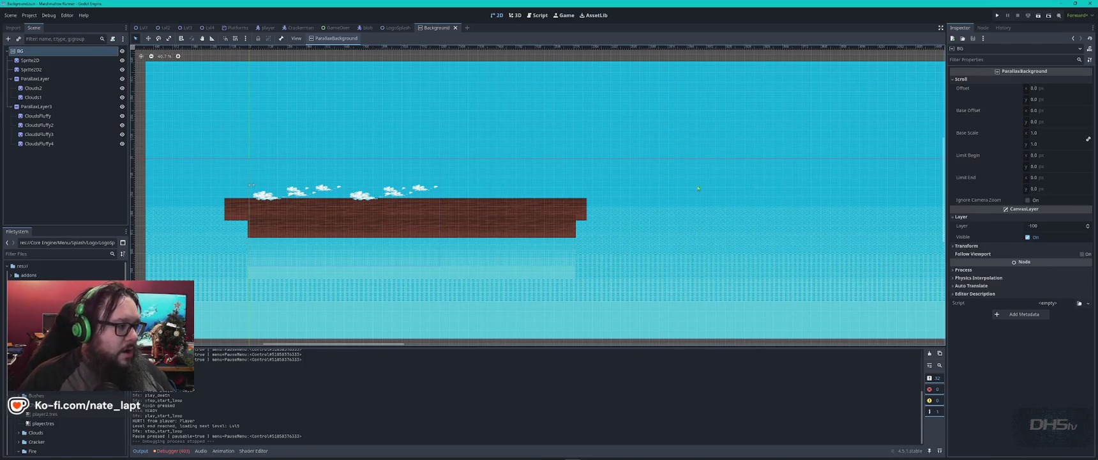
{"action": "left_click", "coordinate": [36, 106]}
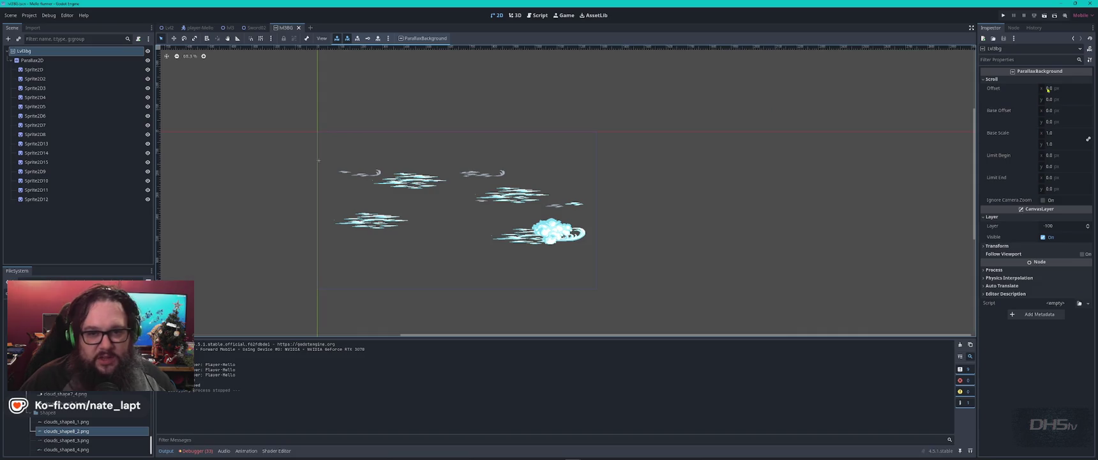
{"action": "mouse_move", "coordinate": [1034, 186]}
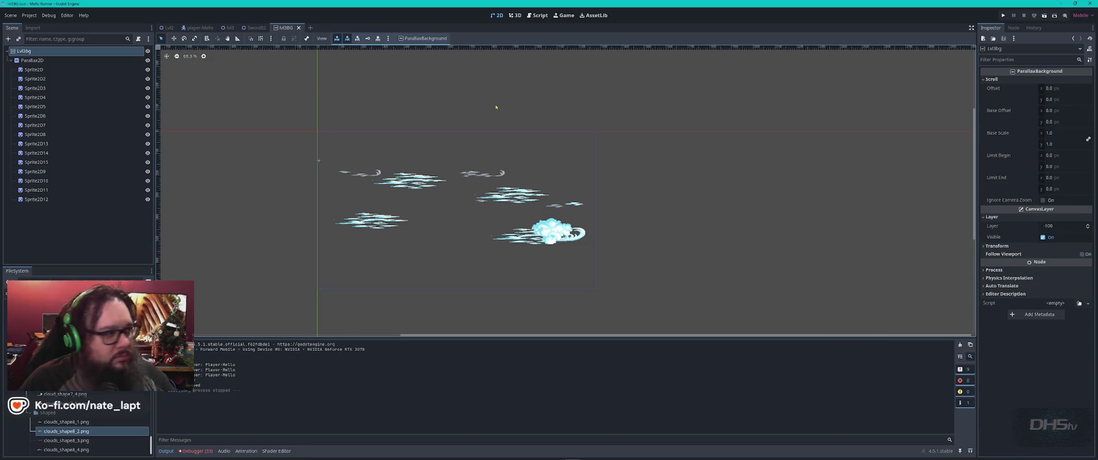
{"action": "left_click", "coordinate": [33, 60]}
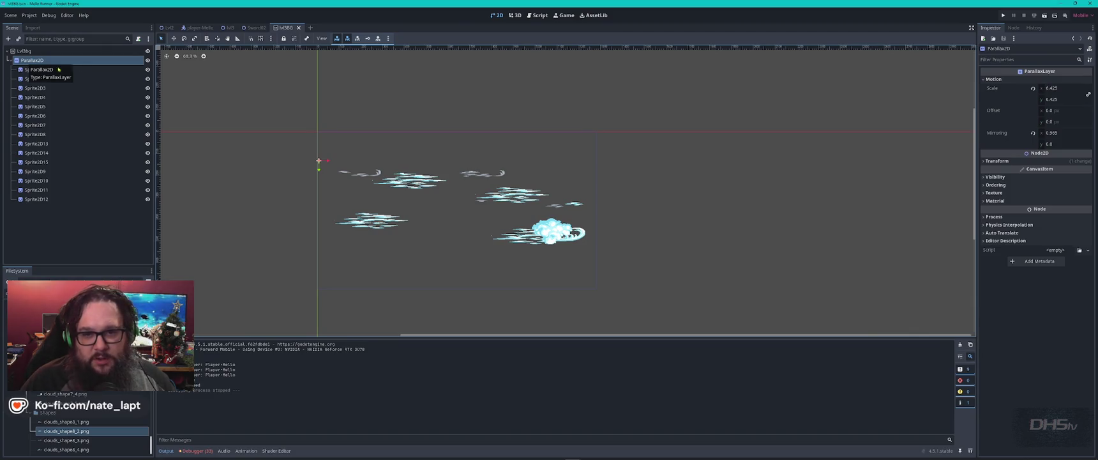
- Widen the cloud layer's horizontal mirroring to 1200
{"action": "mouse_move", "coordinate": [1051, 133]}
{"action": "left_mouse_down"}
{"action": "mouse_move", "coordinate": [1094, 133]}
{"action": "mouse_move", "coordinate": [1056, 134]}
{"action": "left_mouse_up"}
{"action": "left_click", "coordinate": [1055, 133]}
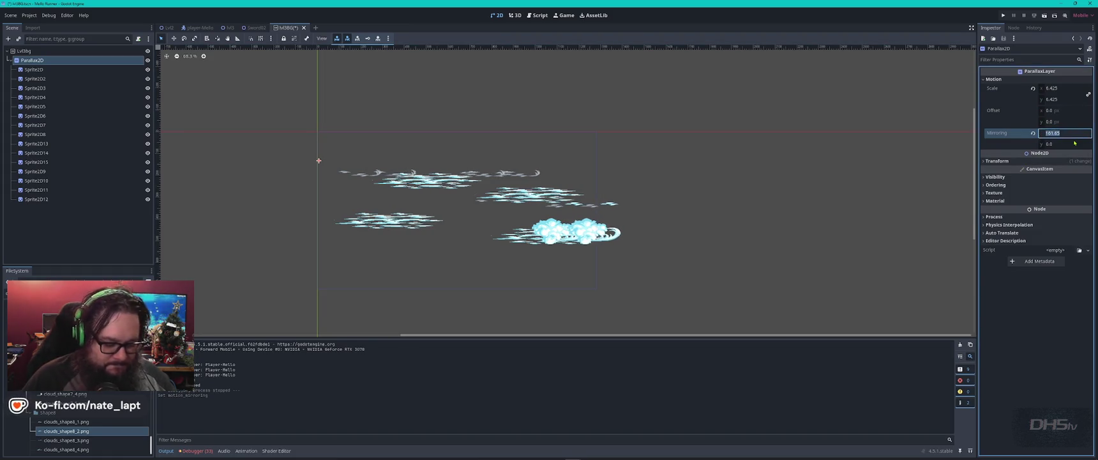
{"action": "key", "text": "Return"}
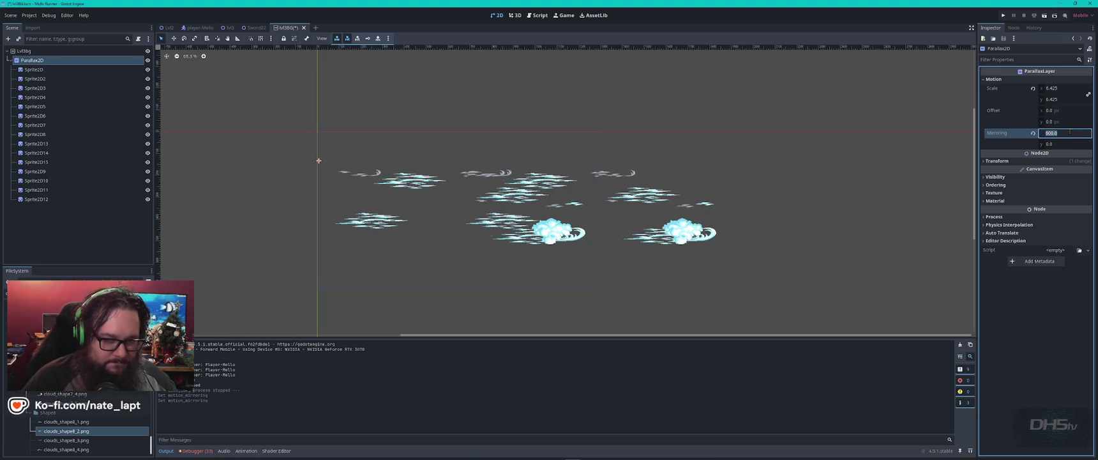
{"action": "key", "text": "Return"}
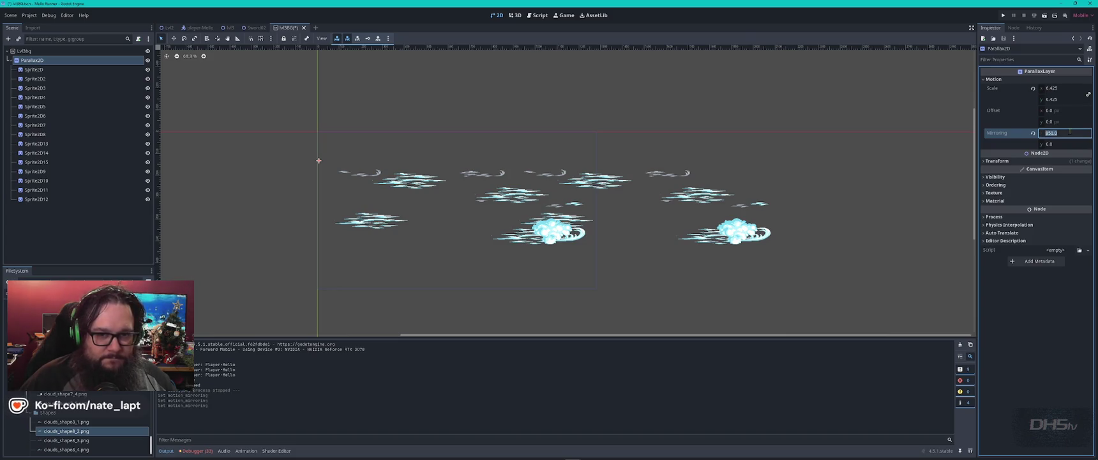
{"action": "type", "text": "00"}
{"action": "key", "text": "Return"}
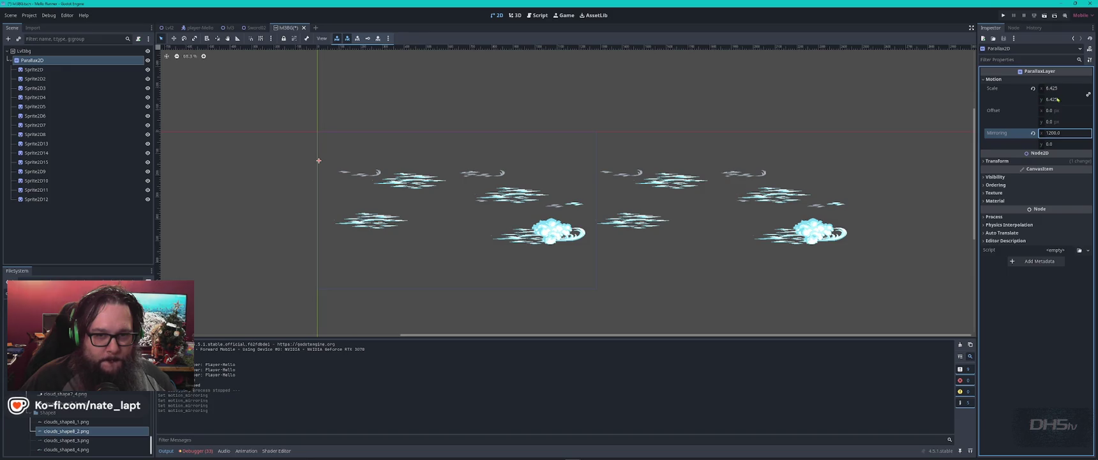
- Reset the Parallax2D layer's motion scale to 1
{"action": "mouse_move", "coordinate": [1057, 91]}
{"action": "left_mouse_down"}
{"action": "mouse_move", "coordinate": [1076, 90]}
{"action": "mouse_move", "coordinate": [1047, 88]}
{"action": "left_mouse_up"}
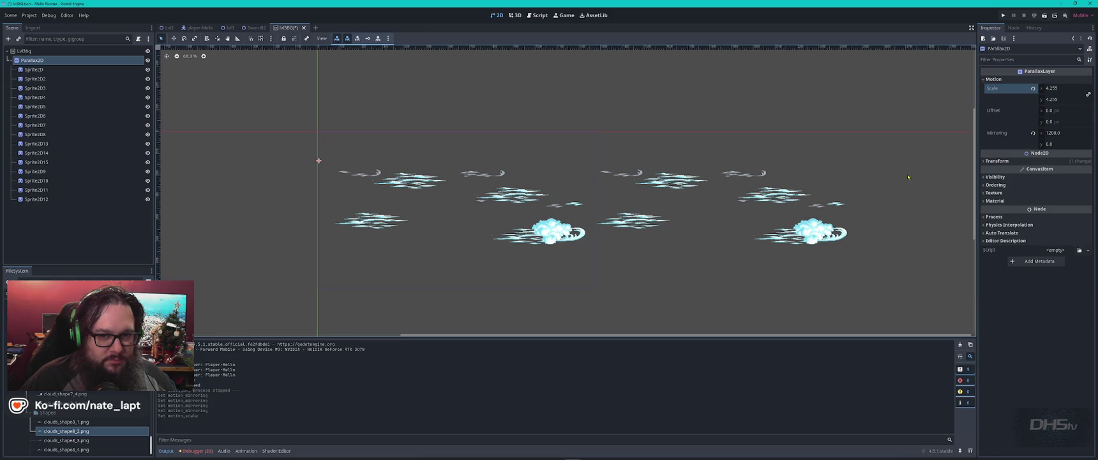
{"action": "left_click", "coordinate": [1062, 89]}
{"action": "type", "text": "1"}
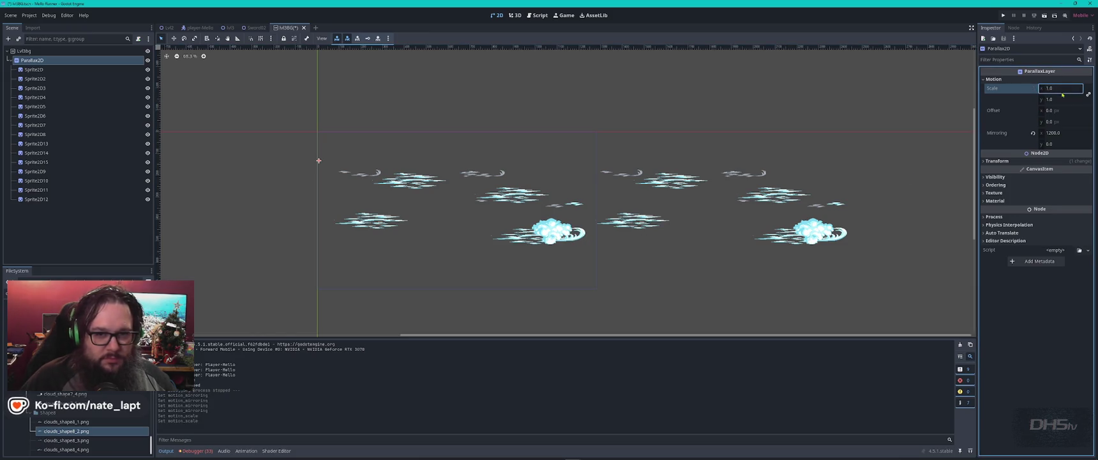
- Set the layer's Transform Position x to 0
{"action": "left_click", "coordinate": [984, 161]}
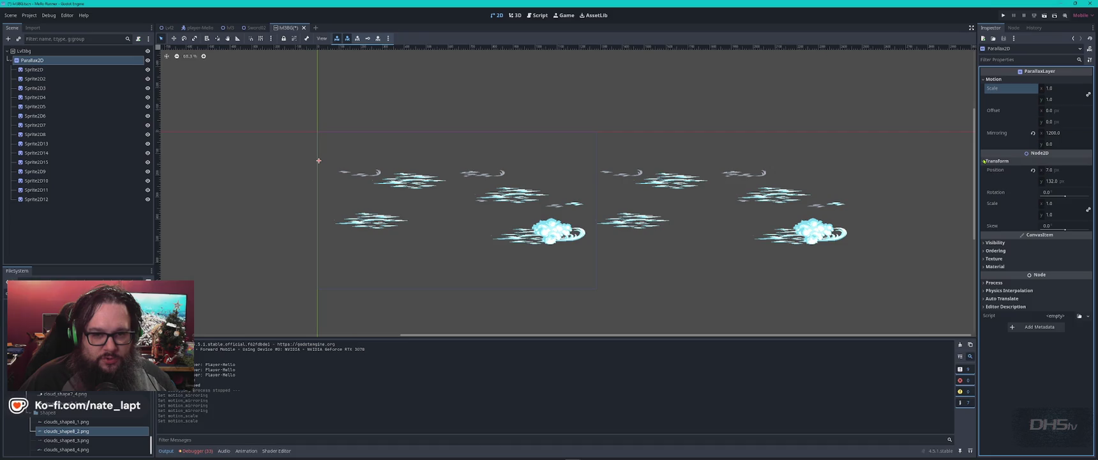
{"action": "left_click", "coordinate": [1061, 170]}
{"action": "left_click_drag", "start_coordinate": [1061, 169], "coordinate": [1042, 170]}
{"action": "left_click", "coordinate": [1085, 161]}
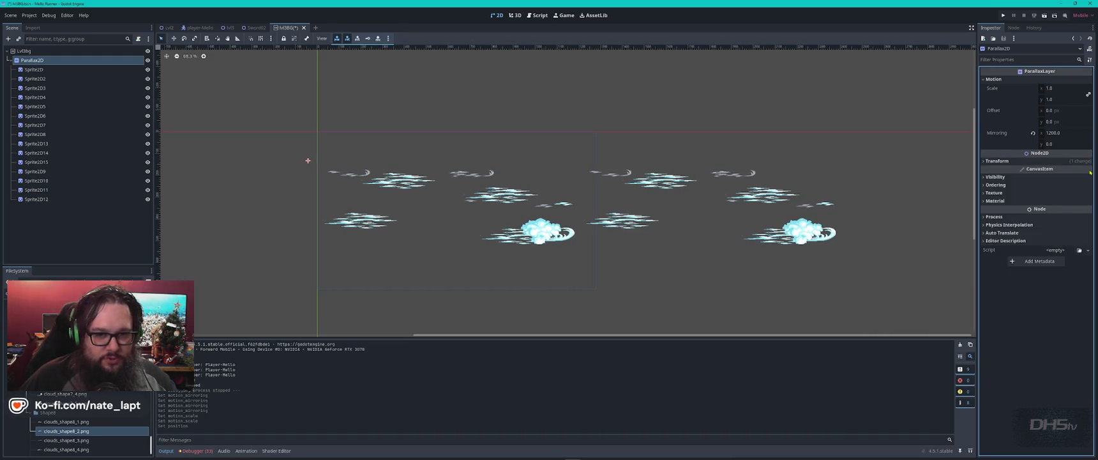
{"action": "left_click", "coordinate": [1079, 160]}
{"action": "left_click", "coordinate": [1063, 170]}
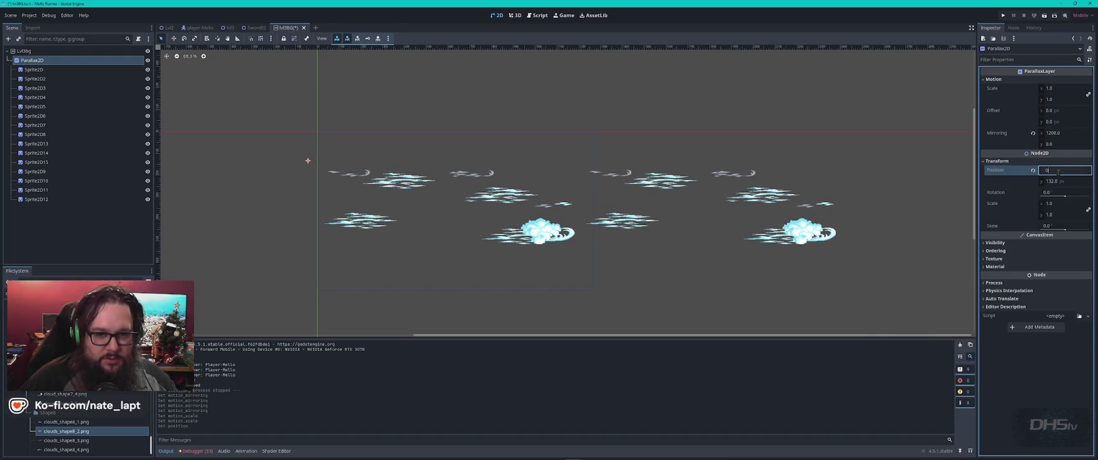
{"action": "key", "text": "Return"}
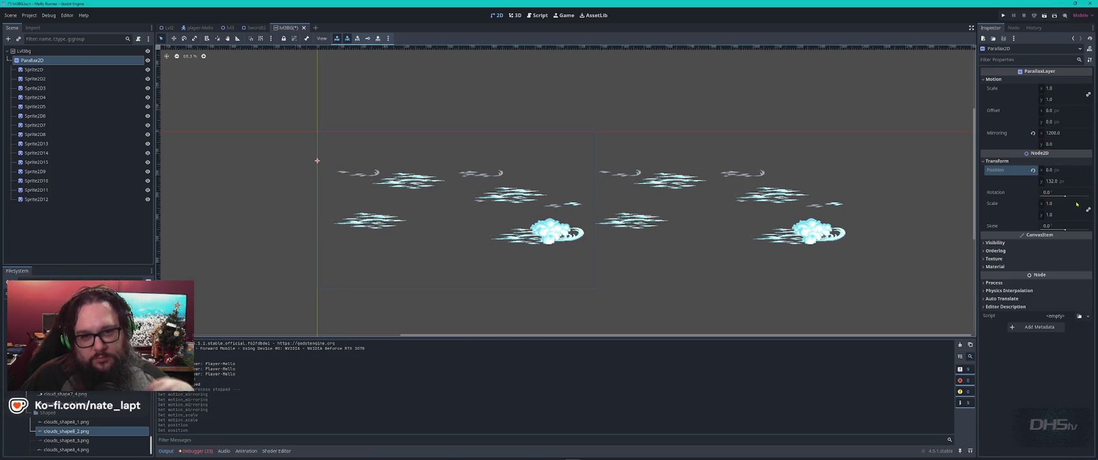
- In the Marshmallow Runner project, try a layer motion scale of 1.0, then undo it
{"action": "key", "text": "alt+Tab"}
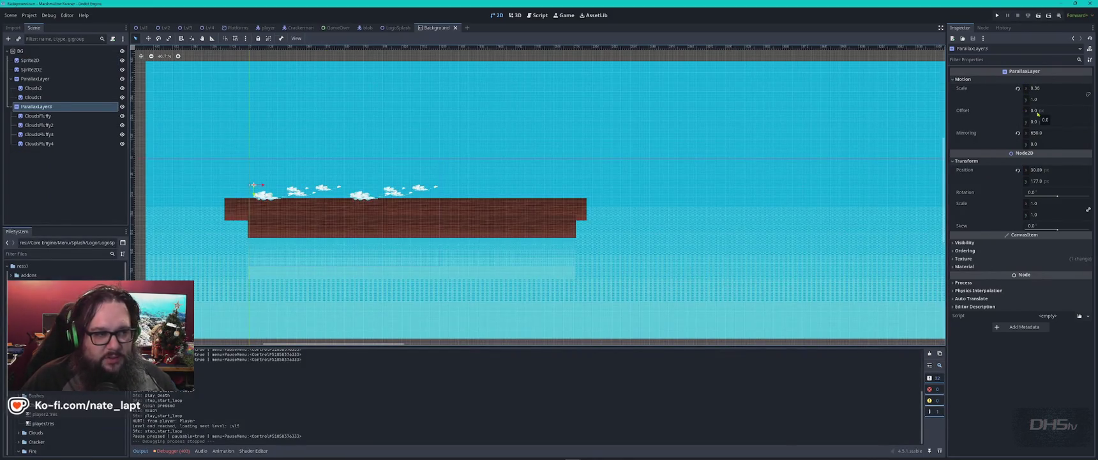
{"action": "left_click", "coordinate": [1049, 88]}
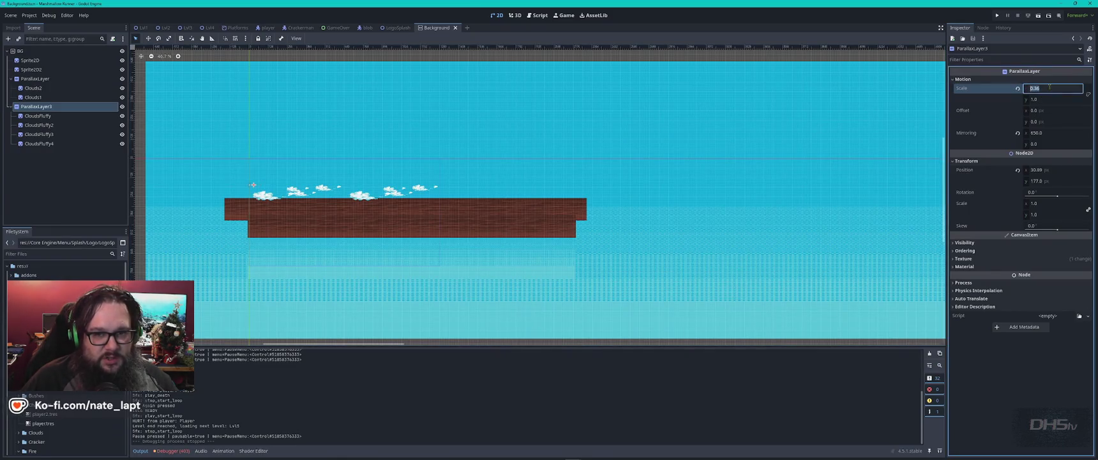
{"action": "type", "text": "1"}
{"action": "key", "text": "Return"}
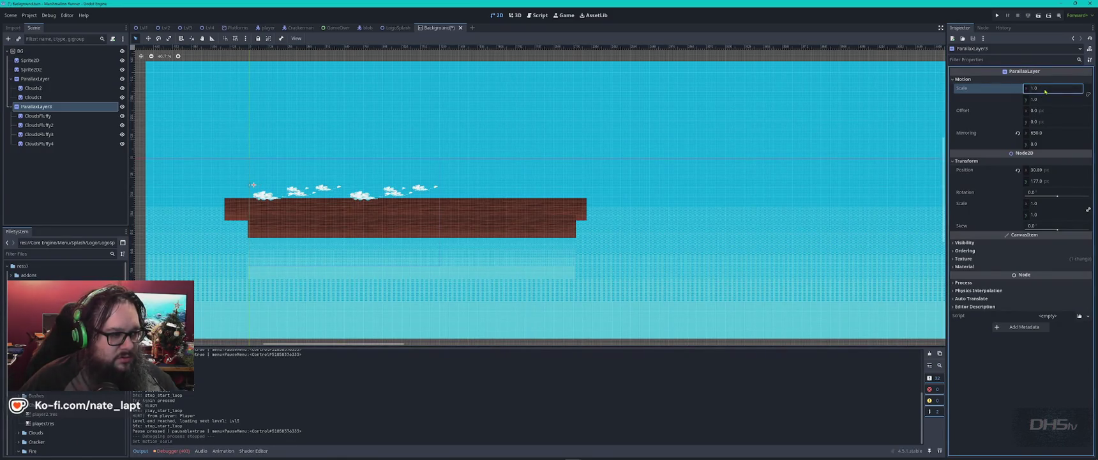
{"action": "key", "text": "ctrl+z"}
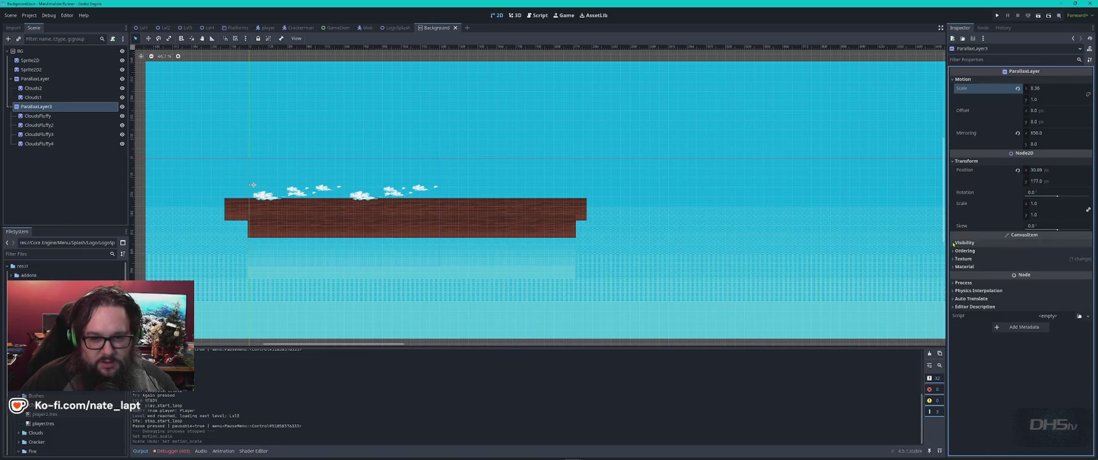
- Compare the BG ParallaxBackground and cloud ParallaxLayer settings there
{"action": "left_click", "coordinate": [954, 283]}
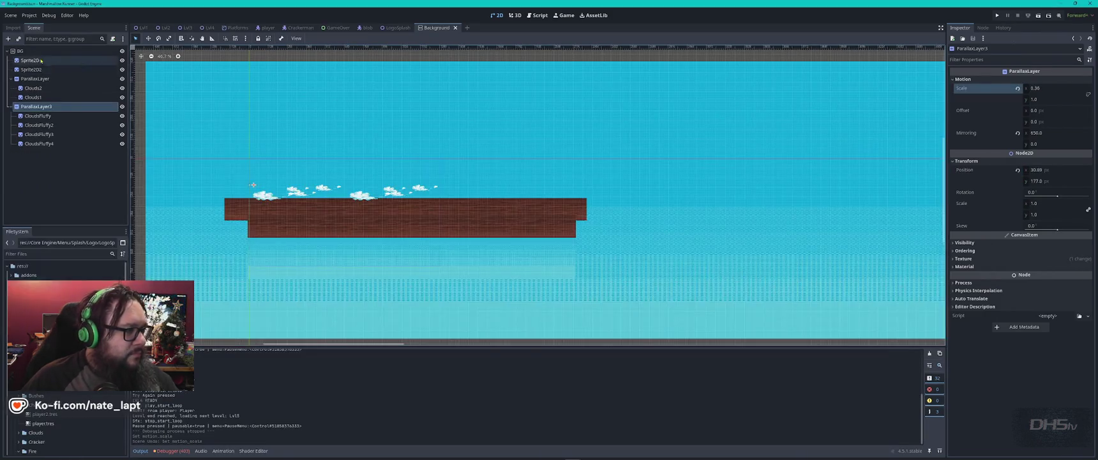
{"action": "left_click", "coordinate": [26, 51]}
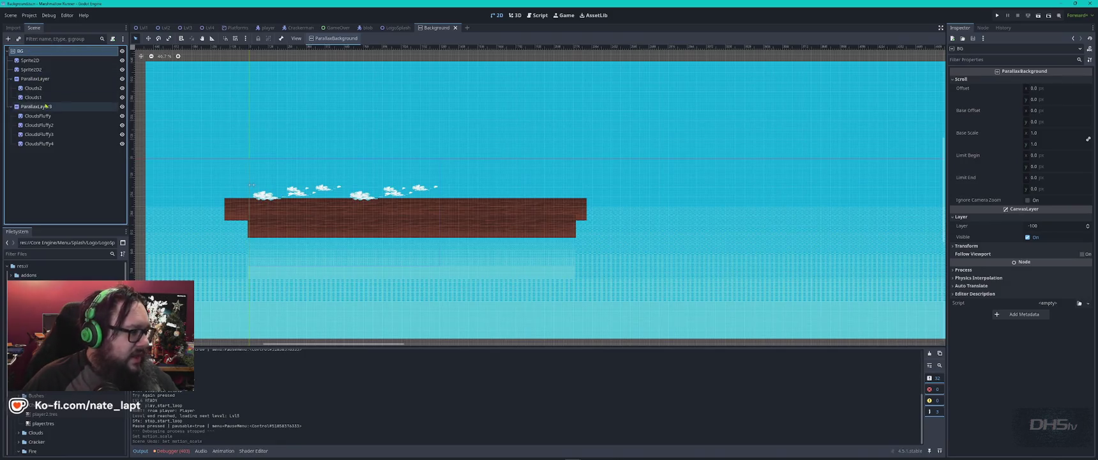
{"action": "left_click", "coordinate": [40, 79]}
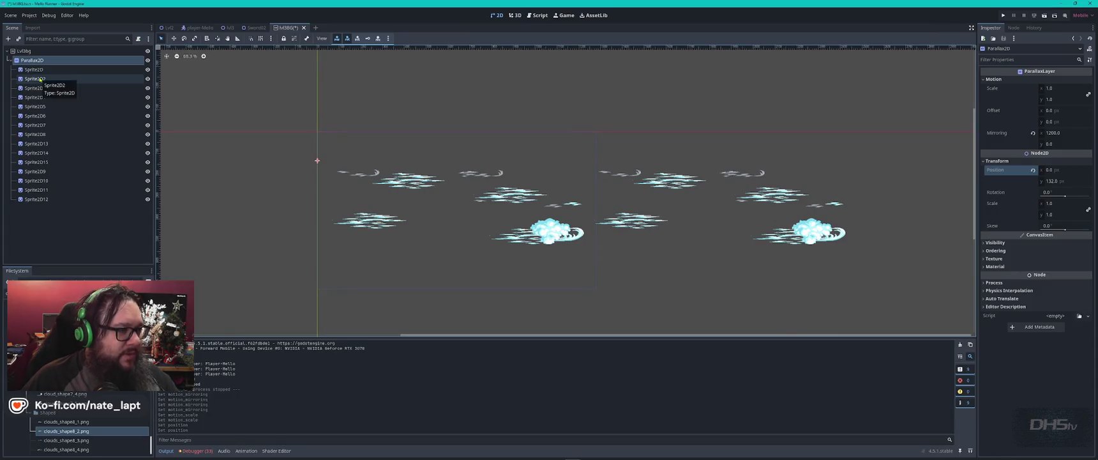
- Save the M3BG cloud scene and switch to the level scene tab
{"action": "key", "text": "ctrl+s"}
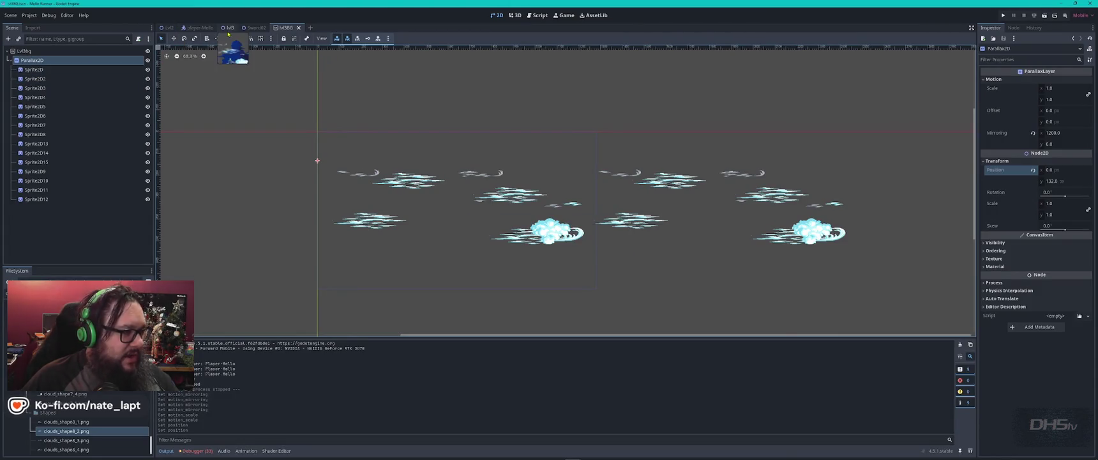
{"action": "left_click", "coordinate": [228, 28]}
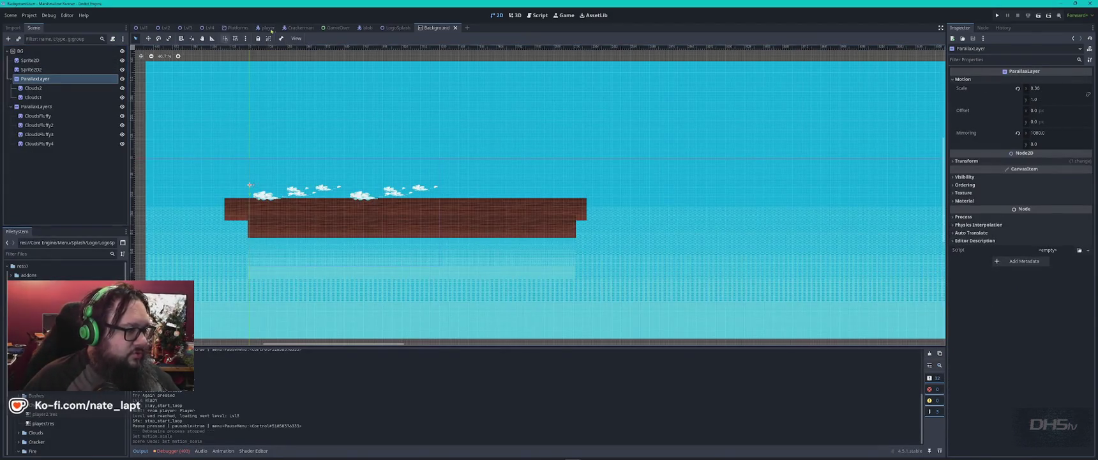
{"action": "left_click", "coordinate": [210, 28]}
- Inspect the level background's scroll and layer settings and centre the level in view
{"action": "scroll", "coordinate": [300, 134], "scroll_direction": "down", "scroll_amount": 6}
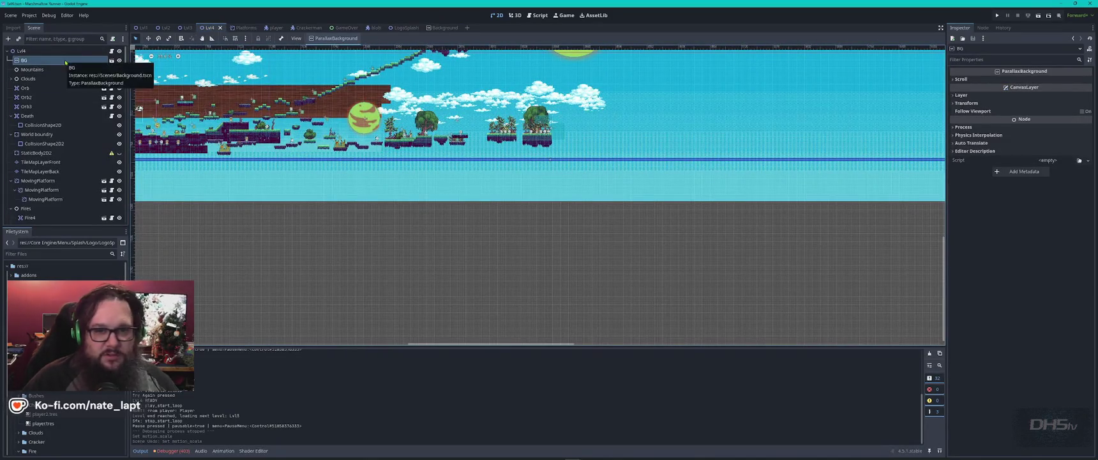
{"action": "left_click", "coordinate": [953, 79]}
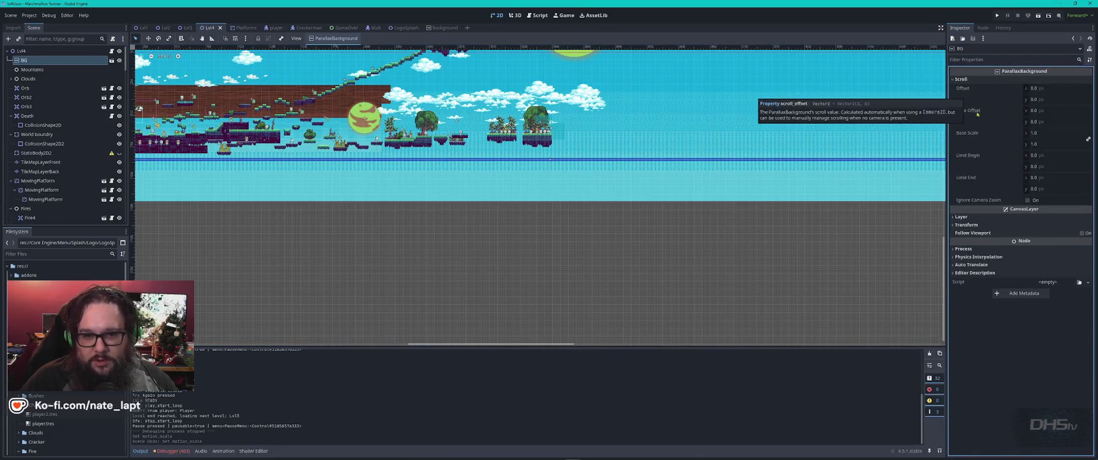
{"action": "left_click", "coordinate": [958, 217]}
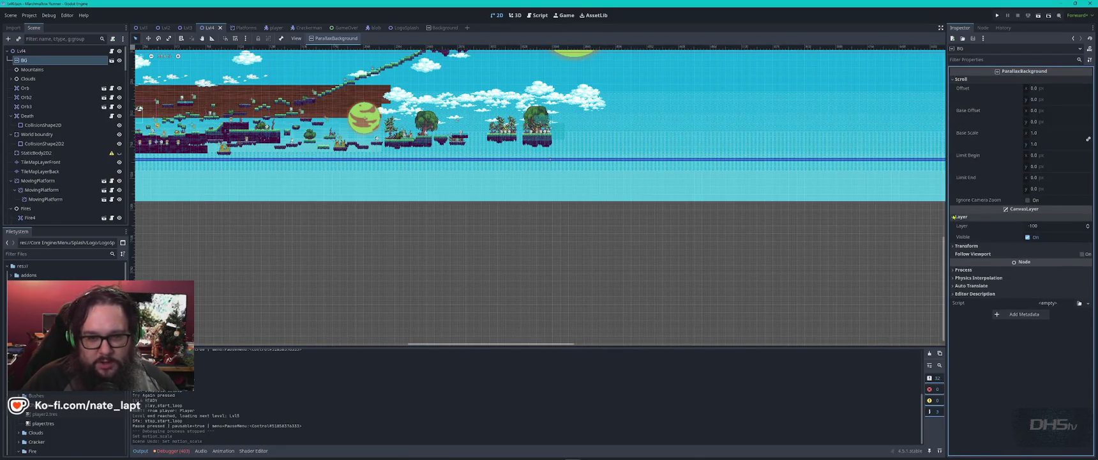
{"action": "left_click_drag", "start_coordinate": [333, 108], "coordinate": [574, 179]}
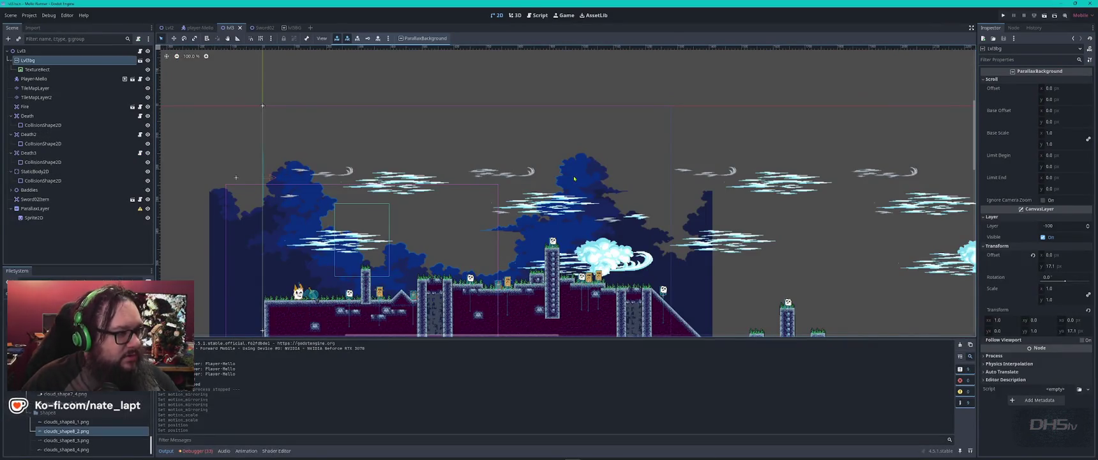
{"action": "key", "text": "F5"}
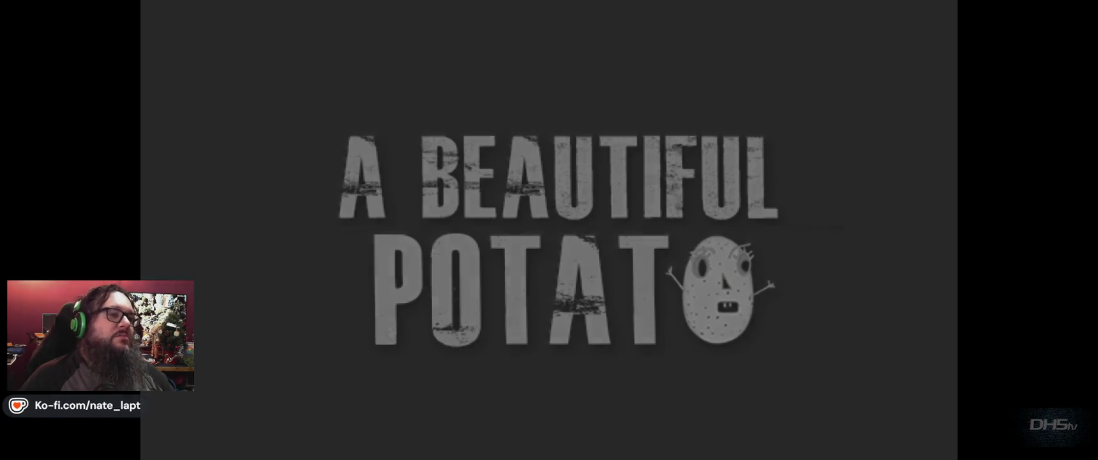
{"action": "key", "text": "Return"}
{"action": "key", "text": "Right"}
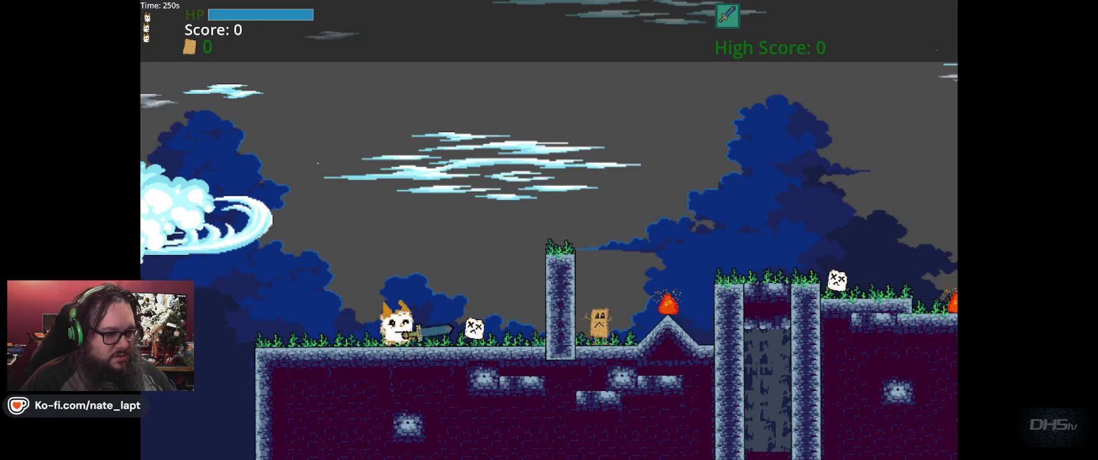
{"action": "key", "text": "space"}
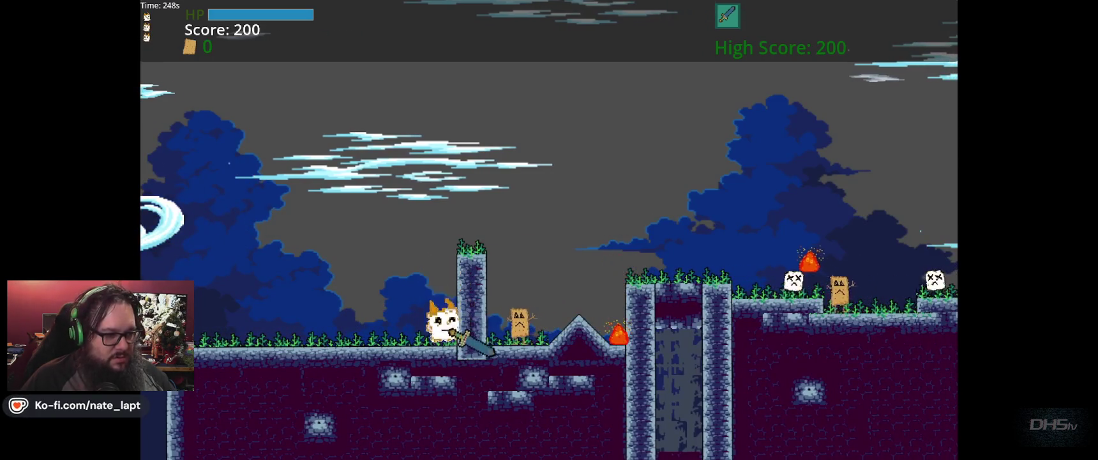
{"action": "key", "text": "space"}
{"action": "key", "text": "Right"}
{"action": "key", "text": "Right"}
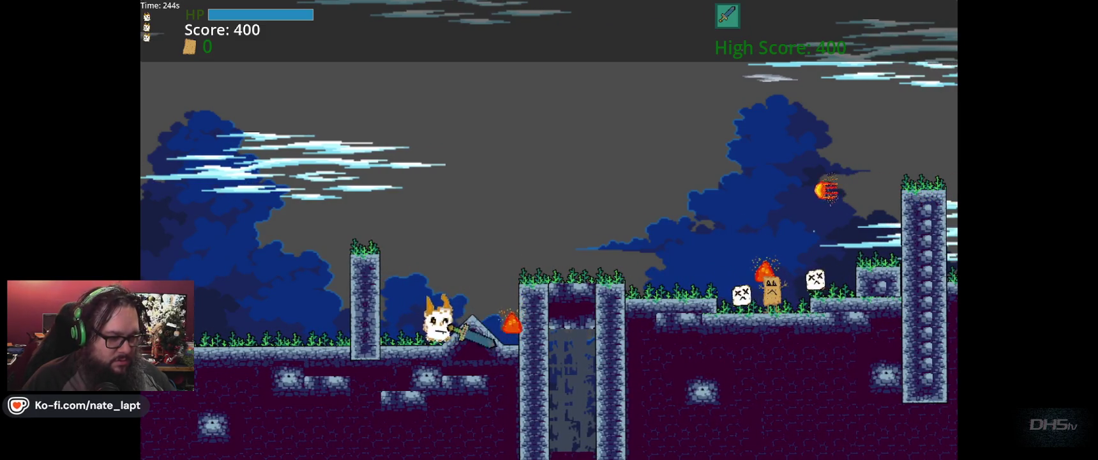
{"action": "key", "text": "Right"}
{"action": "key", "text": "space"}
{"action": "key", "text": "Right"}
{"action": "key", "text": "space"}
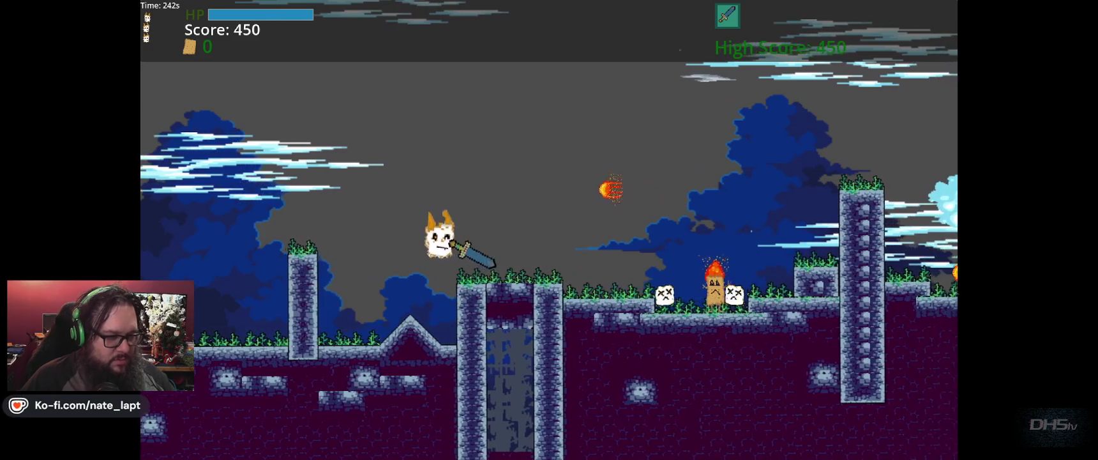
{"action": "key", "text": "space"}
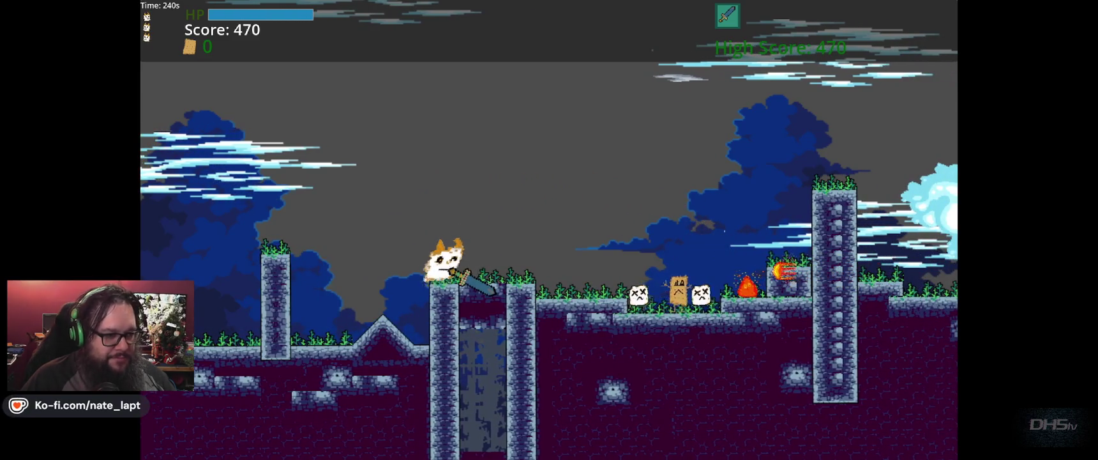
{"action": "key", "text": "Right"}
{"action": "key", "text": "space"}
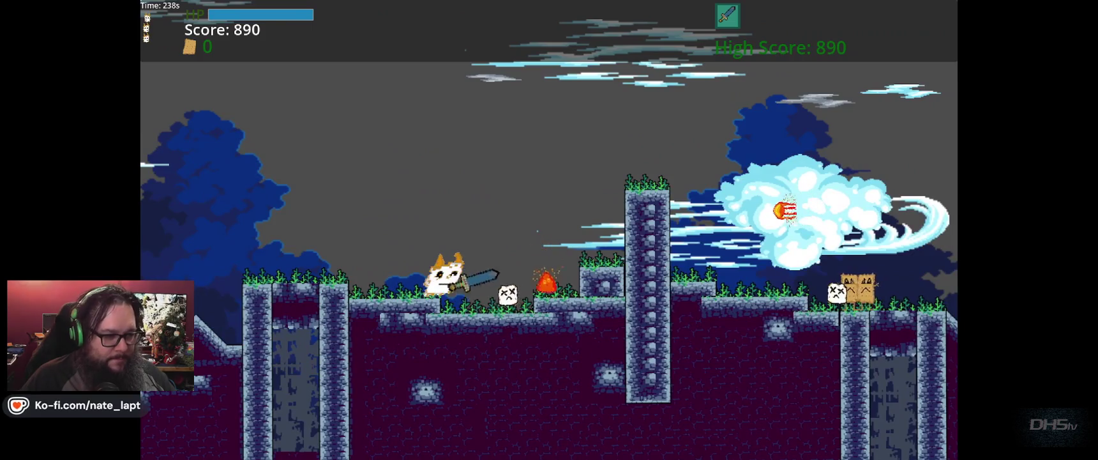
{"action": "key", "text": "Right"}
{"action": "key", "text": "Right"}
{"action": "key", "text": "space"}
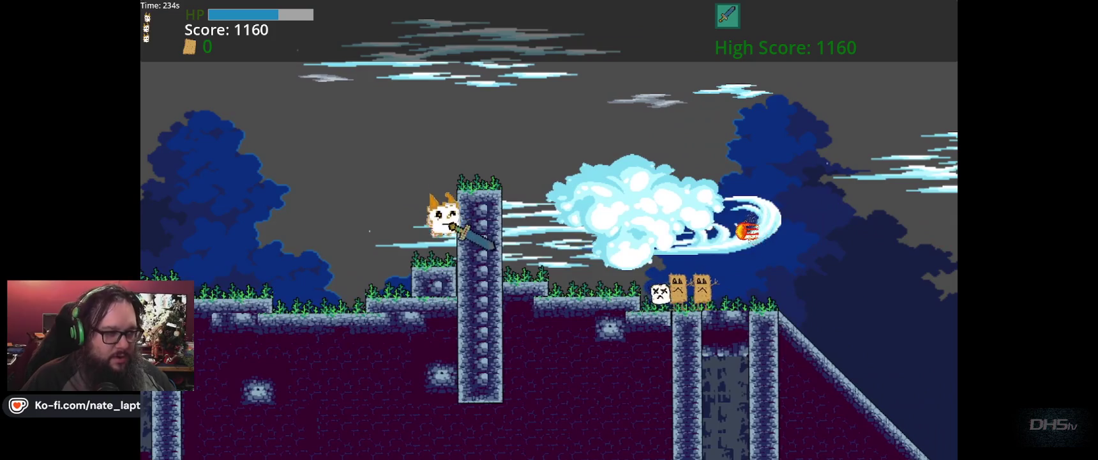
{"action": "key", "text": "Right"}
{"action": "key", "text": "Right"}
{"action": "key", "text": "Right"}
{"action": "key", "text": "Right"}
{"action": "key", "text": "Up"}
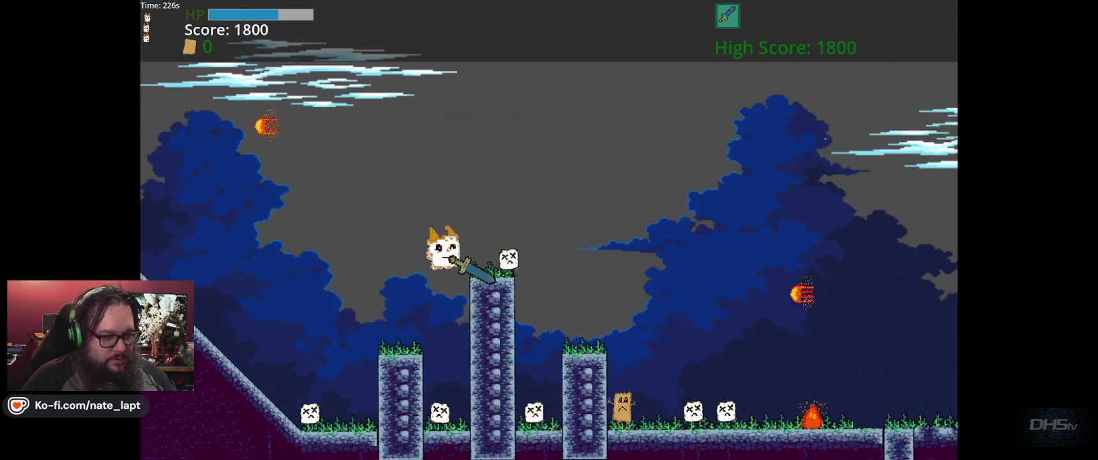
{"action": "key", "text": "Right"}
{"action": "key", "text": "Up"}
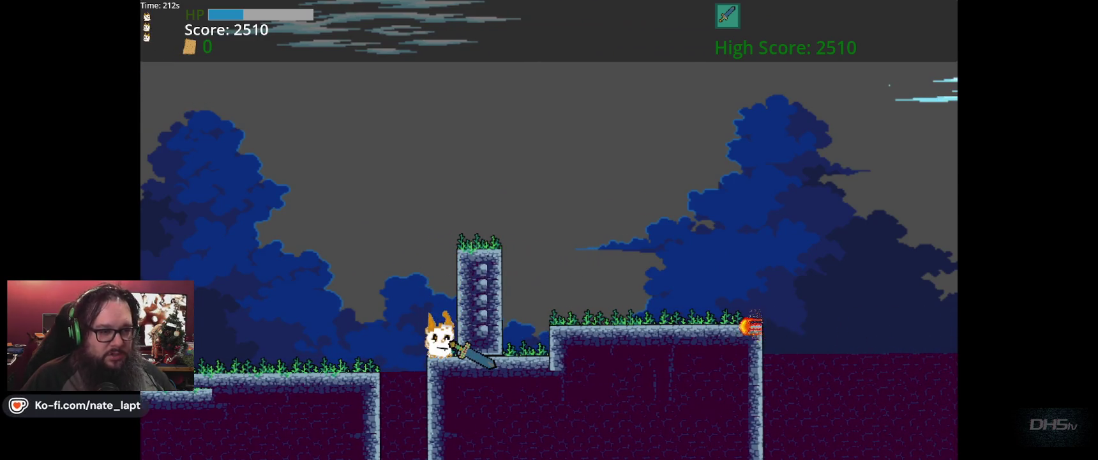
{"action": "key", "text": "F8"}
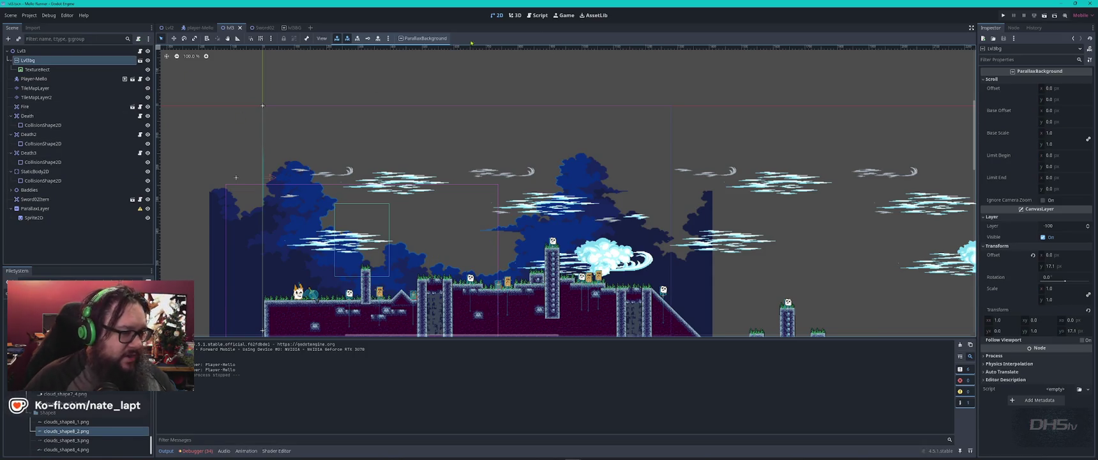
{"action": "left_click", "coordinate": [537, 15]}
- Open sfx.gd, then SwordWeapon.gd, and briefly search the sword script
{"action": "scroll", "coordinate": [190, 152], "scroll_direction": "down", "scroll_amount": 1}
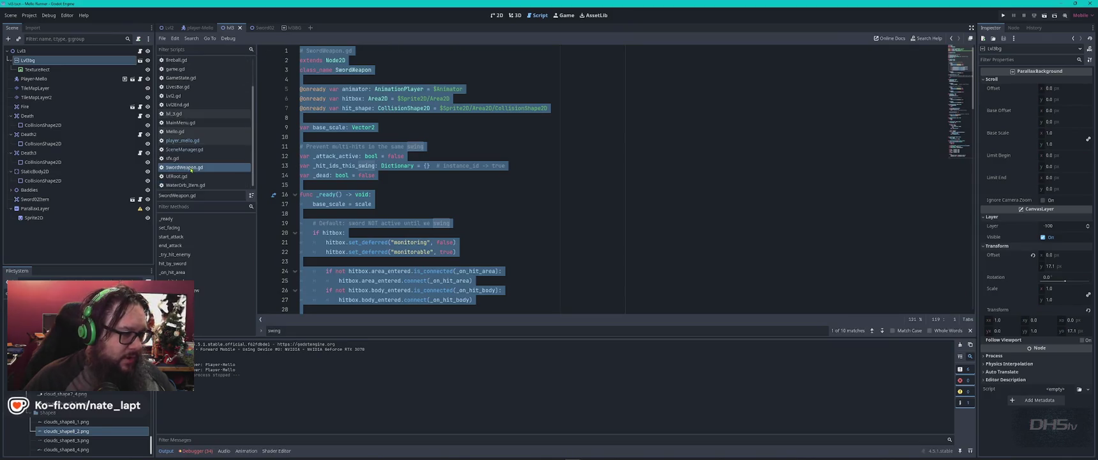
{"action": "left_click", "coordinate": [173, 157]}
{"action": "left_click", "coordinate": [541, 194]}
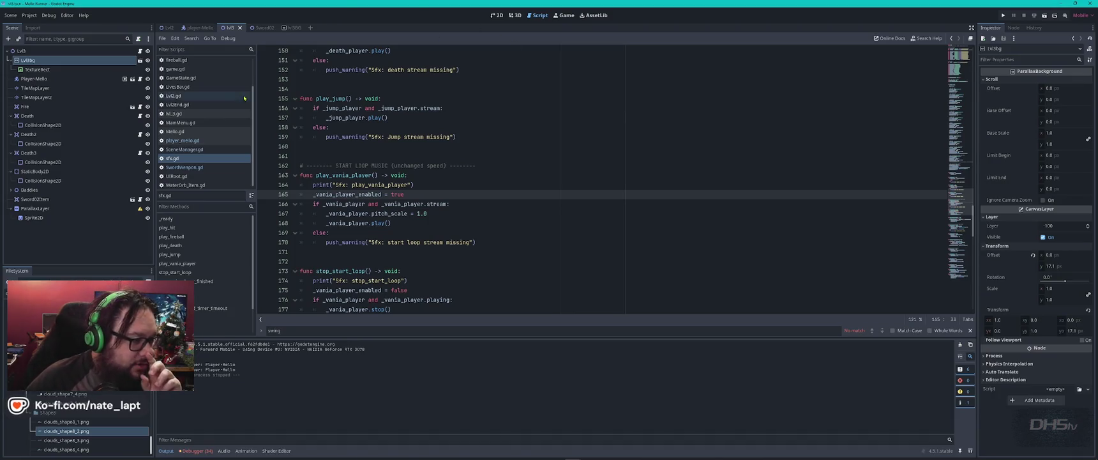
{"action": "left_click", "coordinate": [185, 166]}
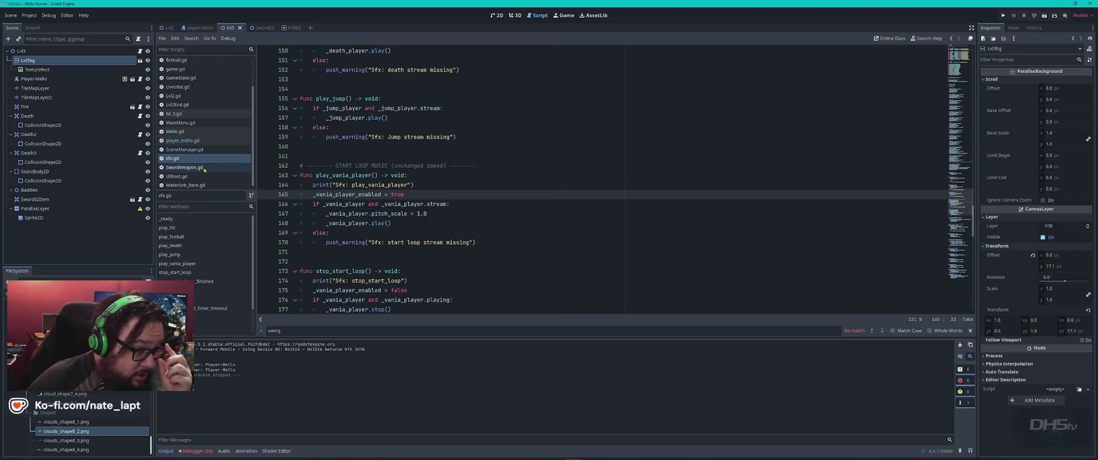
{"action": "left_click", "coordinate": [529, 165]}
{"action": "key", "text": "ctrl+f"}
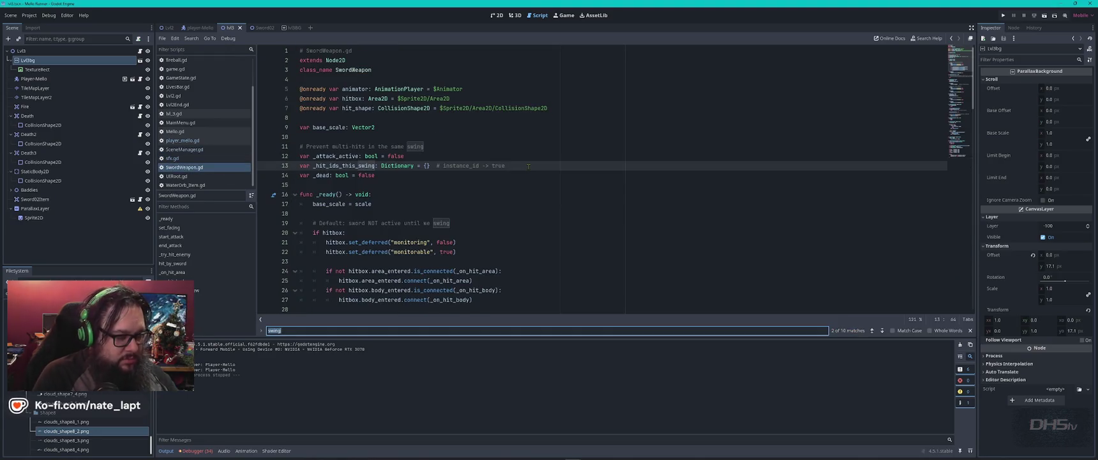
{"action": "type", "text": "squis"}
{"action": "key", "text": "Escape"}
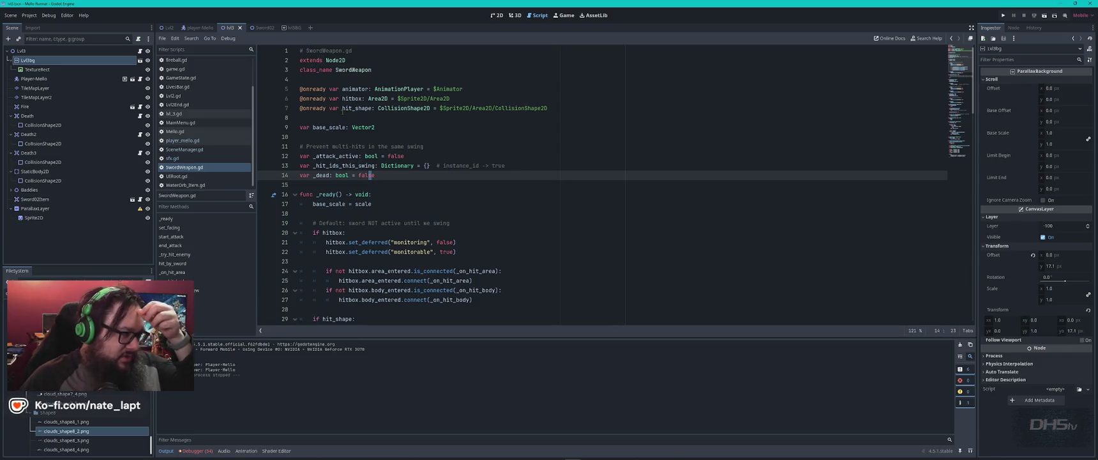
- Open ammo.gd and search it for 'squish'
{"action": "scroll", "coordinate": [204, 127], "scroll_direction": "up", "scroll_amount": 3}
{"action": "left_click", "coordinate": [204, 61]}
{"action": "left_click", "coordinate": [335, 213]}
{"action": "key", "text": "ctrl+f"}
{"action": "type", "text": "squish"}
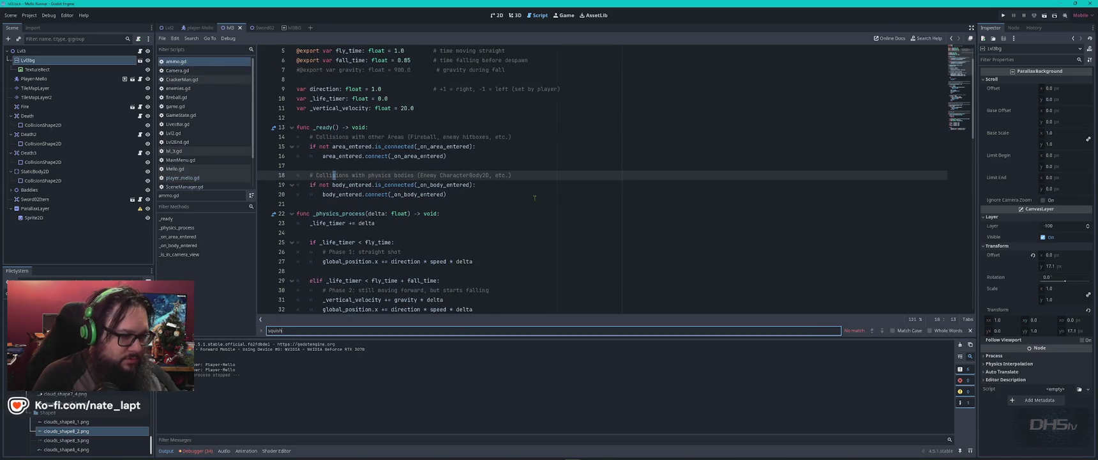
{"action": "key", "text": "Escape"}
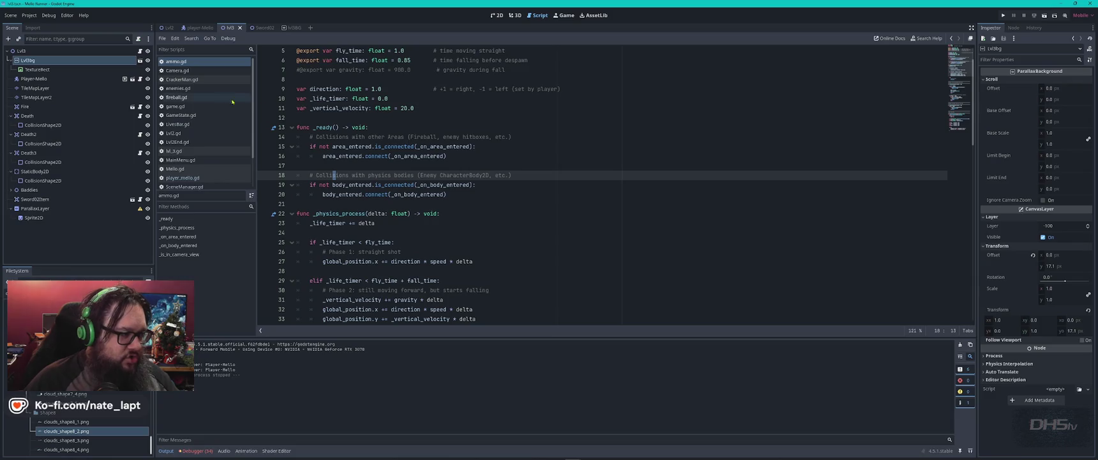
- Open player_mello.gd and search it for 'squish', finding no match
{"action": "left_click", "coordinate": [240, 178]}
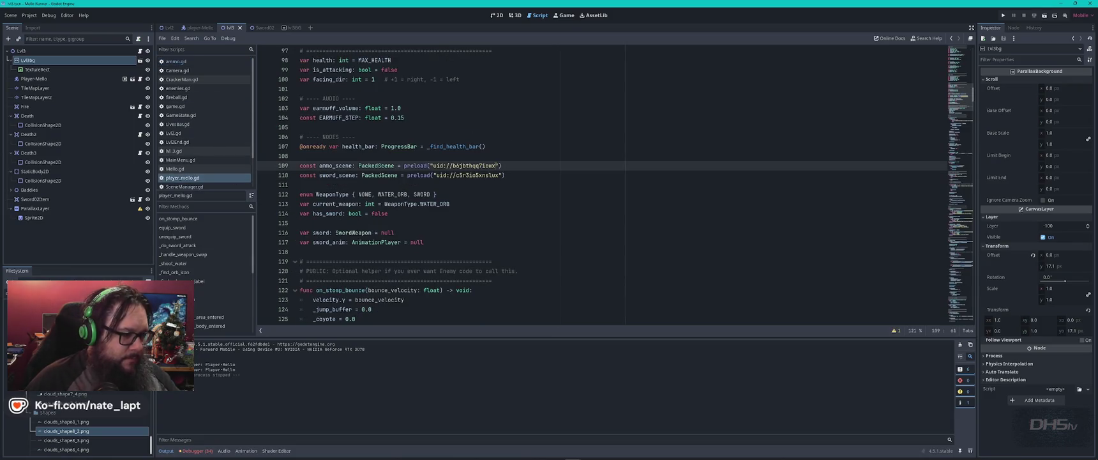
{"action": "key", "text": "ctrl+f"}
{"action": "type", "text": "squ"}
{"action": "left_click", "coordinate": [313, 175]}
{"action": "key", "text": "Escape"}
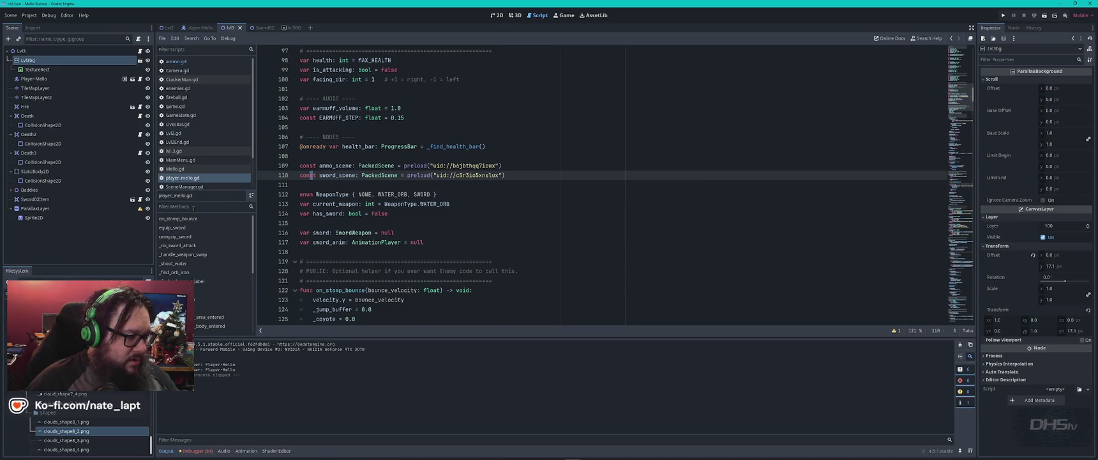
{"action": "left_click", "coordinate": [198, 50]}
- Filter the script list for 'squ', then clear it and open fireball.gd
{"action": "type", "text": "squ"}
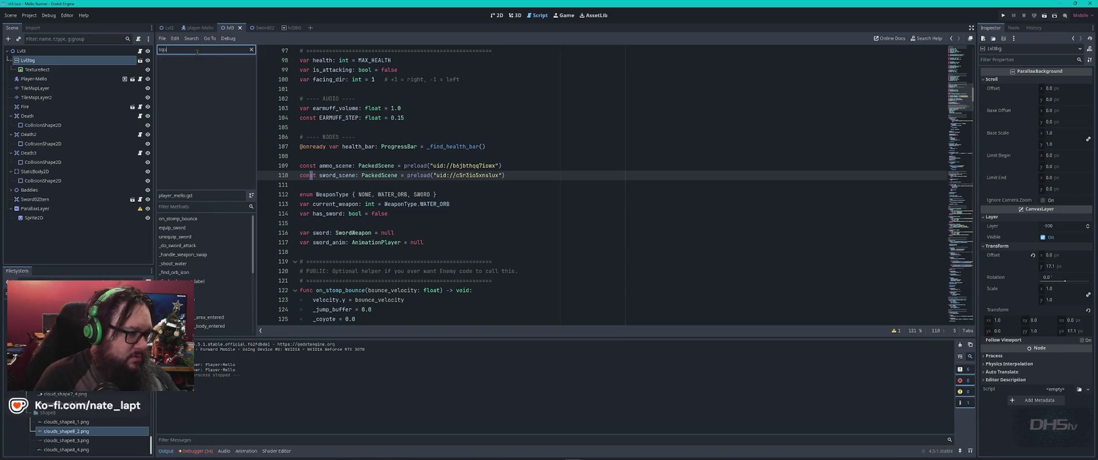
{"action": "key", "text": "BackSpace"}
{"action": "key", "text": "BackSpace"}
{"action": "key", "text": "BackSpace"}
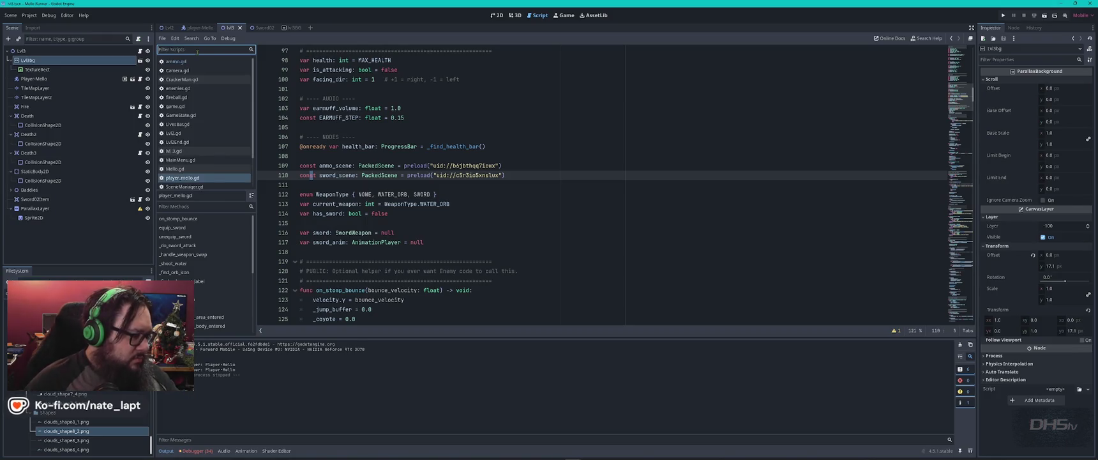
{"action": "scroll", "coordinate": [89, 434], "scroll_direction": "down", "scroll_amount": 5}
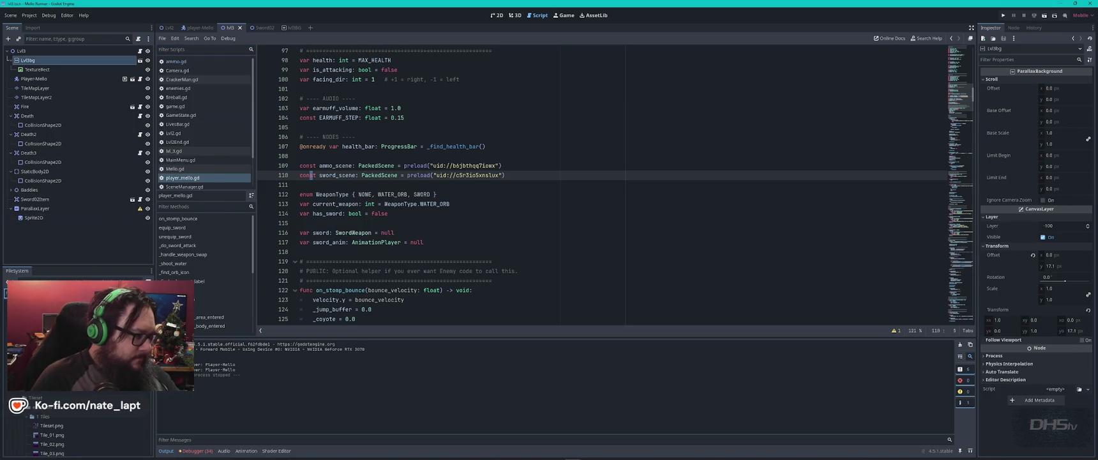
{"action": "left_click", "coordinate": [182, 97]}
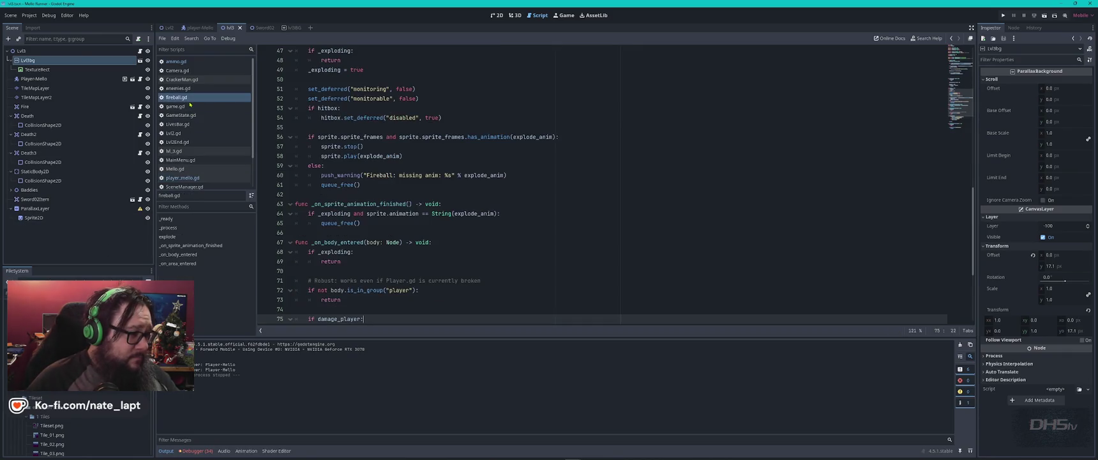
- Open sfx.gd via an 'sf' filter and search it for 'water'
{"action": "type", "text": "sf"}
{"action": "left_click", "coordinate": [182, 61]}
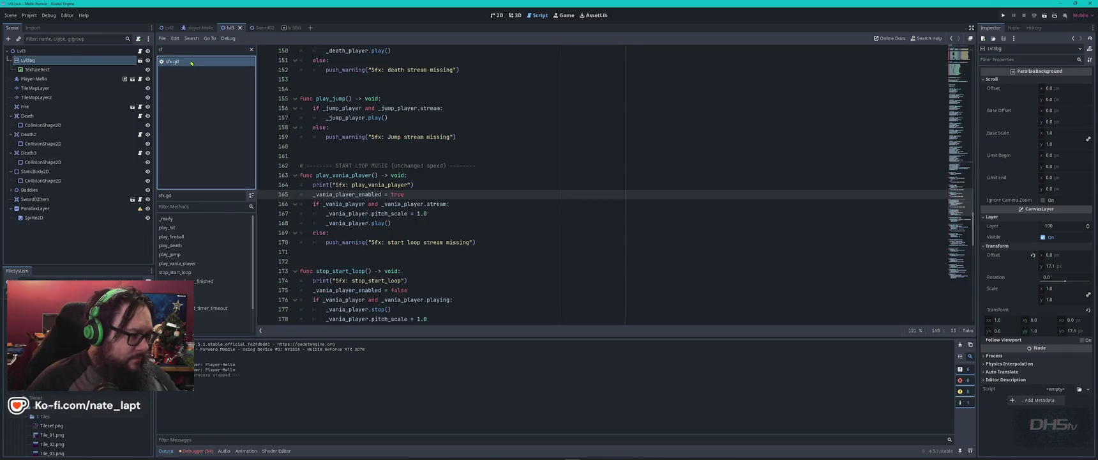
{"action": "left_click", "coordinate": [404, 126]}
{"action": "key", "text": "ctrl+f"}
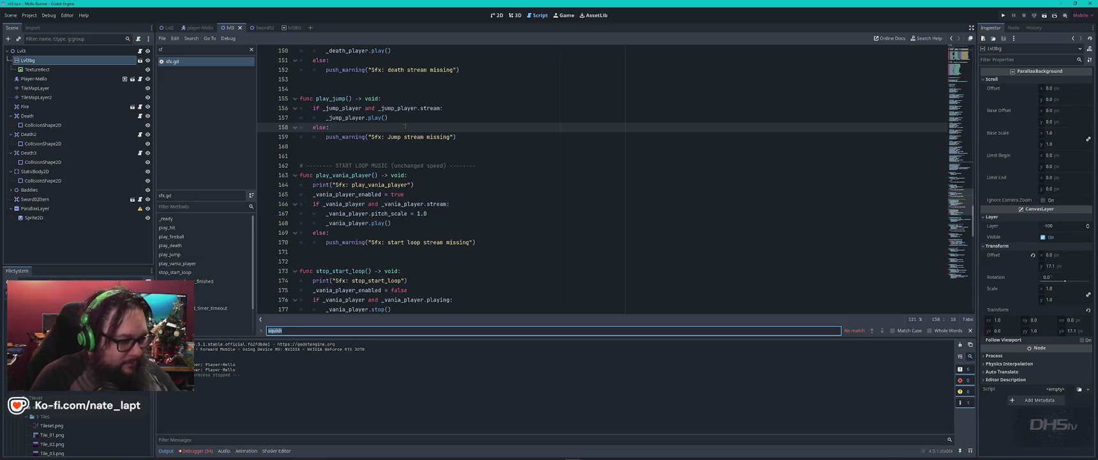
{"action": "type", "text": "water"}
{"action": "key", "text": "Escape"}
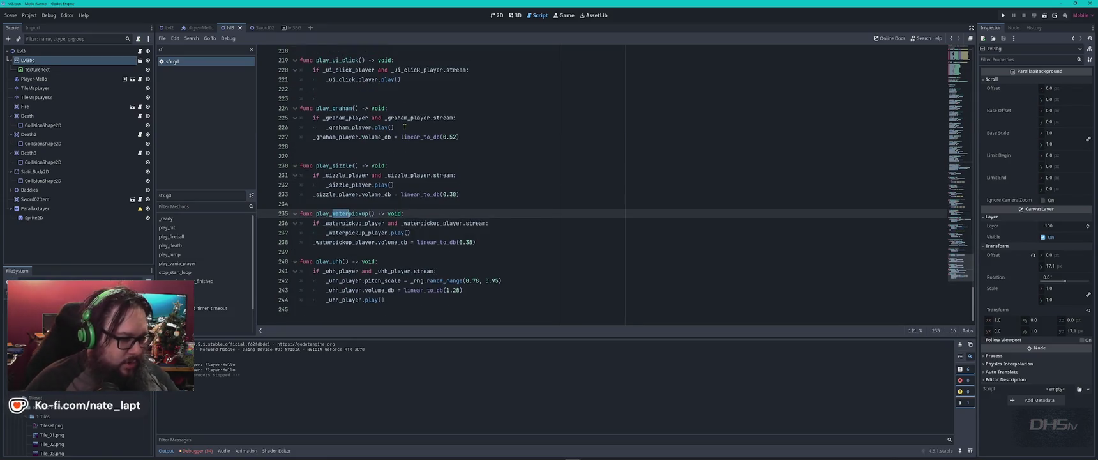
- Open ammo.gd and locate its Sfx play_sizzle call on line 48
{"action": "left_click", "coordinate": [189, 48]}
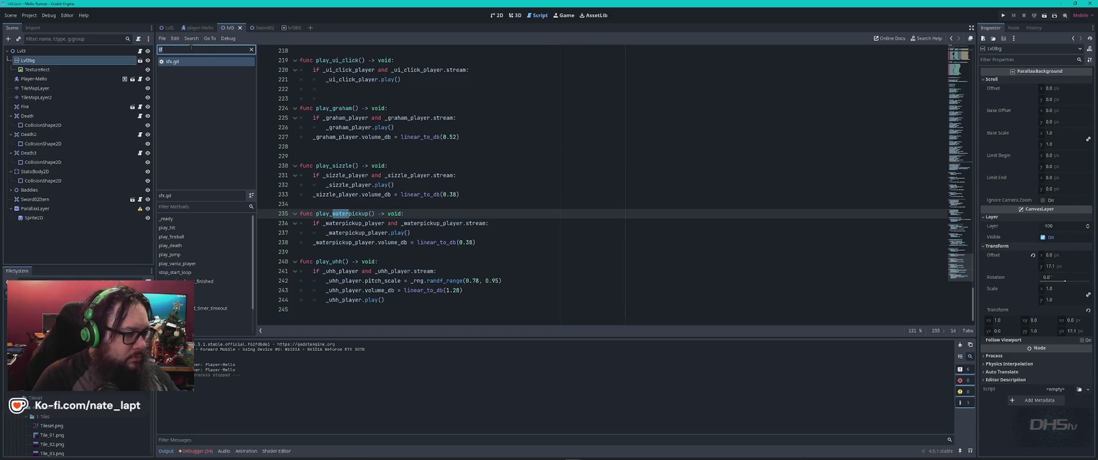
{"action": "type", "text": "ammo"}
{"action": "left_click", "coordinate": [176, 61]}
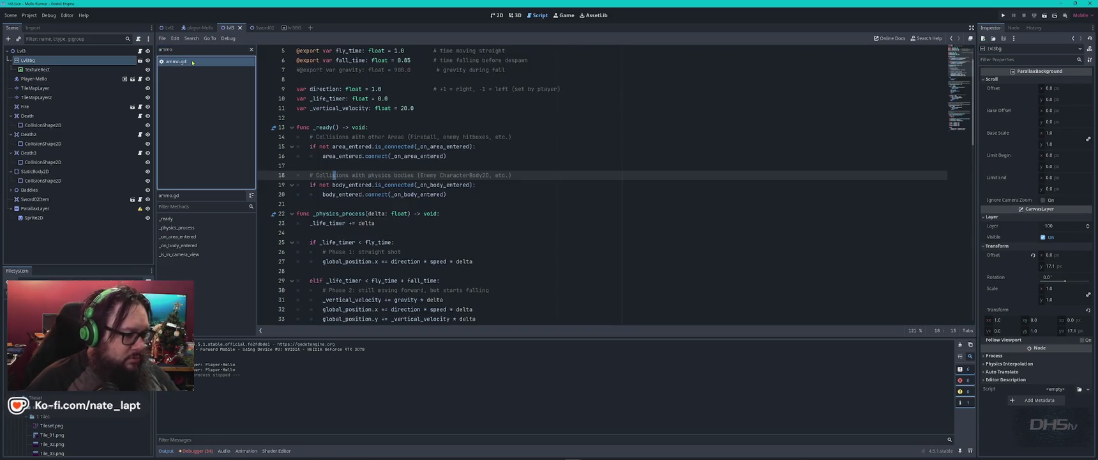
{"action": "left_click", "coordinate": [575, 173]}
{"action": "key", "text": "ctrl+f"}
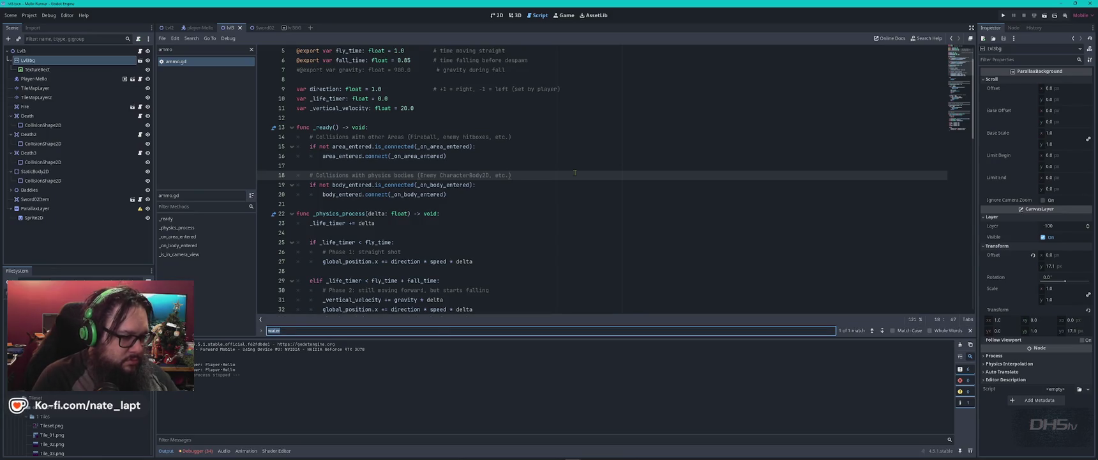
{"action": "type", "text": "sfx"}
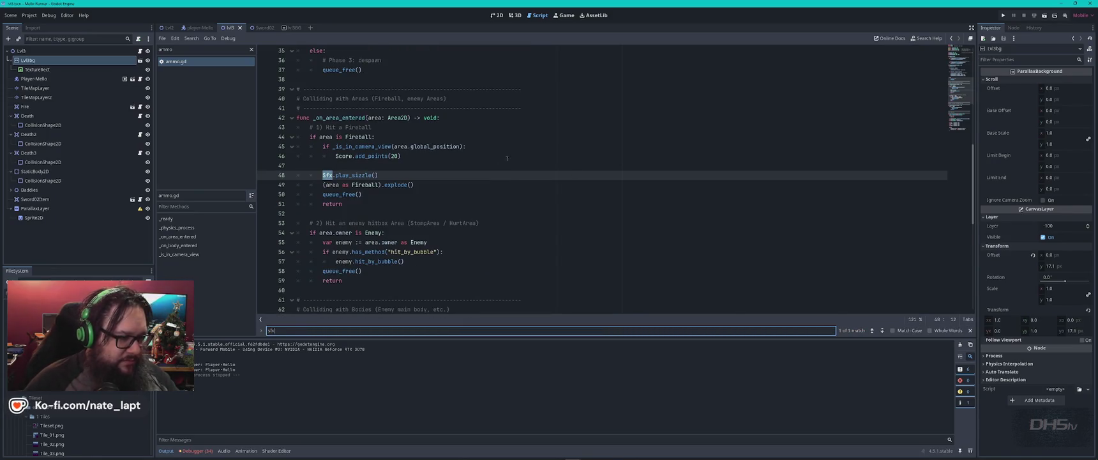
{"action": "key", "text": "Escape"}
{"action": "type", "text": "Sfx"}
{"action": "double_click", "coordinate": [358, 174]}
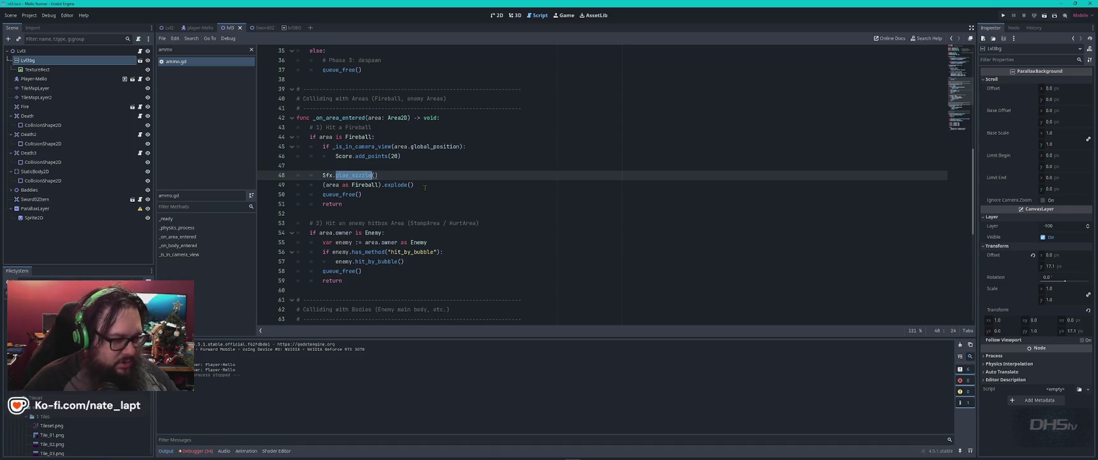
- Filter for 'sw' and check SwordWeapon.gd for sfx calls
{"action": "left_click", "coordinate": [199, 50]}
{"action": "key", "text": "ctrl+a"}
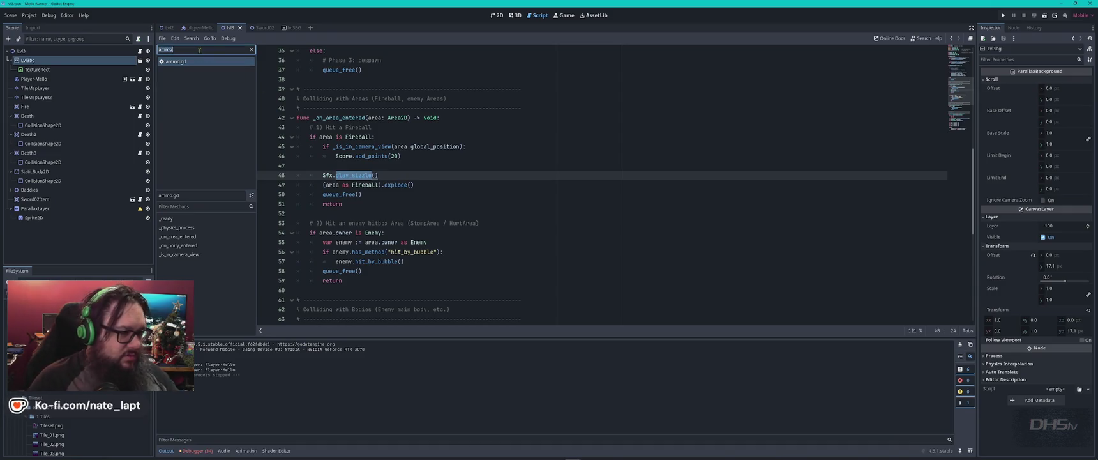
{"action": "key", "text": "BackSpace"}
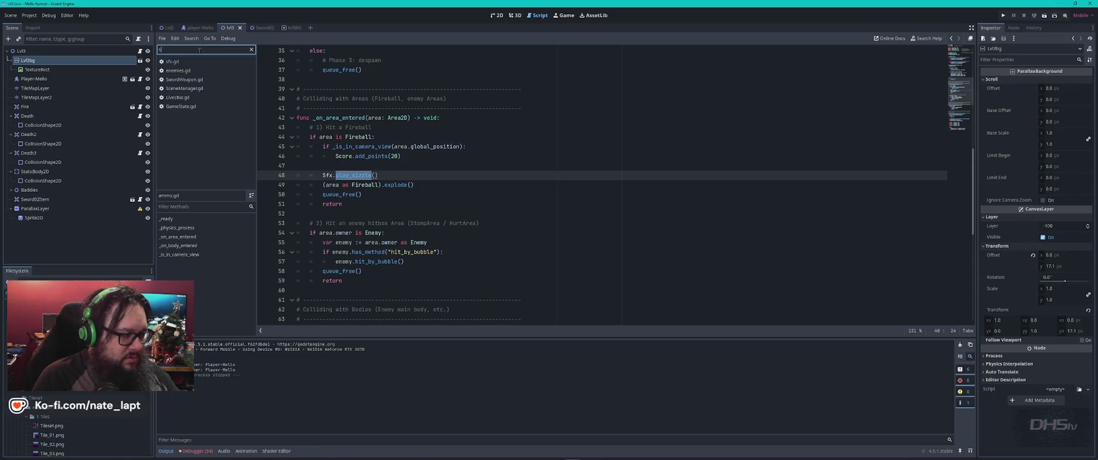
{"action": "type", "text": "sw"}
{"action": "left_click", "coordinate": [191, 65]}
{"action": "key", "text": "ctrl+f"}
{"action": "type", "text": "sfx"}
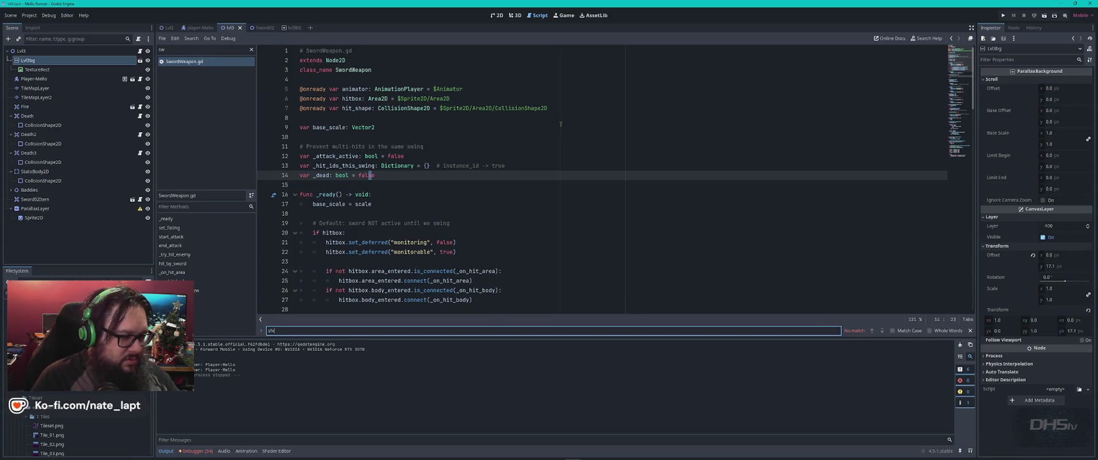
{"action": "key", "text": "Escape"}
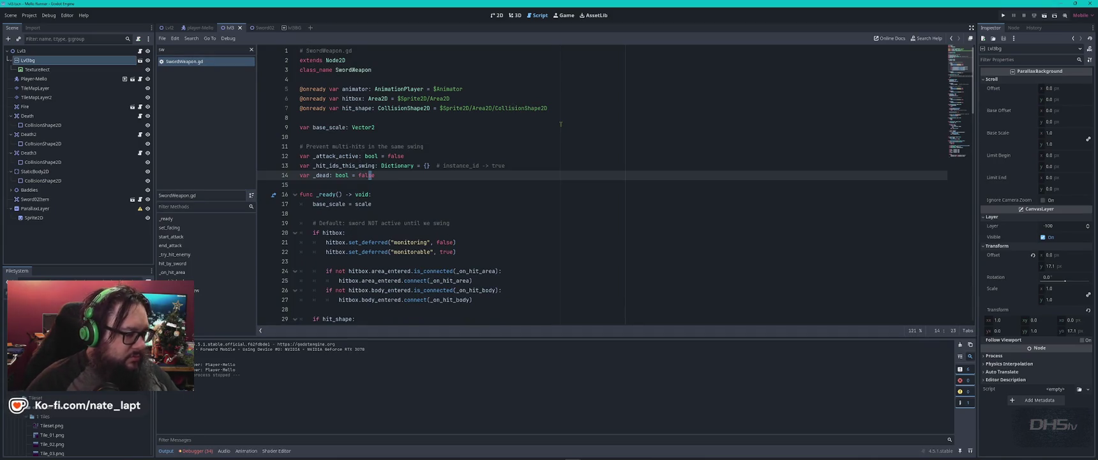
- Open Mello.gd and search it for 'play_sizzle', then 'sfx'
{"action": "left_click", "coordinate": [251, 49]}
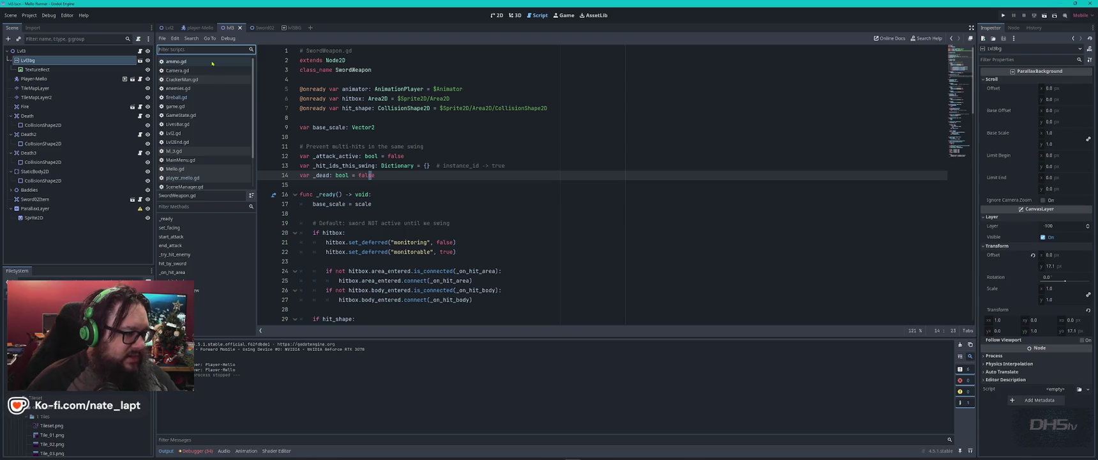
{"action": "scroll", "coordinate": [215, 126], "scroll_direction": "down", "scroll_amount": 1}
{"action": "left_click", "coordinate": [185, 136]}
{"action": "left_click", "coordinate": [542, 137]}
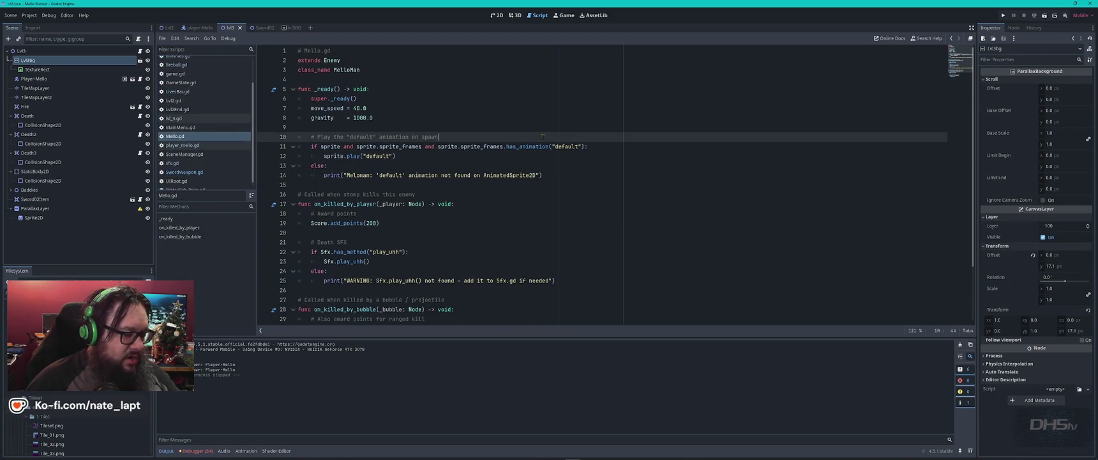
{"action": "key", "text": "ctrl+f"}
{"action": "type", "text": "play_sizzle"}
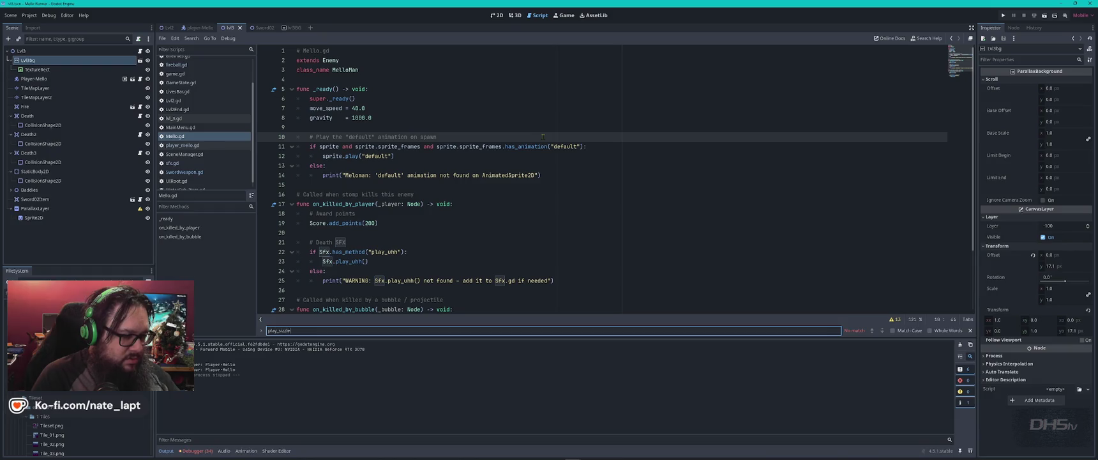
{"action": "key", "text": "ctrl+a"}
{"action": "type", "text": "sfx"}
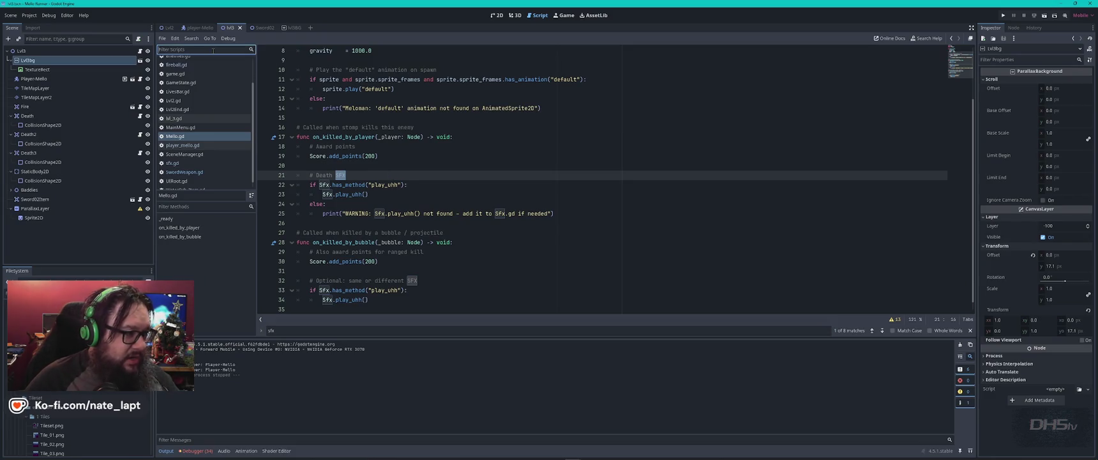
- Open fireball.gd and search it for 'sword'
{"action": "left_click", "coordinate": [176, 64]}
{"action": "left_click", "coordinate": [627, 203]}
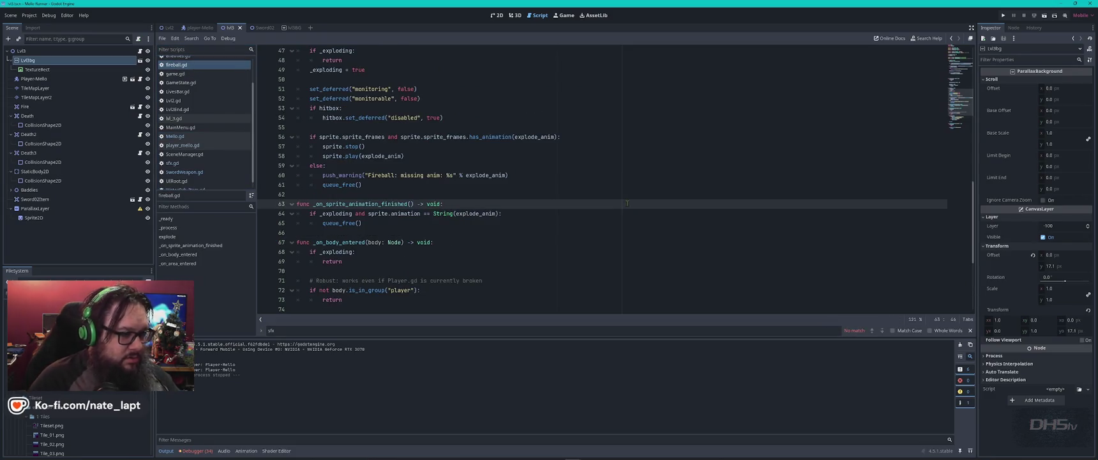
{"action": "key", "text": "ctrl+f"}
{"action": "type", "text": "sword"}
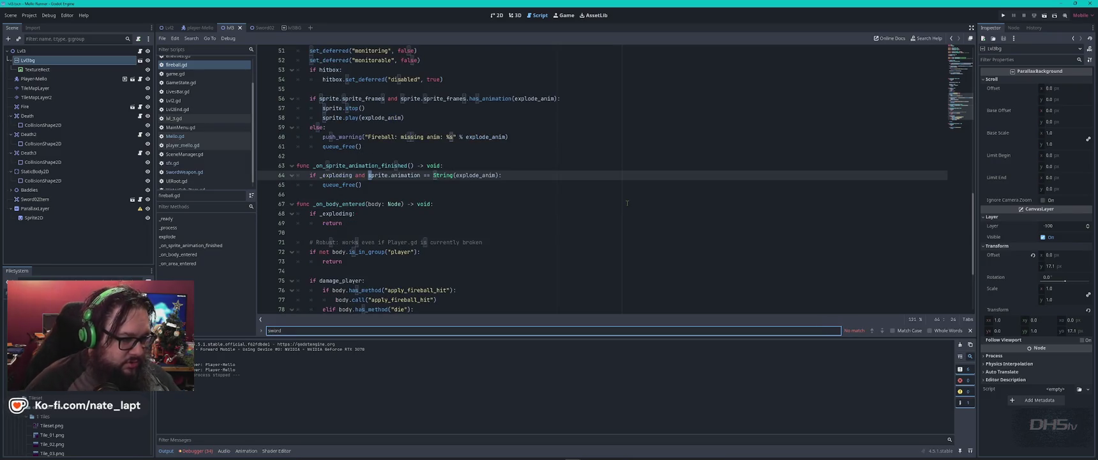
{"action": "key", "text": "BackSpace"}
{"action": "key", "text": "BackSpace"}
{"action": "key", "text": "BackSpace"}
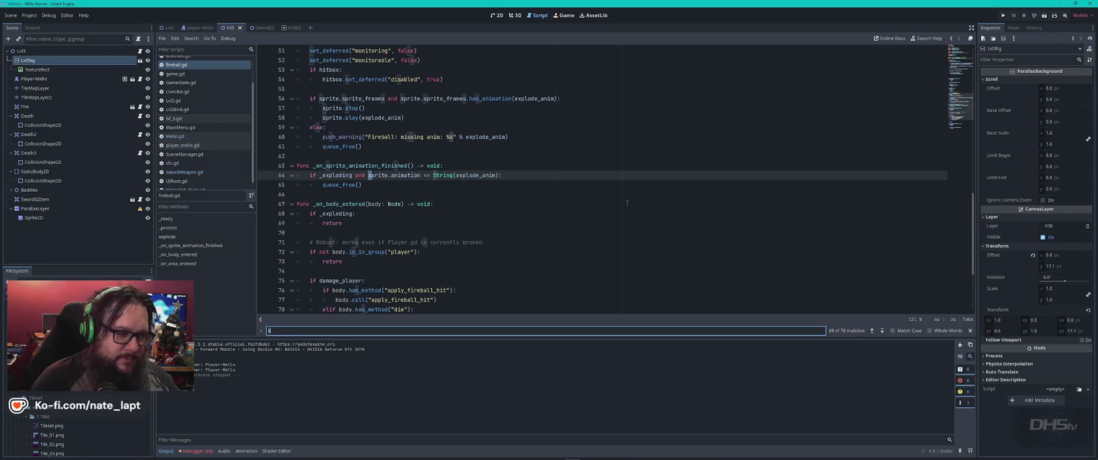
{"action": "type", "text": "fx"}
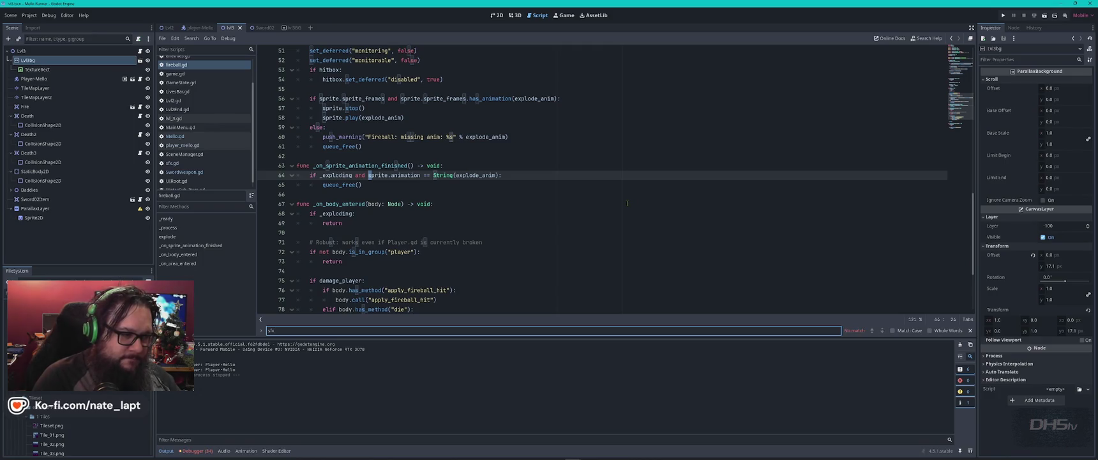
{"action": "key", "text": "Escape"}
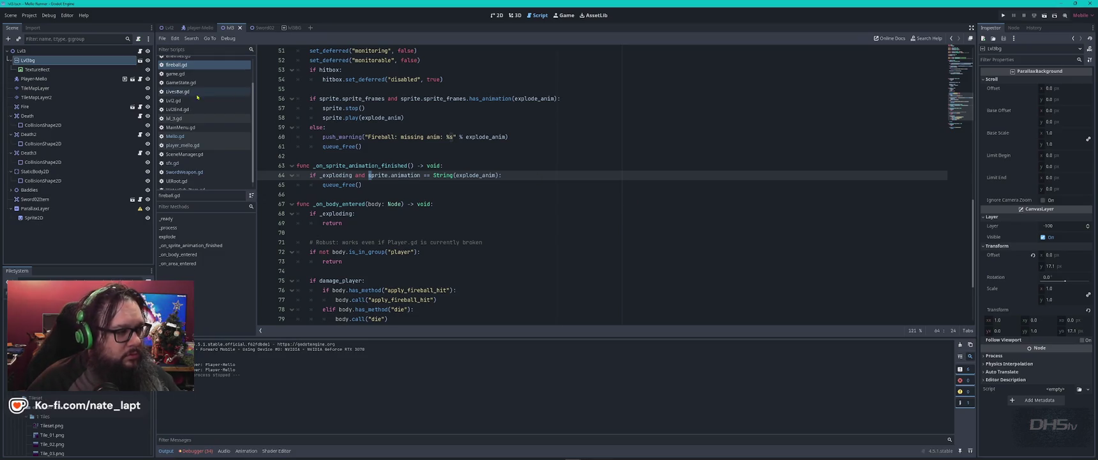
- Reopen ammo.gd and select the _on_area_entered handler name above its Fireball check
{"action": "scroll", "coordinate": [195, 77], "scroll_direction": "up", "scroll_amount": 3}
{"action": "left_click", "coordinate": [178, 62]}
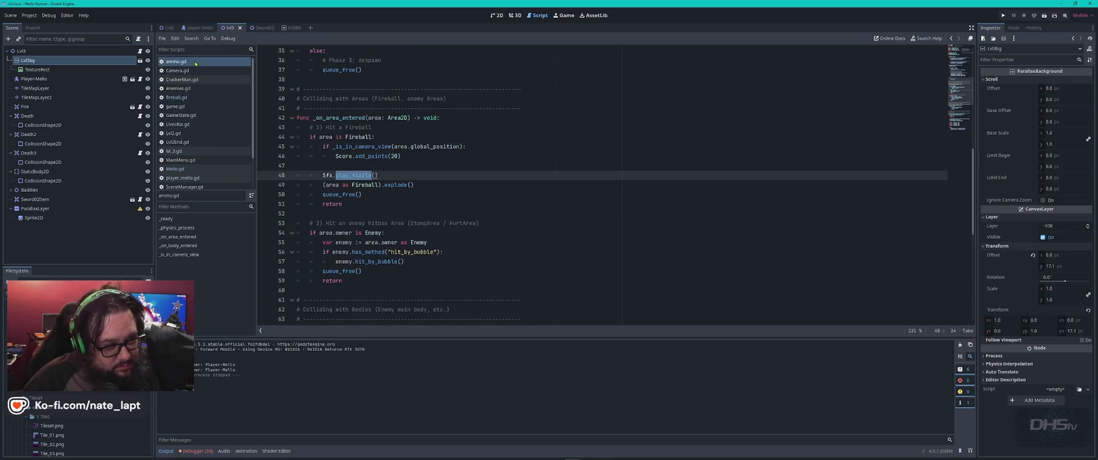
{"action": "key", "text": "ctrl+f"}
{"action": "type", "text": "sfx"}
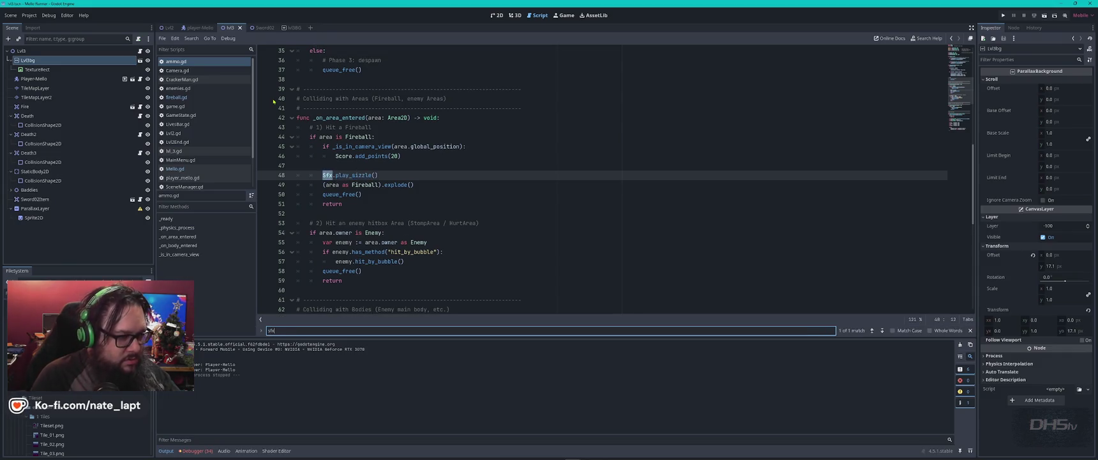
{"action": "key", "text": "Escape"}
{"action": "left_click", "coordinate": [330, 117]}
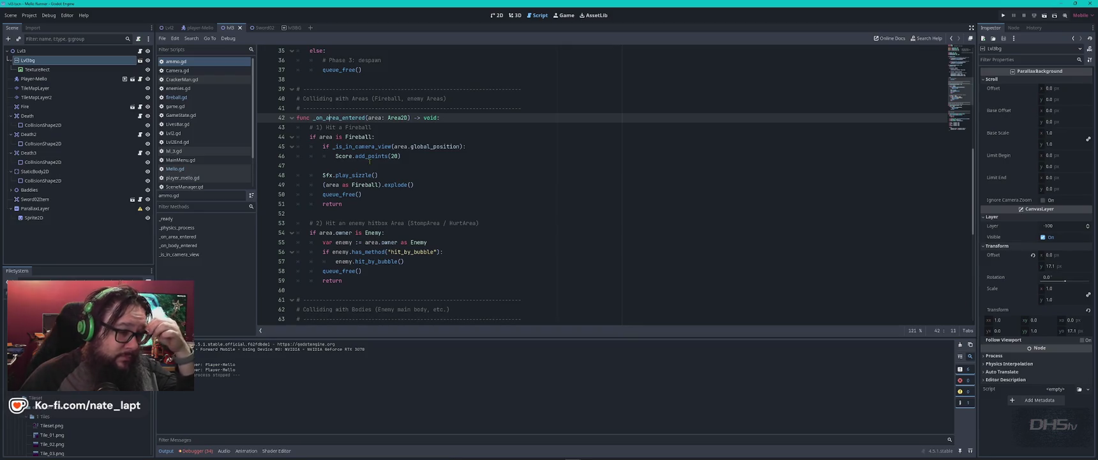
{"action": "left_click", "coordinate": [369, 137]}
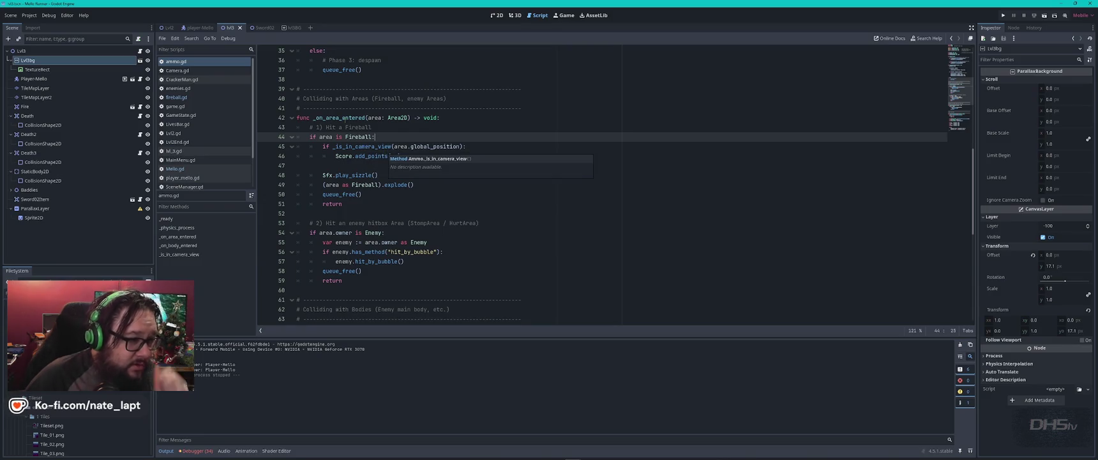
{"action": "double_click", "coordinate": [340, 118]}
{"action": "key", "text": "ctrl+c"}
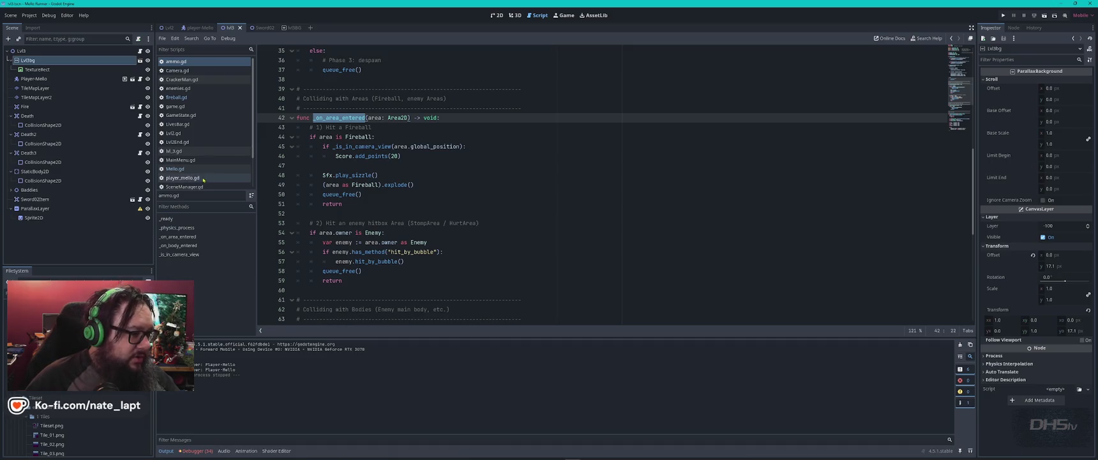
- Search SwordWeapon.gd for the pasted _on_area_entered name, then return to fireball.gd
{"action": "scroll", "coordinate": [211, 141], "scroll_direction": "down", "scroll_amount": 2}
{"action": "left_click", "coordinate": [243, 166]}
{"action": "left_click", "coordinate": [509, 178]}
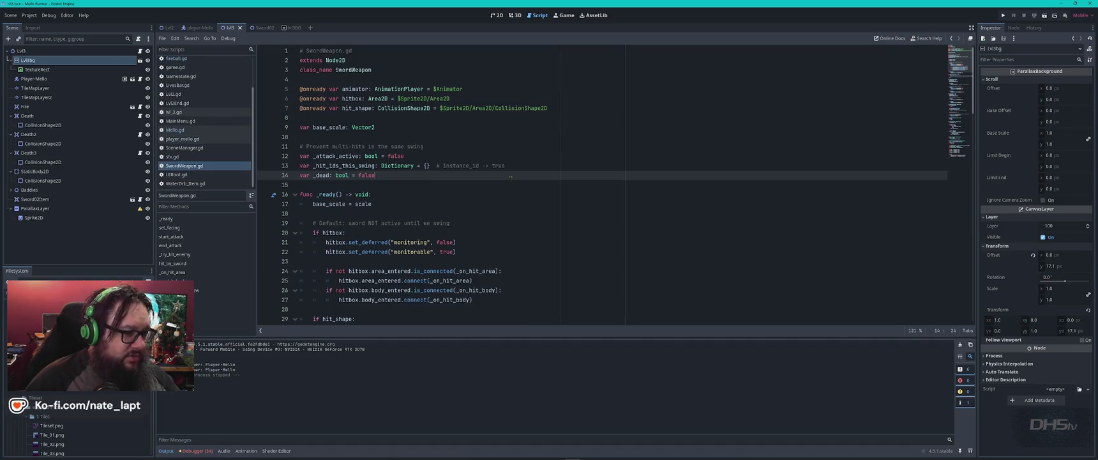
{"action": "key", "text": "ctrl+f"}
{"action": "key", "text": "ctrl+v"}
{"action": "key", "text": "Escape"}
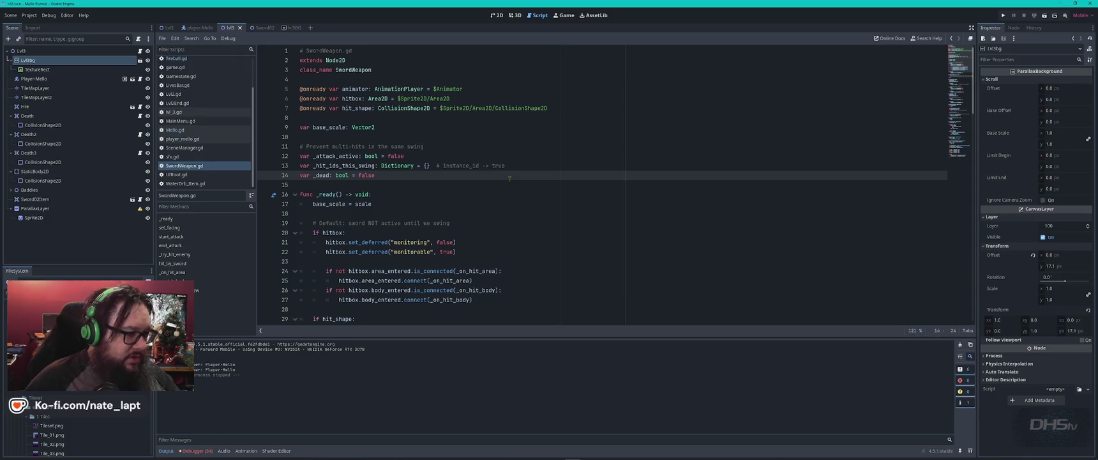
{"action": "key", "text": "alt+Left"}
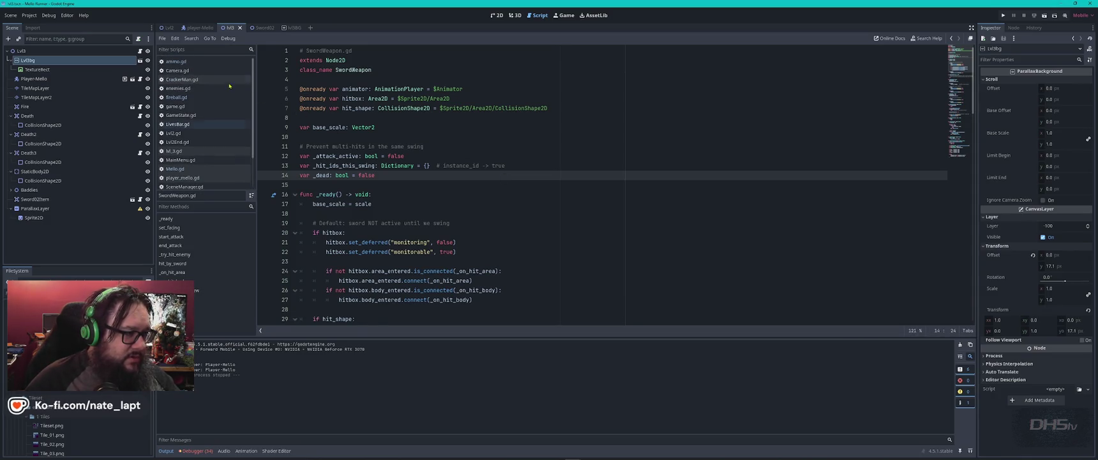
{"action": "key", "text": "ctrl+f"}
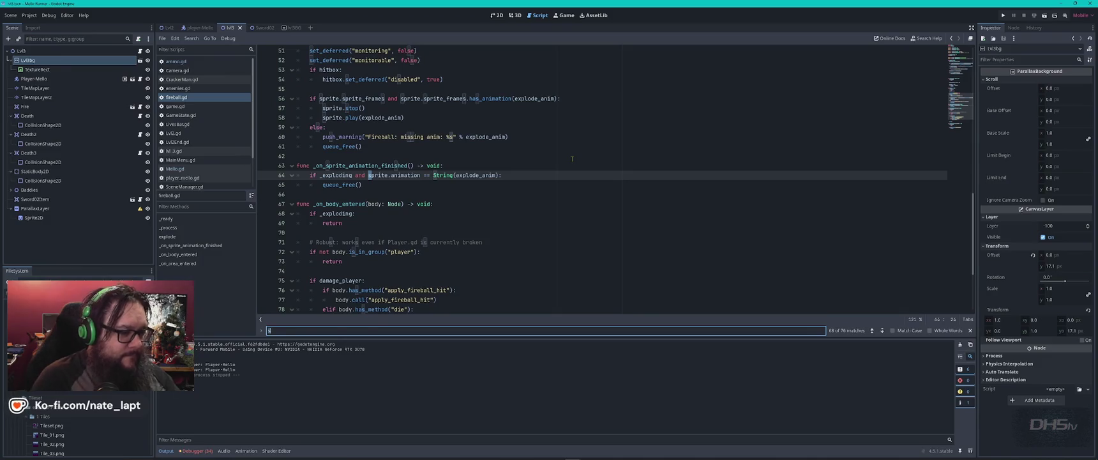
- Search fireball.gd for 'on_area' to find _on_area_entered on line 83, then open ammo.gd
{"action": "type", "text": "s"}
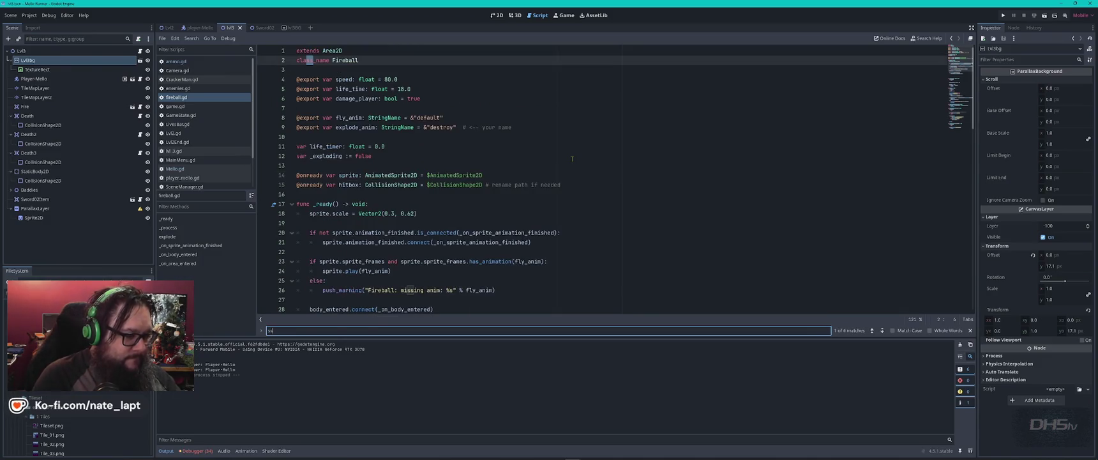
{"action": "key", "text": "BackSpace"}
{"action": "key", "text": "BackSpace"}
{"action": "type", "text": "on_area"}
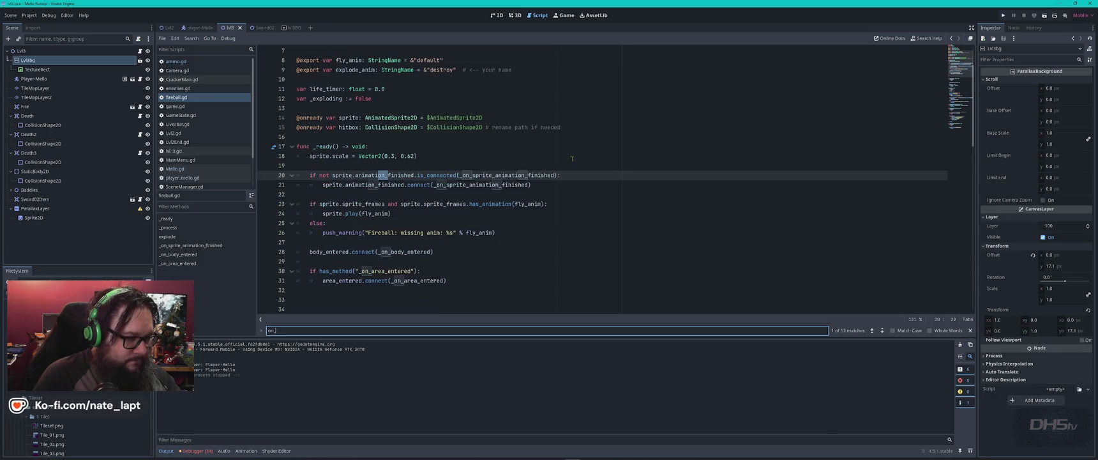
{"action": "key", "text": "Return"}
{"action": "key", "text": "Return"}
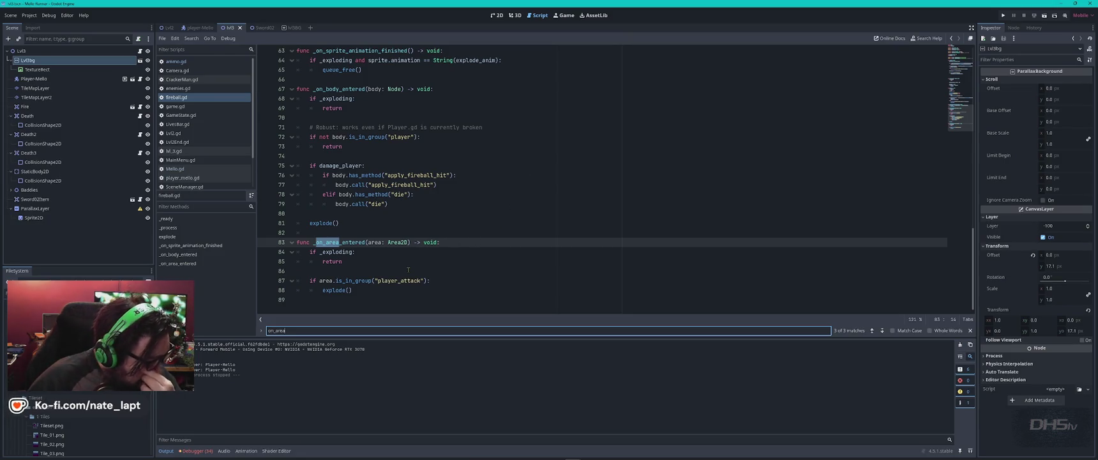
{"action": "type", "text": "ist"}
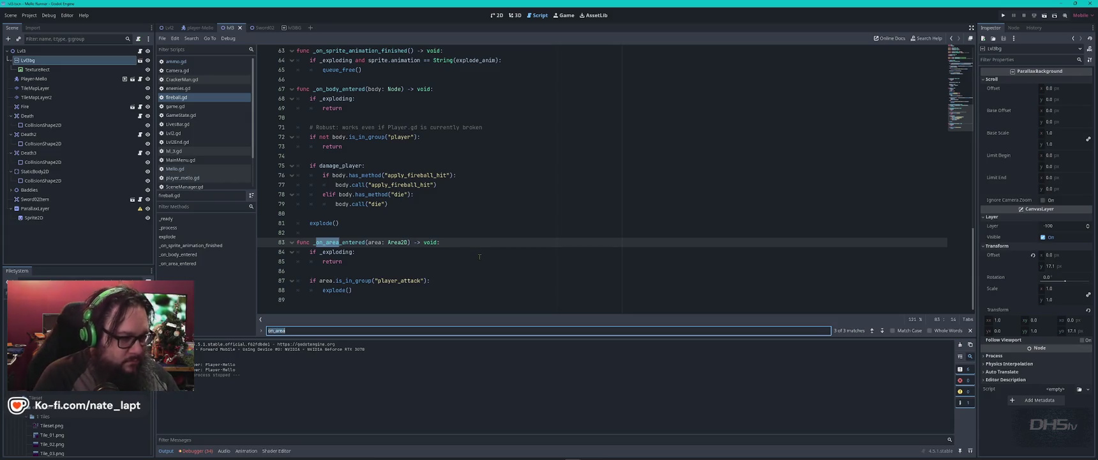
{"action": "key", "text": "Escape"}
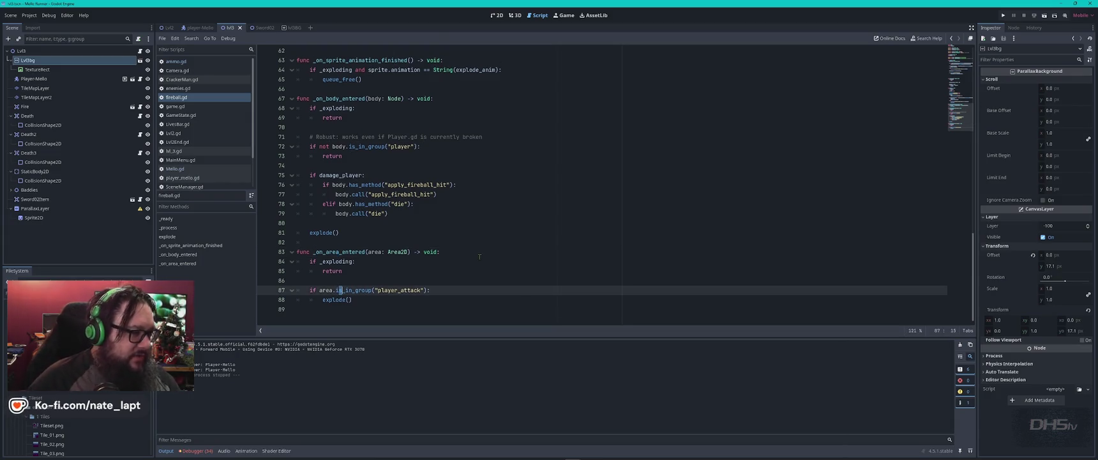
{"action": "left_click", "coordinate": [176, 61]}
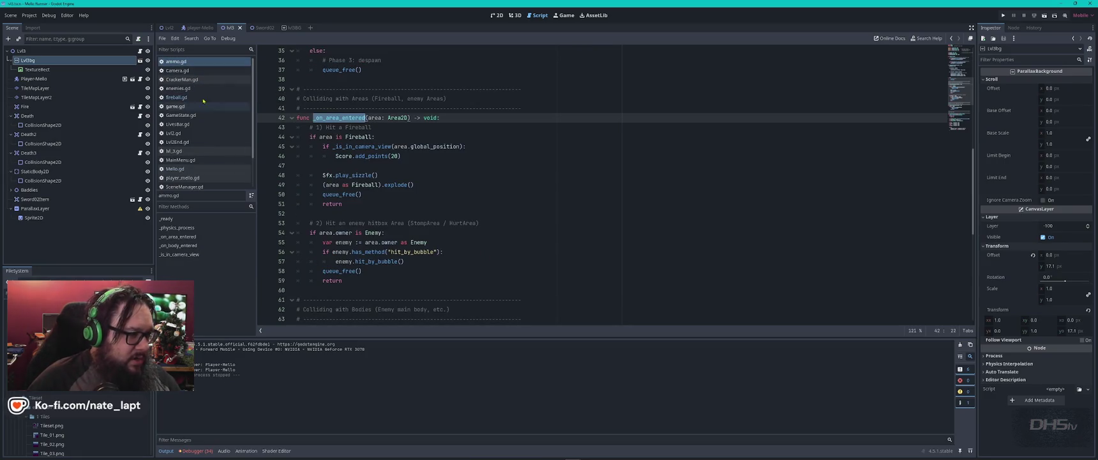
{"action": "scroll", "coordinate": [208, 178], "scroll_direction": "down", "scroll_amount": 2}
- Open WaterOrb_Item.gd from the project files and collapse the WaterOrb Sprite folder
{"action": "left_click", "coordinate": [208, 182]}
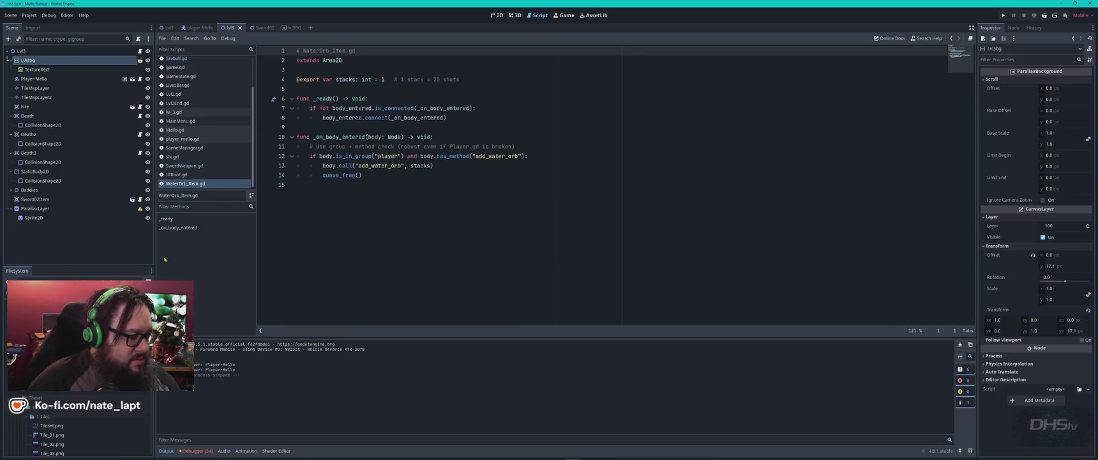
{"action": "scroll", "coordinate": [77, 424], "scroll_direction": "down", "scroll_amount": 10}
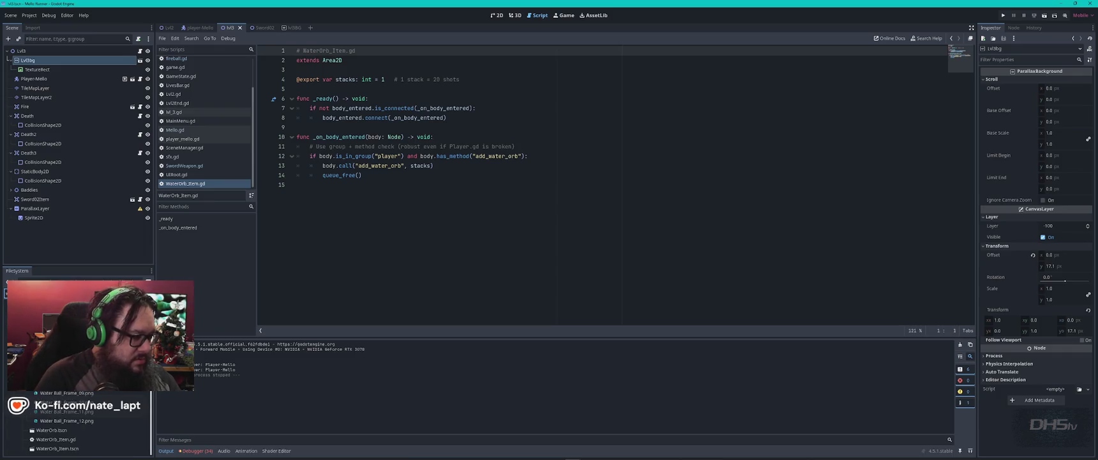
{"action": "left_click", "coordinate": [78, 440]}
{"action": "scroll", "coordinate": [89, 428], "scroll_direction": "up", "scroll_amount": 5}
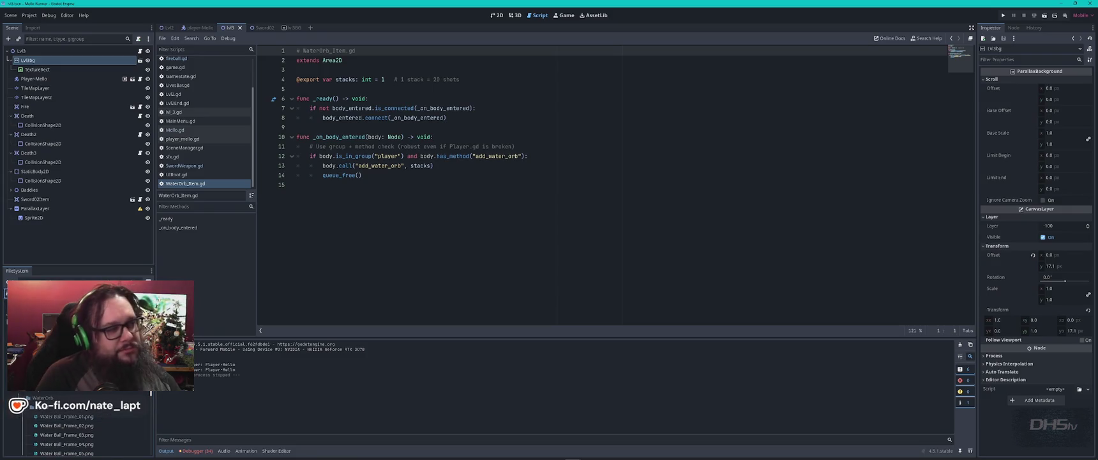
{"action": "left_click", "coordinate": [27, 407]}
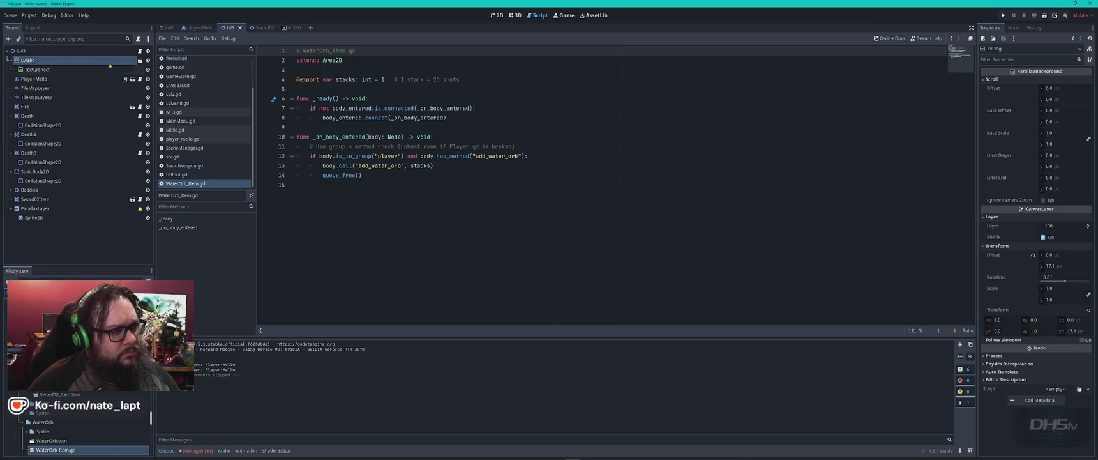
{"action": "scroll", "coordinate": [204, 102], "scroll_direction": "up", "scroll_amount": 2}
- Reopen fireball.gd and review its _on_area_entered handler
{"action": "left_click", "coordinate": [204, 91]}
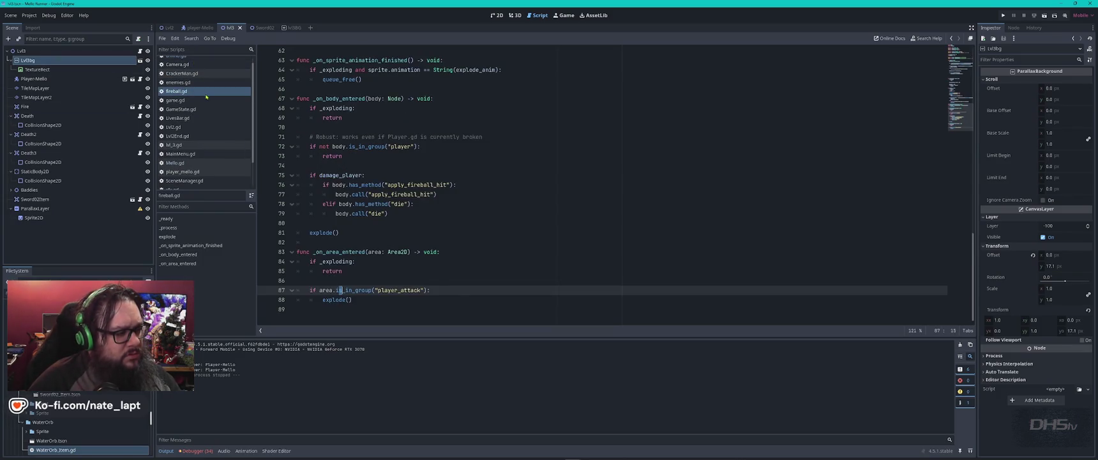
{"action": "left_click", "coordinate": [469, 254]}
{"action": "key", "text": "ctrl+f"}
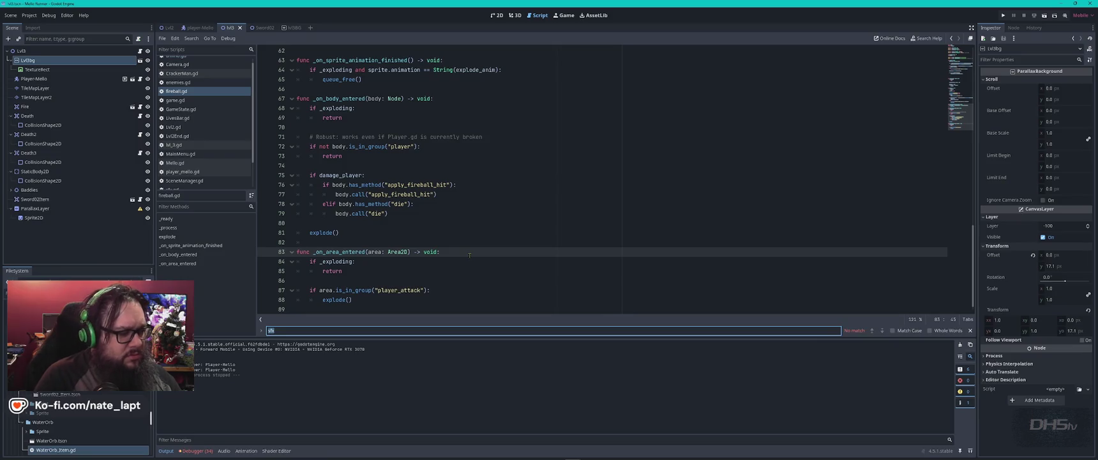
{"action": "key", "text": "Escape"}
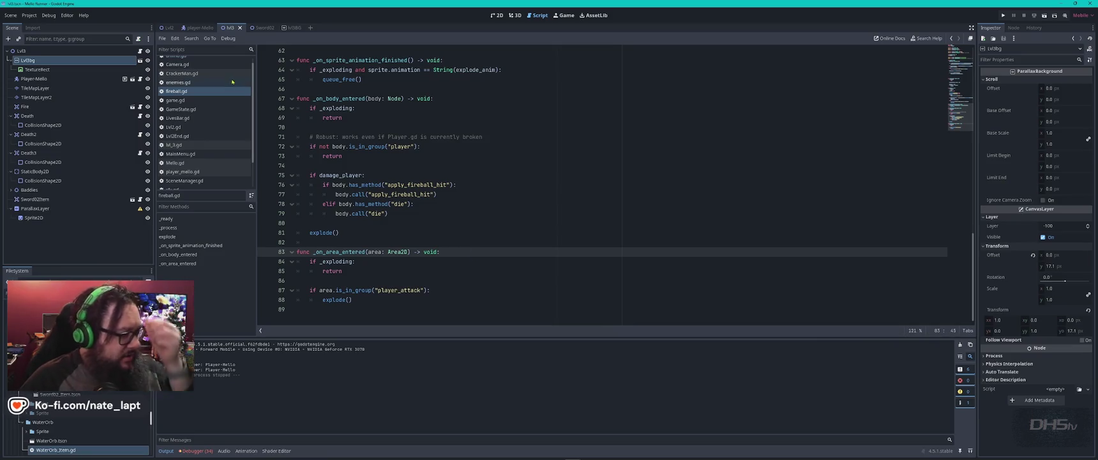
{"action": "scroll", "coordinate": [210, 96], "scroll_direction": "up", "scroll_amount": 1}
- Search ammo.gd for sfx to locate the Sfx.play_sizzle call
{"action": "left_click", "coordinate": [191, 61]}
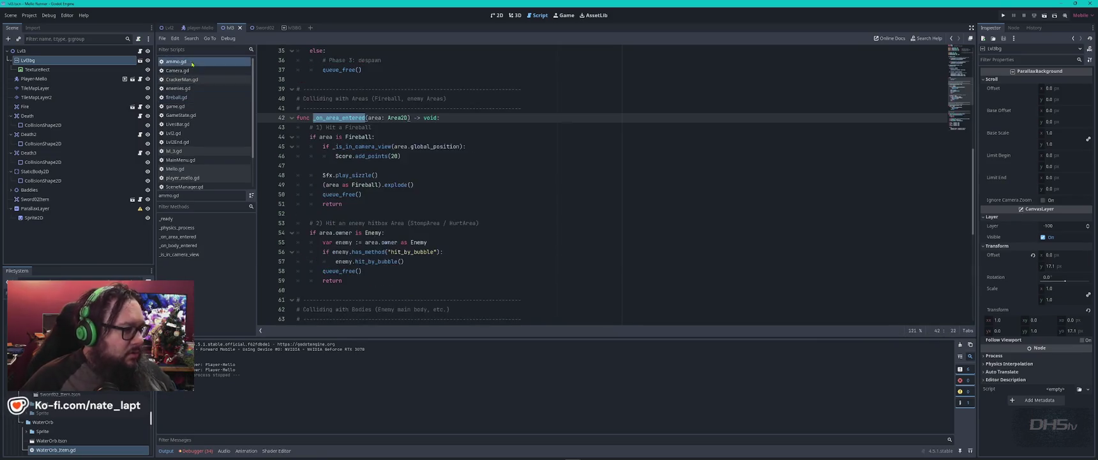
{"action": "left_click", "coordinate": [544, 165]}
{"action": "key", "text": "ctrl+f"}
{"action": "key", "text": "Return"}
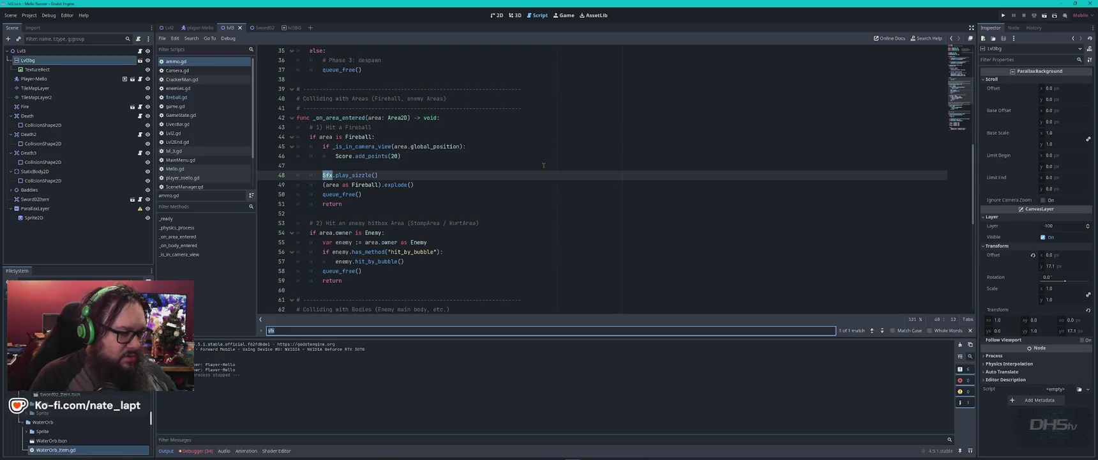
{"action": "key", "text": "Escape"}
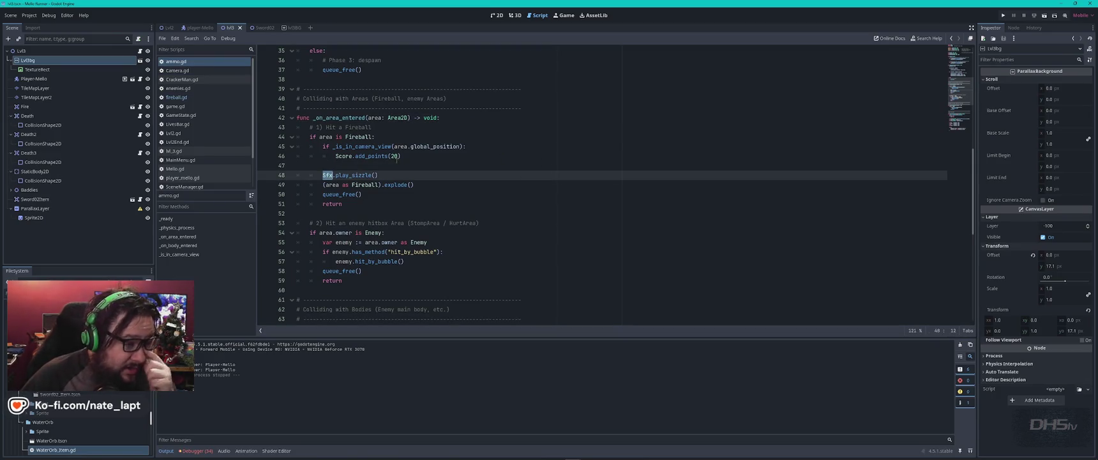
- Search ammo.gd for _on_area_entered uses, then open SwordWeapon.gd and search it too
{"action": "left_click", "coordinate": [392, 133]}
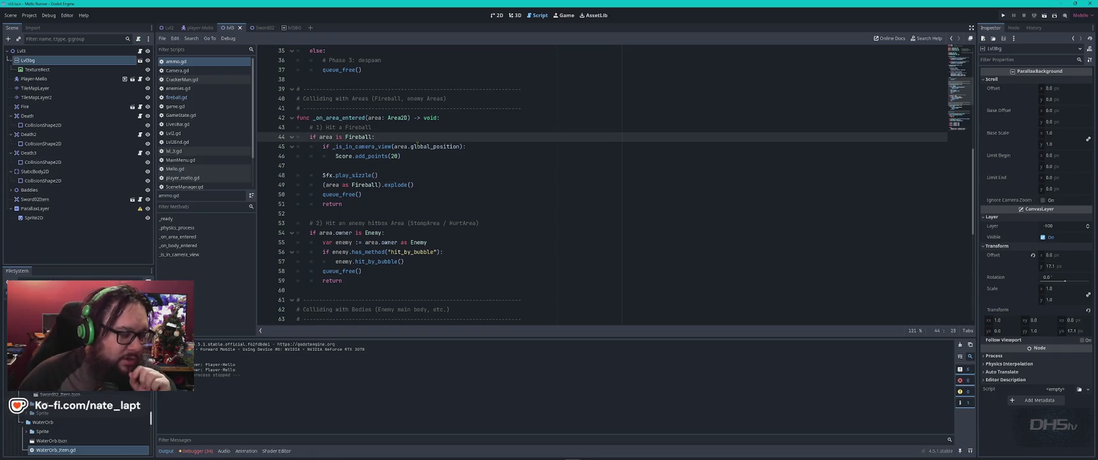
{"action": "mouse_move", "coordinate": [418, 143]}
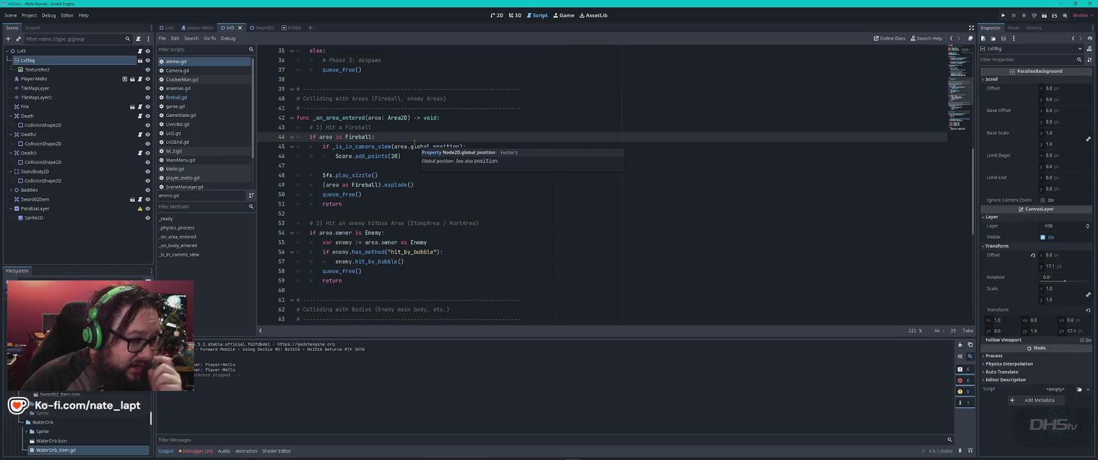
{"action": "double_click", "coordinate": [363, 118]}
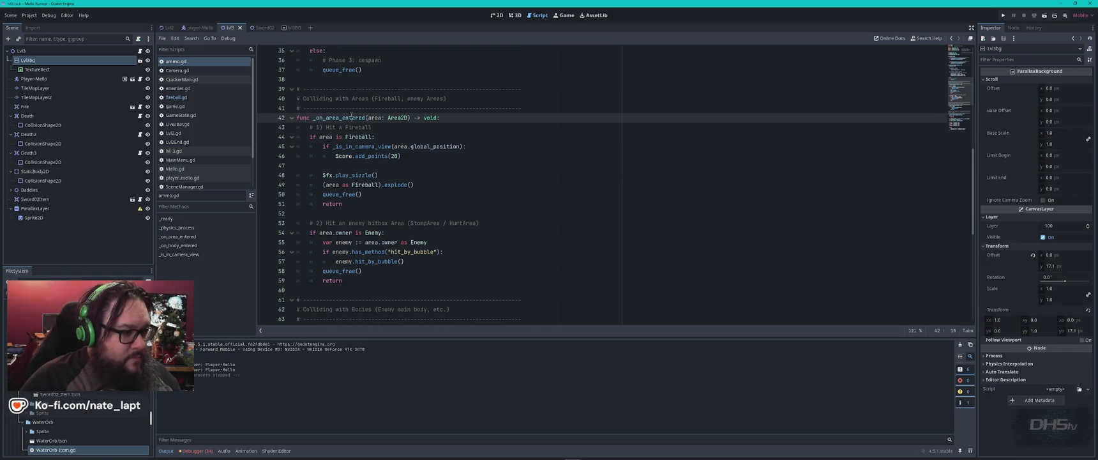
{"action": "key", "text": "ctrl+f"}
{"action": "key", "text": "Return"}
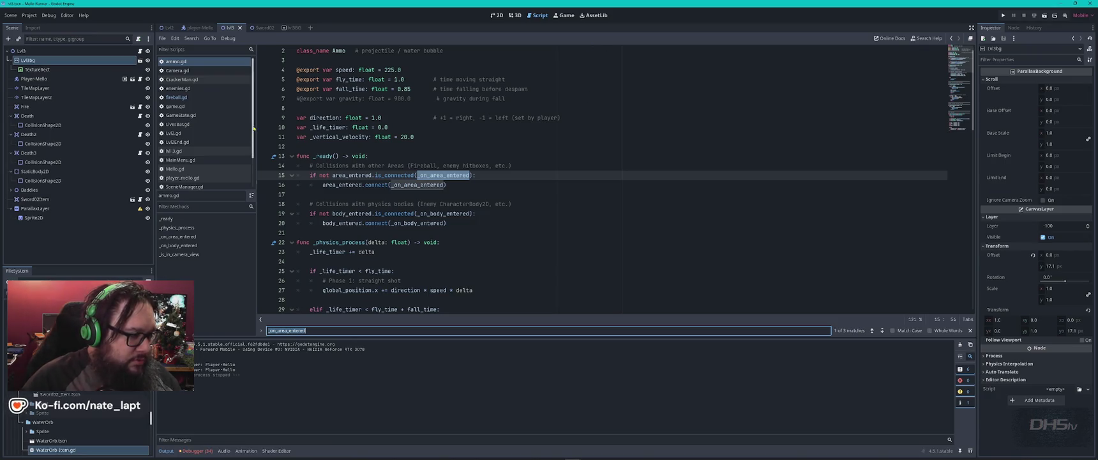
{"action": "scroll", "coordinate": [192, 163], "scroll_direction": "down", "scroll_amount": 2}
{"action": "left_click", "coordinate": [184, 166]}
{"action": "key", "text": "ctrl+f"}
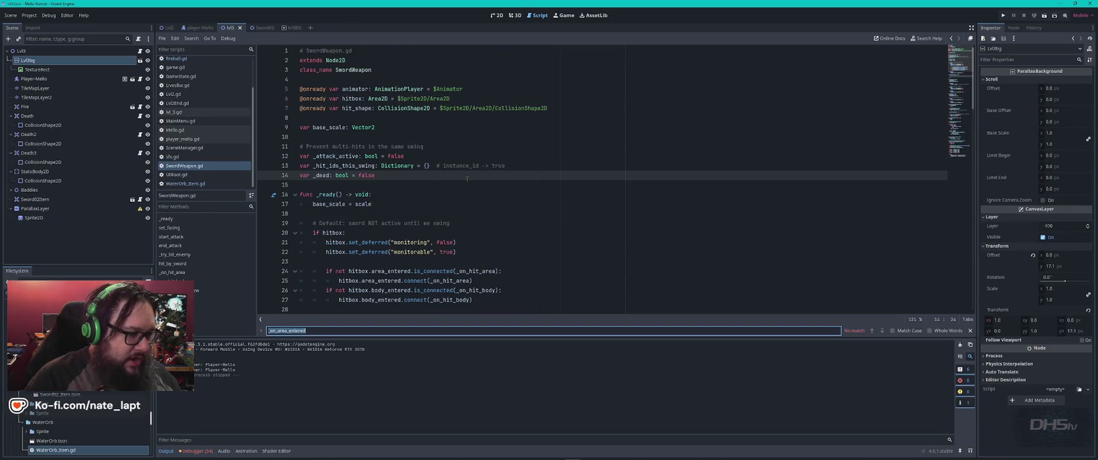
{"action": "key", "text": "Escape"}
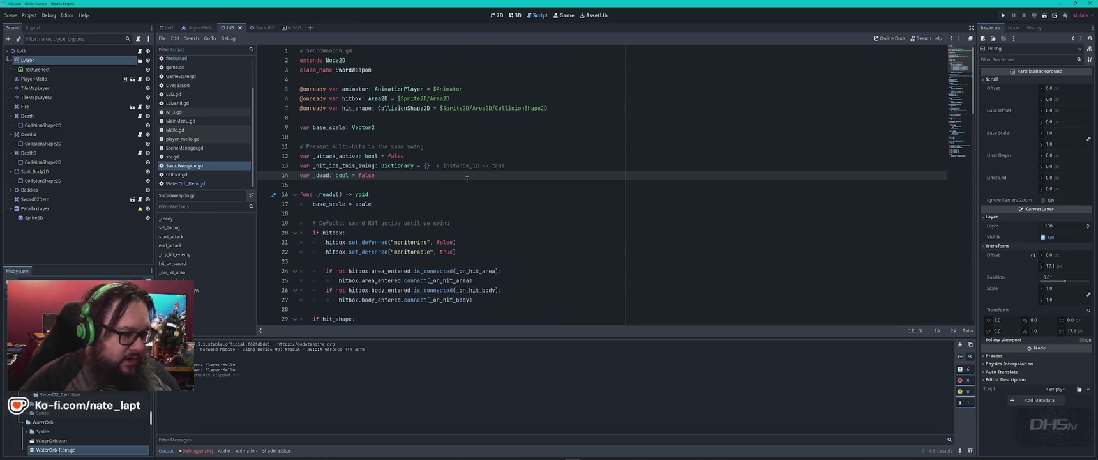
{"action": "scroll", "coordinate": [470, 178], "scroll_direction": "down", "scroll_amount": 4}
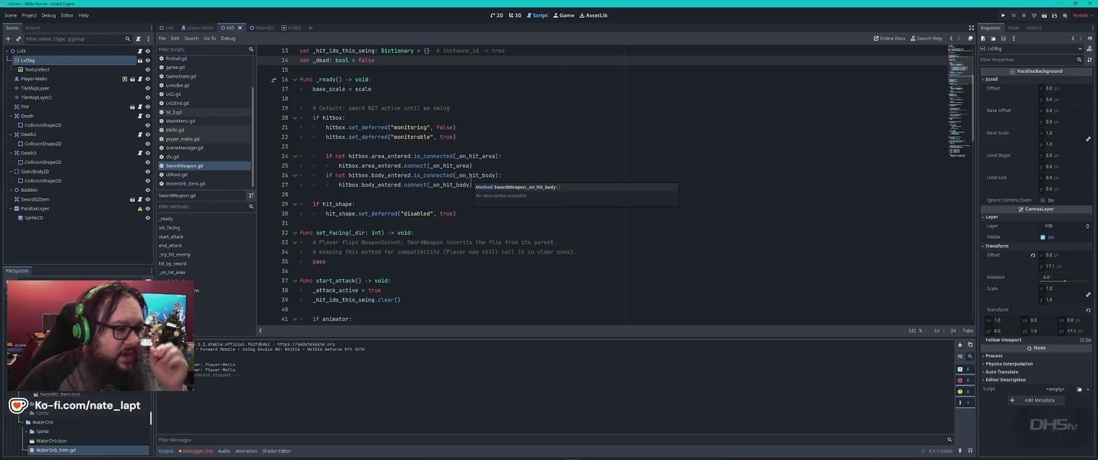
{"action": "left_click", "coordinate": [551, 160]}
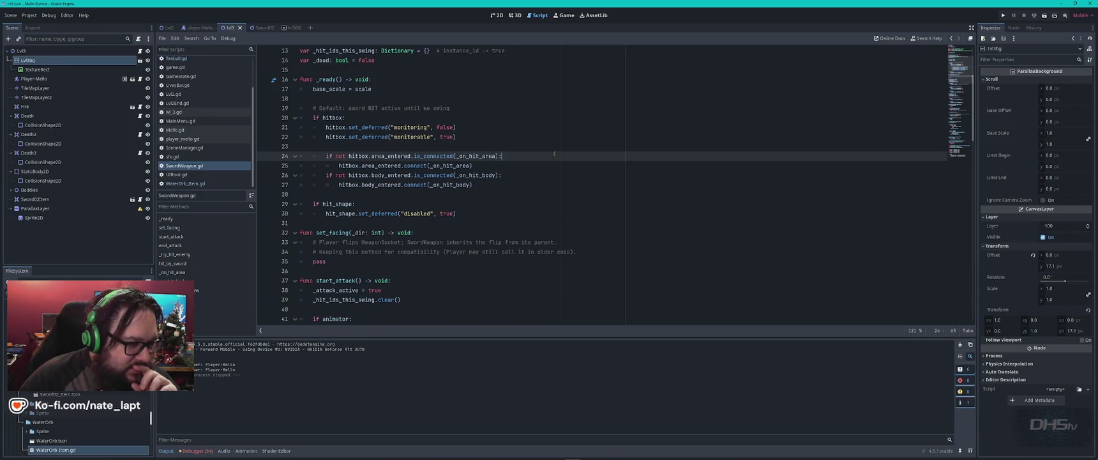
{"action": "scroll", "coordinate": [552, 158], "scroll_direction": "down", "scroll_amount": 5}
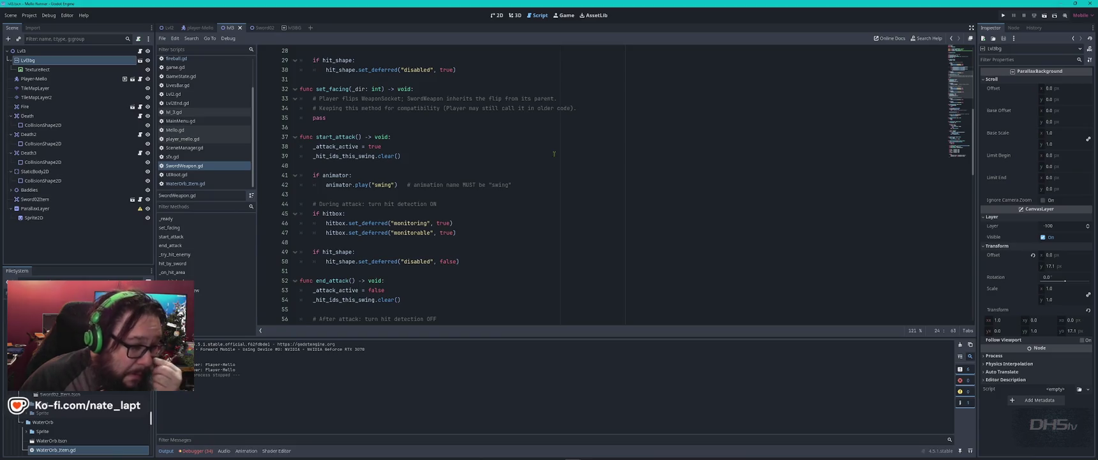
{"action": "scroll", "coordinate": [554, 153], "scroll_direction": "down", "scroll_amount": 4}
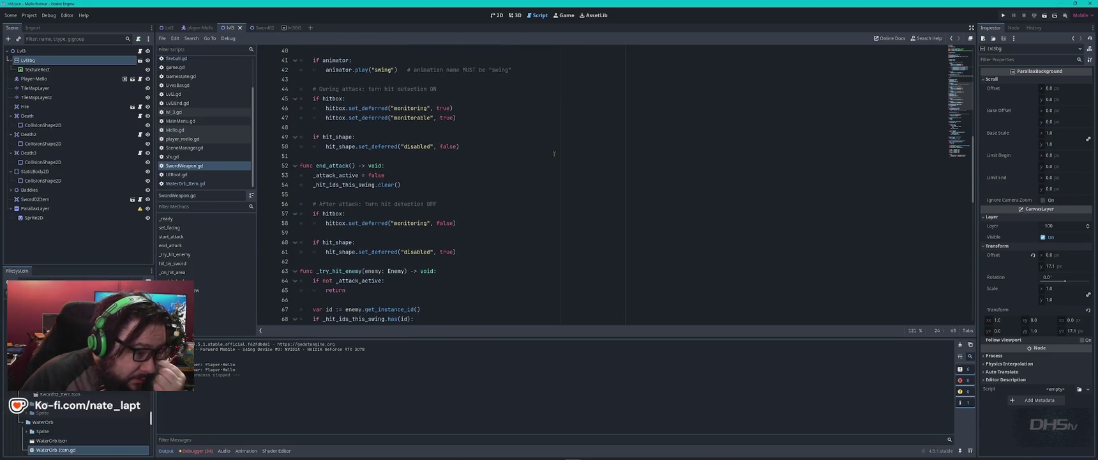
{"action": "scroll", "coordinate": [553, 153], "scroll_direction": "down", "scroll_amount": 5}
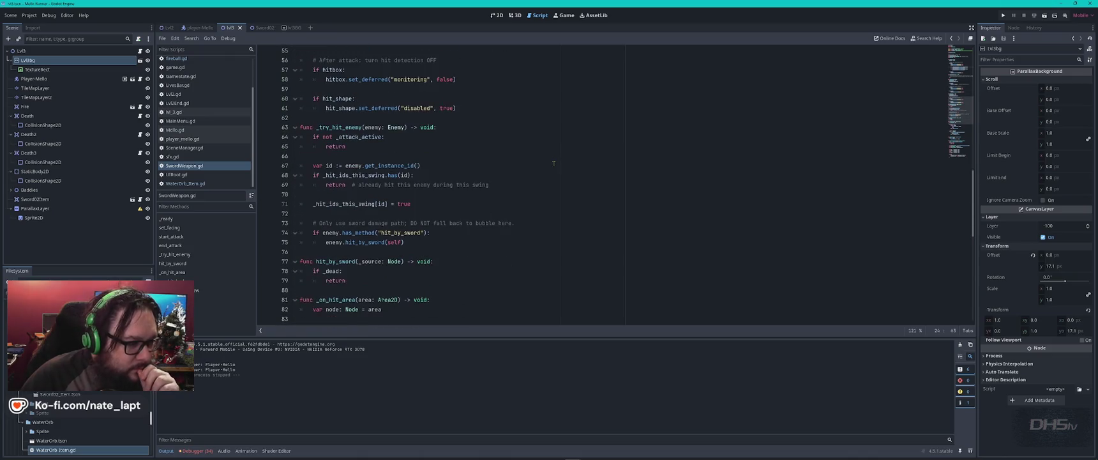
{"action": "scroll", "coordinate": [554, 163], "scroll_direction": "down", "scroll_amount": 3}
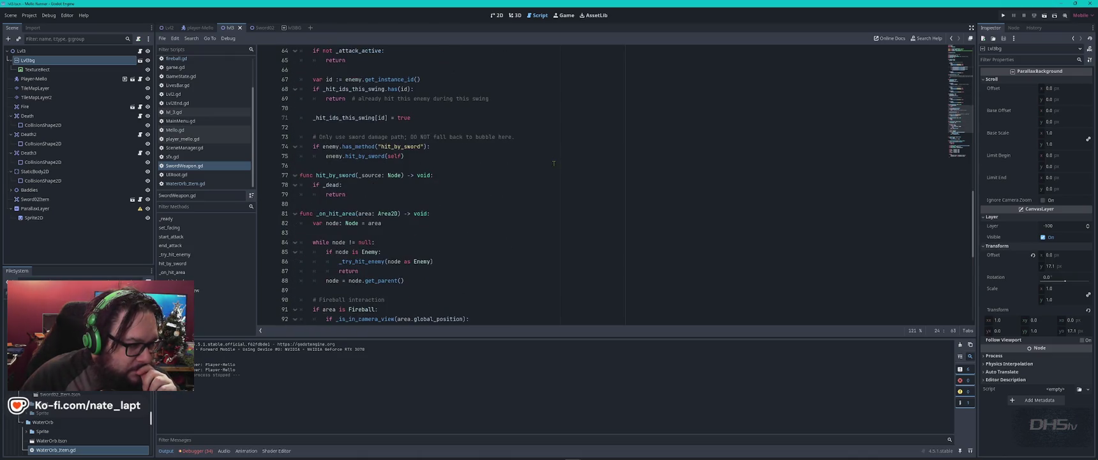
{"action": "left_click", "coordinate": [413, 193]}
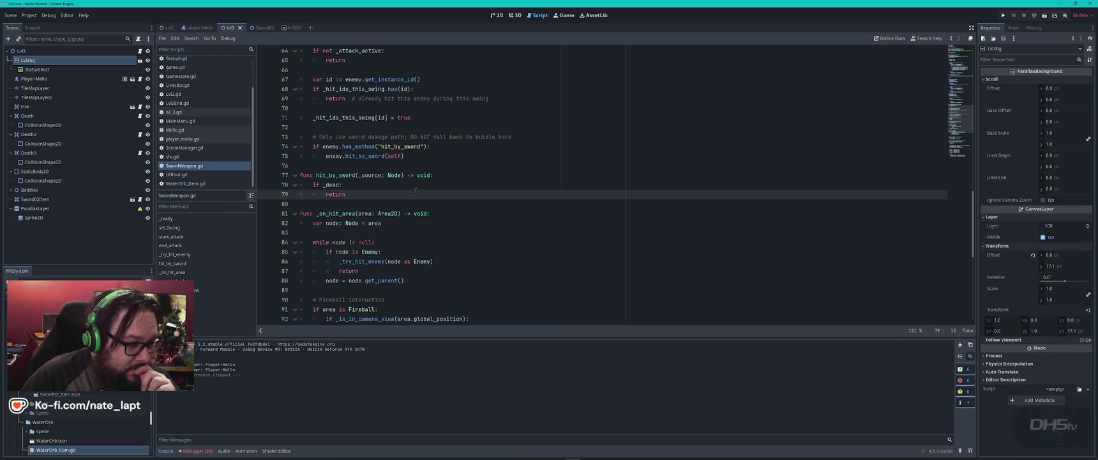
{"action": "scroll", "coordinate": [415, 189], "scroll_direction": "down", "scroll_amount": 4}
{"action": "left_click", "coordinate": [393, 194]}
{"action": "left_click", "coordinate": [433, 211]}
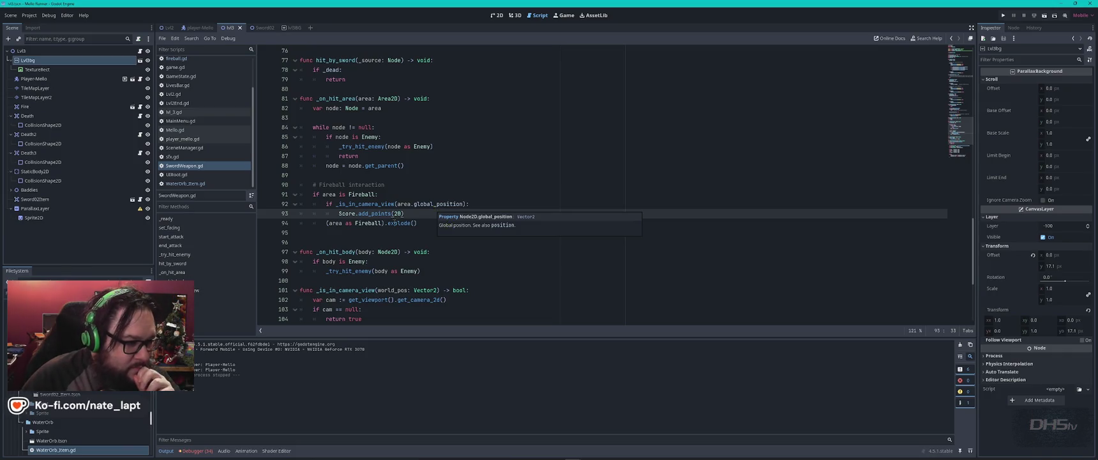
{"action": "scroll", "coordinate": [182, 70], "scroll_direction": "up", "scroll_amount": 3}
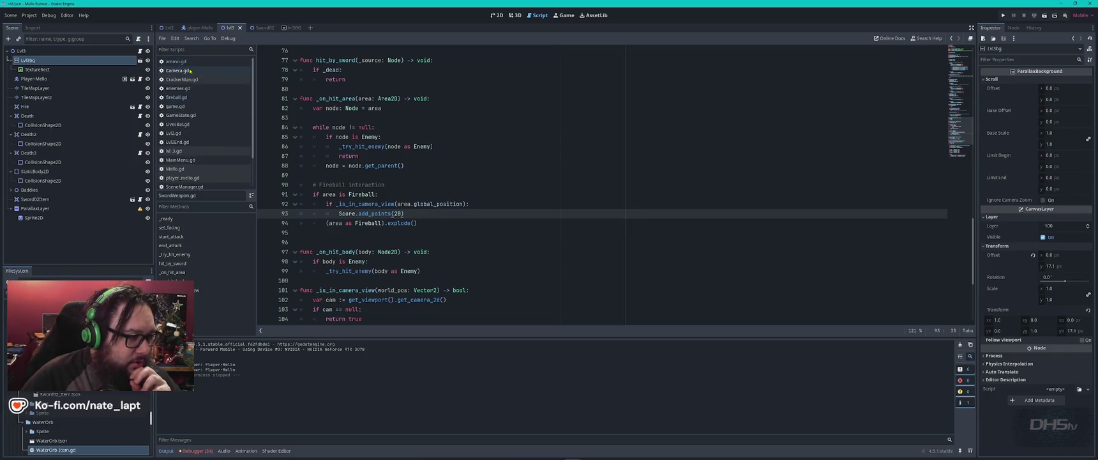
- Find and copy the Sfx.play_sizzle() line in ammo.gd
{"action": "left_click", "coordinate": [182, 62]}
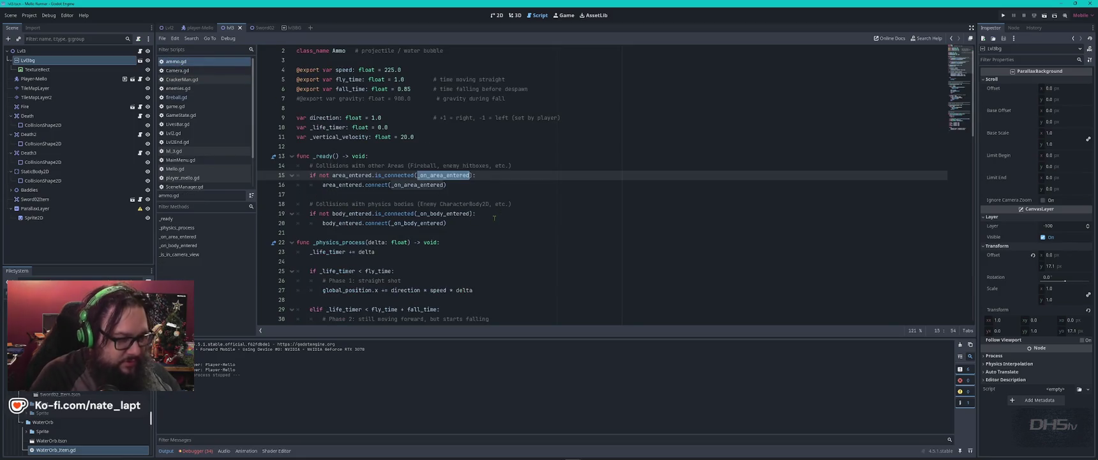
{"action": "key", "text": "ctrl+f"}
{"action": "type", "text": "sf"}
{"action": "key", "text": "Escape"}
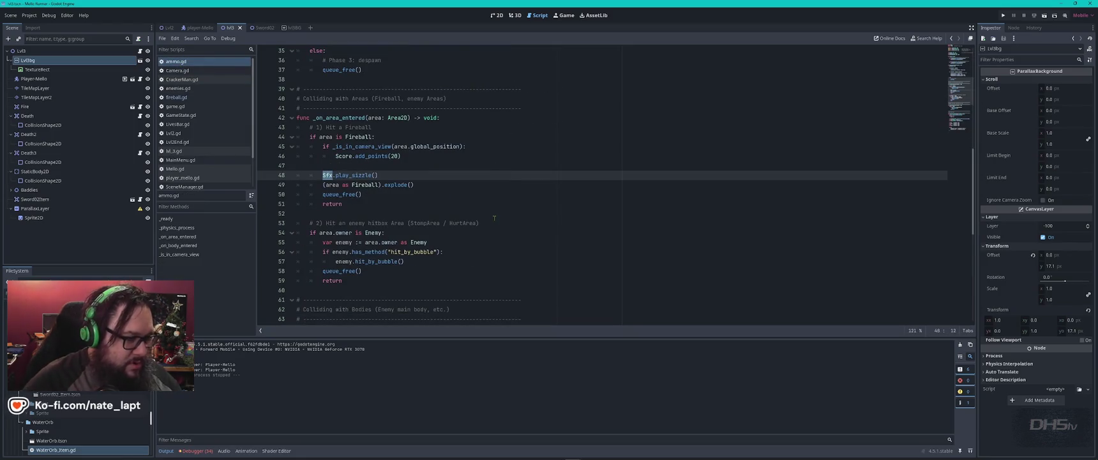
{"action": "left_click_drag", "start_coordinate": [297, 165], "coordinate": [420, 174]}
{"action": "key", "text": "ctrl+c"}
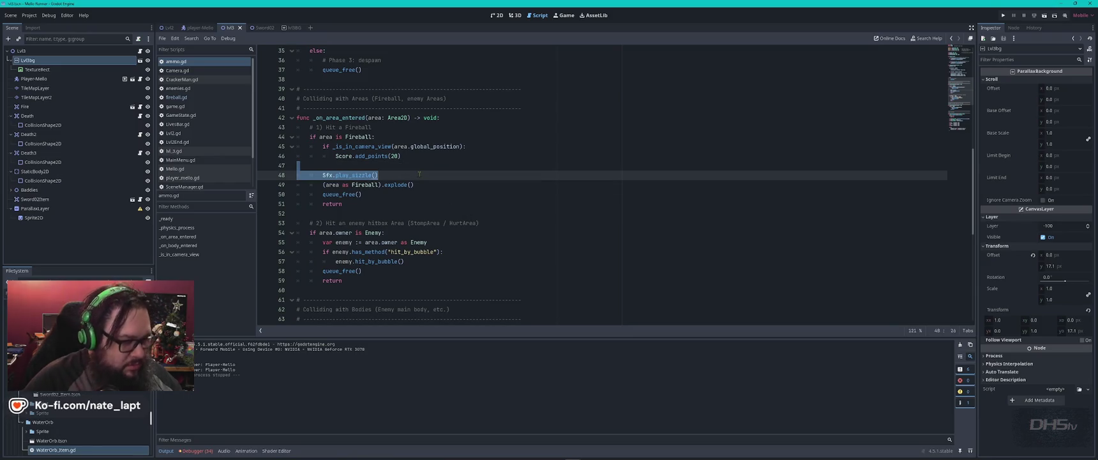
{"action": "scroll", "coordinate": [203, 179], "scroll_direction": "down", "scroll_amount": 3}
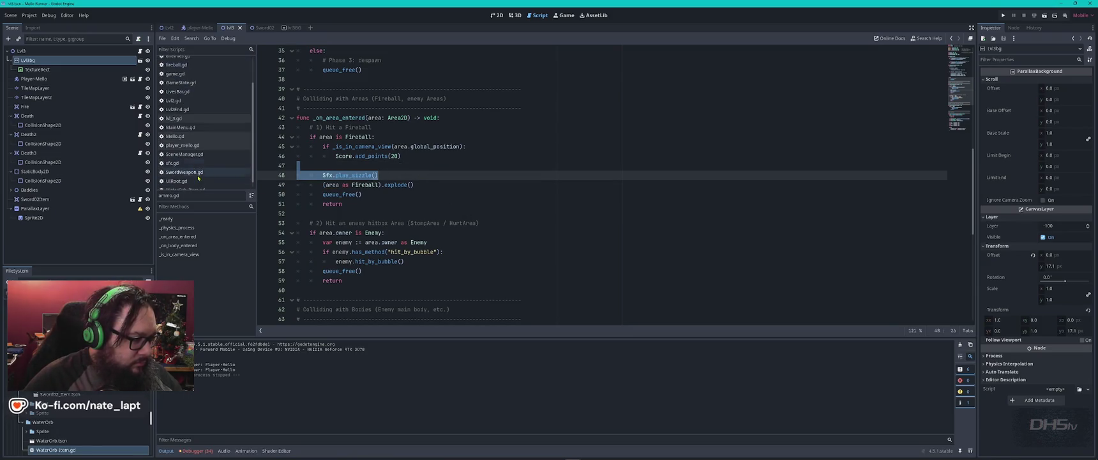
- Paste Sfx.play_sizzle() under Score.add_points(20) in SwordWeapon.gd, align its indent, and run with F5
{"action": "left_click", "coordinate": [192, 172]}
{"action": "key", "text": "Return"}
{"action": "key", "text": "ctrl+v"}
{"action": "key", "text": "Home"}
{"action": "key", "text": "BackSpace"}
{"action": "key", "text": "BackSpace"}
{"action": "key", "text": "BackSpace"}
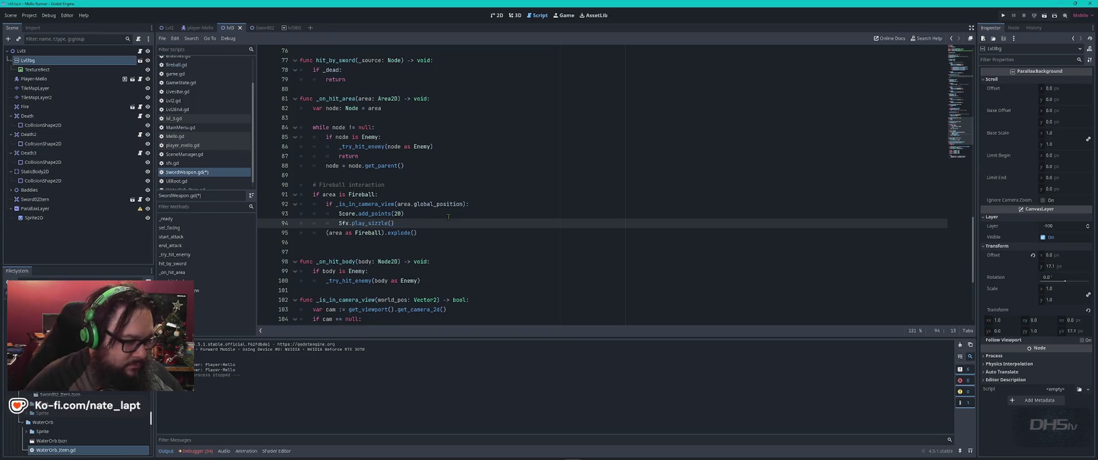
{"action": "key", "text": "F5"}
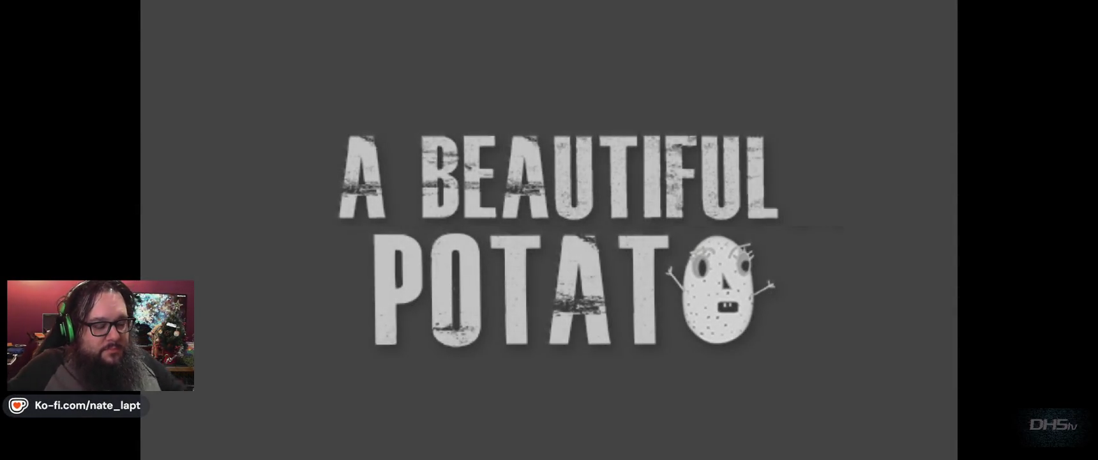
- Start the game and play rightward, slashing enemies and jumping onto the tall pillar
{"action": "key", "text": "Return"}
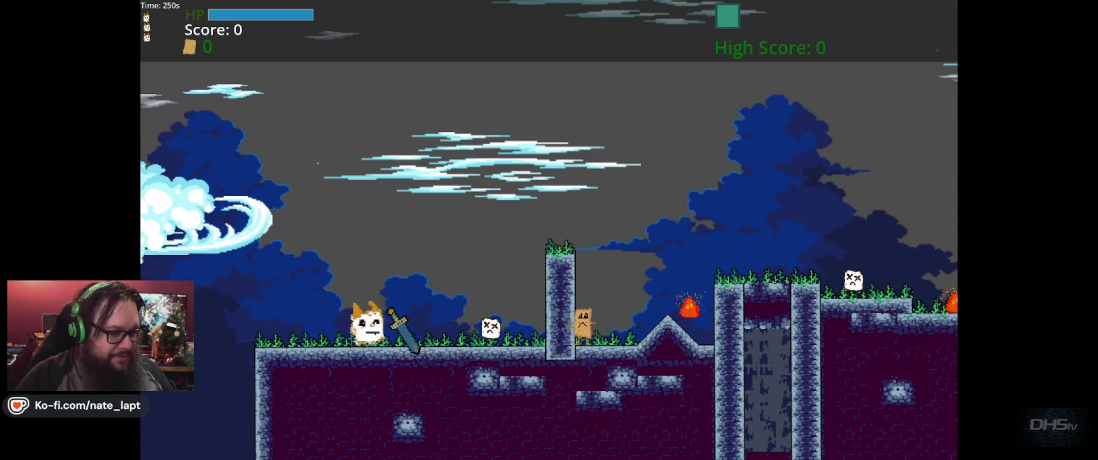
{"action": "key", "text": "Right"}
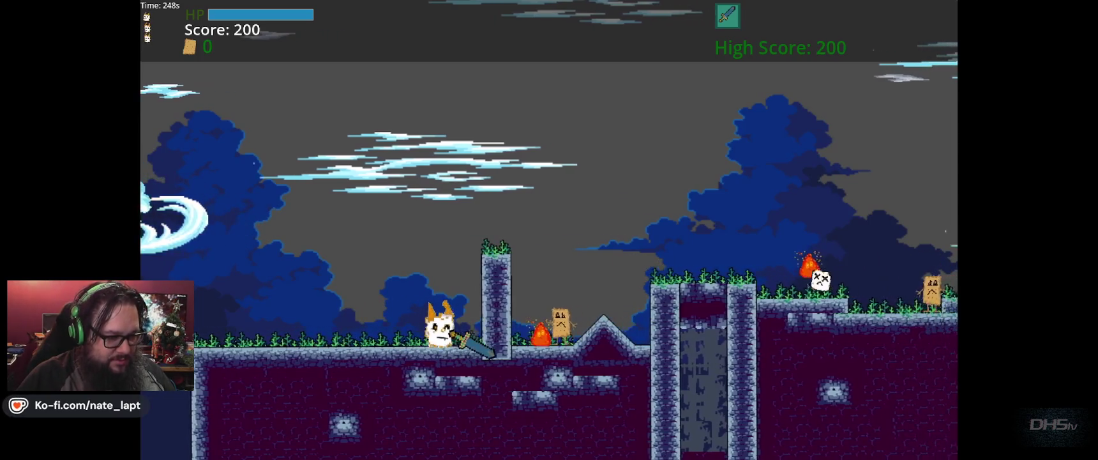
{"action": "key", "text": "space"}
{"action": "key", "text": "Right"}
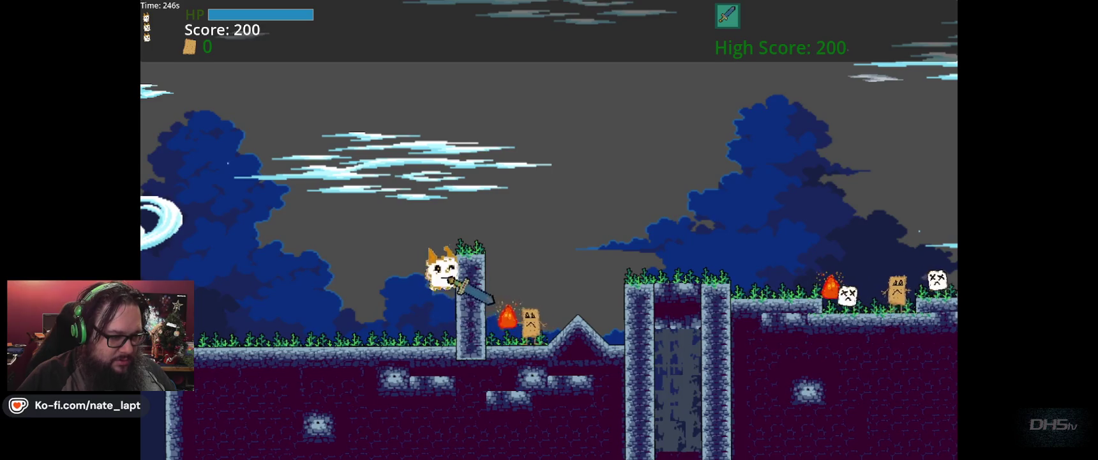
{"action": "key", "text": "Right"}
{"action": "key", "text": "space"}
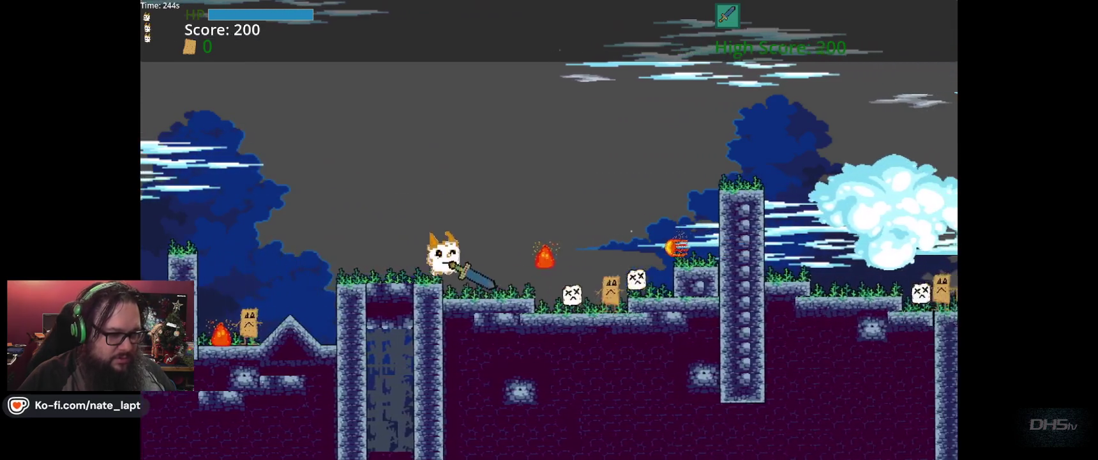
{"action": "key", "text": "x"}
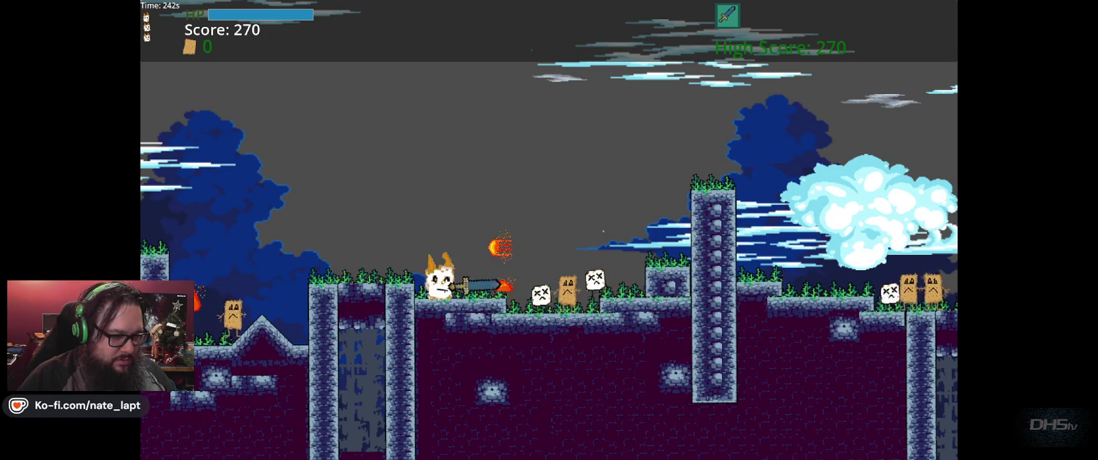
{"action": "key", "text": "x"}
{"action": "key", "text": "Right"}
{"action": "key", "text": "space"}
{"action": "key", "text": "Right"}
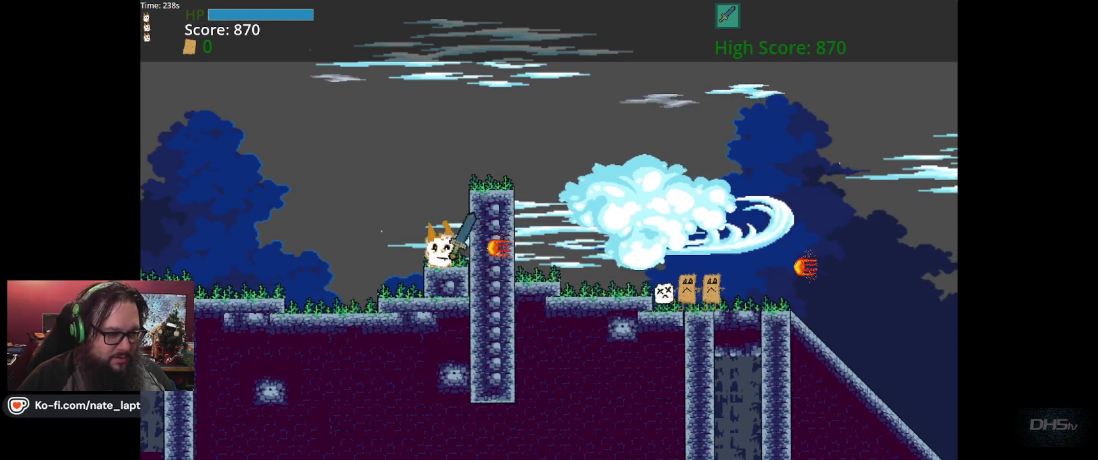
{"action": "key", "text": "space"}
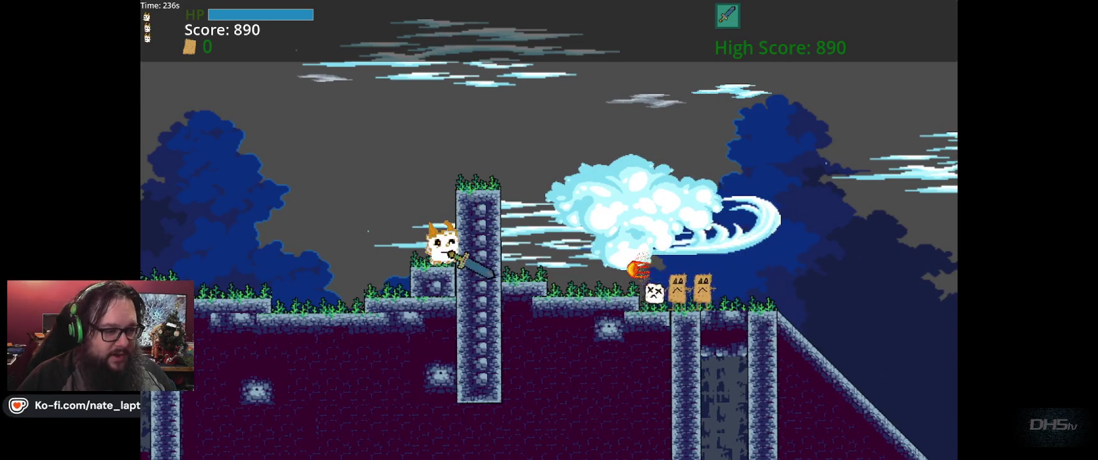
{"action": "key", "text": "Right"}
{"action": "key", "text": "space"}
{"action": "key", "text": "Right"}
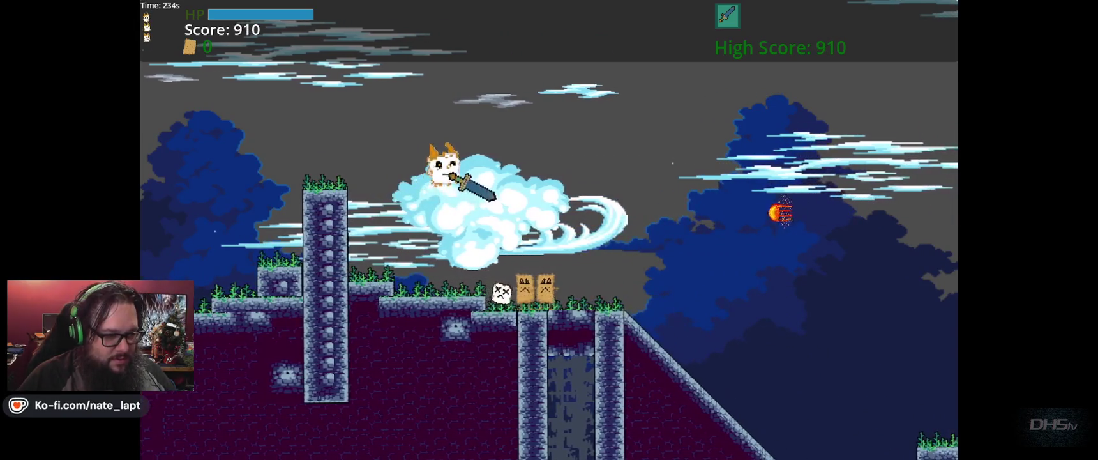
- Slash the box enemy and other enemies while crossing the pillars down the slope
{"action": "key", "text": "x"}
{"action": "key", "text": "x"}
{"action": "key", "text": "space"}
{"action": "key", "text": "Right"}
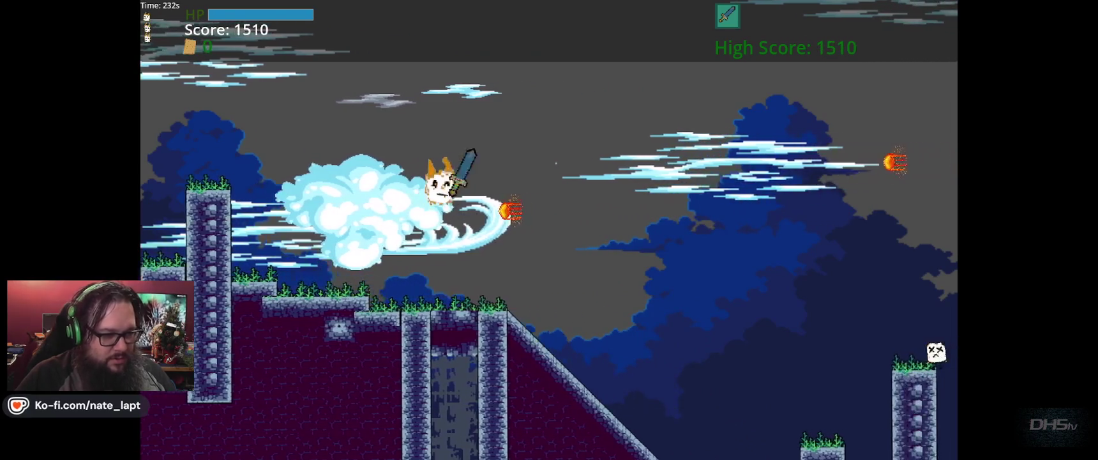
{"action": "key", "text": "Right"}
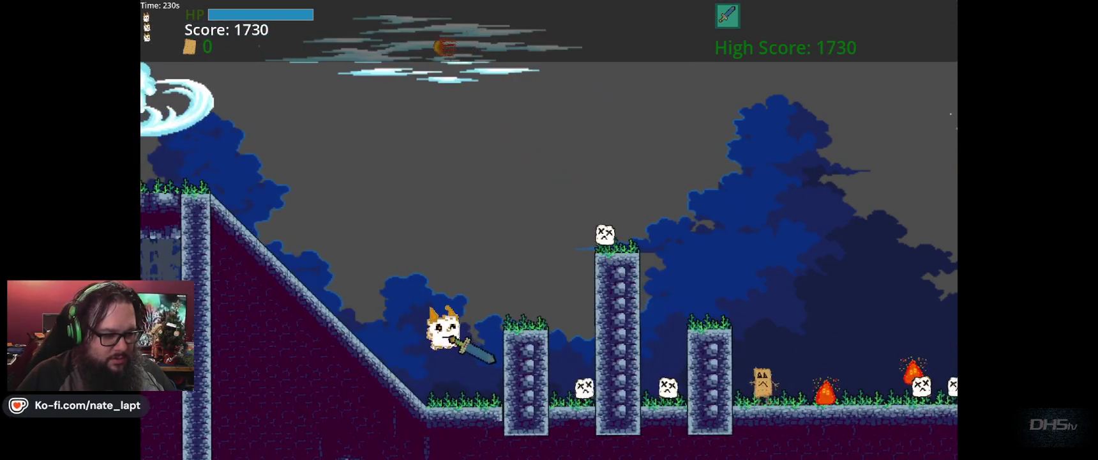
{"action": "key", "text": "Right"}
{"action": "key", "text": "x"}
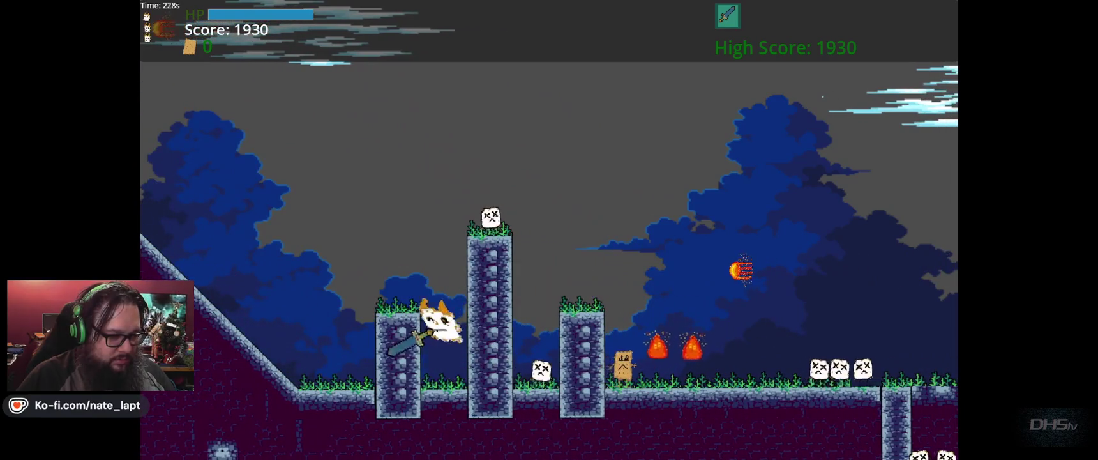
{"action": "key", "text": "space"}
{"action": "key", "text": "Right"}
{"action": "key", "text": "x"}
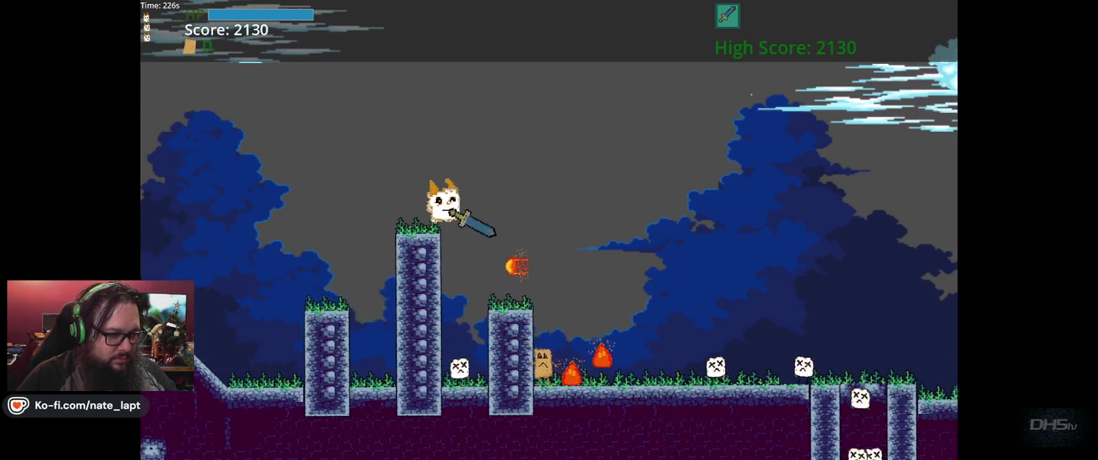
{"action": "key", "text": "Left"}
{"action": "key", "text": "x"}
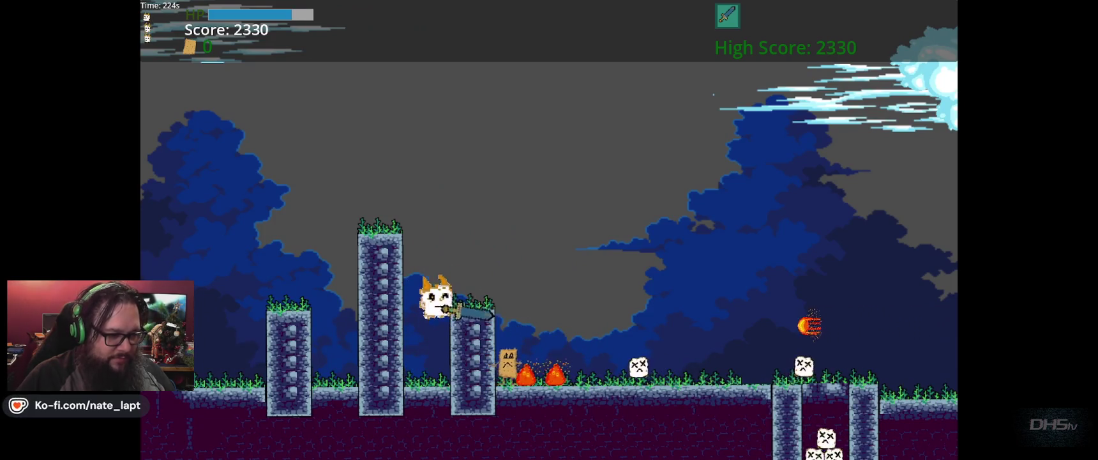
- Keep jumping between pillars and slash an incoming fireball with the sword
{"action": "key", "text": "space"}
{"action": "key", "text": "Right"}
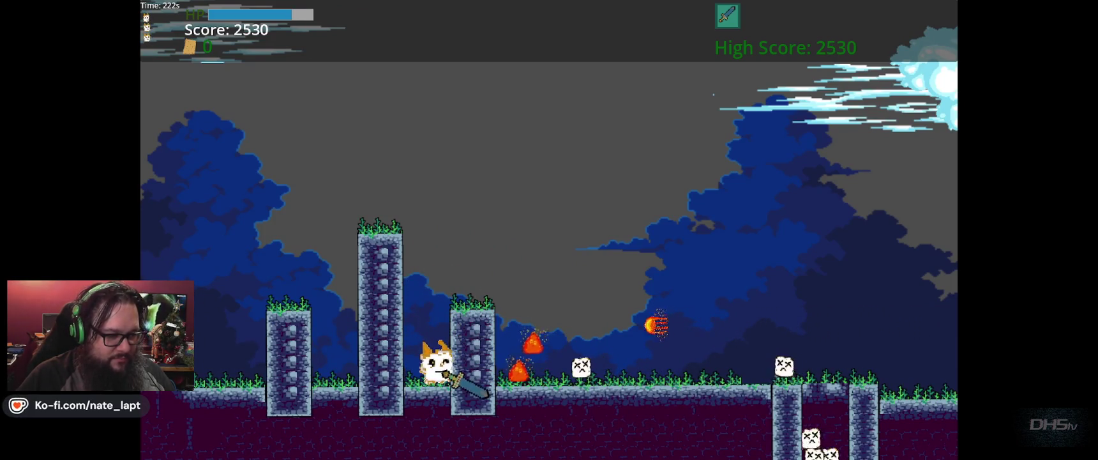
{"action": "key", "text": "space"}
{"action": "key", "text": "Right"}
{"action": "key", "text": "x"}
{"action": "key", "text": "space"}
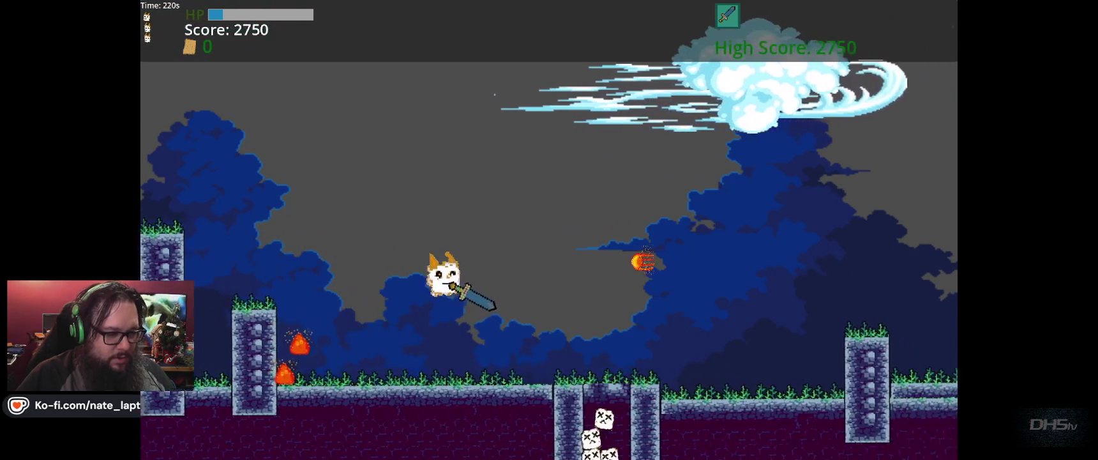
{"action": "key", "text": "space"}
{"action": "key", "text": "space"}
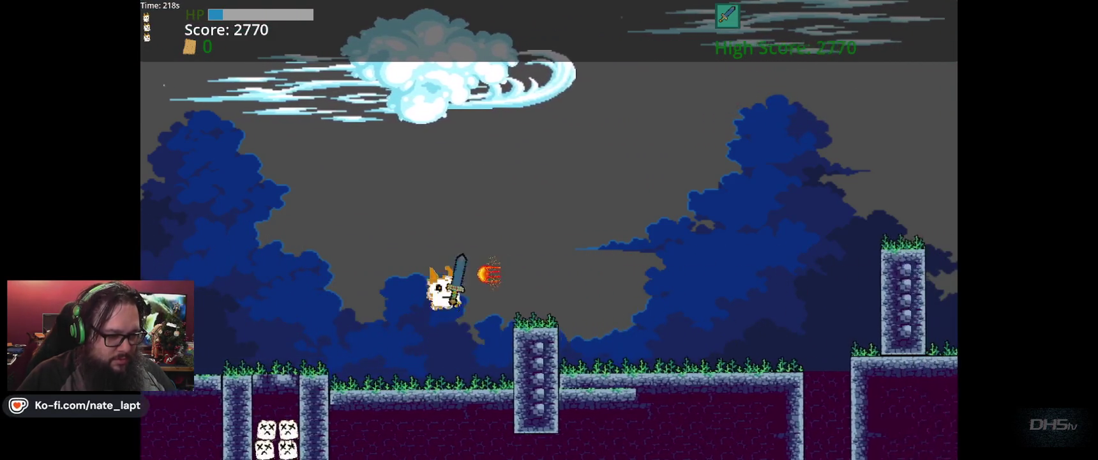
{"action": "key", "text": "space"}
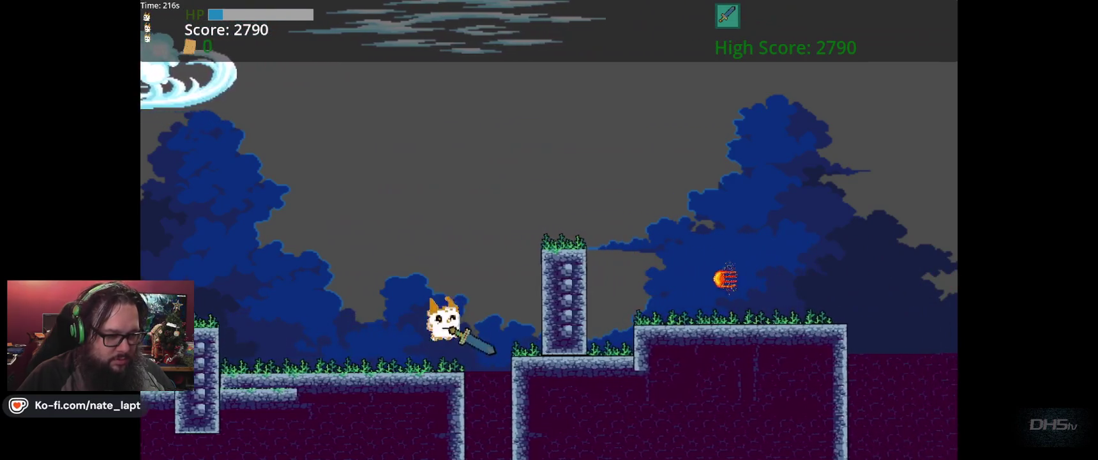
{"action": "key", "text": "space"}
{"action": "key", "text": "space"}
{"action": "key", "text": "x"}
{"action": "key", "text": "Left"}
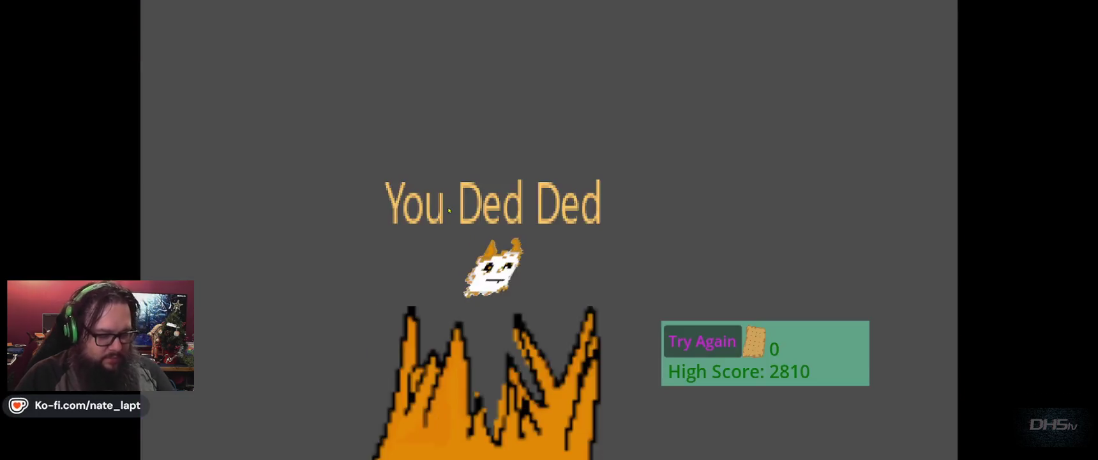
- Quit the playtest with F8 and switch to the browser window
{"action": "key", "text": "F8"}
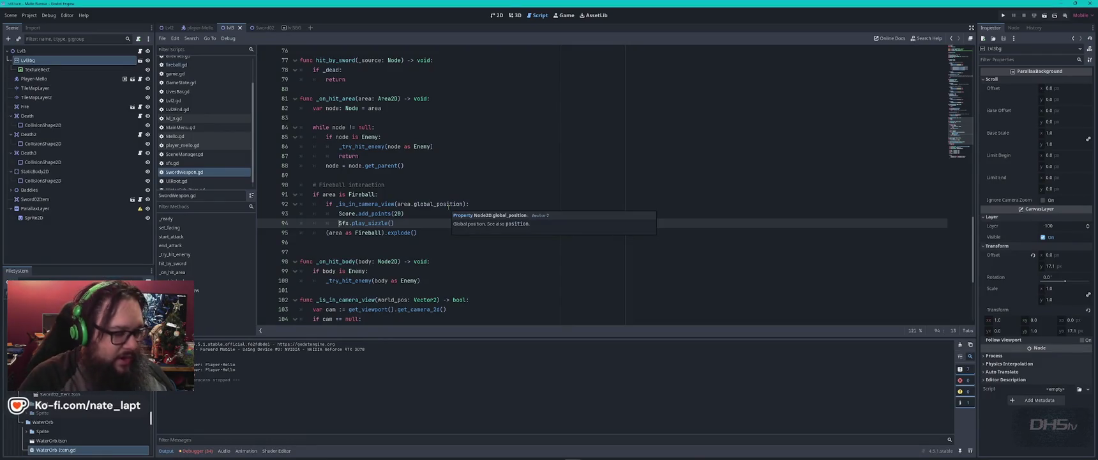
{"action": "key", "text": "alt+Tab"}
{"action": "key", "text": "Tab"}
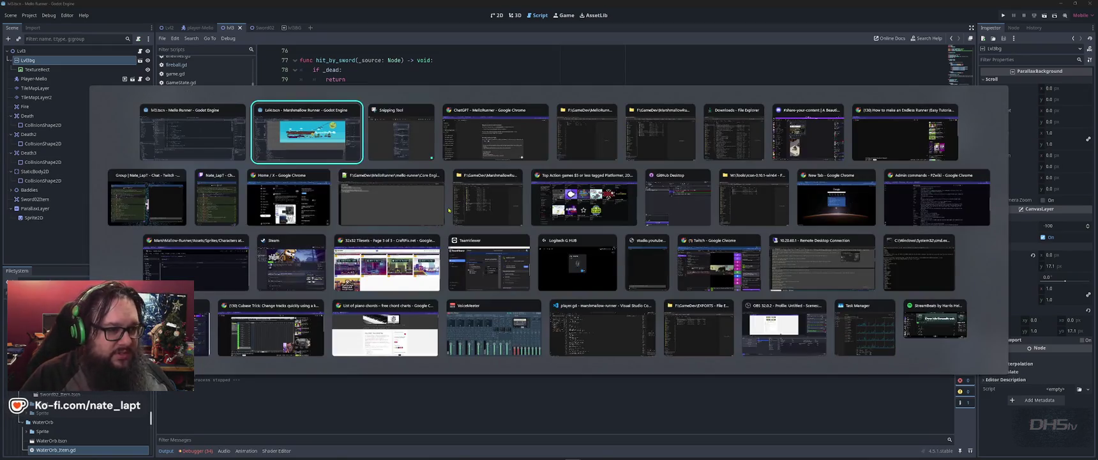
{"action": "key", "text": "Tab"}
{"action": "key", "text": "alt+Tab"}
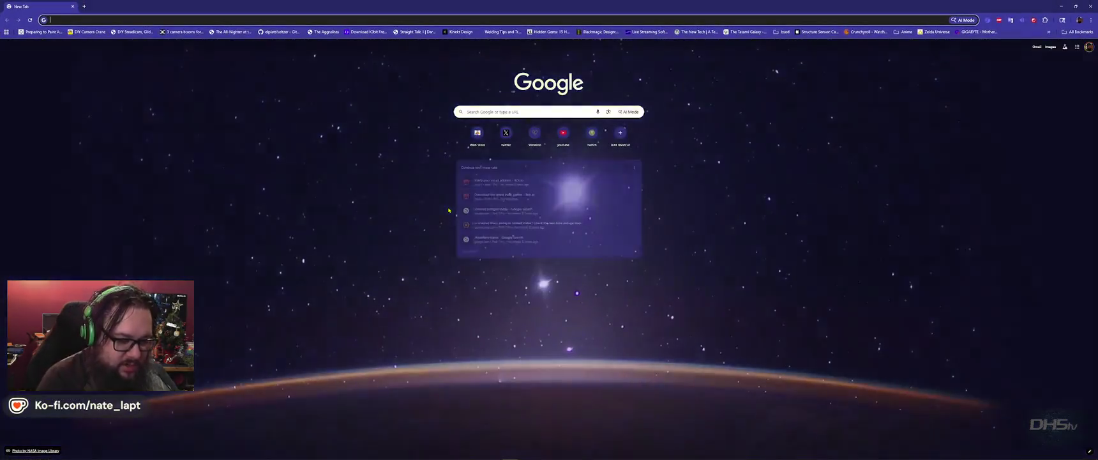